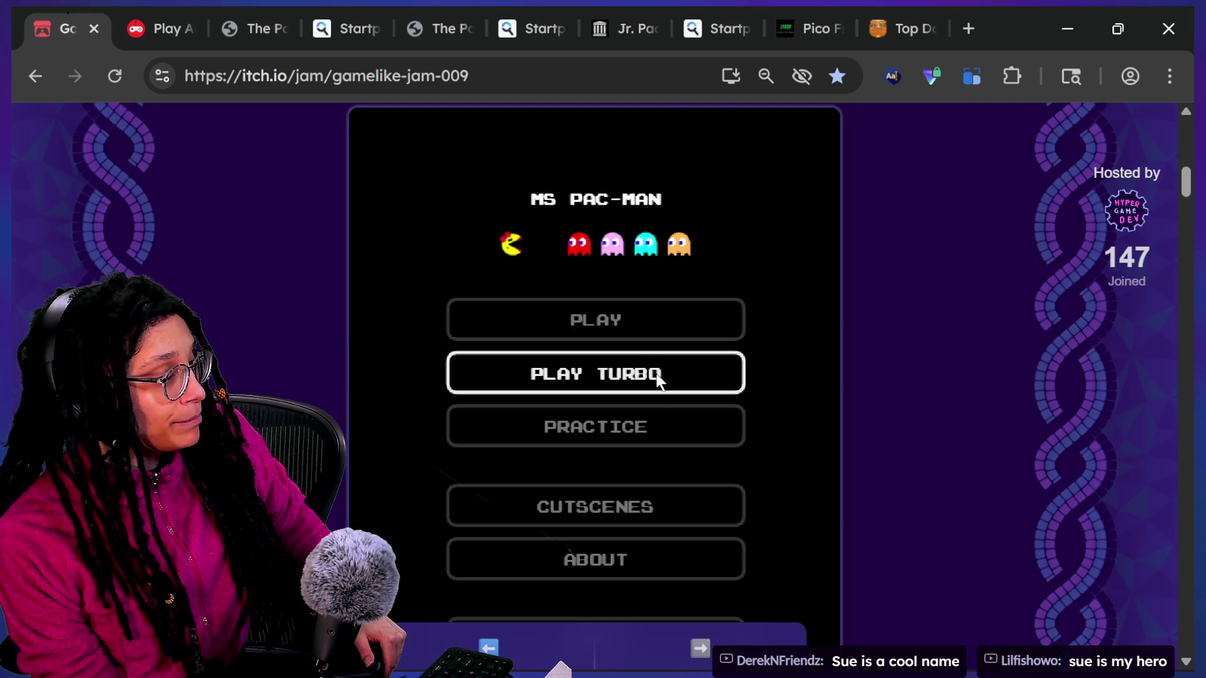
# Step: Scroll below the Ms. Pac-Man game on the jam page and switch it to fullscreen
pyautogui.scroll(-2, 1050, 440)
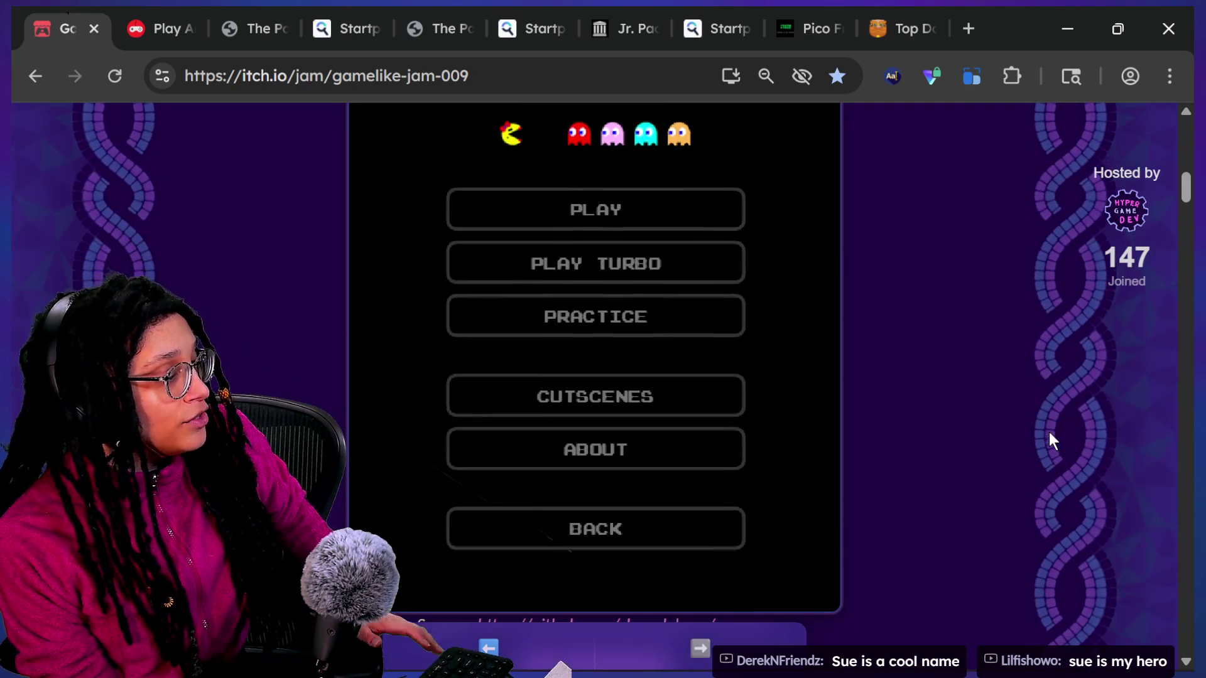
pyautogui.scroll(-1, 1035, 446)
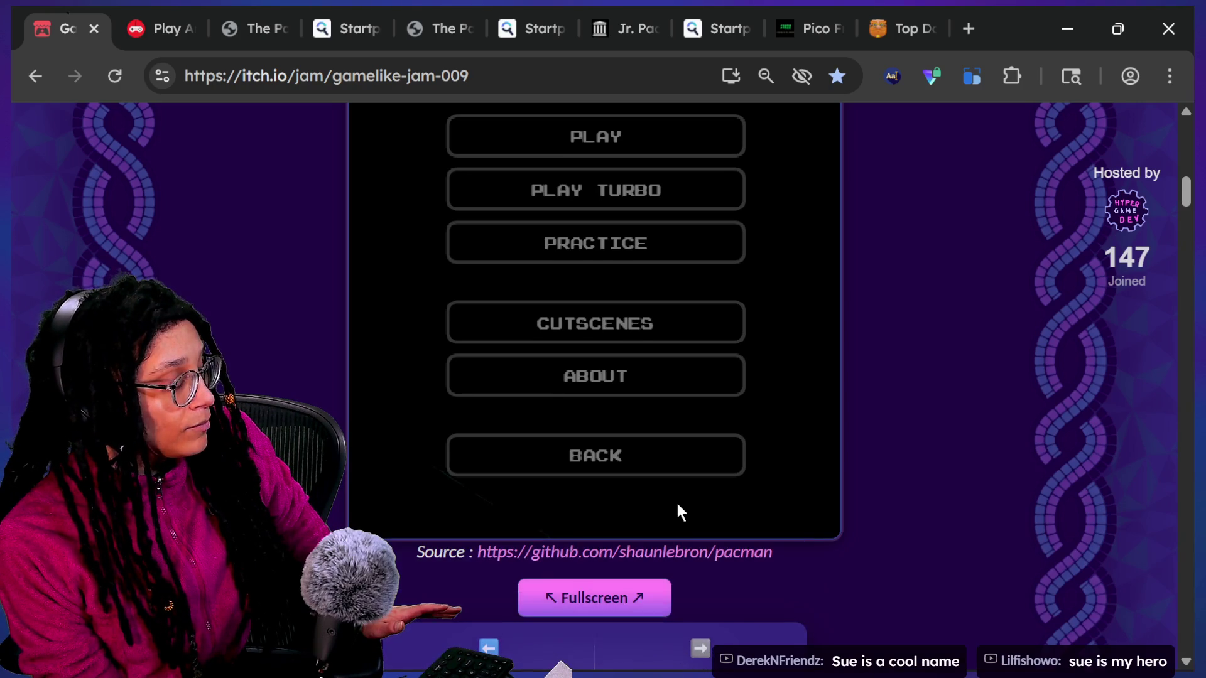
pyautogui.scroll(-1, 666, 512)
pyautogui.click(646, 521)
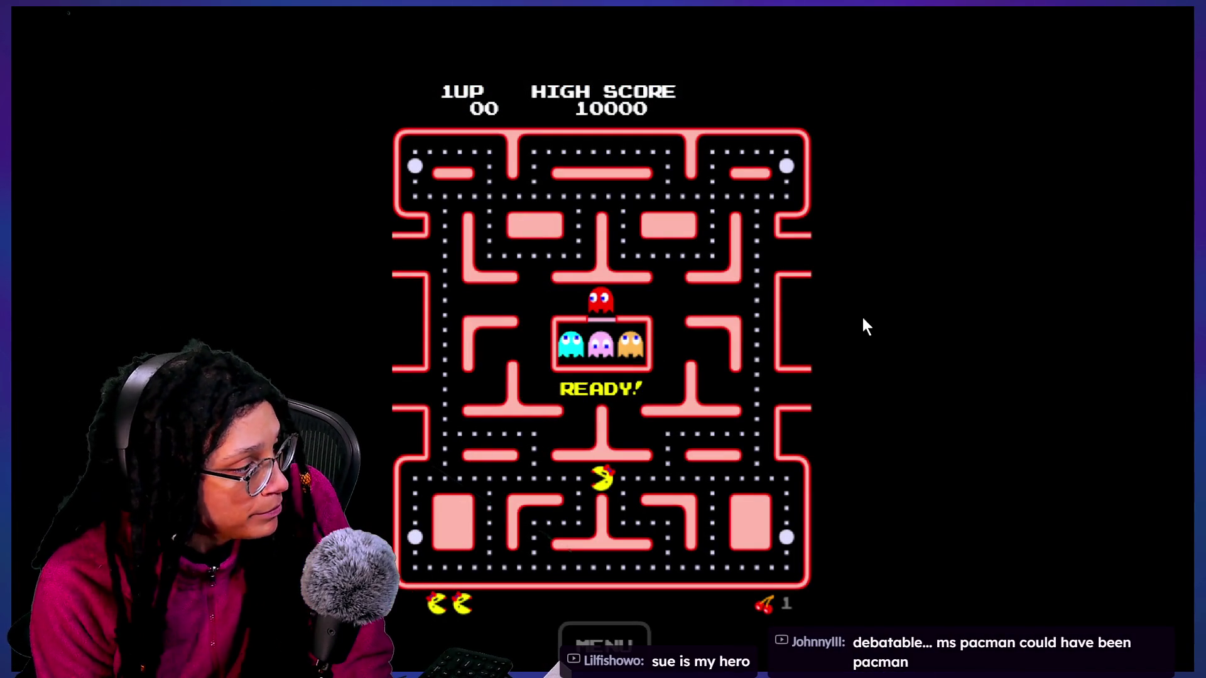
# Step: Play the first life, eating the top-right and top-left power pellets and blue ghosts
pyautogui.press('Down')
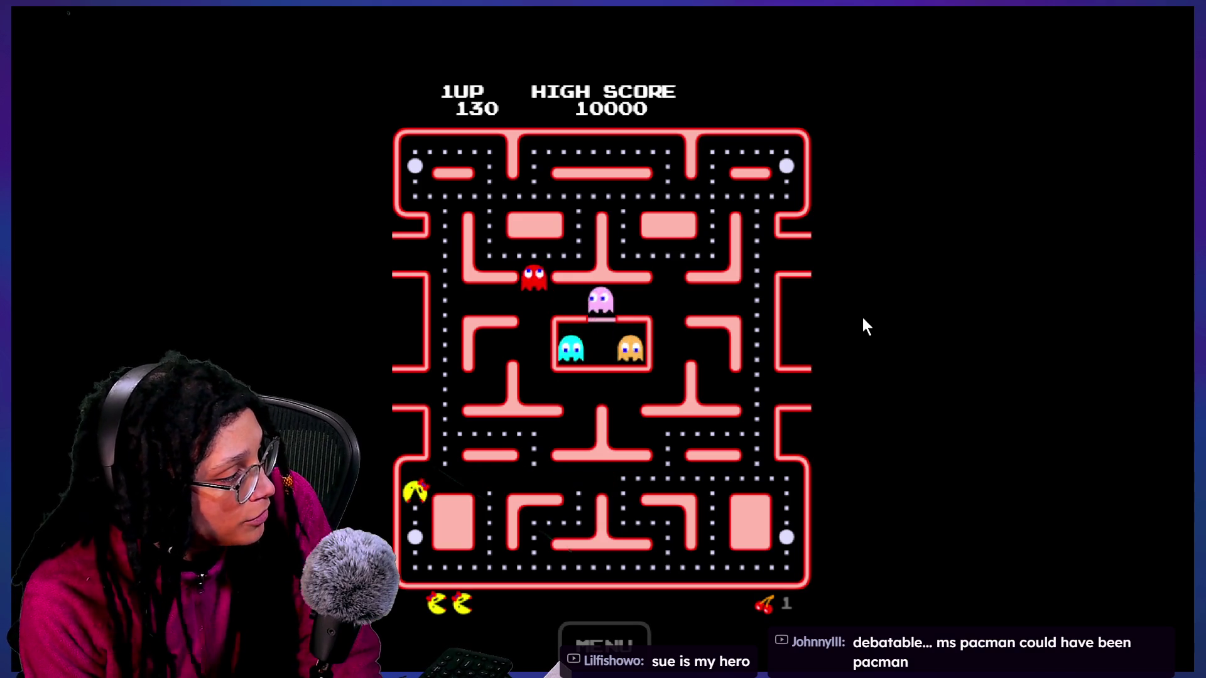
pyautogui.press('Right')
pyautogui.press('Down')
pyautogui.press('Left')
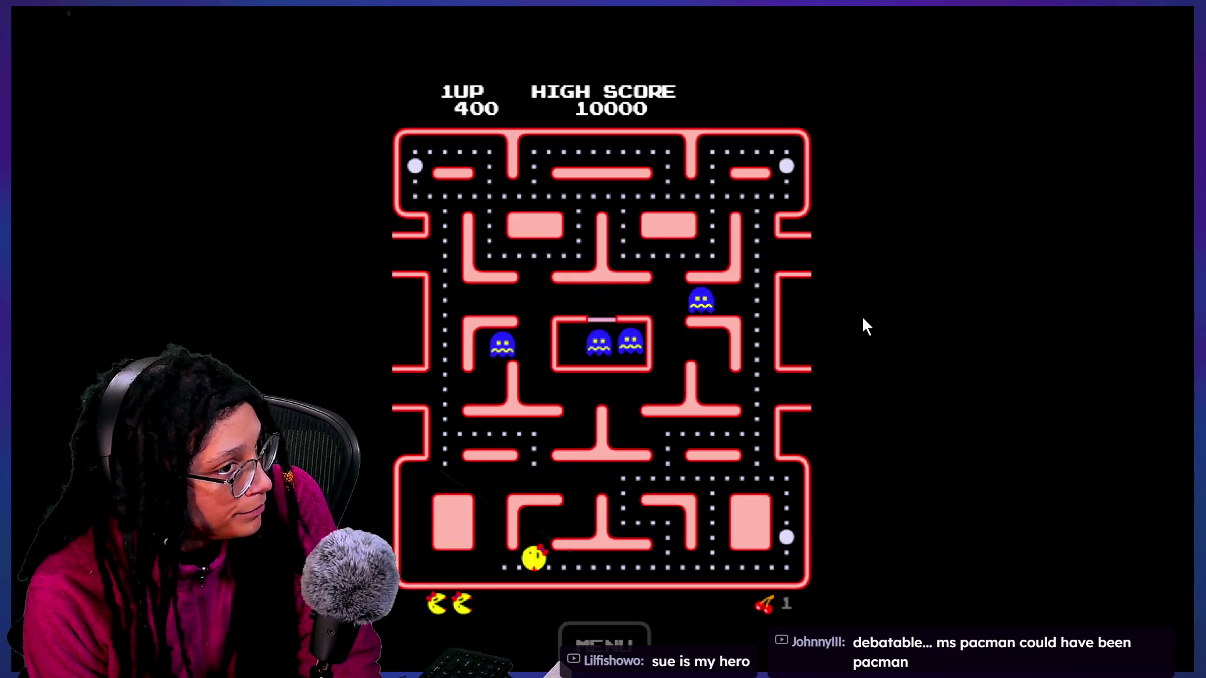
pyautogui.press('Right')
pyautogui.press('Up')
pyautogui.press('Right')
pyautogui.press('Down')
pyautogui.press('Right')
pyautogui.press('Up')
pyautogui.press('Left')
pyautogui.press('Up')
pyautogui.press('Right')
pyautogui.press('Up')
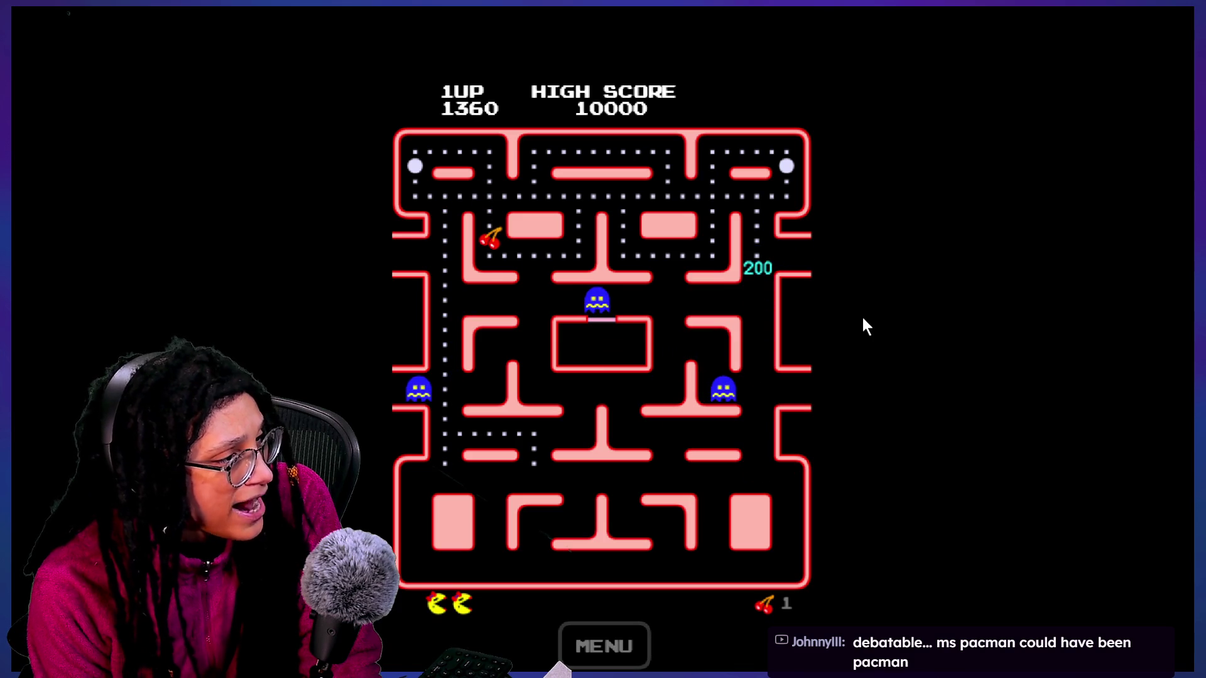
pyautogui.press('Right')
pyautogui.press('Up')
pyautogui.press('Down')
pyautogui.press('Left')
pyautogui.press('Down')
pyautogui.press('Left')
pyautogui.press('Up')
pyautogui.press('Right')
pyautogui.press('Left')
pyautogui.press('Up')
pyautogui.press('Left')
pyautogui.press('Down')
pyautogui.press('Left')
pyautogui.press('Up')
pyautogui.press('Right')
pyautogui.press('Down')
pyautogui.press('Right')
pyautogui.press('Left')
pyautogui.press('Down')
pyautogui.press('Left')
pyautogui.press('Up')
pyautogui.press('Left')
pyautogui.press('Right')
pyautogui.press('Down')
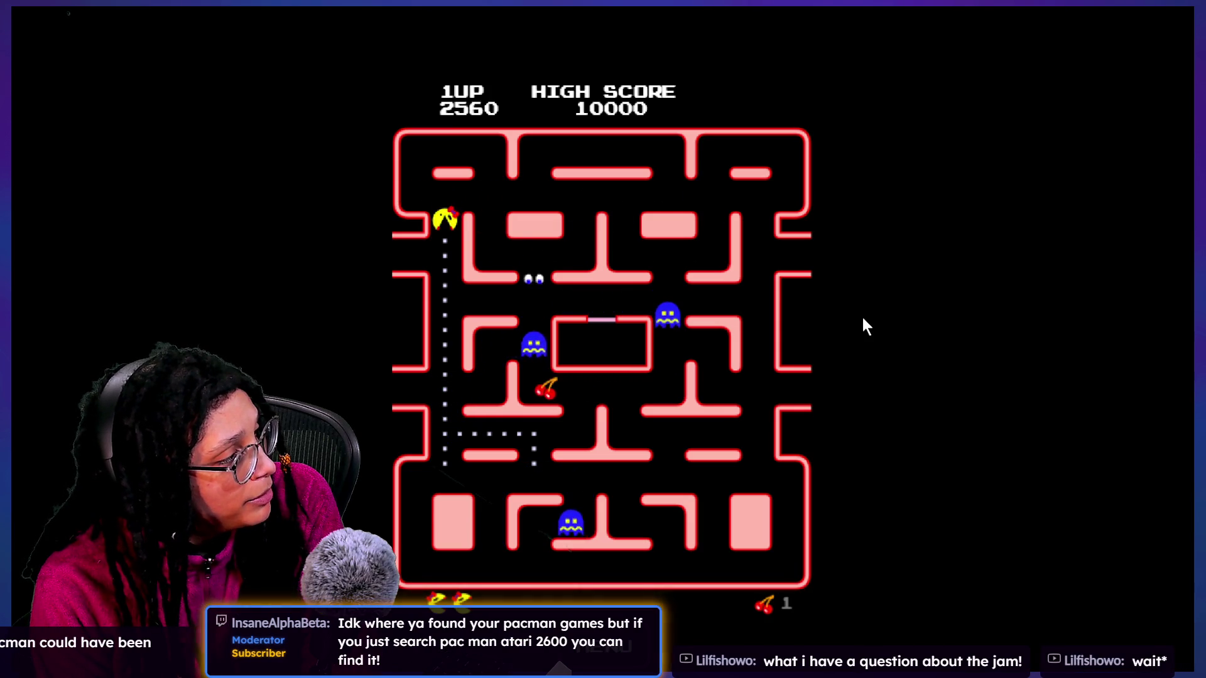
pyautogui.press('Right')
pyautogui.press('Down')
pyautogui.press('Up')
pyautogui.press('Left')
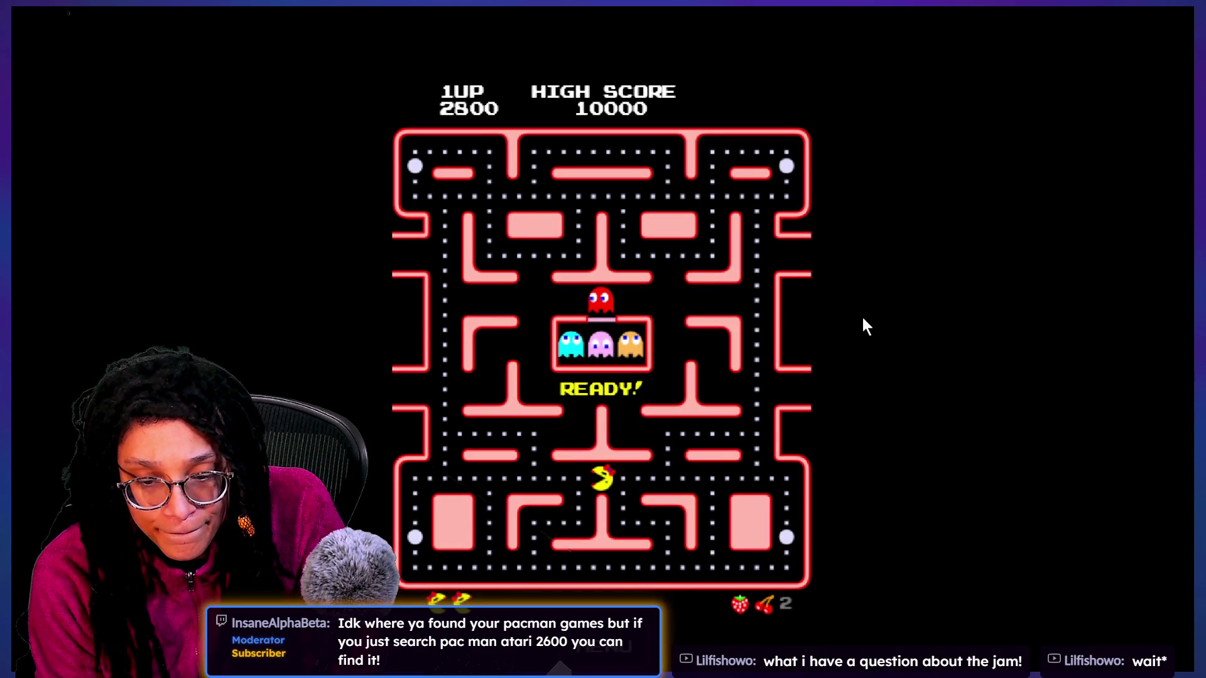
# Step: On the second life, clear the dots along the bottom and bottom-right of the maze
pyautogui.press('Down')
pyautogui.press('Right')
pyautogui.press('Up')
pyautogui.press('Right')
pyautogui.press('Down')
pyautogui.press('Left')
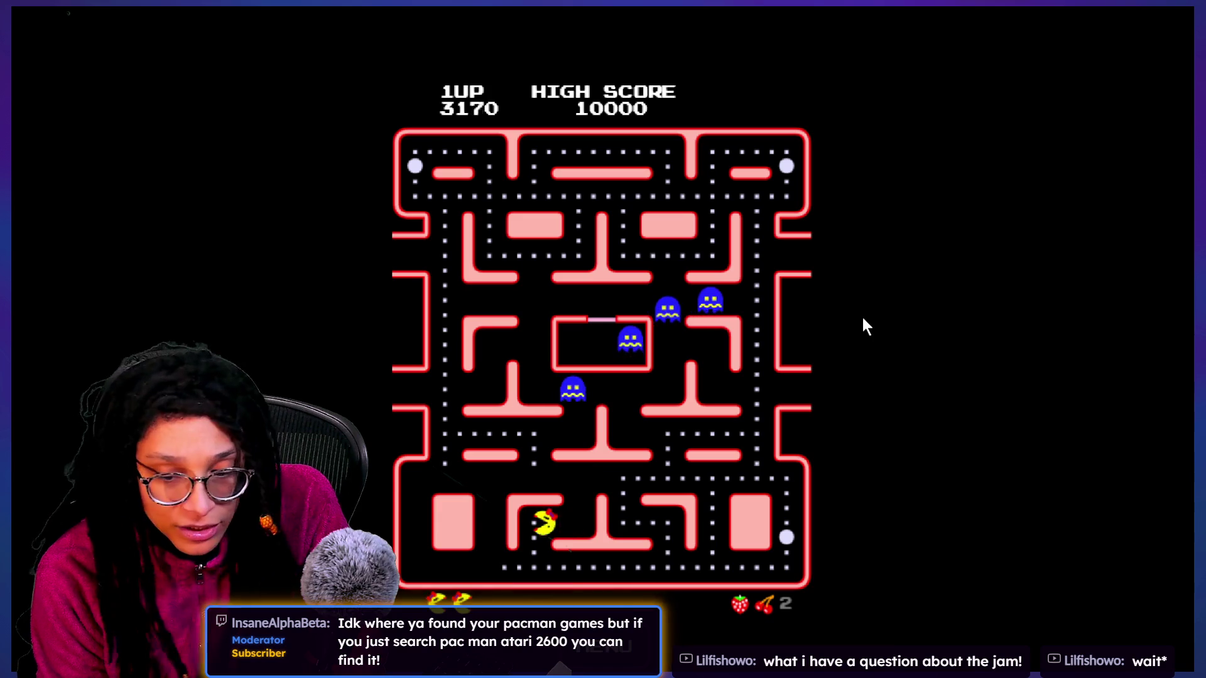
pyautogui.press('Down')
pyautogui.press('Right')
pyautogui.press('Left')
pyautogui.press('Right')
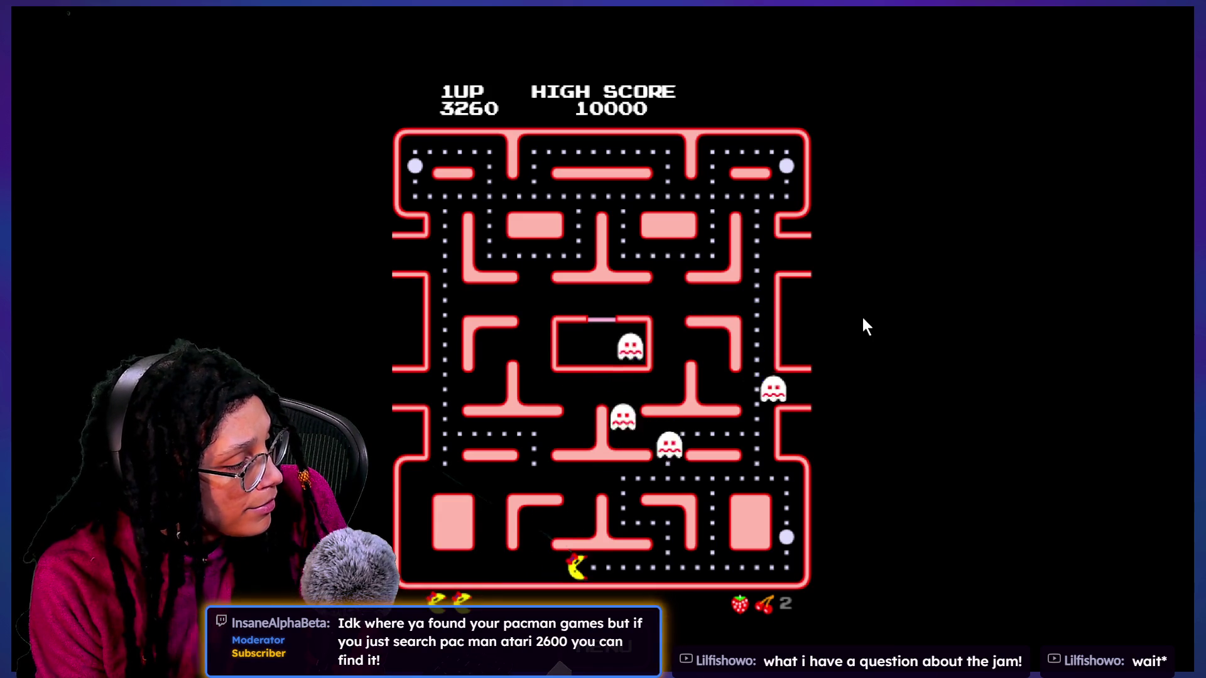
pyautogui.press('Up')
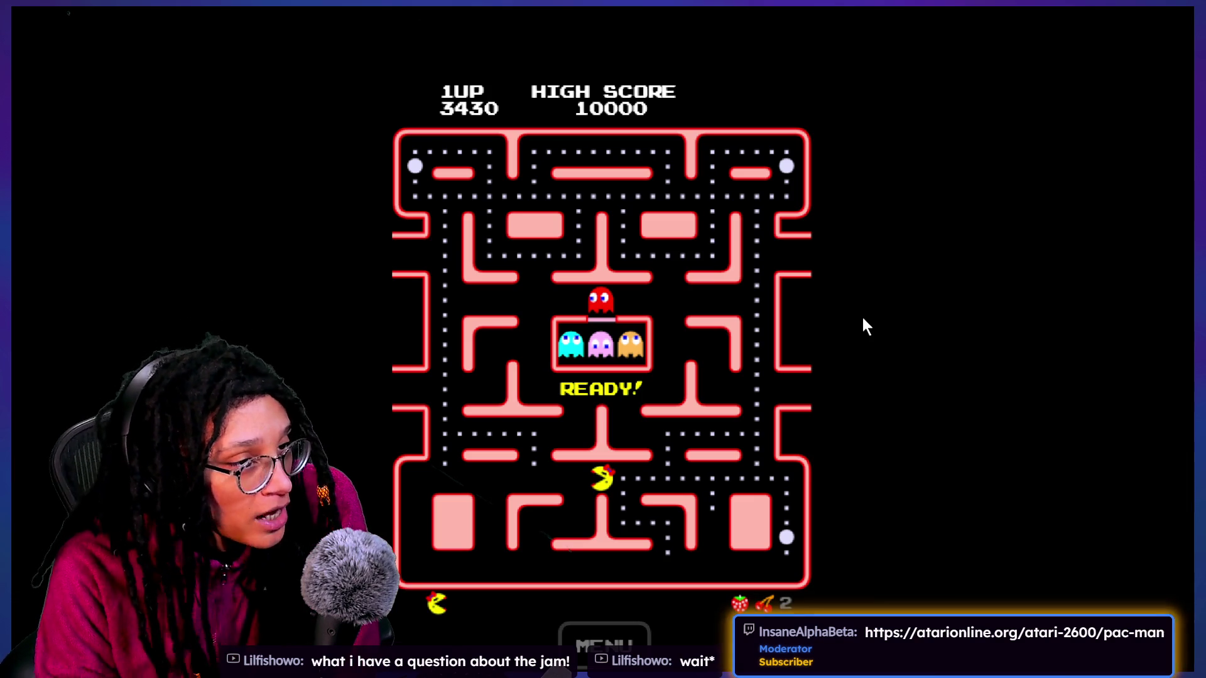
# Step: On the next life, eat the bottom-right and top-right power pellets and chase a blue ghost
pyautogui.press('Right')
pyautogui.press('Down')
pyautogui.press('Left')
pyautogui.press('Up')
pyautogui.press('Right')
pyautogui.press('Up')
pyautogui.press('Left')
pyautogui.press('Up')
pyautogui.press('Right')
pyautogui.press('Down')
pyautogui.press('Up')
pyautogui.press('Right')
pyautogui.press('Up')
pyautogui.press('Left')
pyautogui.press('Down')
pyautogui.press('Right')
pyautogui.press('Down')
pyautogui.press('Left')
pyautogui.press('Up')
pyautogui.press('Right')
pyautogui.press('Left')
pyautogui.press('Up')
pyautogui.press('Down')
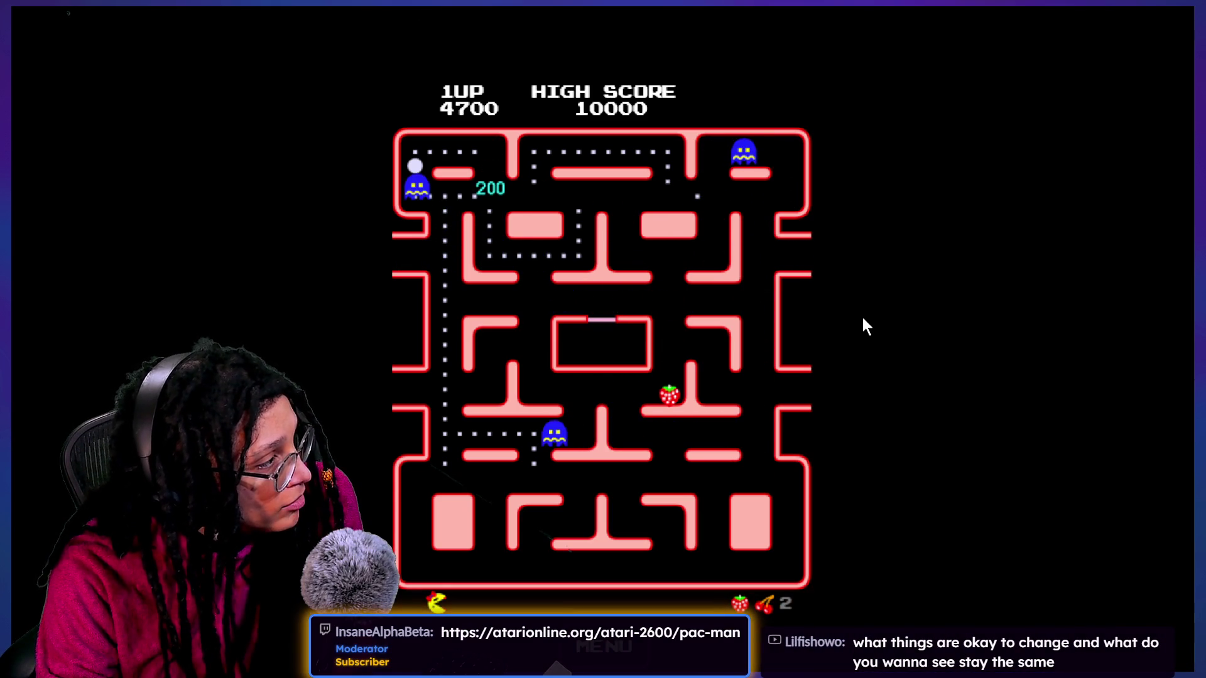
# Step: Eat the top-left power pellet and another ghost, clearing the remaining dots to reach 5540
pyautogui.press('Right')
pyautogui.press('Up')
pyautogui.press('Down')
pyautogui.press('Right')
pyautogui.press('Left')
pyautogui.press('Down')
pyautogui.press('Right')
pyautogui.press('Up')
pyautogui.press('Right')
pyautogui.press('Down')
pyautogui.press('Up')
pyautogui.press('Left')
pyautogui.press('Up')
pyautogui.press('Down')
pyautogui.press('Left')
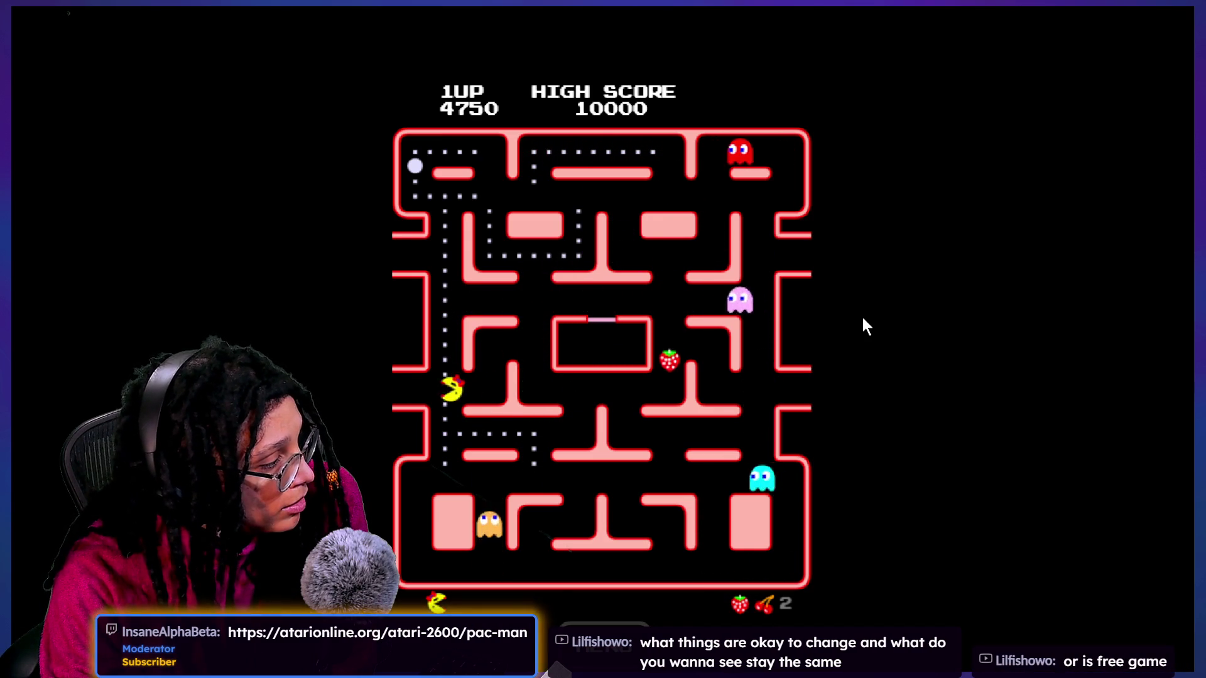
pyautogui.press('Down')
pyautogui.press('Up')
pyautogui.press('Left')
pyautogui.press('Up')
pyautogui.press('Right')
pyautogui.press('Down')
pyautogui.press('Right')
pyautogui.press('Up')
pyautogui.press('Left')
pyautogui.press('Up')
pyautogui.press('Right')
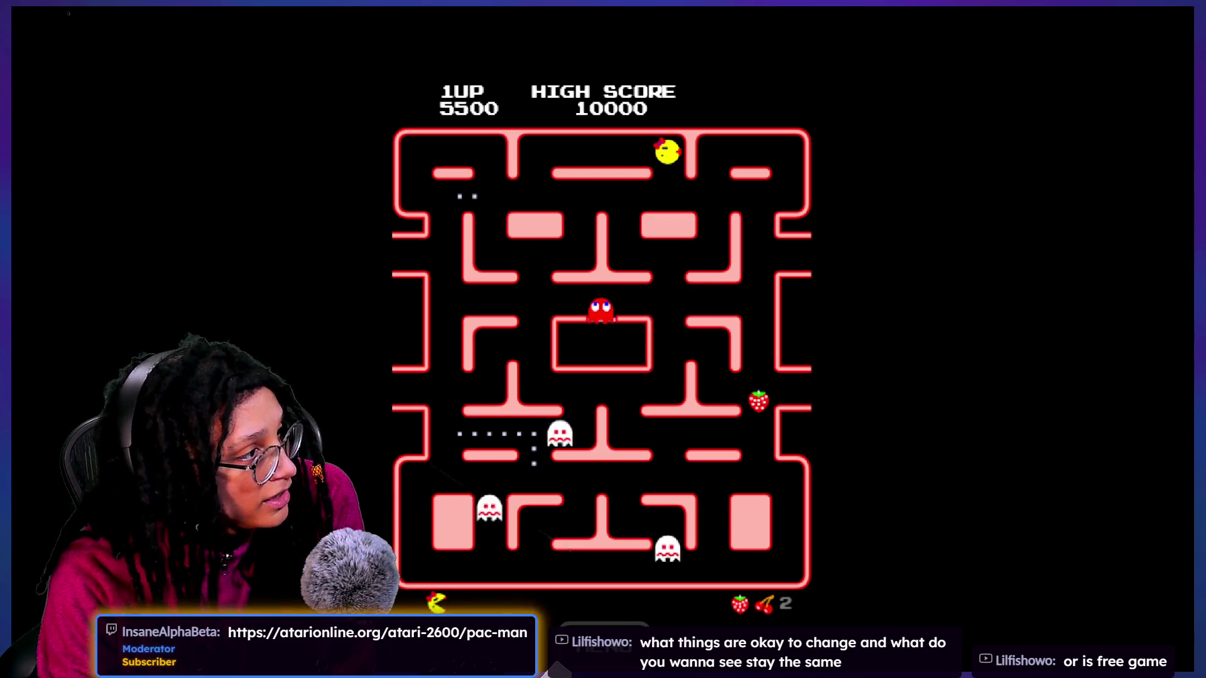
pyautogui.press('Down')
pyautogui.press('Left')
pyautogui.press('Down')
pyautogui.press('Up')
pyautogui.press('Left')
pyautogui.press('Down')
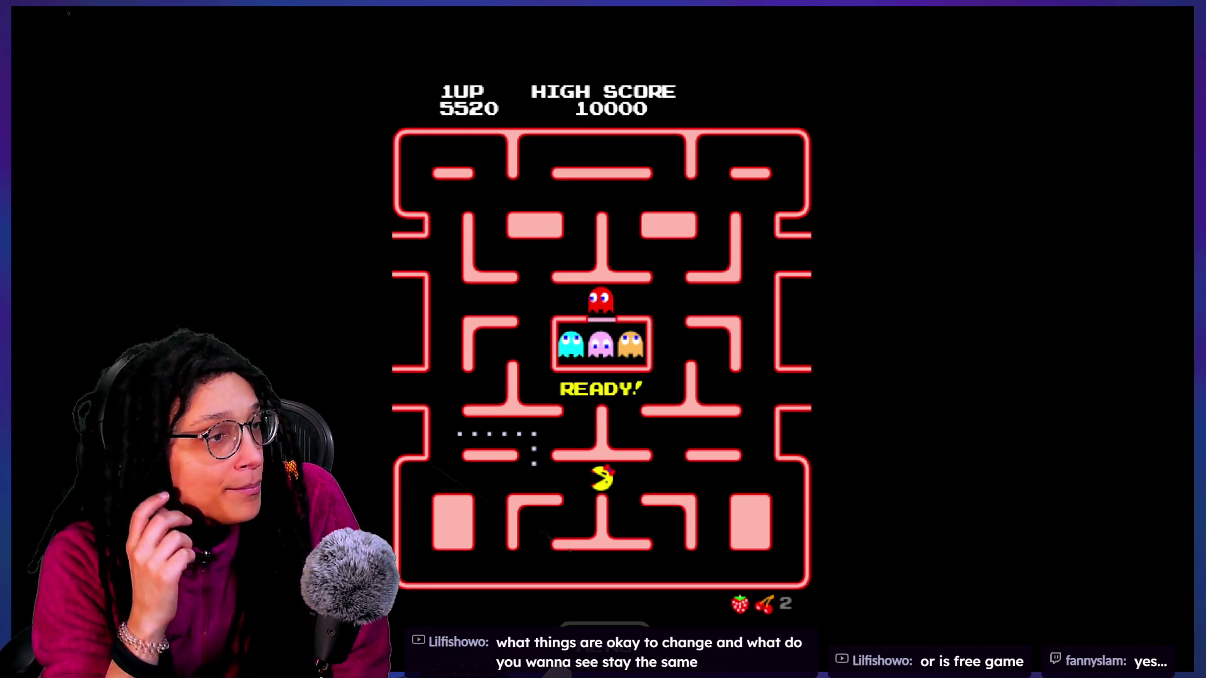
pyautogui.press('Up')
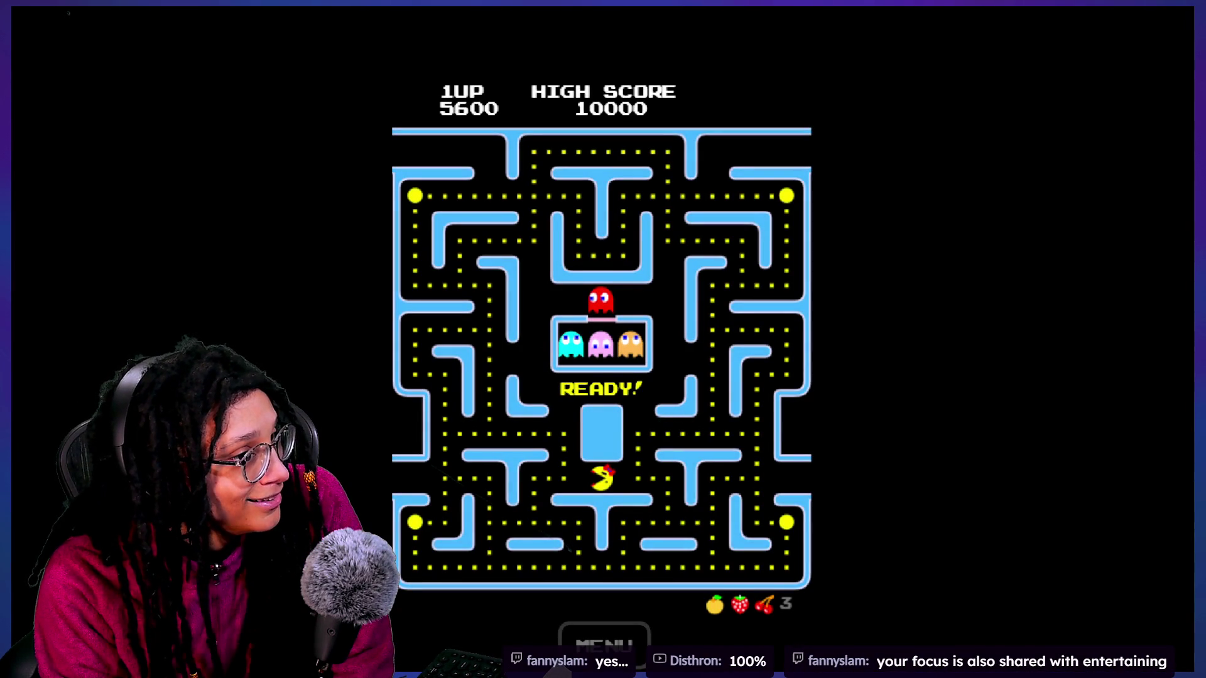
# Step: Play the new maze, eating the right-side power pellet and climbing the right corridors
pyautogui.press('Down')
pyautogui.press('Left')
pyautogui.press('Right')
pyautogui.press('Up')
pyautogui.press('Down')
pyautogui.press('Right')
pyautogui.press('Up')
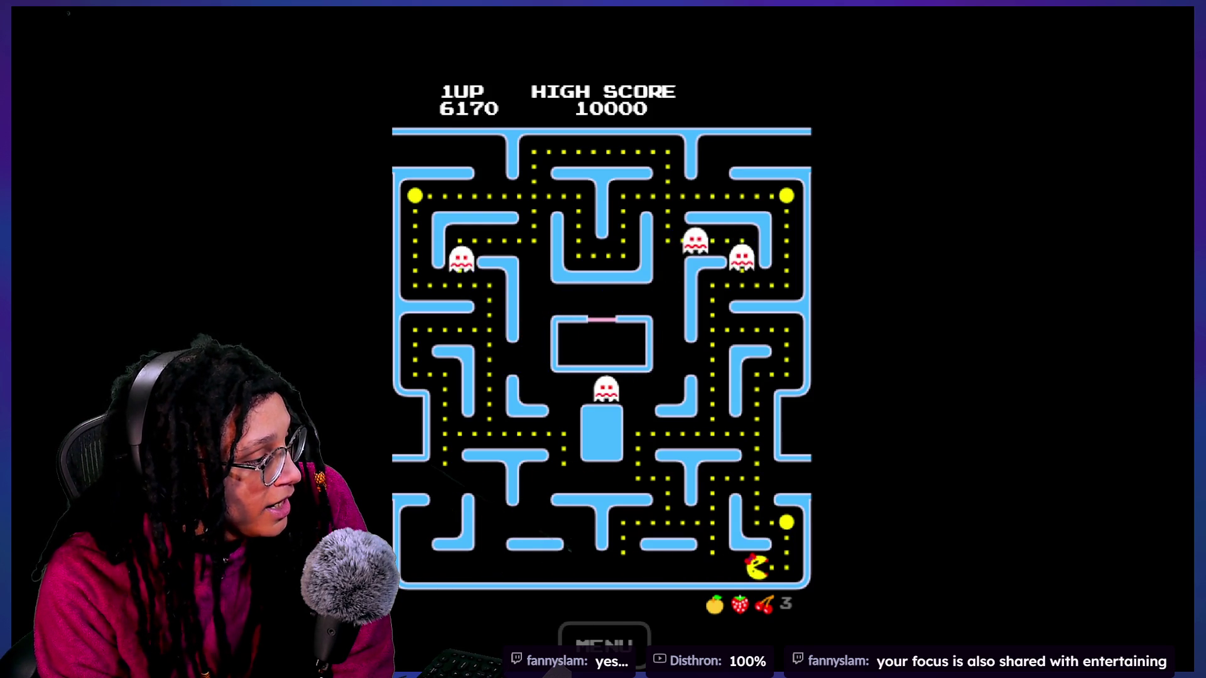
pyautogui.press('Left')
pyautogui.press('Down')
pyautogui.press('Left')
pyautogui.press('Up')
pyautogui.press('Right')
pyautogui.press('Up')
pyautogui.press('Right')
pyautogui.press('Up')
pyautogui.press('Left')
pyautogui.press('Up')
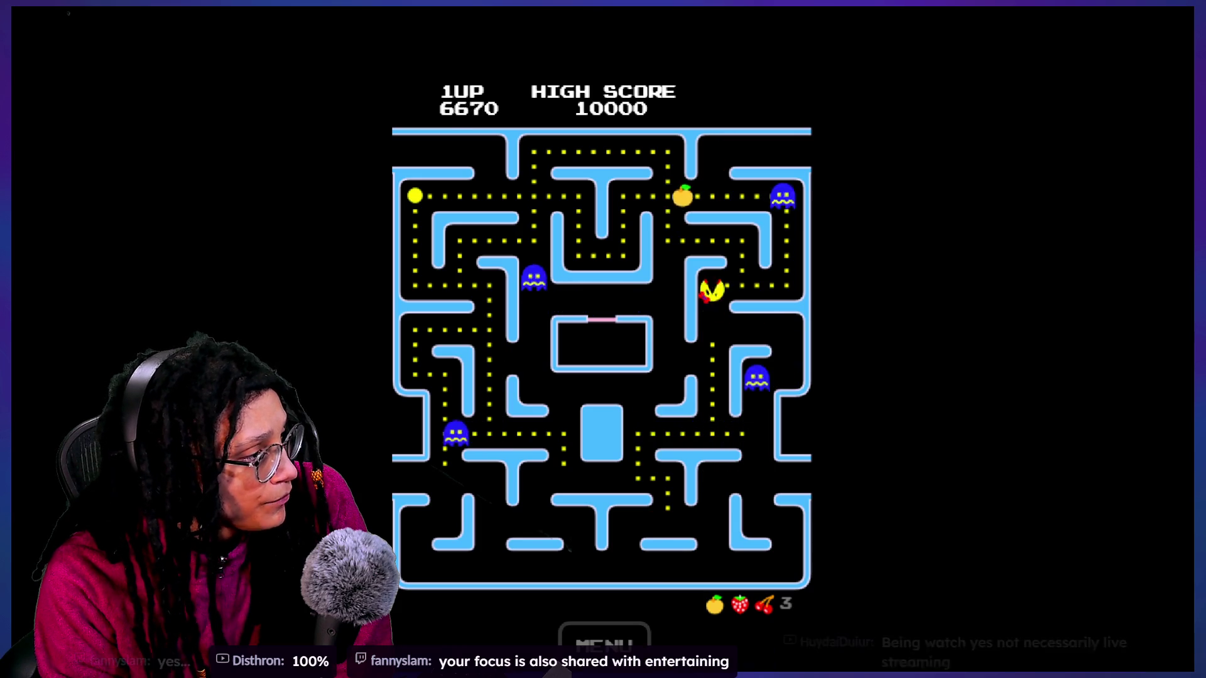
# Step: Play on to game over at 6720 points, then start a fresh MS PAC-MAN game with PLAY TURBO
pyautogui.press('Right')
pyautogui.press('Left')
pyautogui.press('Right')
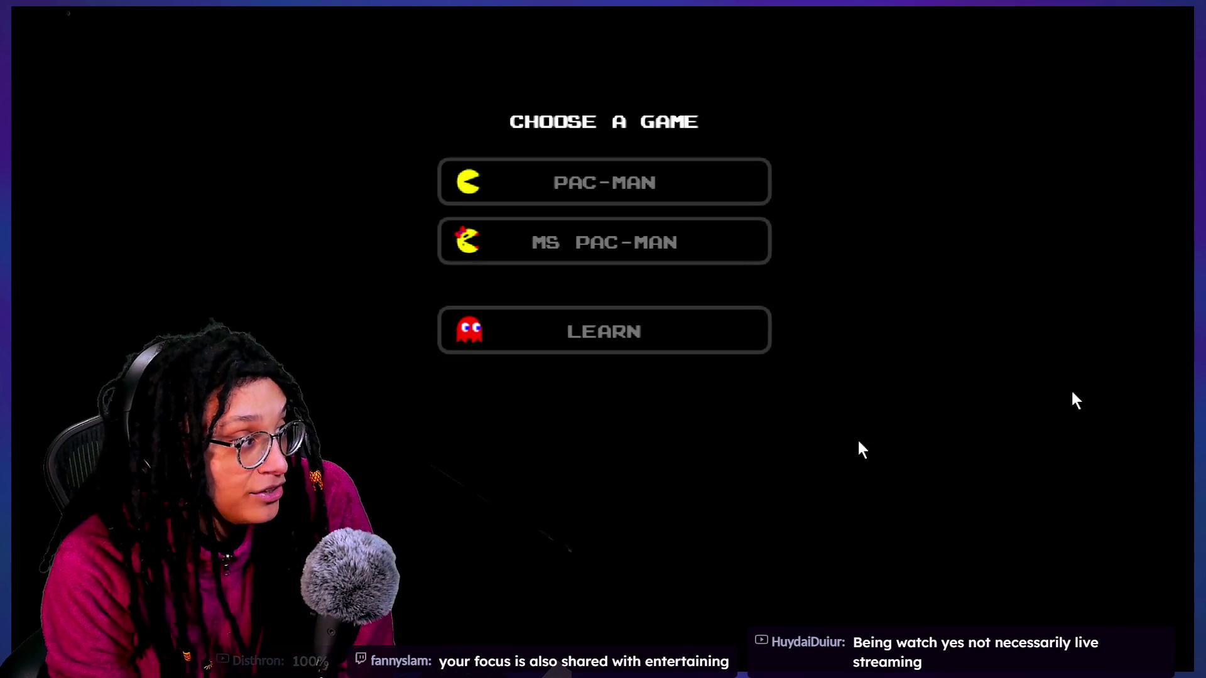
pyautogui.click(745, 261)
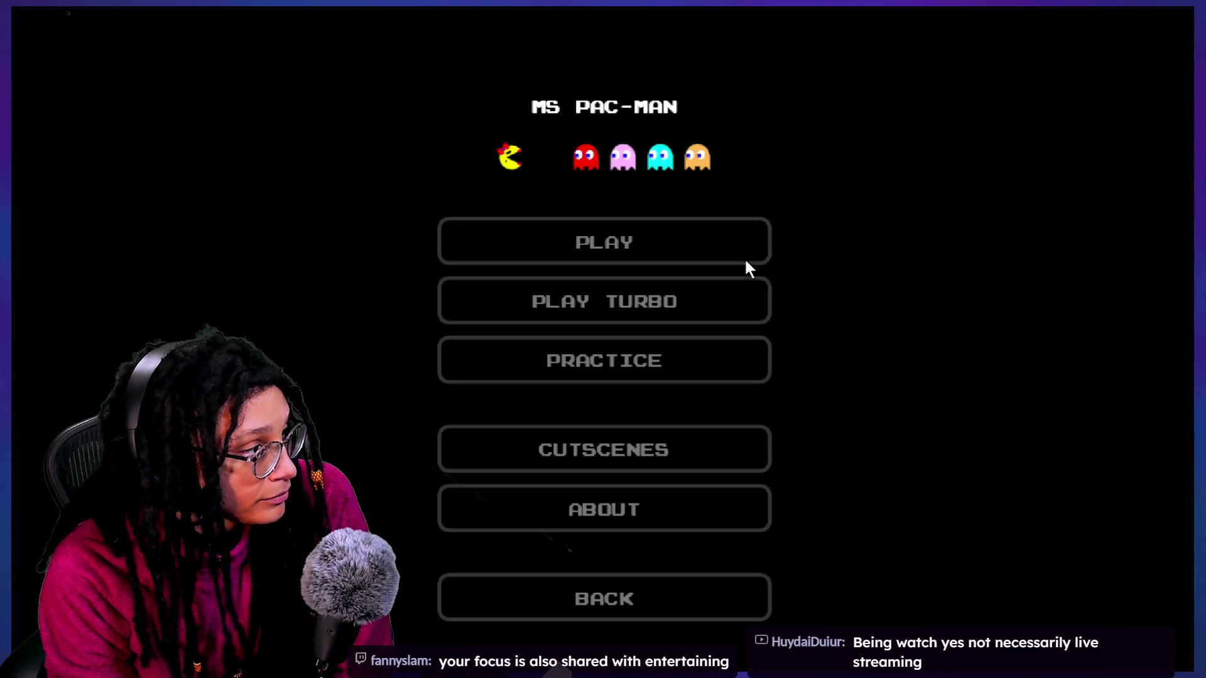
pyautogui.click(680, 307)
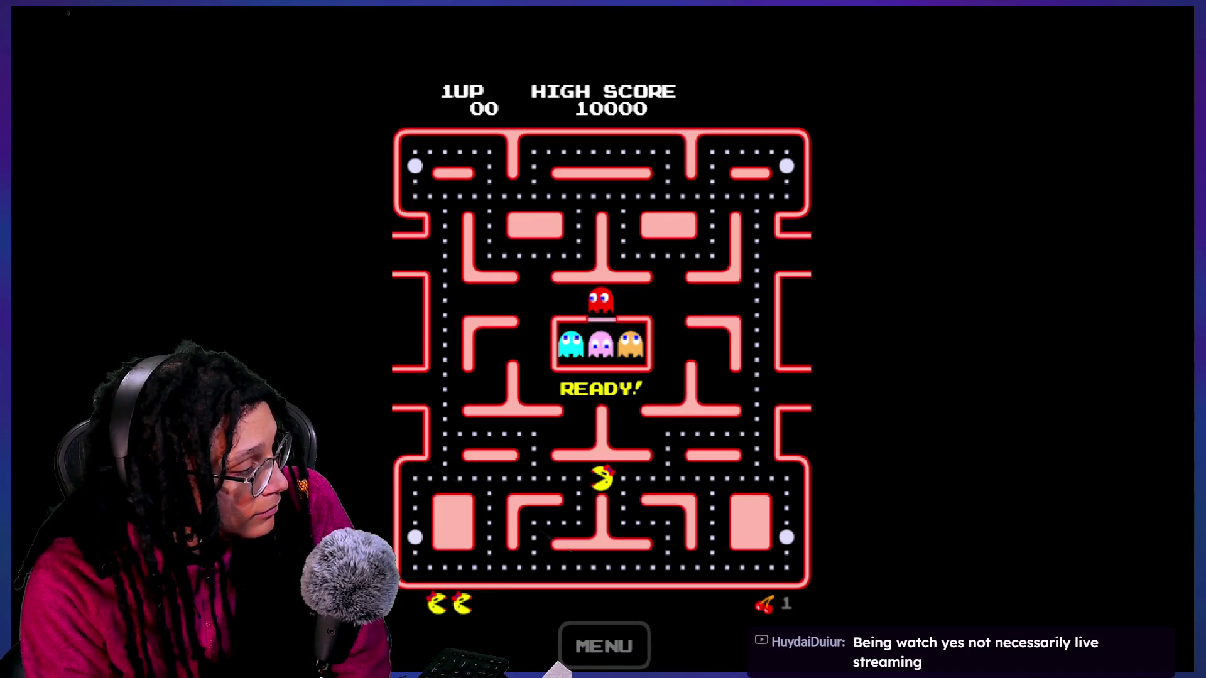
# Step: Steer Ms. Pac-Man down the left column, along the bottom row and up the right side
pyautogui.press('Down')
pyautogui.press('Right')
pyautogui.press('Up')
pyautogui.press('Down')
pyautogui.press('Left')
pyautogui.press('Right')
pyautogui.press('Up')
pyautogui.press('Left')
pyautogui.press('Down')
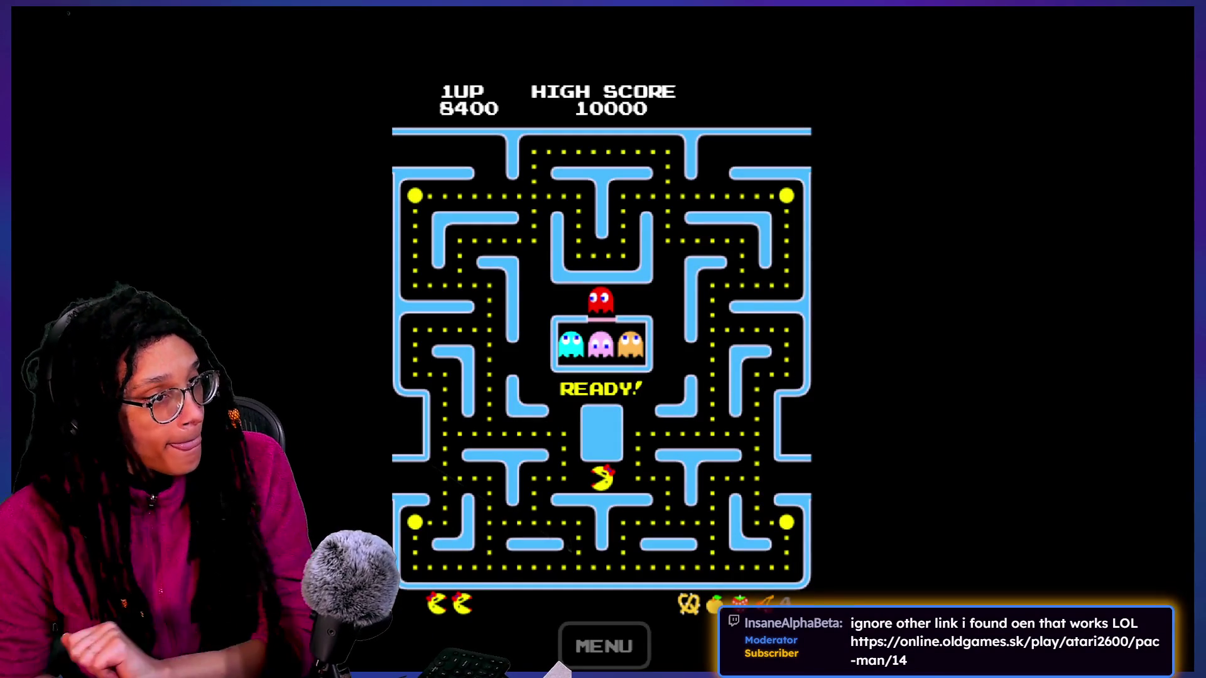
# Step: Eat the bottom-left and right-side power pellets along the bottom row, then chase the blue ghosts
pyautogui.press('Down')
pyautogui.press('Left')
pyautogui.press('Down')
pyautogui.press('Right')
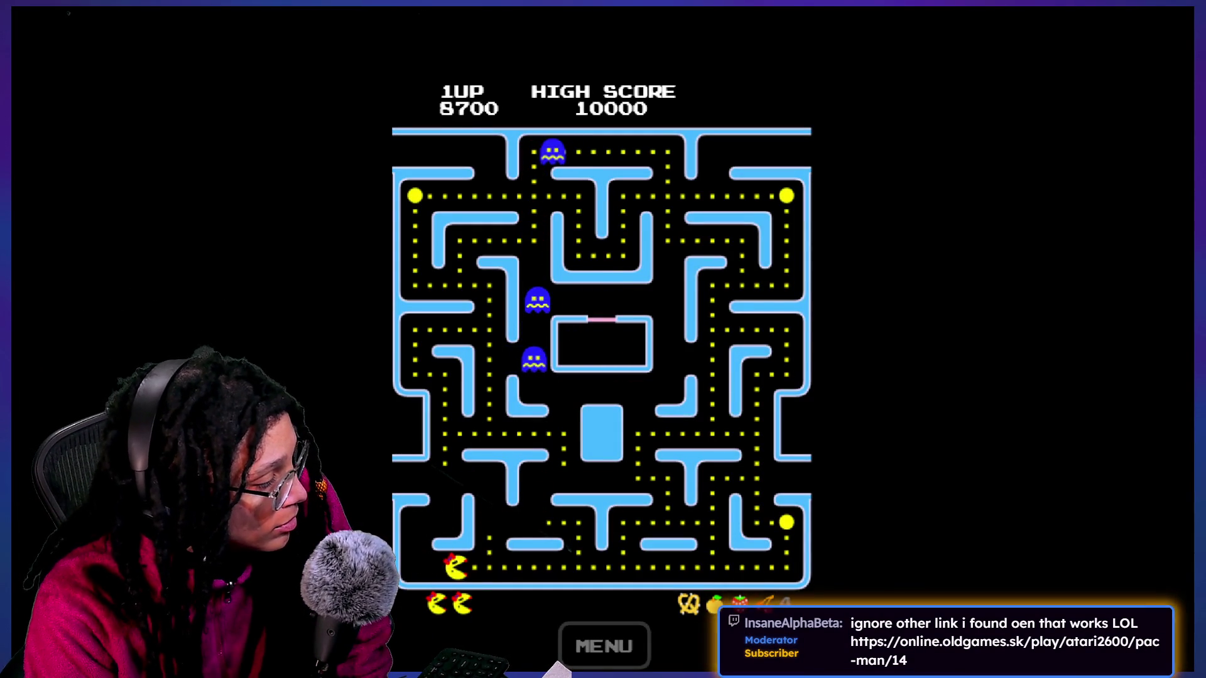
pyautogui.press('Left')
pyautogui.press('Right')
pyautogui.press('Up')
pyautogui.press('Down')
pyautogui.press('Up')
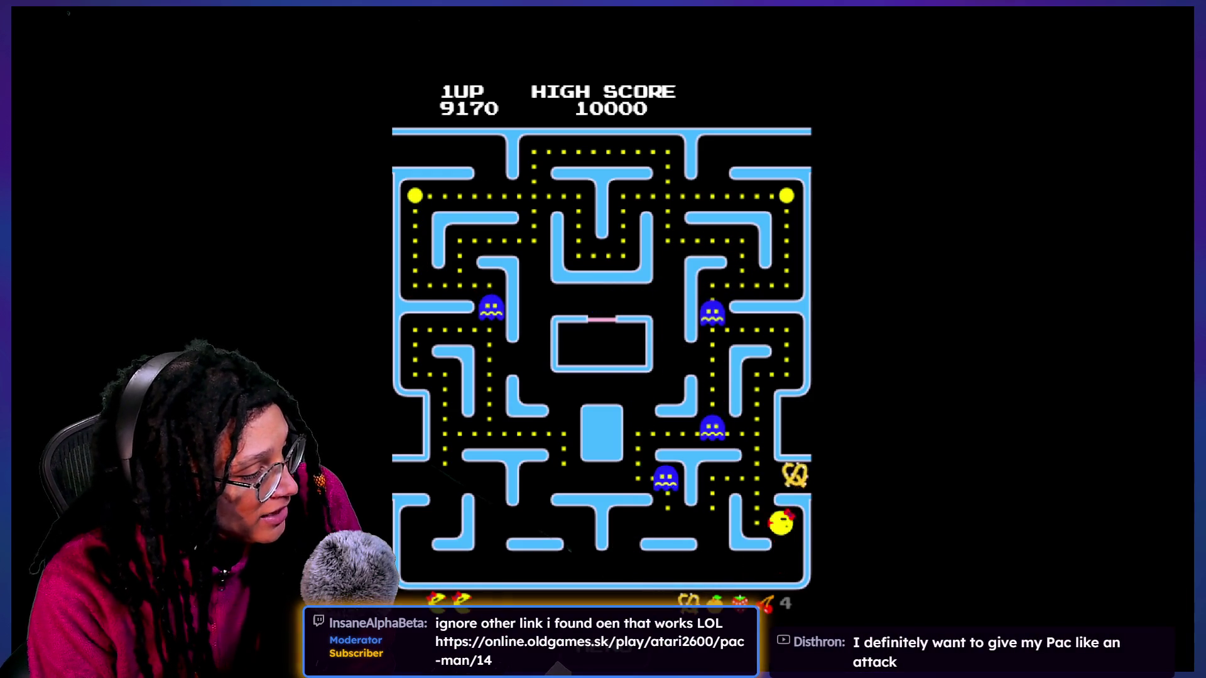
pyautogui.press('Down')
# Step: Climb through the middle to the top-right power pellet and chase ghosts along the top row
pyautogui.press('Left')
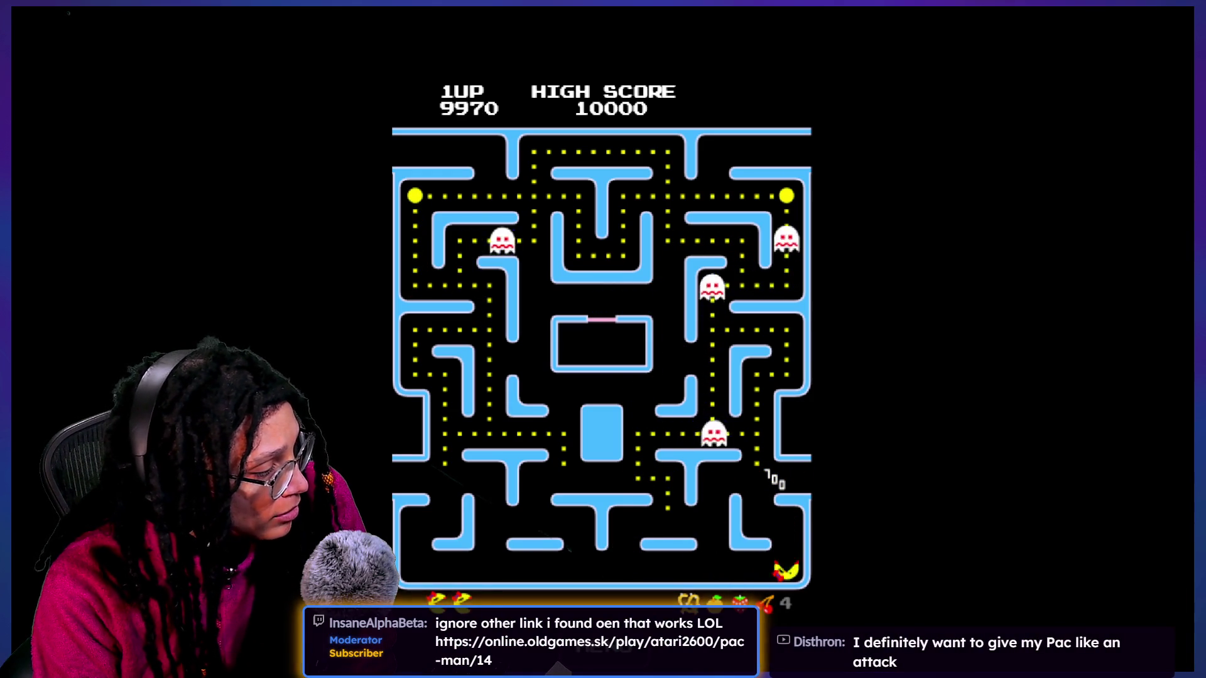
pyautogui.press('Up')
pyautogui.press('Left')
pyautogui.press('Up')
pyautogui.press('Right')
pyautogui.press('Down')
pyautogui.press('Up')
pyautogui.press('Right')
pyautogui.press('Up')
pyautogui.press('Left')
pyautogui.press('Up')
pyautogui.press('Right')
pyautogui.press('Up')
pyautogui.press('Left')
# Step: Weave down the right side and into the centre U-shaped corridor
pyautogui.press('Down')
pyautogui.press('Right')
pyautogui.press('Down')
pyautogui.press('Left')
pyautogui.press('Down')
pyautogui.press('Up')
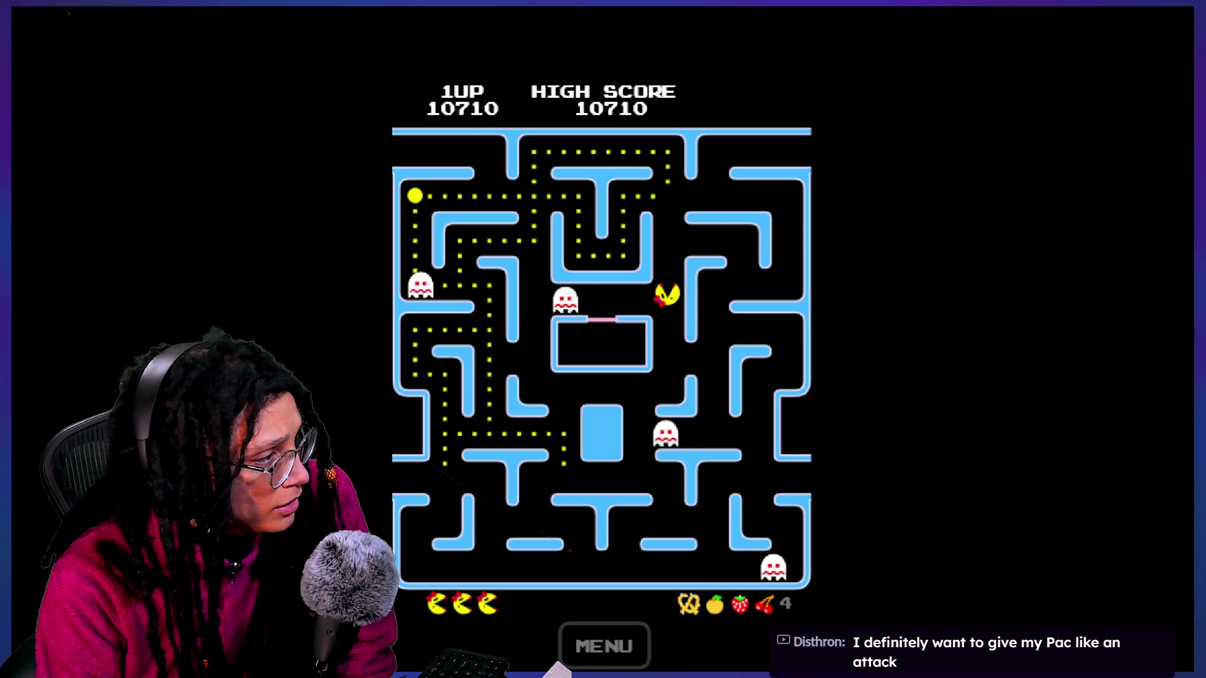
pyautogui.press('Left')
pyautogui.press('Down')
pyautogui.press('Right')
pyautogui.press('Down')
pyautogui.press('Right')
pyautogui.press('Left')
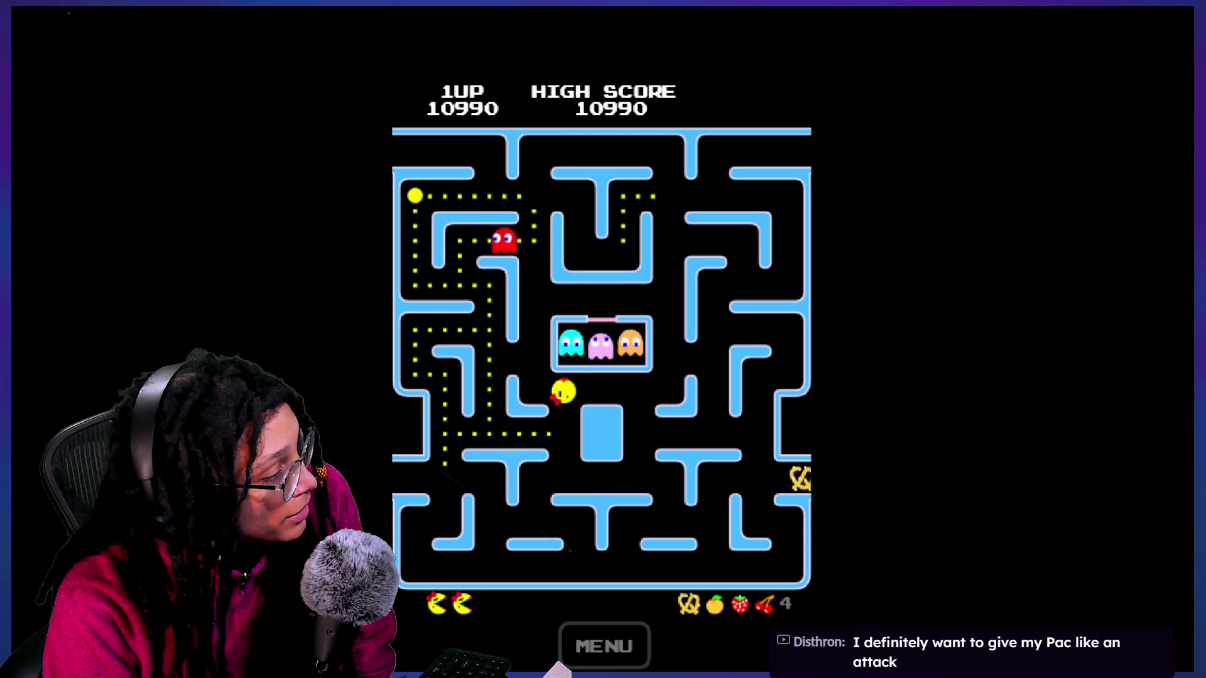
# Step: With the new life, clear the left column and eat the top-left power pellet
pyautogui.press('Down')
pyautogui.press('Left')
pyautogui.press('Up')
pyautogui.press('Up')
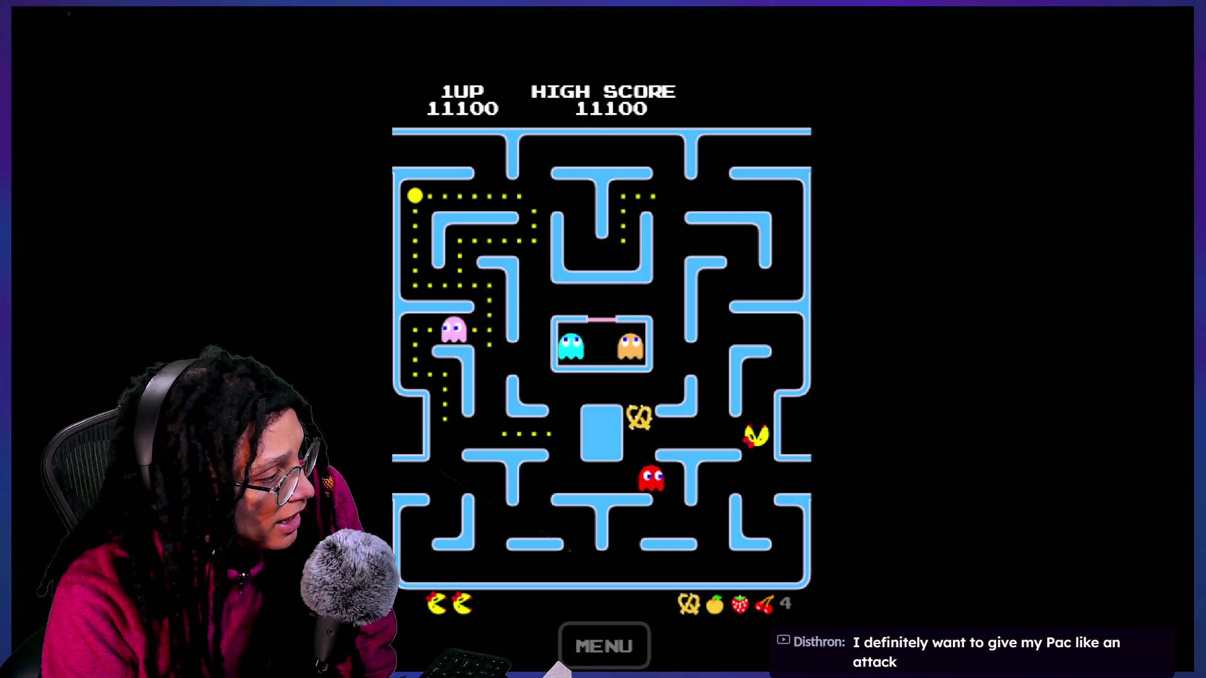
pyautogui.press('Left')
pyautogui.press('Up')
pyautogui.press('Left')
pyautogui.press('Down')
pyautogui.press('Left')
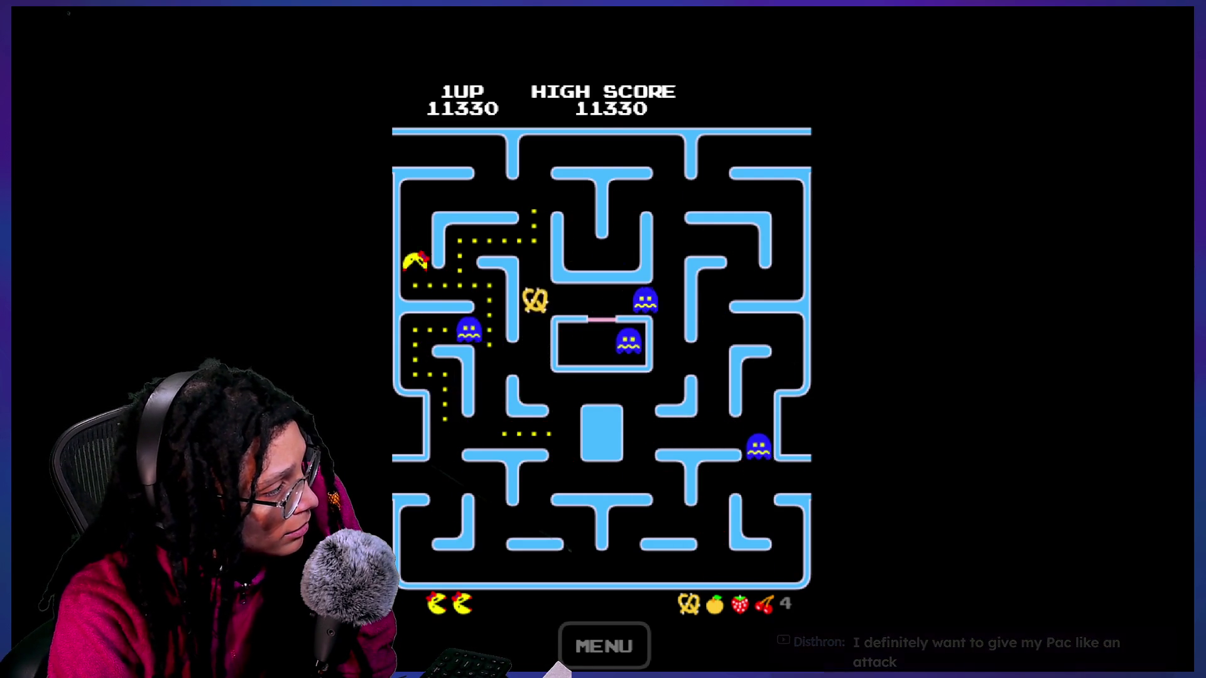
pyautogui.press('Up')
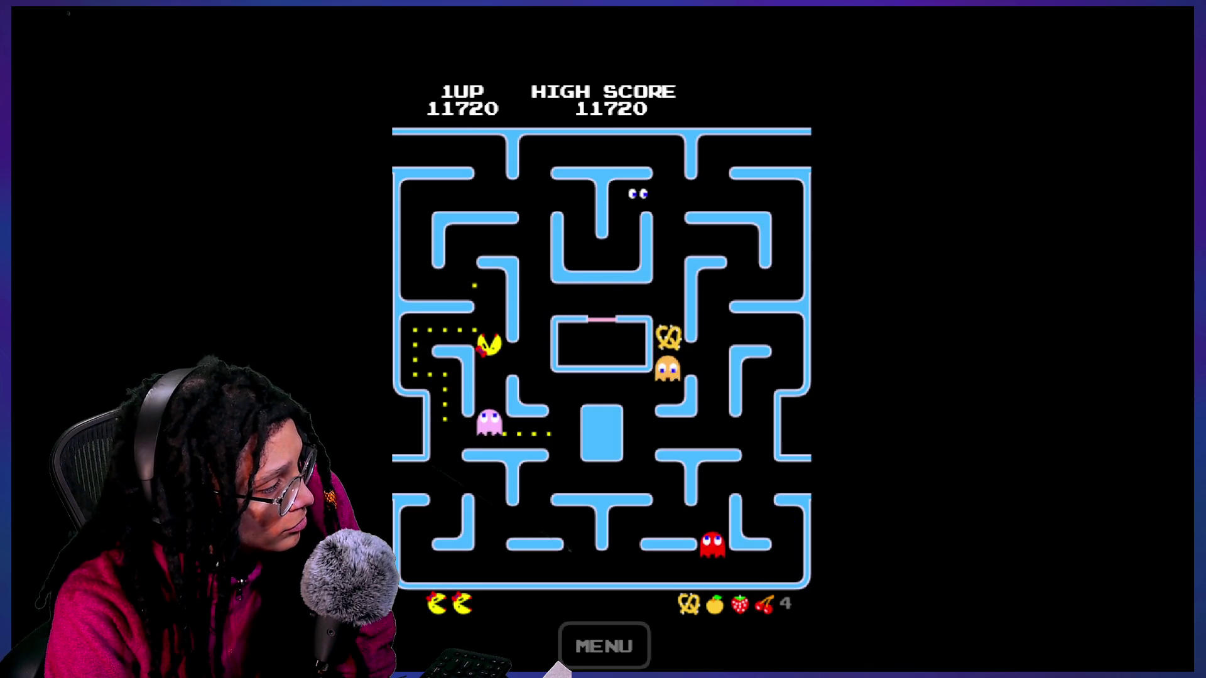
# Step: Take the tunnel, run the top row and left side, and clear the last dots for 11900
pyautogui.press('Up')
pyautogui.press('Left')
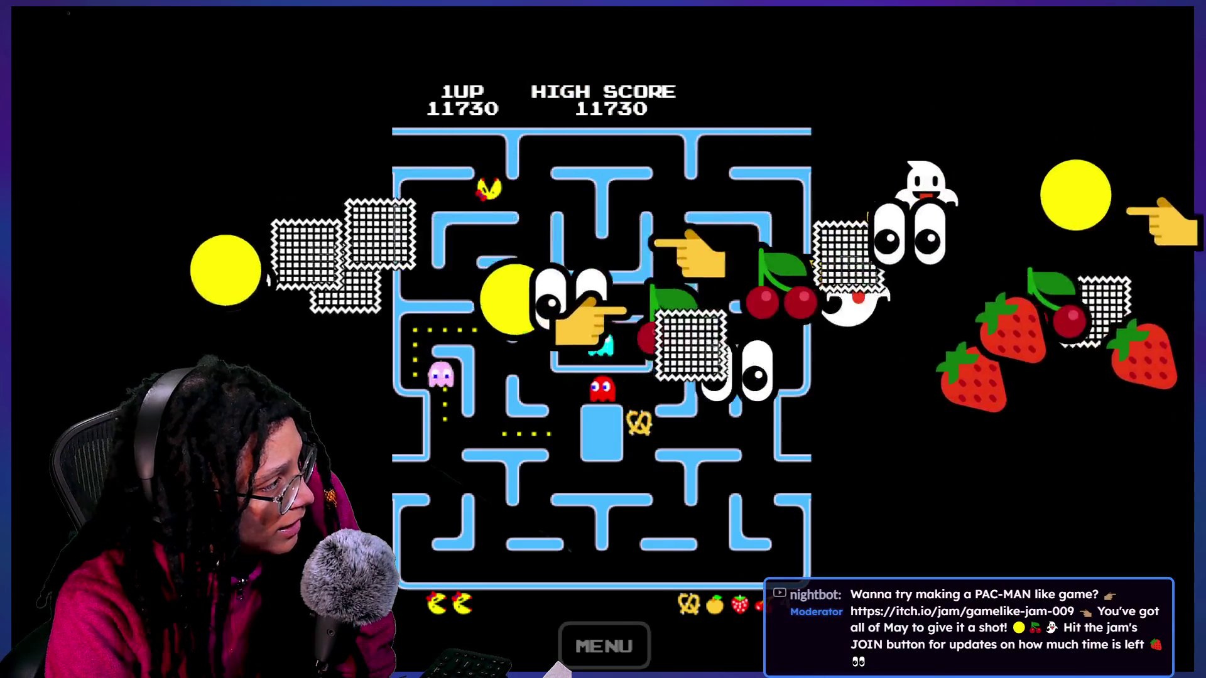
pyautogui.press('Down')
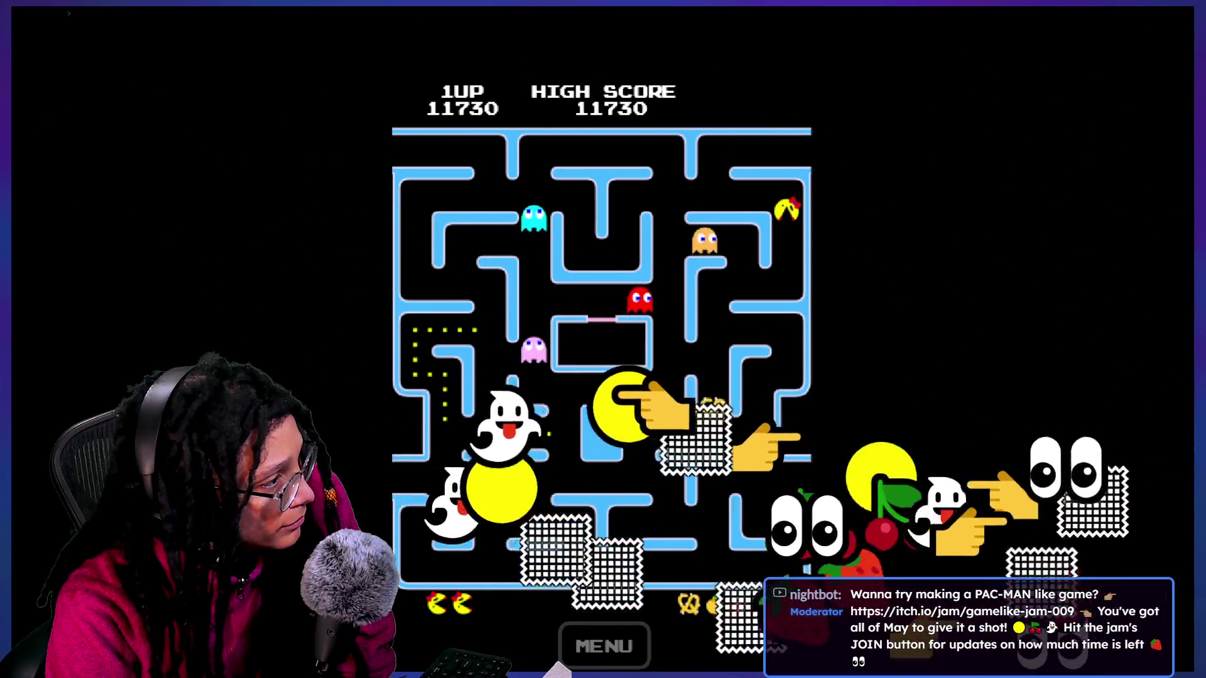
pyautogui.press('Up')
pyautogui.press('Left')
pyautogui.press('Right')
pyautogui.press('Down')
pyautogui.press('Left')
pyautogui.press('Down')
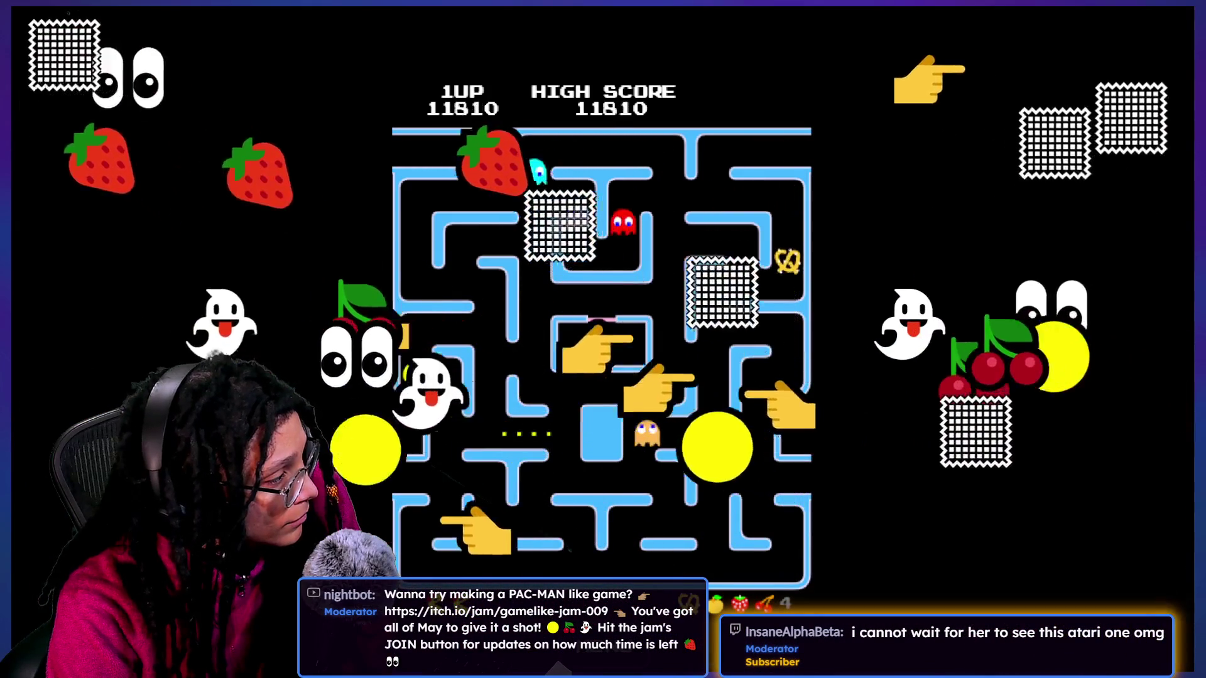
pyautogui.press('Right')
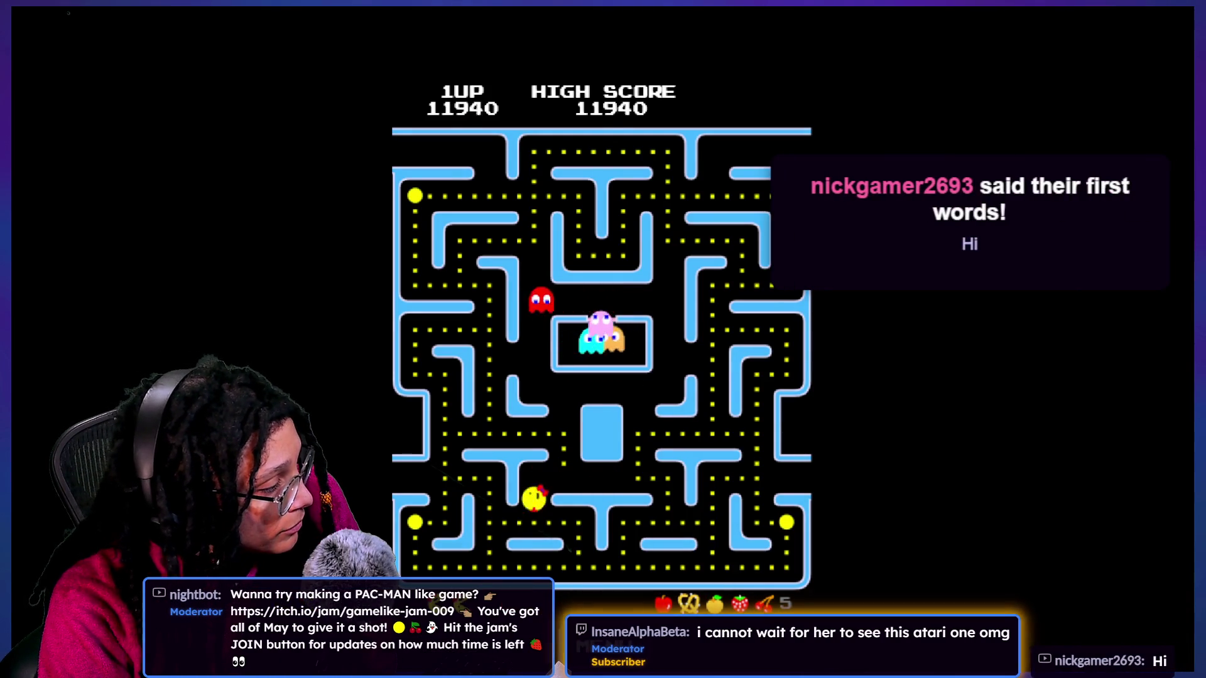
# Step: Grab the bottom-left power pellet, clear the bottom row, and eat the bottom-right pellet
pyautogui.press('Down')
pyautogui.press('Left')
pyautogui.press('Down')
pyautogui.press('Right')
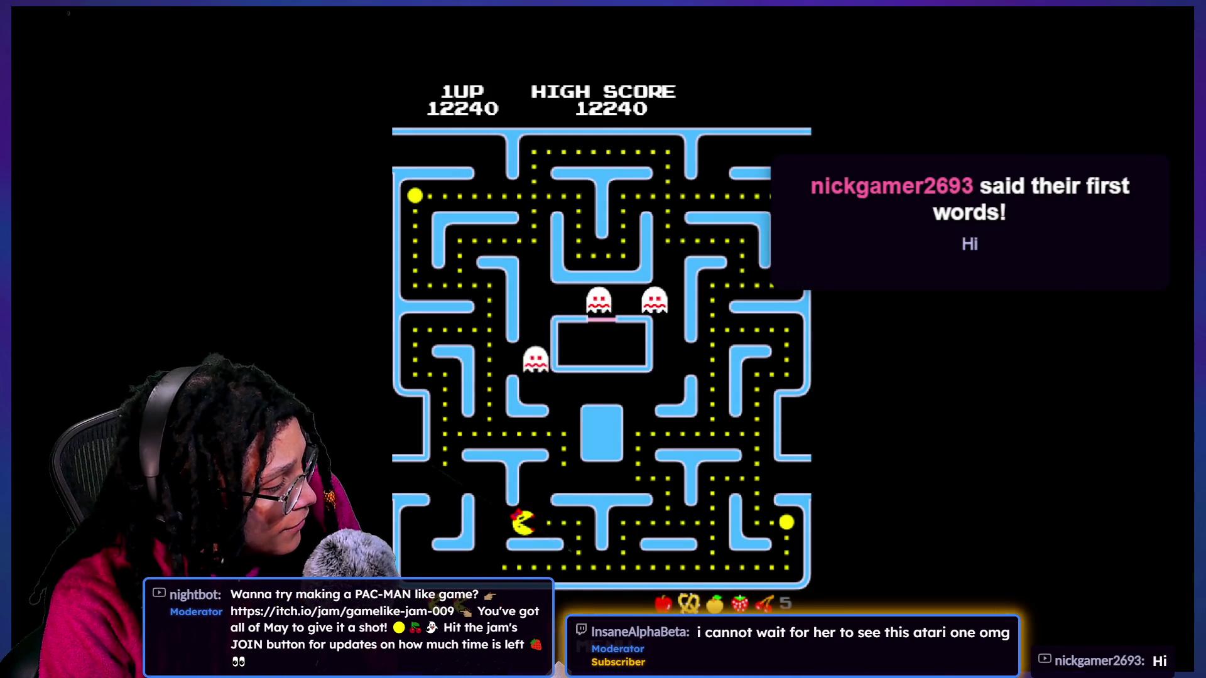
pyautogui.press('Left')
pyautogui.press('Right')
pyautogui.press('Up')
pyautogui.press('Down')
pyautogui.press('Up')
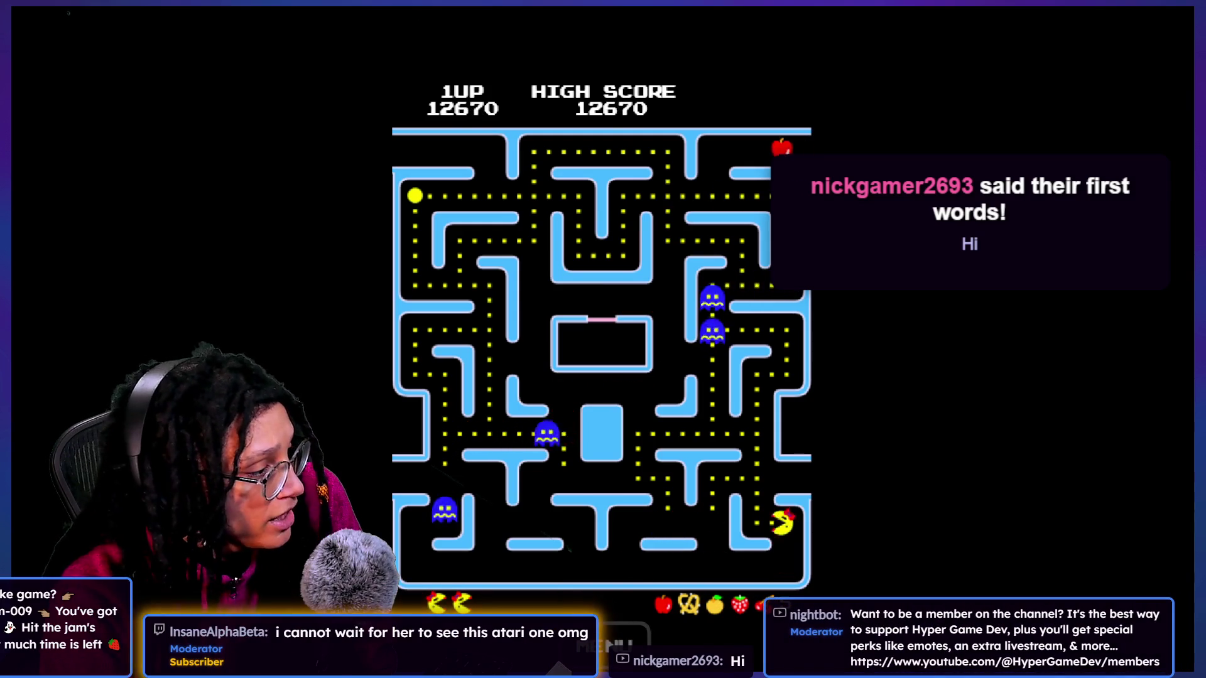
pyautogui.press('Left')
# Step: Go up the left side for the top-left pellet, then run the top row to the top-right pellet
pyautogui.press('Left')
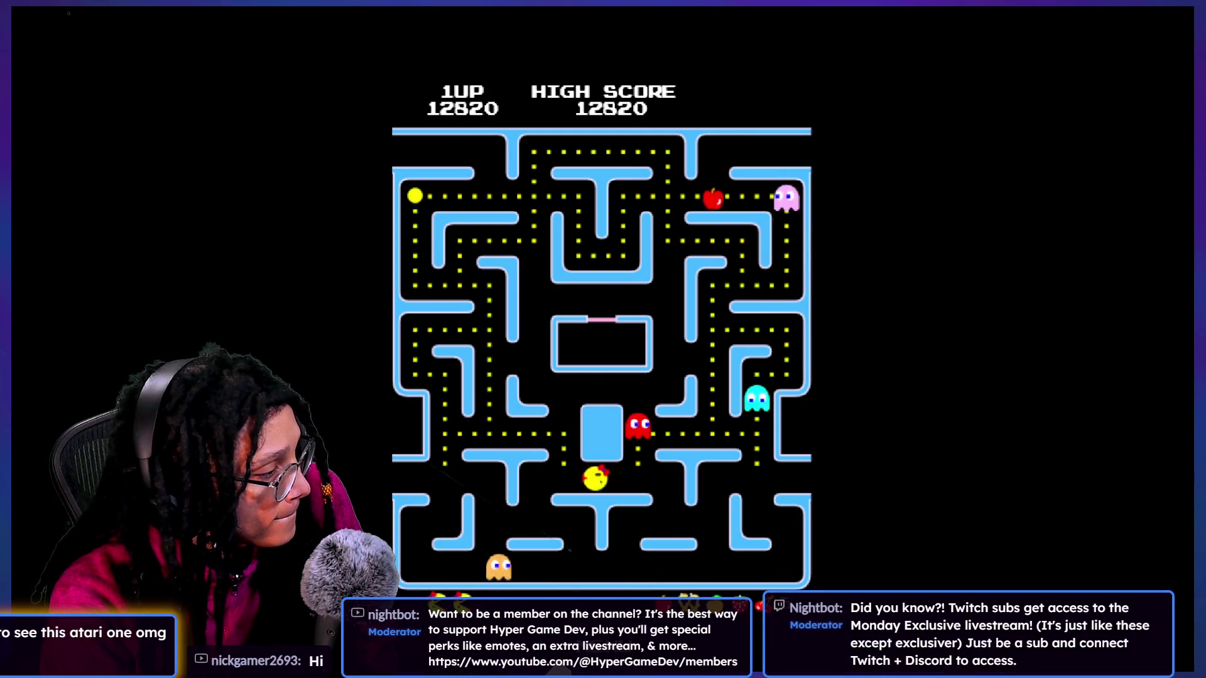
pyautogui.press('Up')
pyautogui.press('Left')
pyautogui.press('Up')
pyautogui.press('Right')
pyautogui.press('Up')
pyautogui.press('Right')
pyautogui.press('Up')
pyautogui.press('Right')
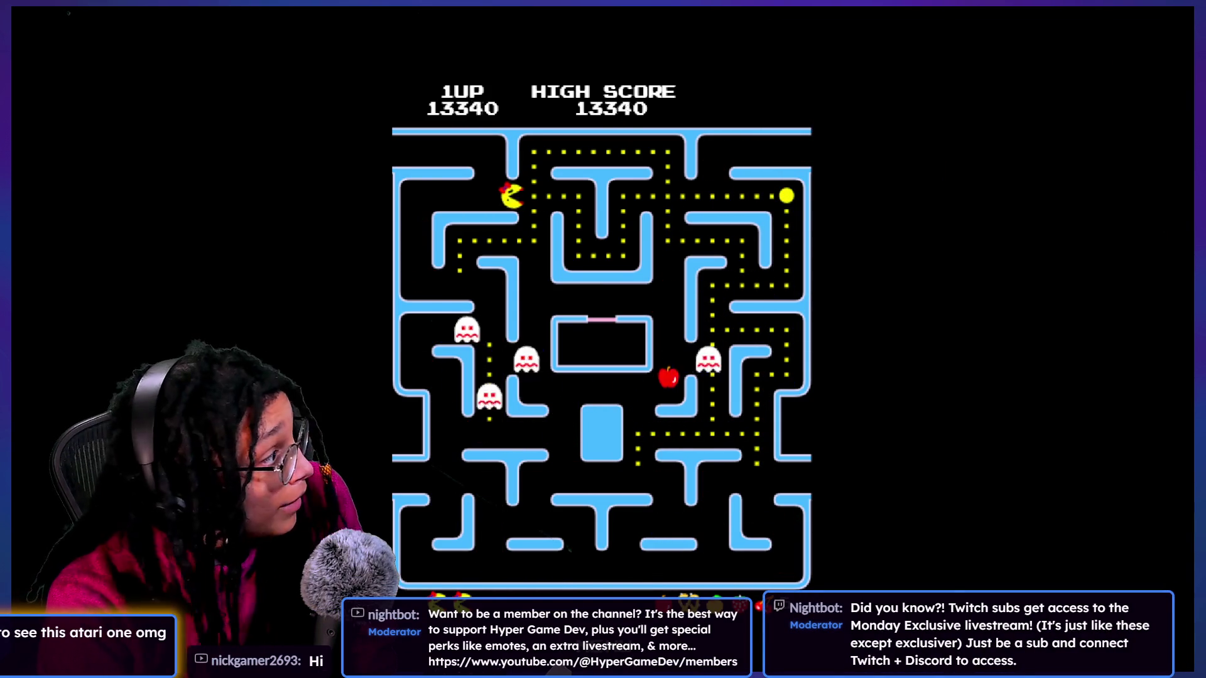
pyautogui.press('Down')
pyautogui.press('Up')
# Step: Cross the maze to the top-left and clear the dots there
pyautogui.press('Up')
pyautogui.press('Right')
pyautogui.press('Down')
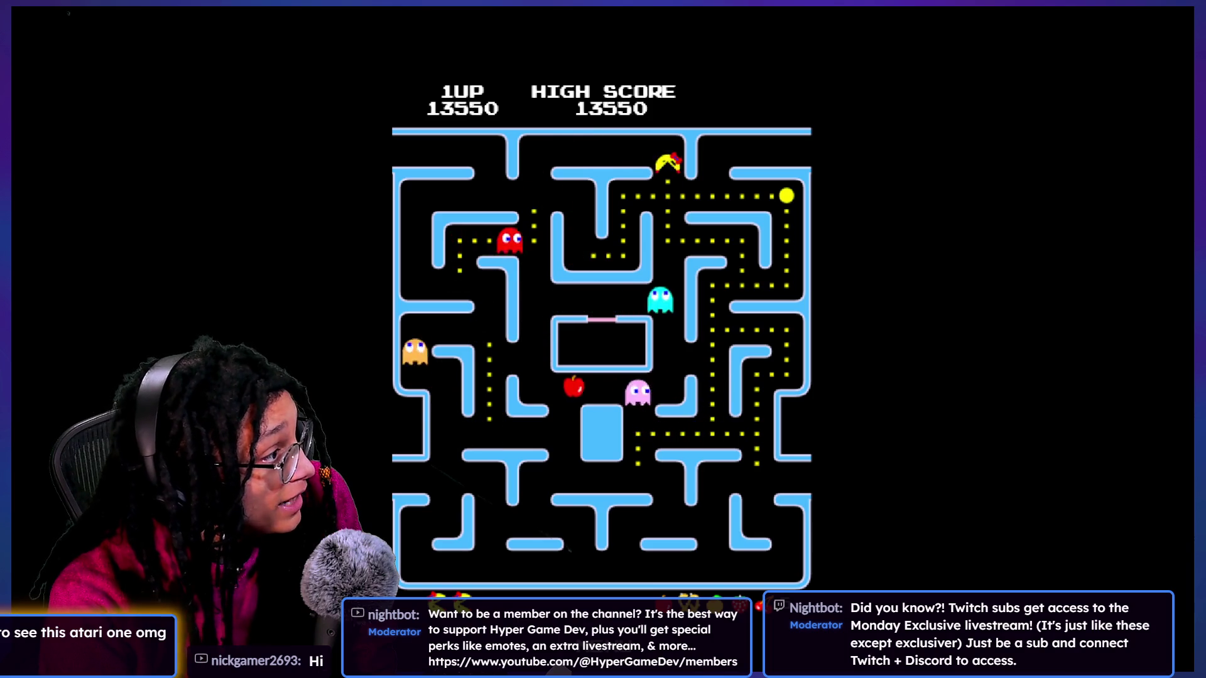
pyautogui.press('Right')
pyautogui.press('Down')
pyautogui.press('Left')
pyautogui.press('Up')
pyautogui.press('Left')
pyautogui.press('Up')
pyautogui.press('Left')
pyautogui.press('Down')
pyautogui.press('Left')
pyautogui.press('Up')
pyautogui.press('Left')
pyautogui.press('Down')
pyautogui.press('Left')
pyautogui.press('Up')
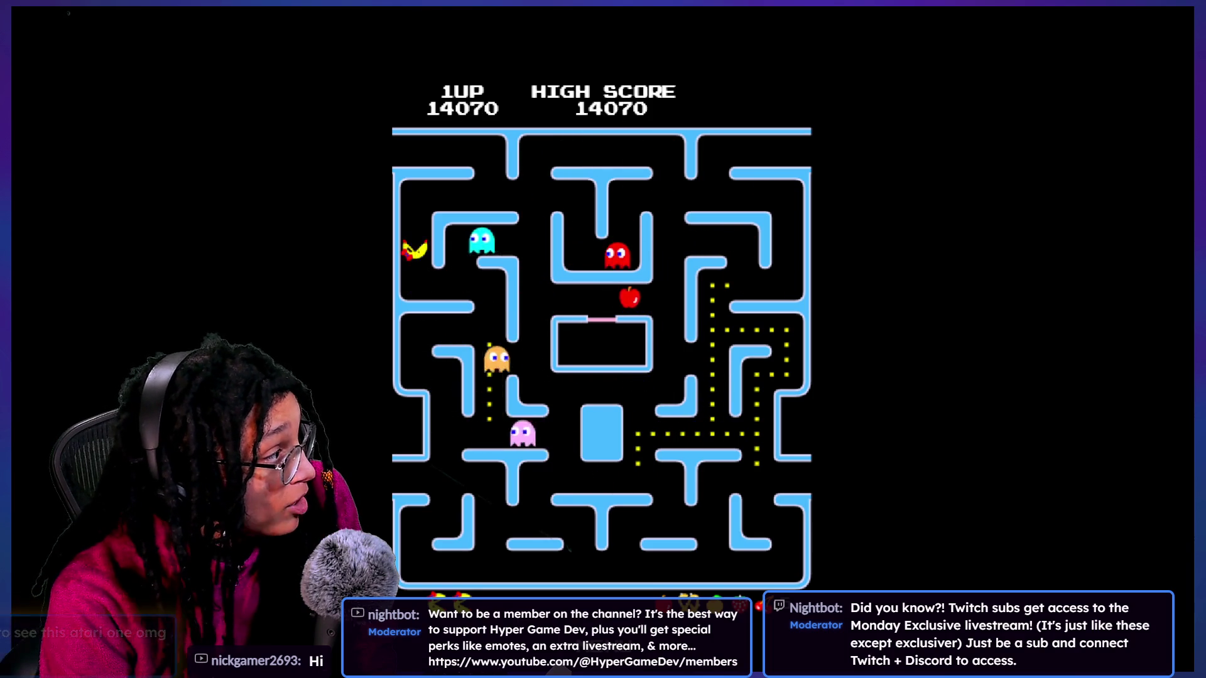
pyautogui.press('Right')
pyautogui.press('Left')
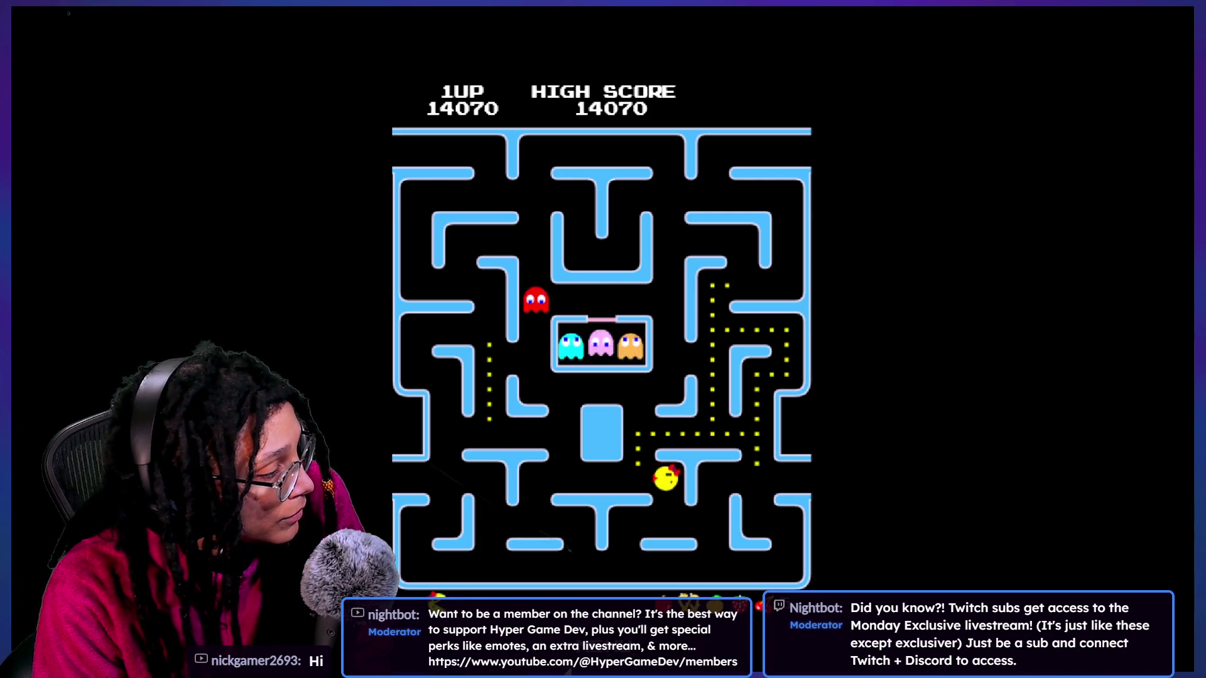
# Step: Eat dots up the left column, across the row and down the right column
pyautogui.press('Up')
pyautogui.press('Right')
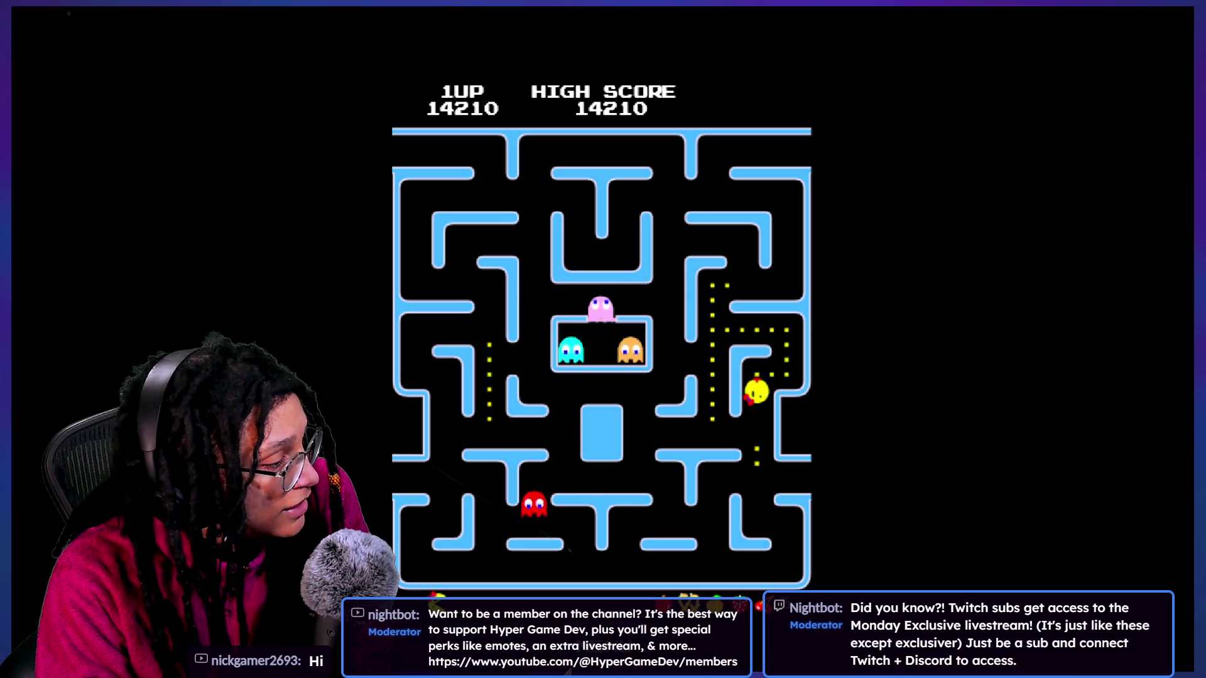
pyautogui.press('Down')
pyautogui.press('Up')
pyautogui.press('Right')
pyautogui.press('Left')
pyautogui.press('Right')
pyautogui.press('Down')
pyautogui.press('Left')
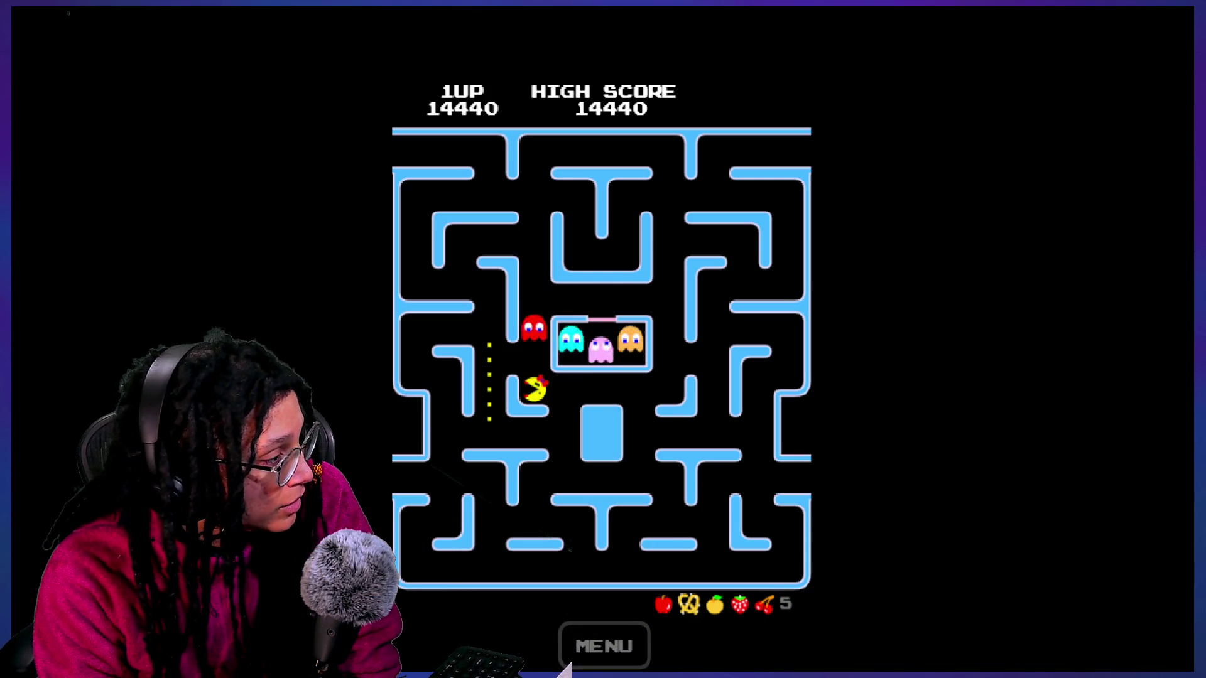
# Step: Run down and left toward the left edge until the last life is lost and Choose a Game returns
pyautogui.press('Down')
pyautogui.press('Left')
pyautogui.press('Up')
pyautogui.press('Left')
pyautogui.press('Up')
pyautogui.press('Left')
pyautogui.press('Right')
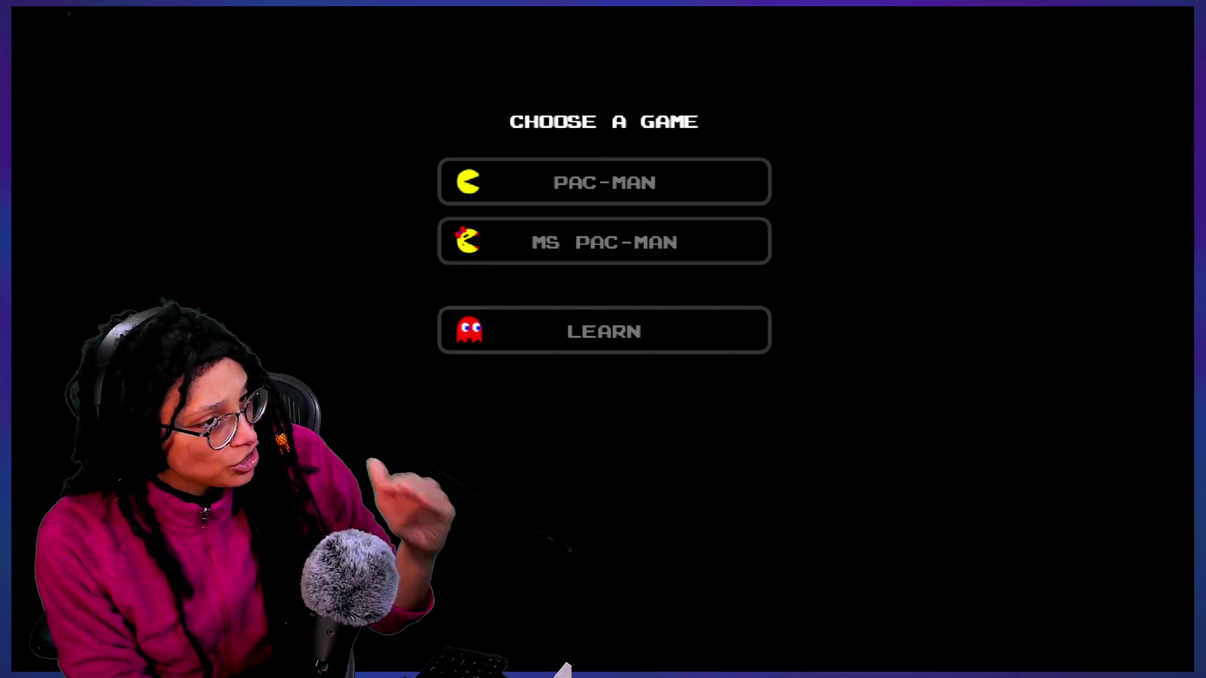
# Step: Exit fullscreen with Esc, scroll up the Gamelike Jam 009 page, then switch to the Godot window
pyautogui.press('Escape')
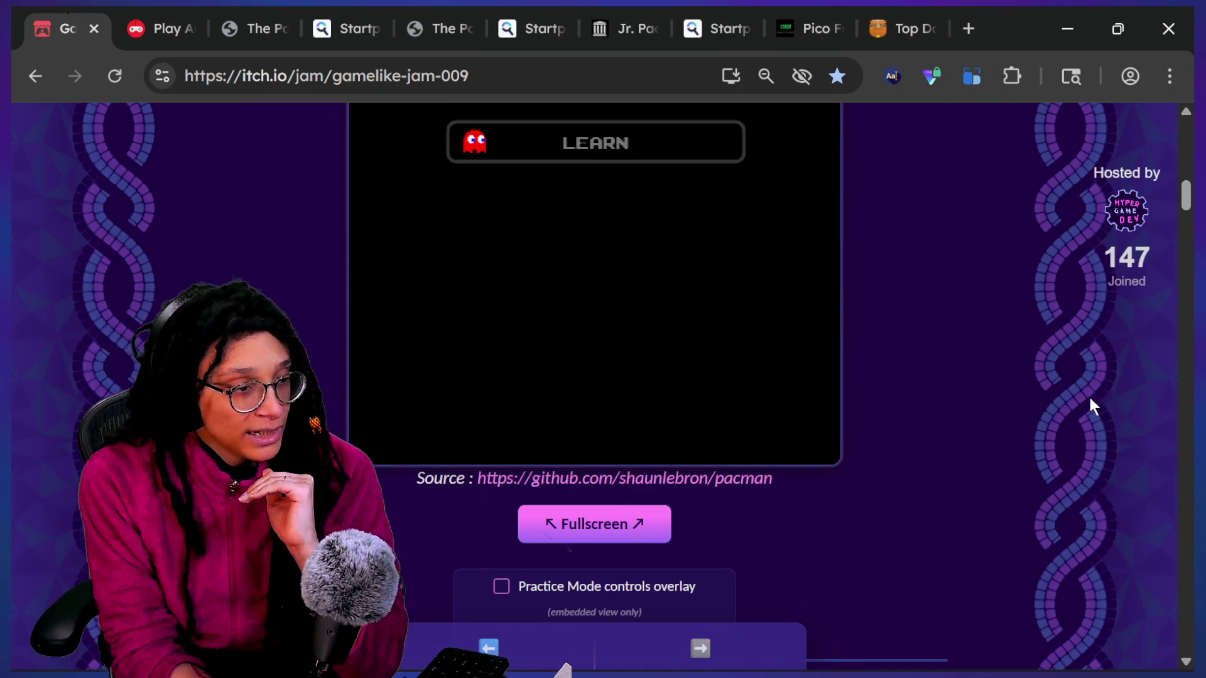
pyautogui.scroll(5, 1091, 407)
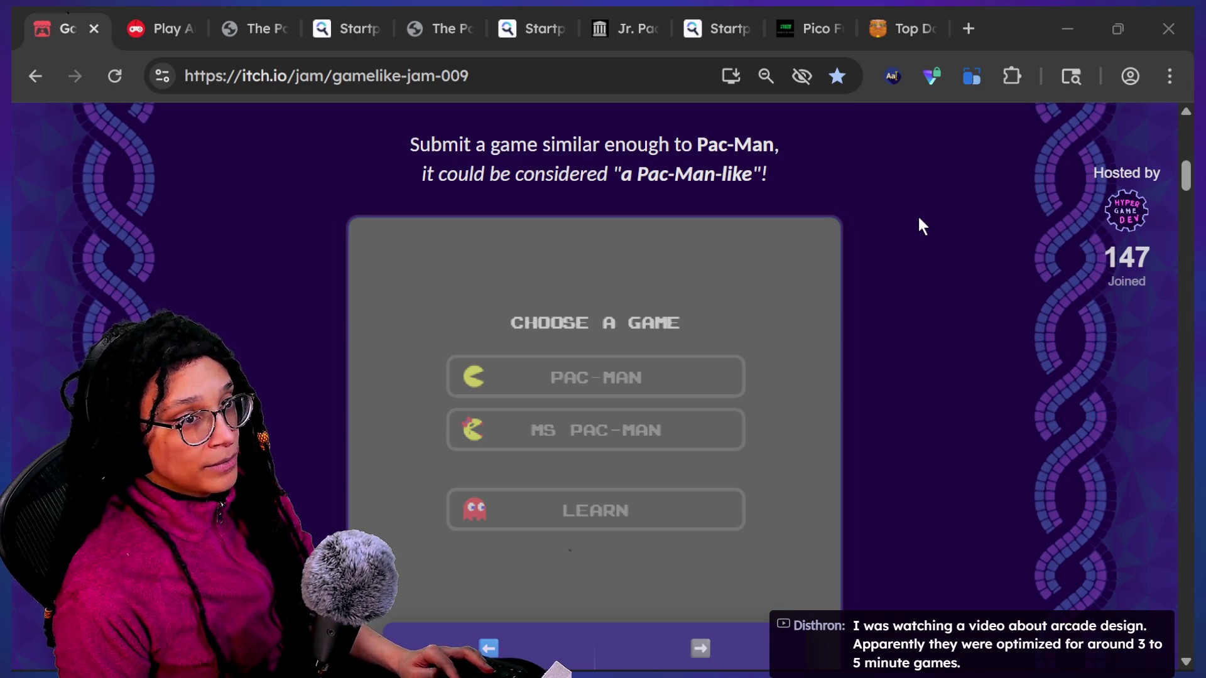
pyautogui.hotkey('alt', 'Tab')
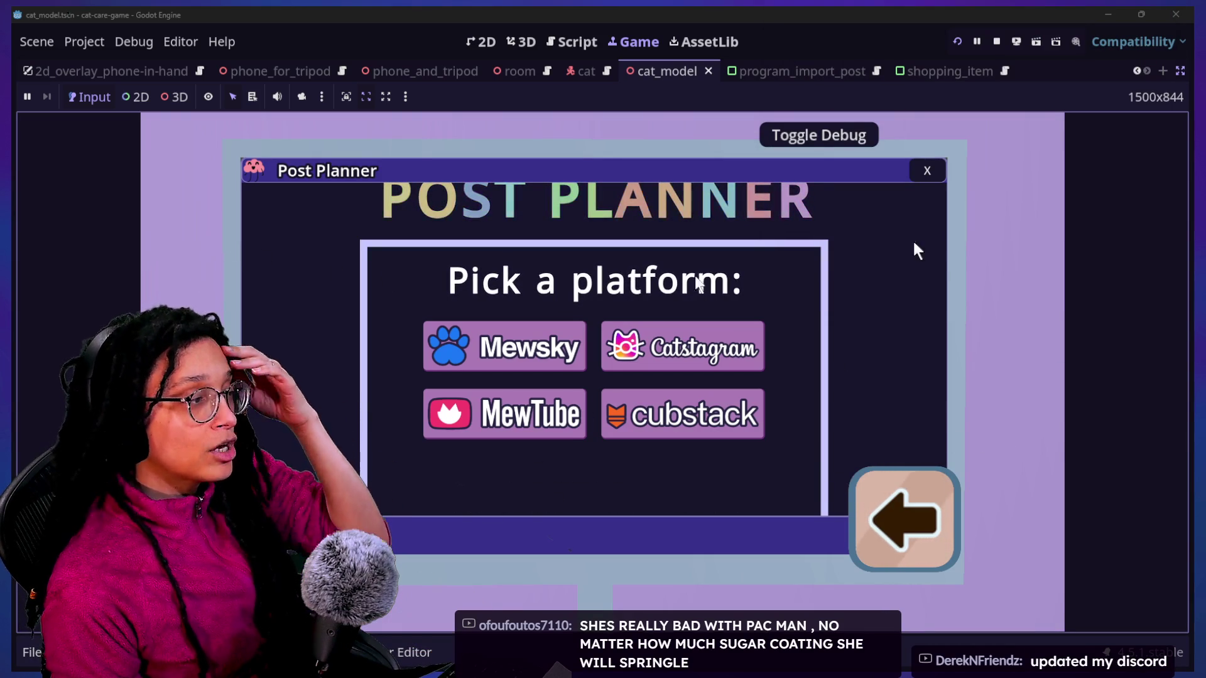
# Step: Close Post Planner, return to the room, and interact with the cat on the sofa
pyautogui.click(928, 173)
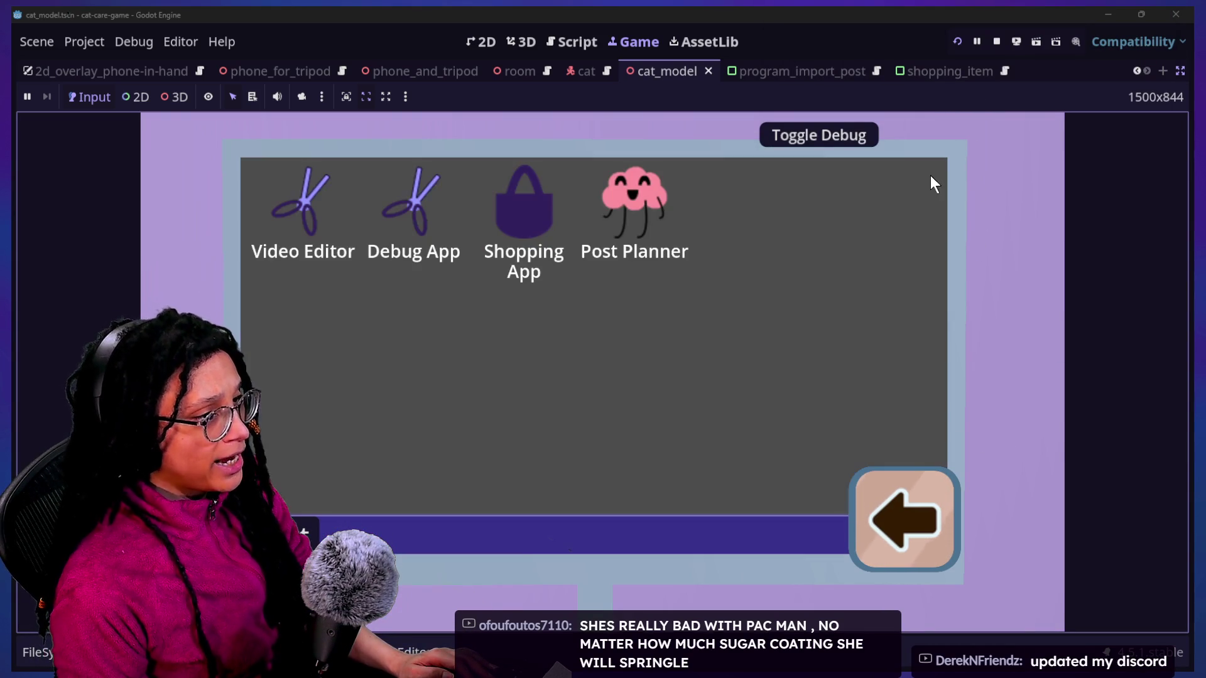
pyautogui.click(887, 544)
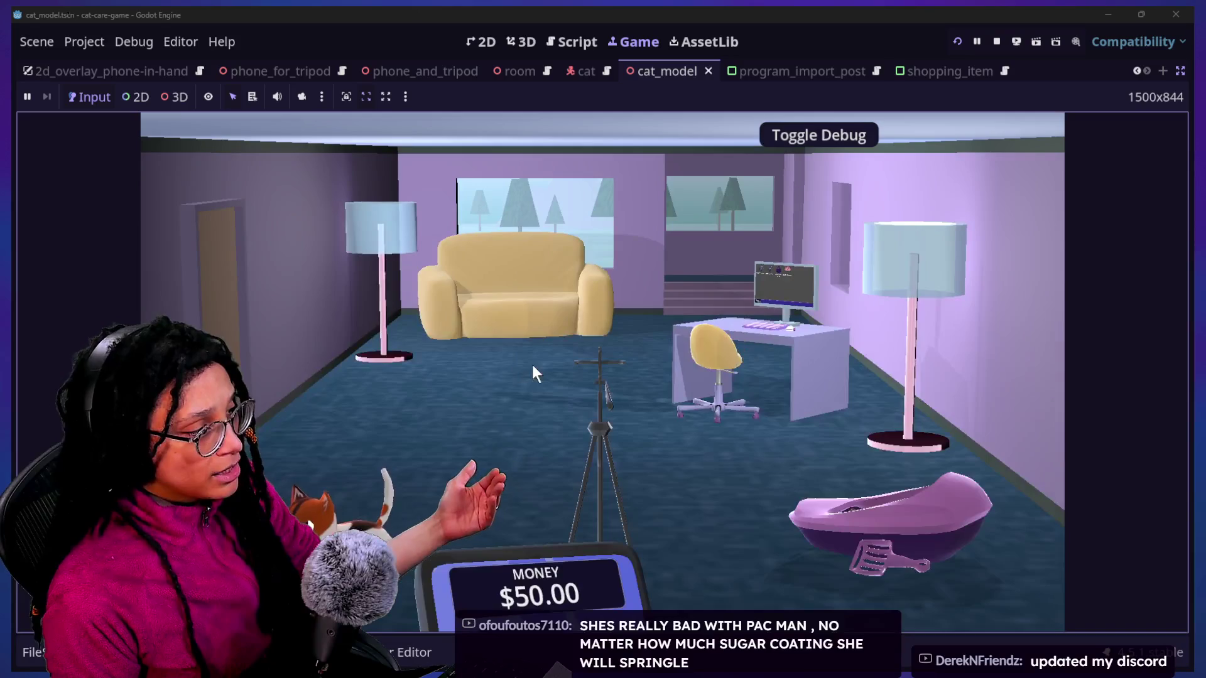
pyautogui.click(472, 295)
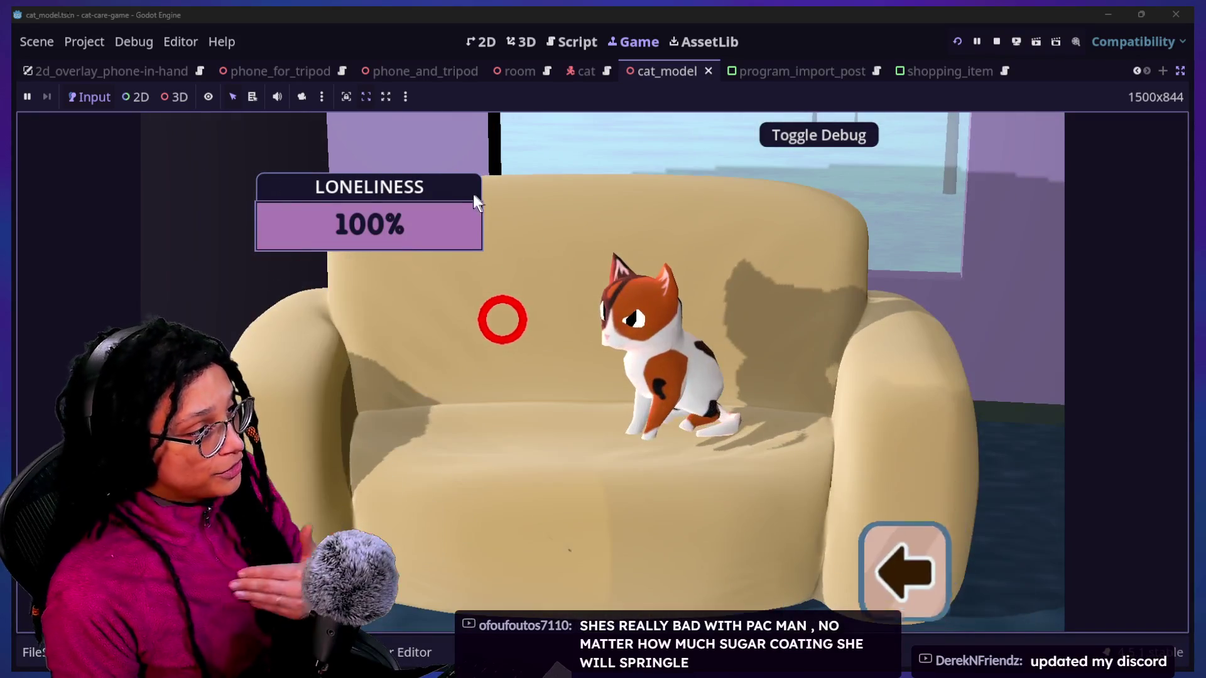
pyautogui.click(886, 480)
pyautogui.click(518, 294)
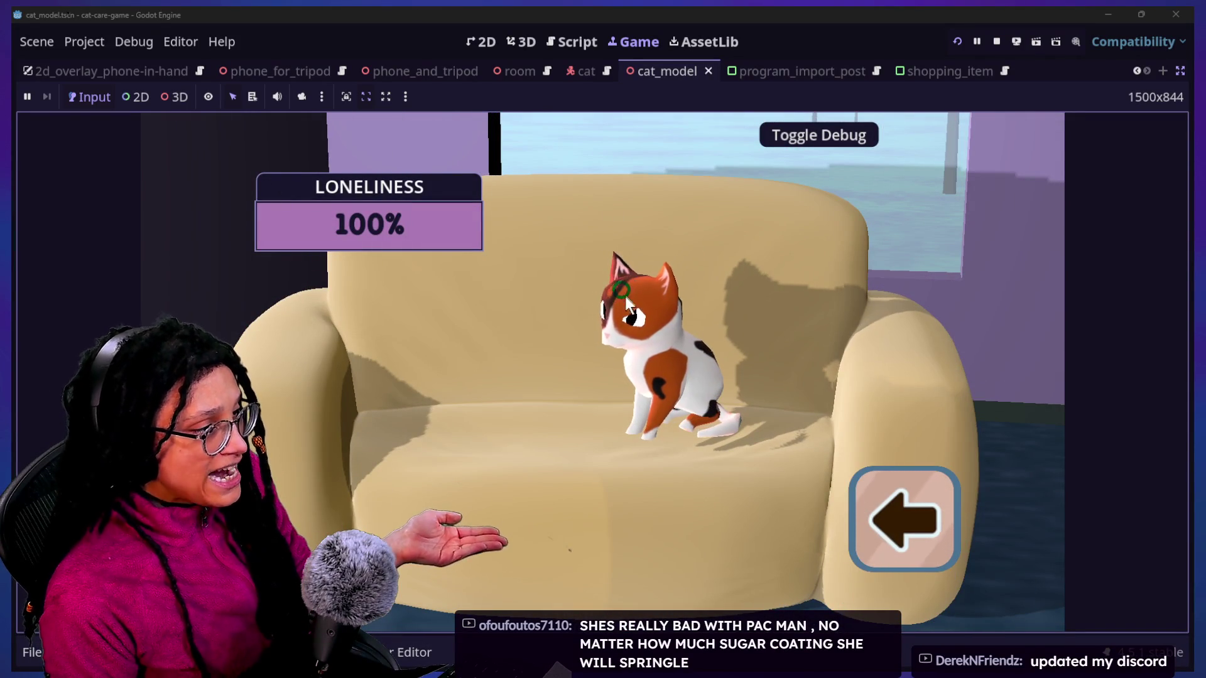
pyautogui.click(902, 530)
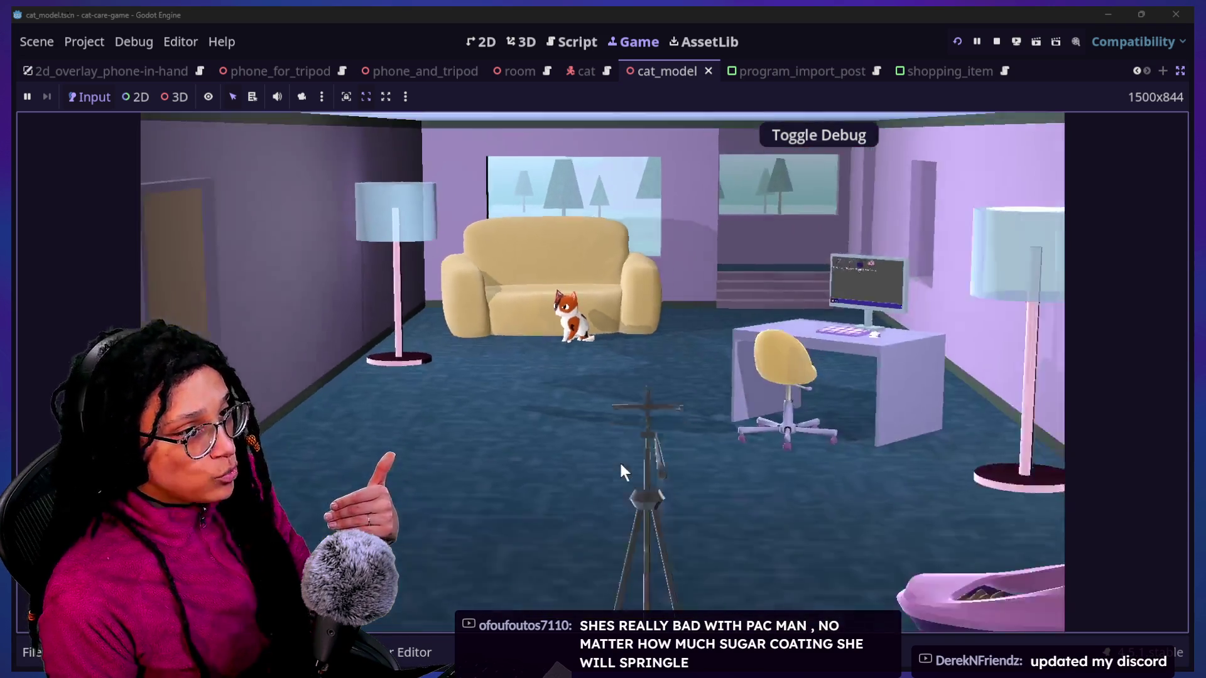
# Step: Look through the tripod phone and pan its camera across the room
pyautogui.click(619, 461)
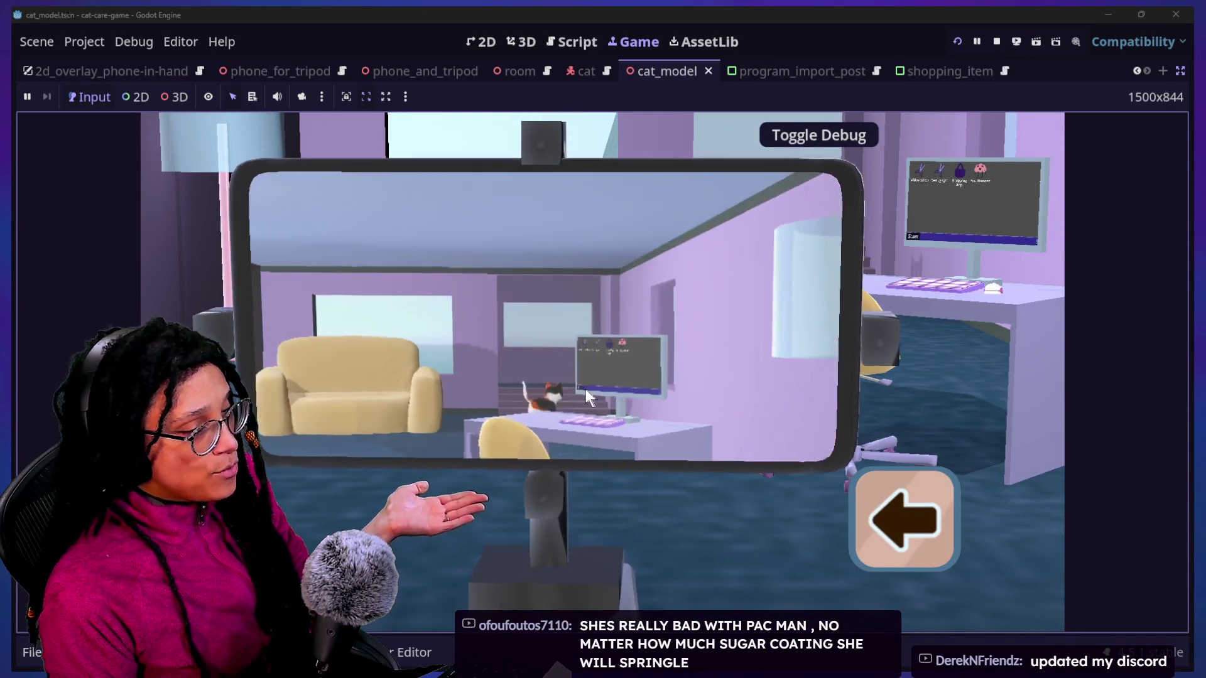
pyautogui.moveTo(594, 410); pyautogui.dragTo(760, 485)
pyautogui.click(910, 524)
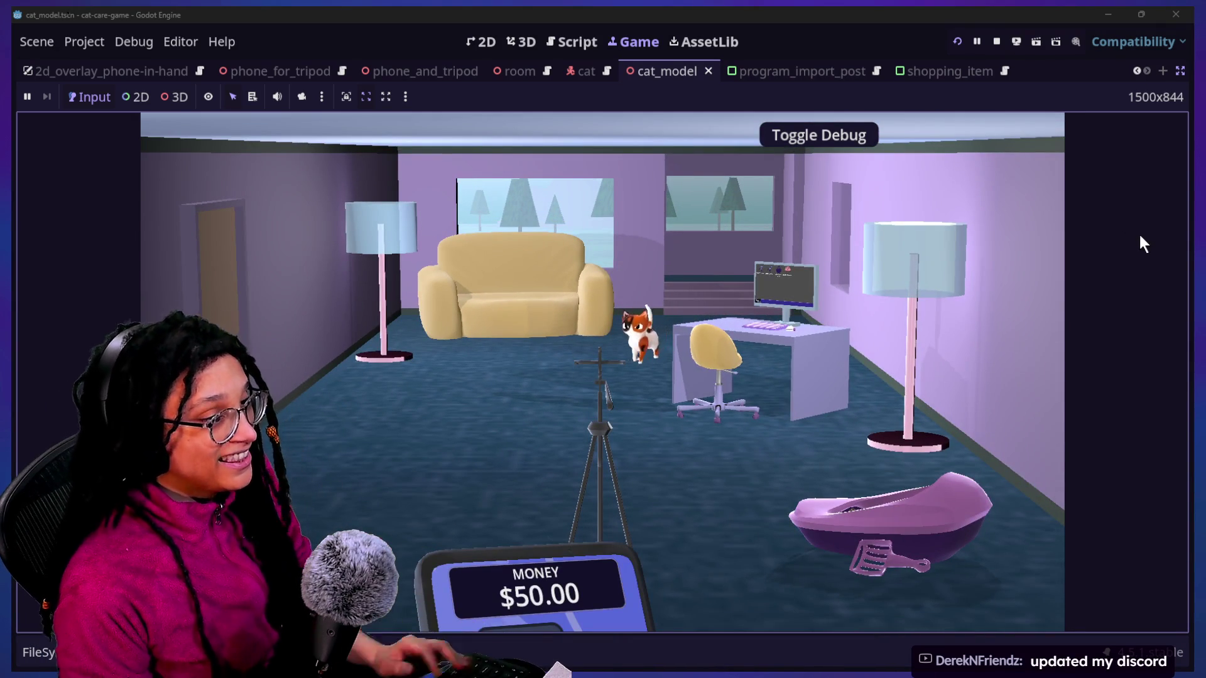
# Step: Play the Catstagram maze from Post Planner on the desk computer, then close it and stop the game
pyautogui.click(785, 288)
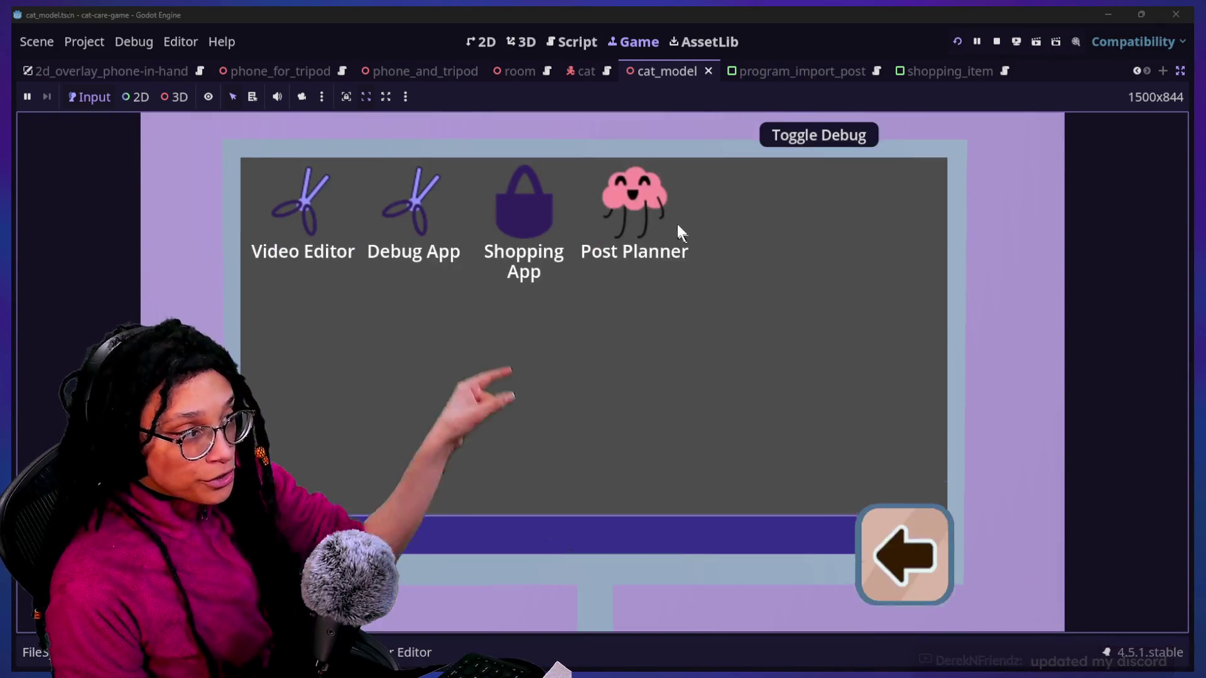
pyautogui.click(653, 242)
pyautogui.click(679, 359)
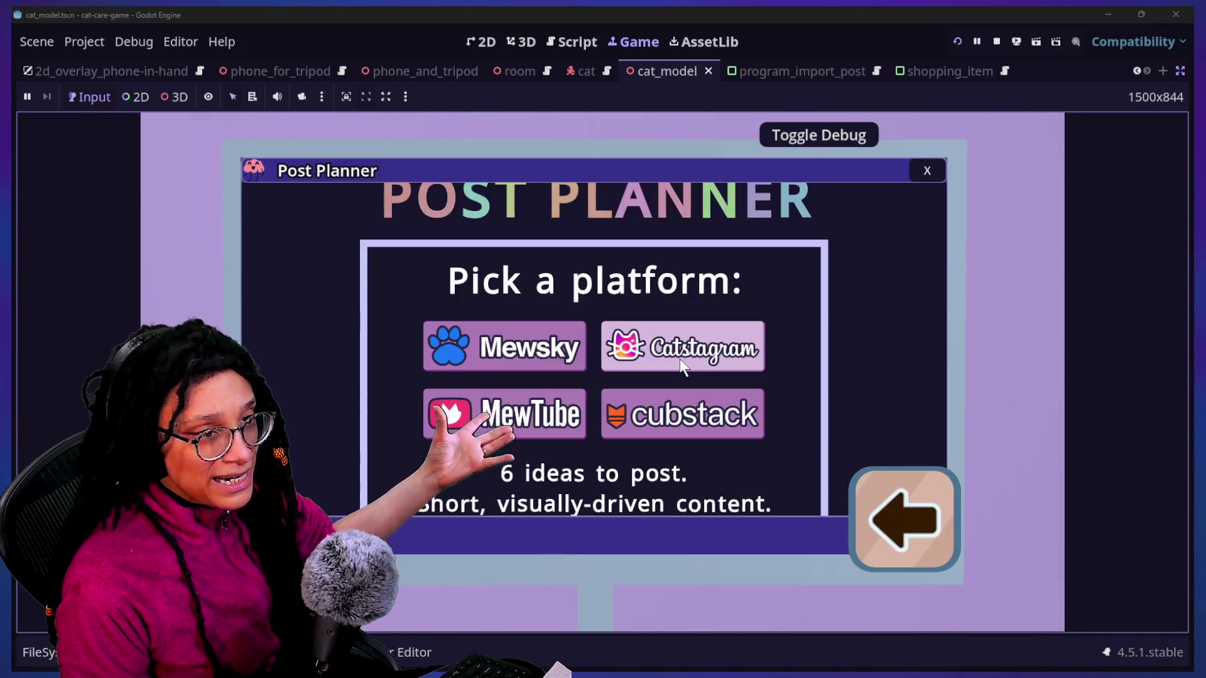
pyautogui.click(665, 359)
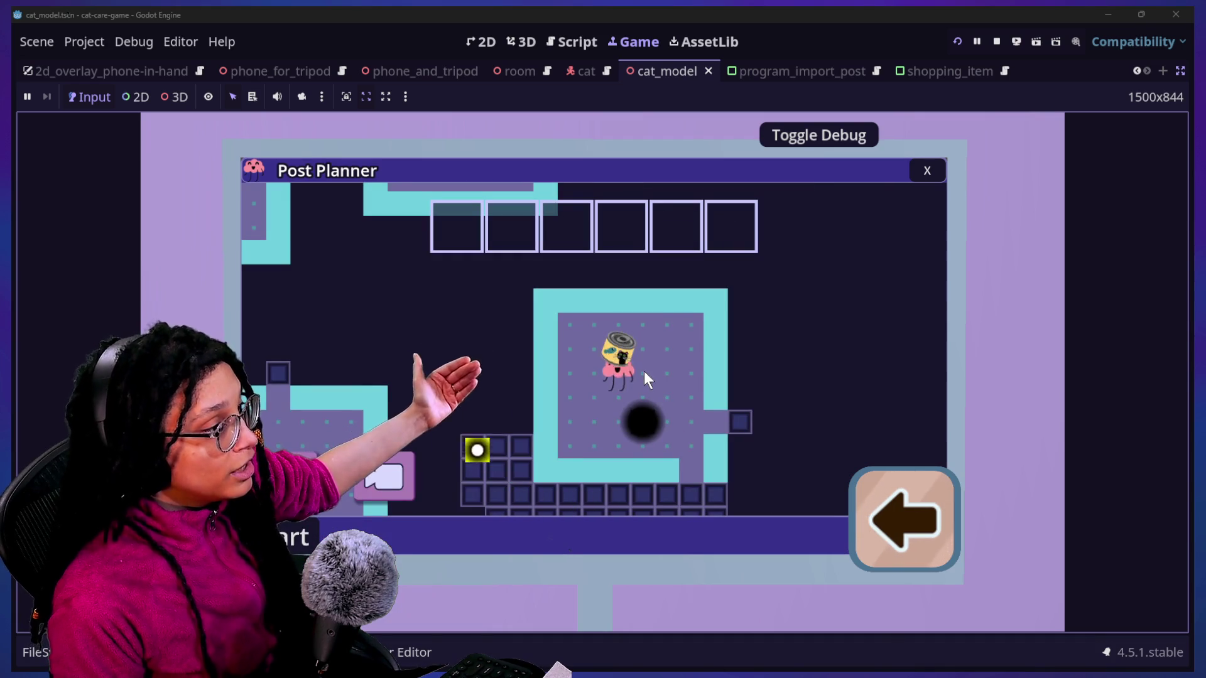
pyautogui.click(643, 371)
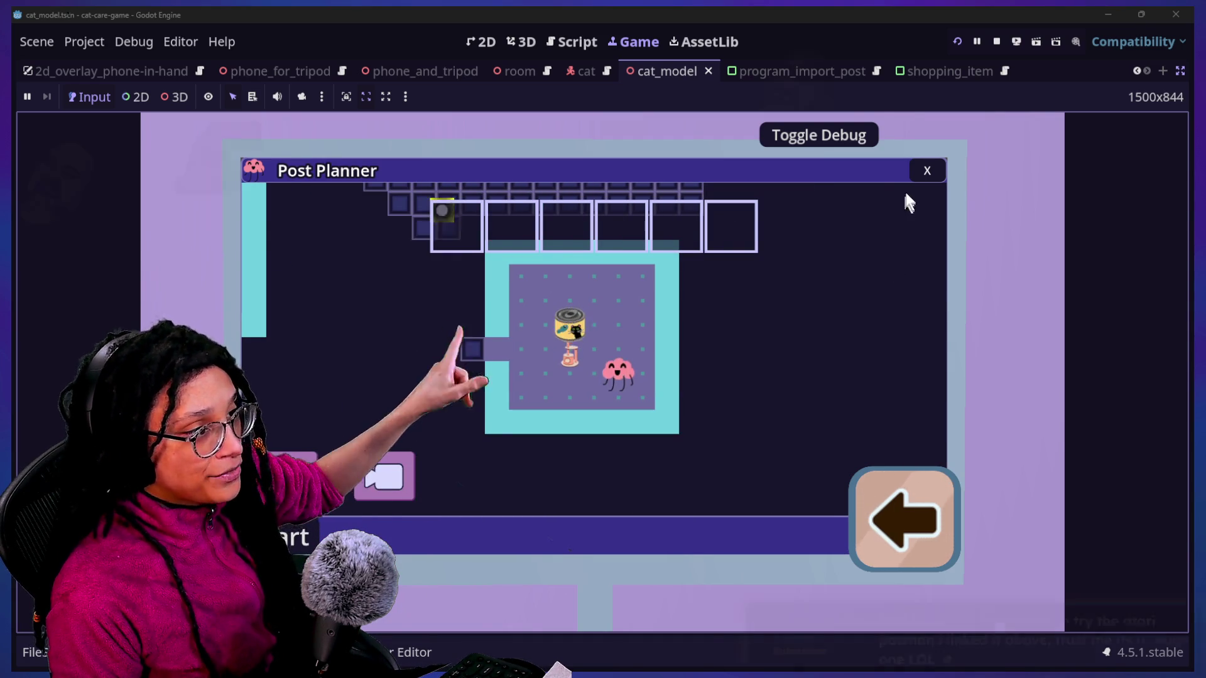
pyautogui.click(912, 173)
pyautogui.click(999, 40)
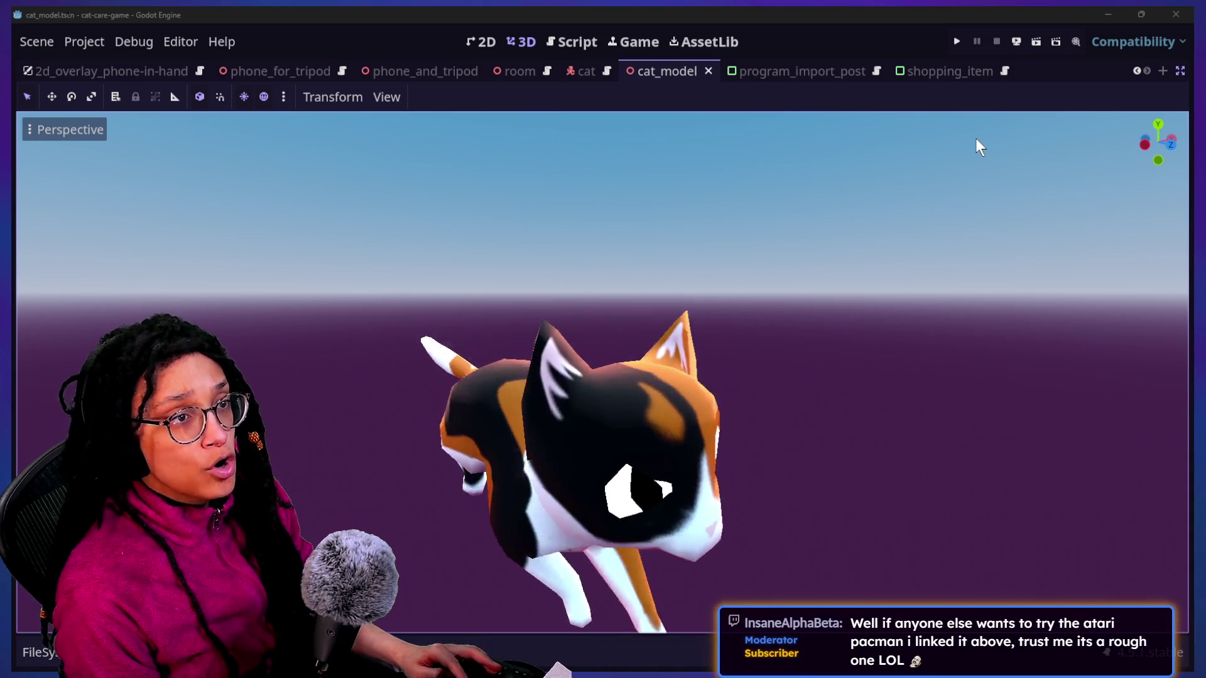
# Step: Run the roguelike project with side panels and debugger hidden, and start planning on Catstagram
pyautogui.hotkey('alt', 'Tab')
pyautogui.click(957, 42)
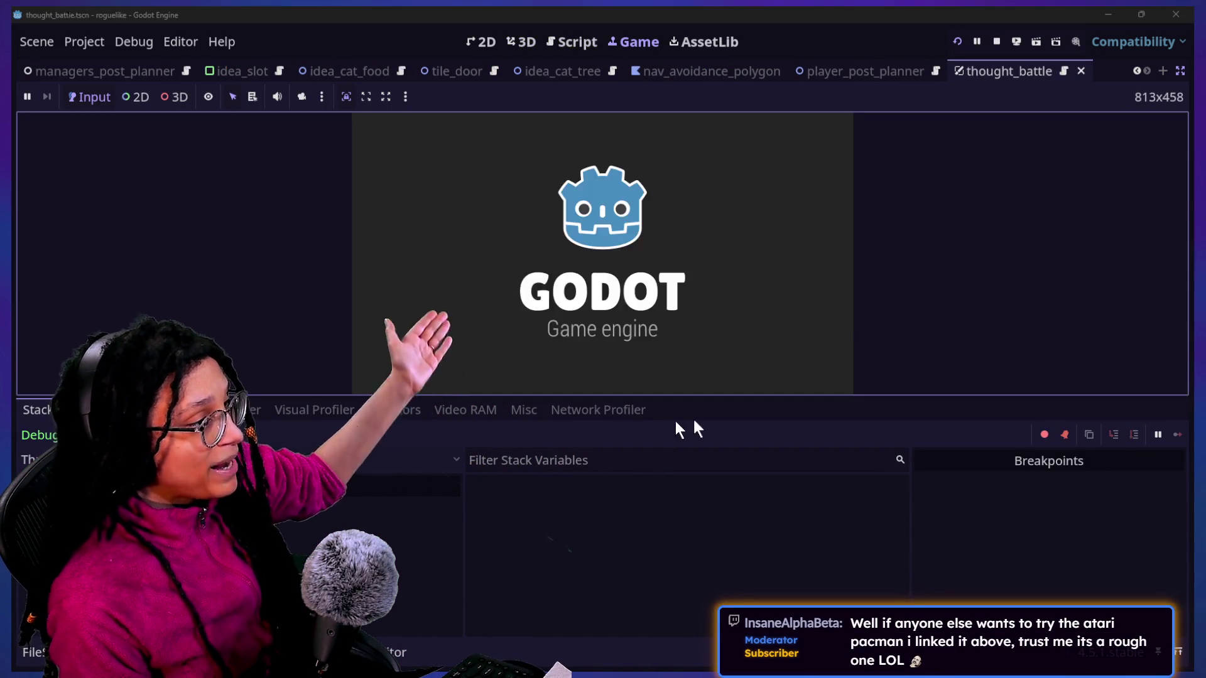
pyautogui.click(1179, 70)
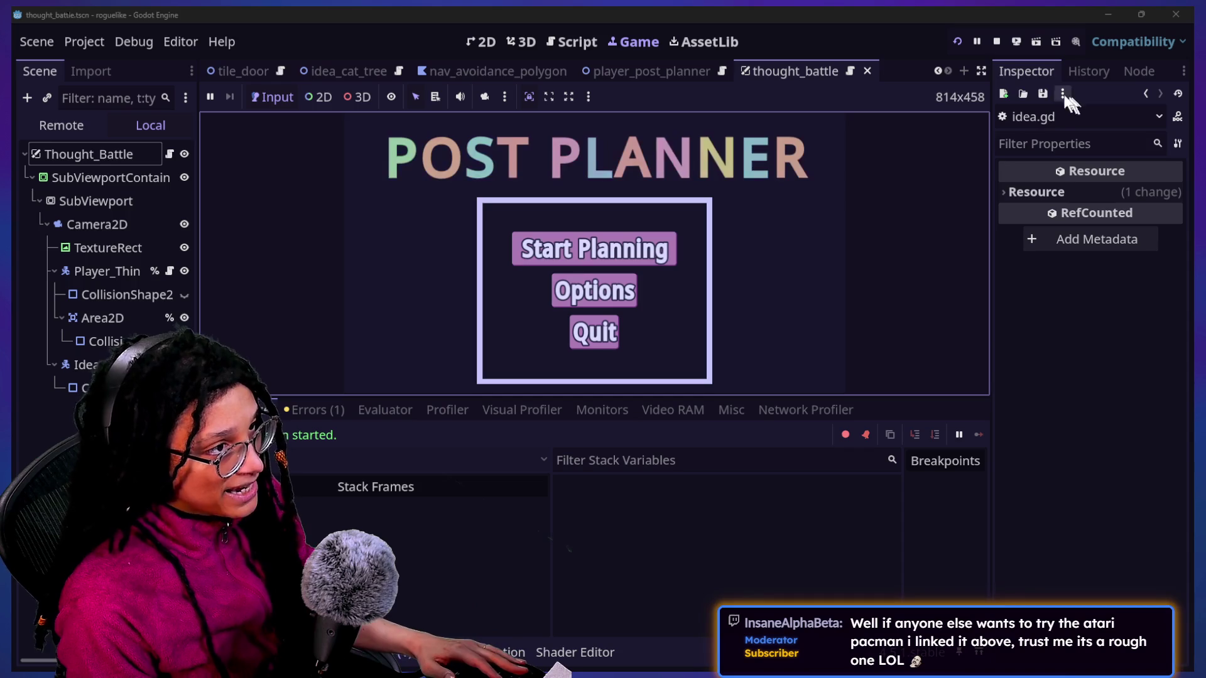
pyautogui.click(983, 71)
pyautogui.click(761, 663)
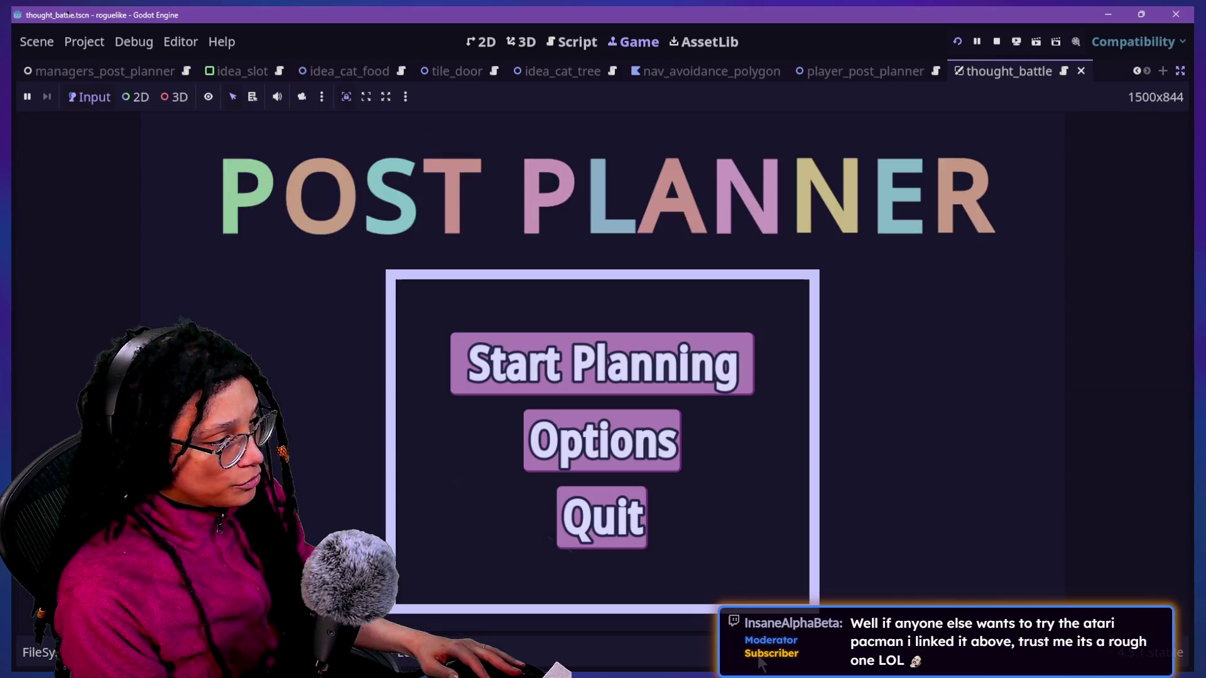
pyautogui.click(603, 358)
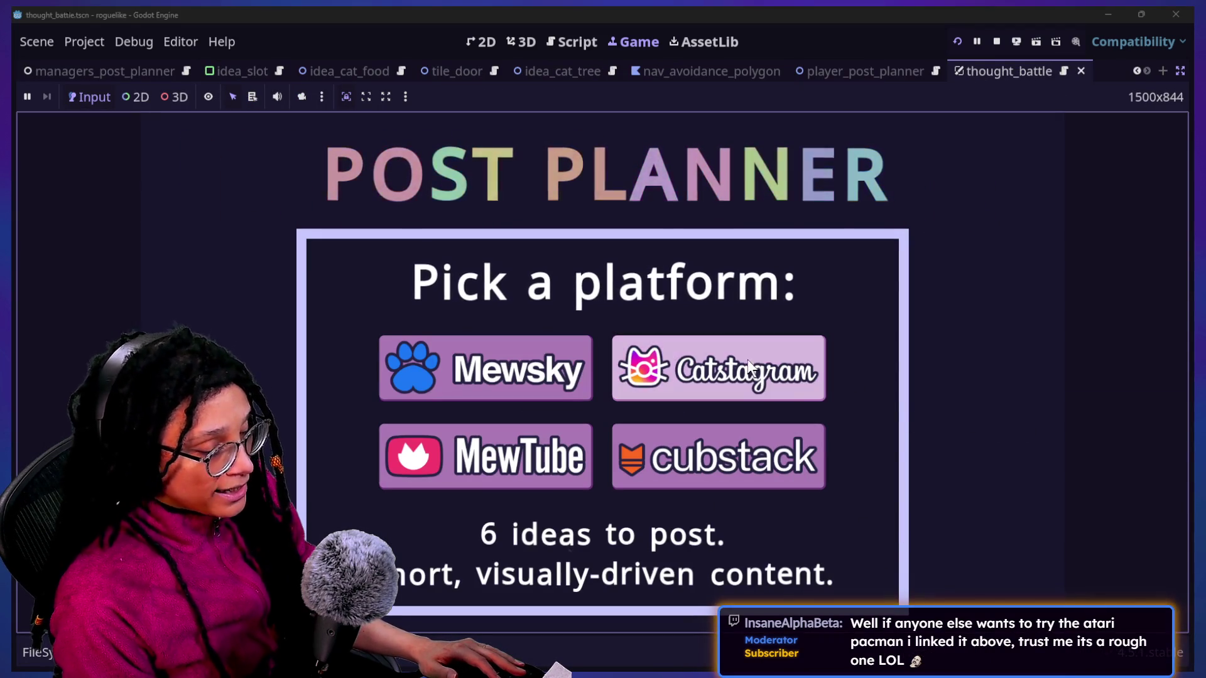
pyautogui.click(817, 383)
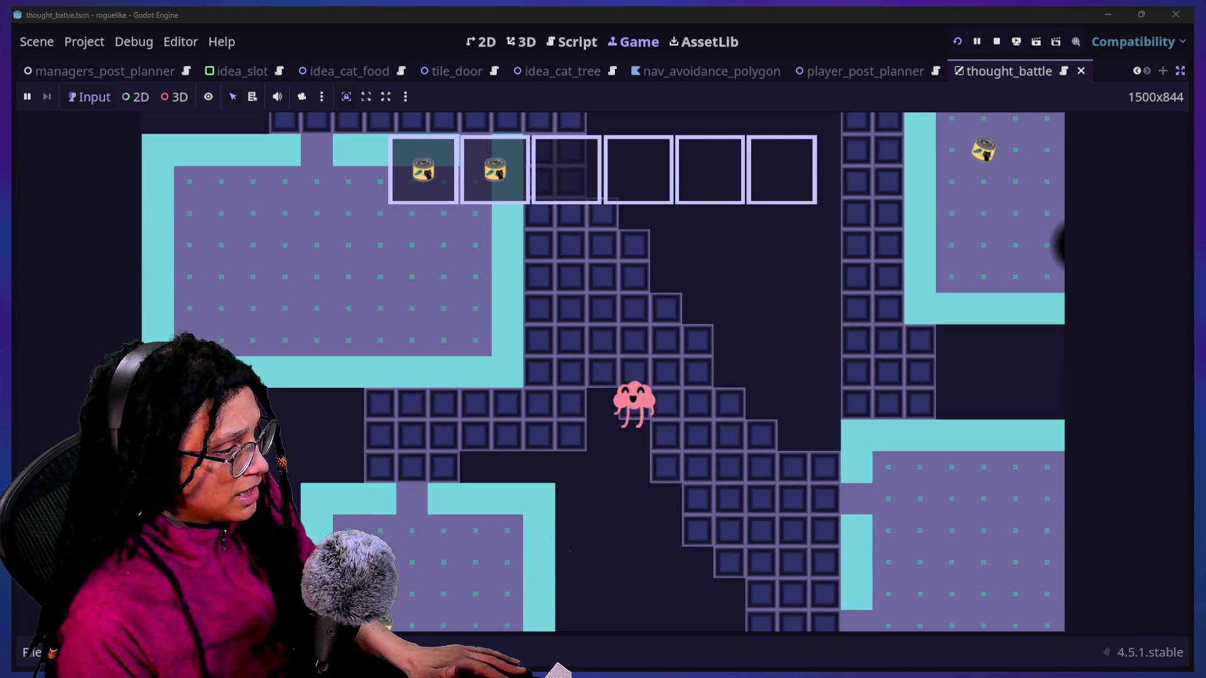
# Step: Play the level until three cat food cans fill the idea slots
pyautogui.click(1079, 493)
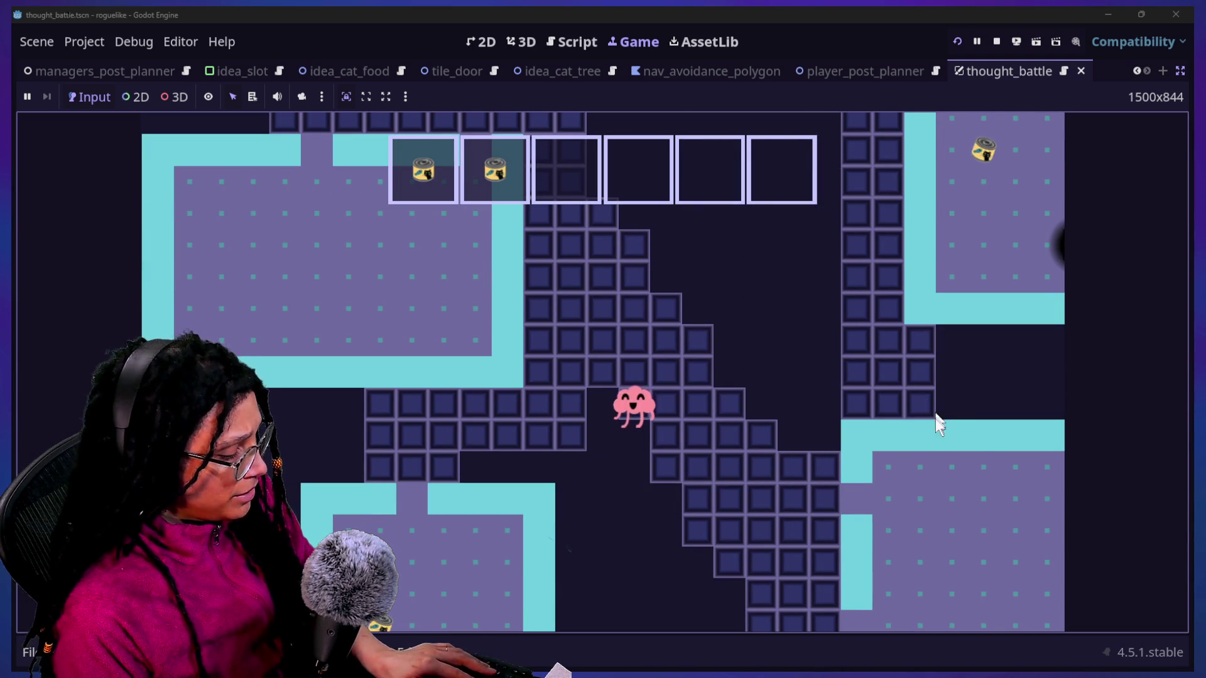
pyautogui.moveTo(785, 325)
pyautogui.mouseDown()
pyautogui.moveTo(653, 402)
pyautogui.moveTo(628, 440)
pyautogui.moveTo(702, 525)
pyautogui.mouseUp()
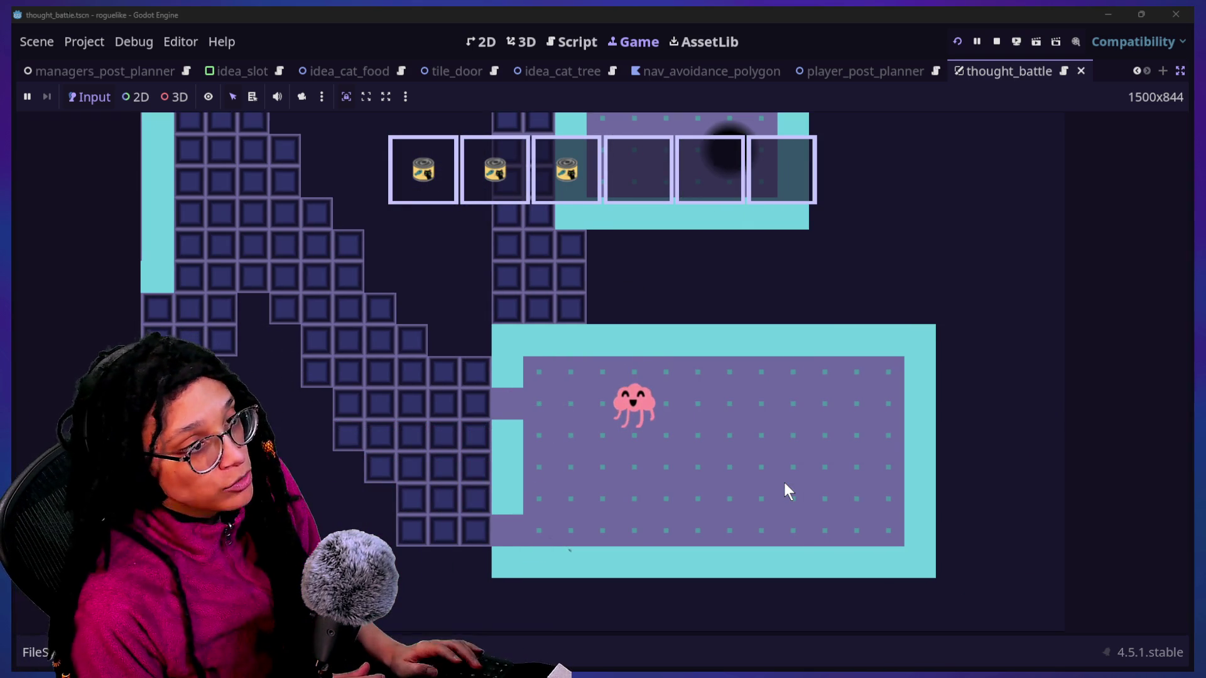
pyautogui.hotkey('alt', 'Tab')
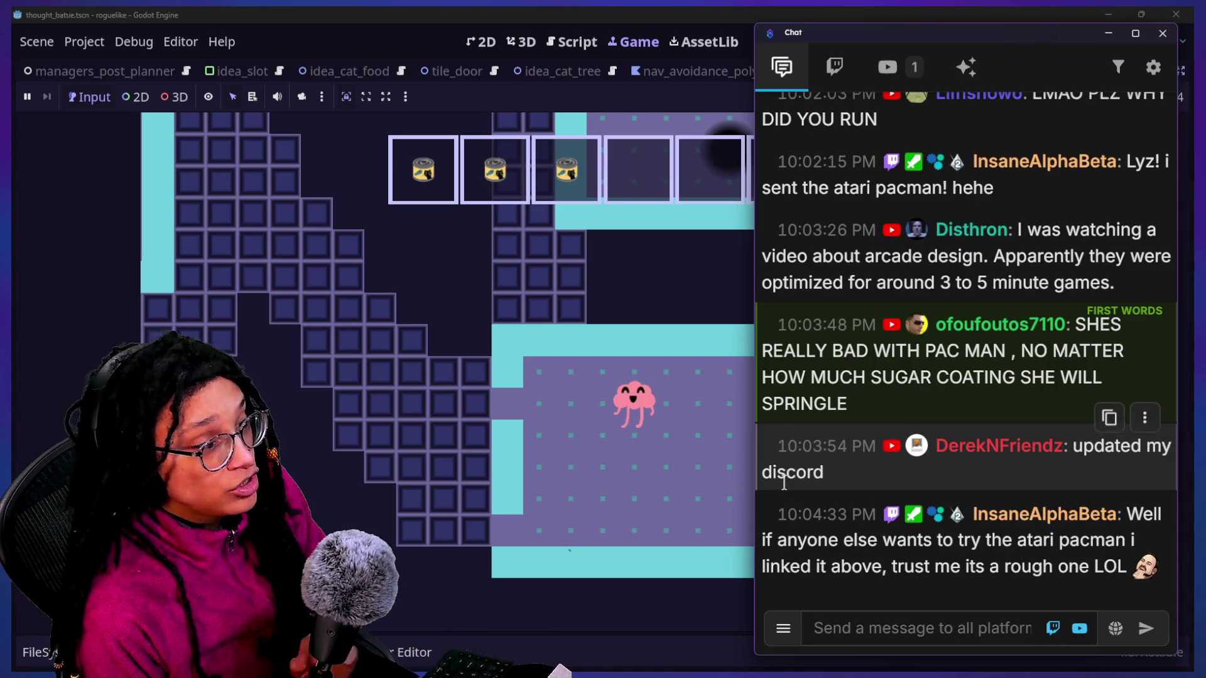
# Step: Highlight the viewer's Pac-Man link message, close the stream chat, and stop the running game
pyautogui.moveTo(1128, 516); pyautogui.dragTo(1159, 568)
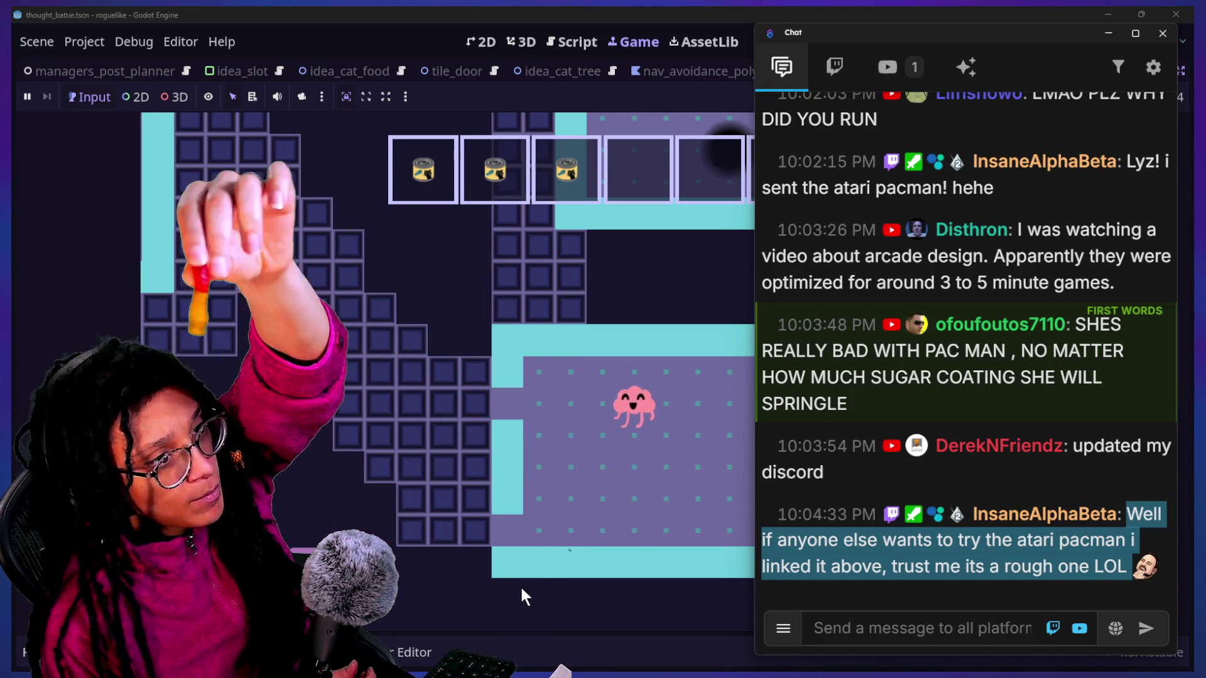
pyautogui.click(543, 462)
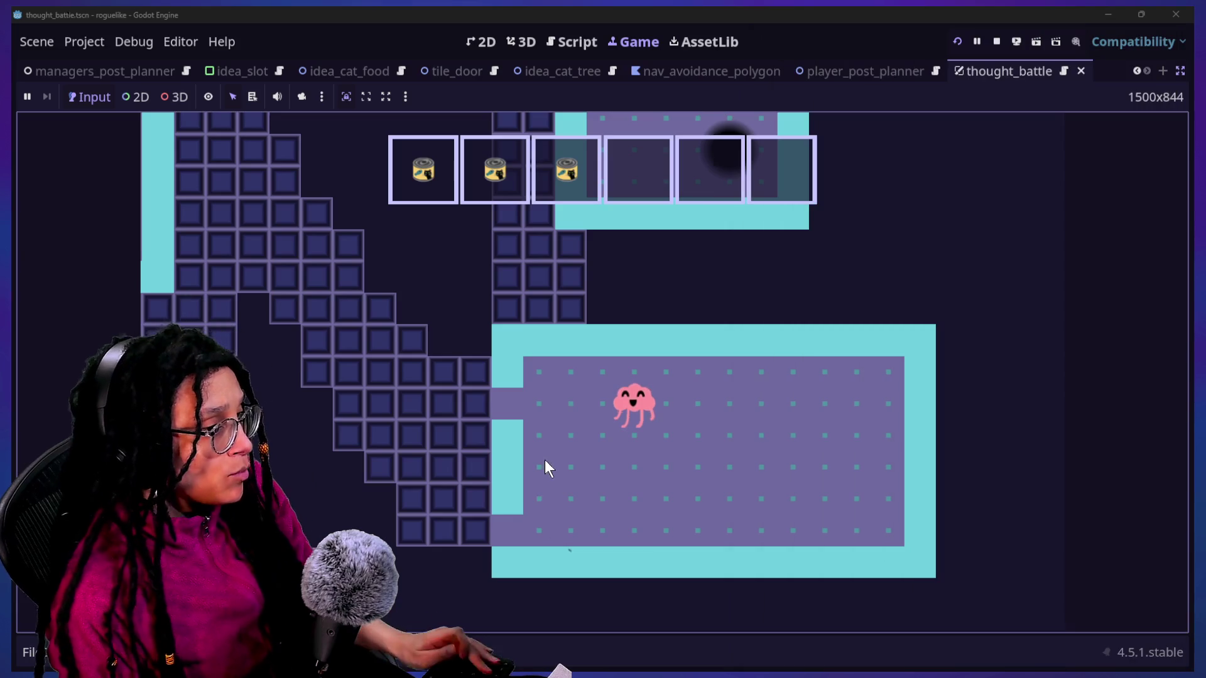
pyautogui.click(997, 41)
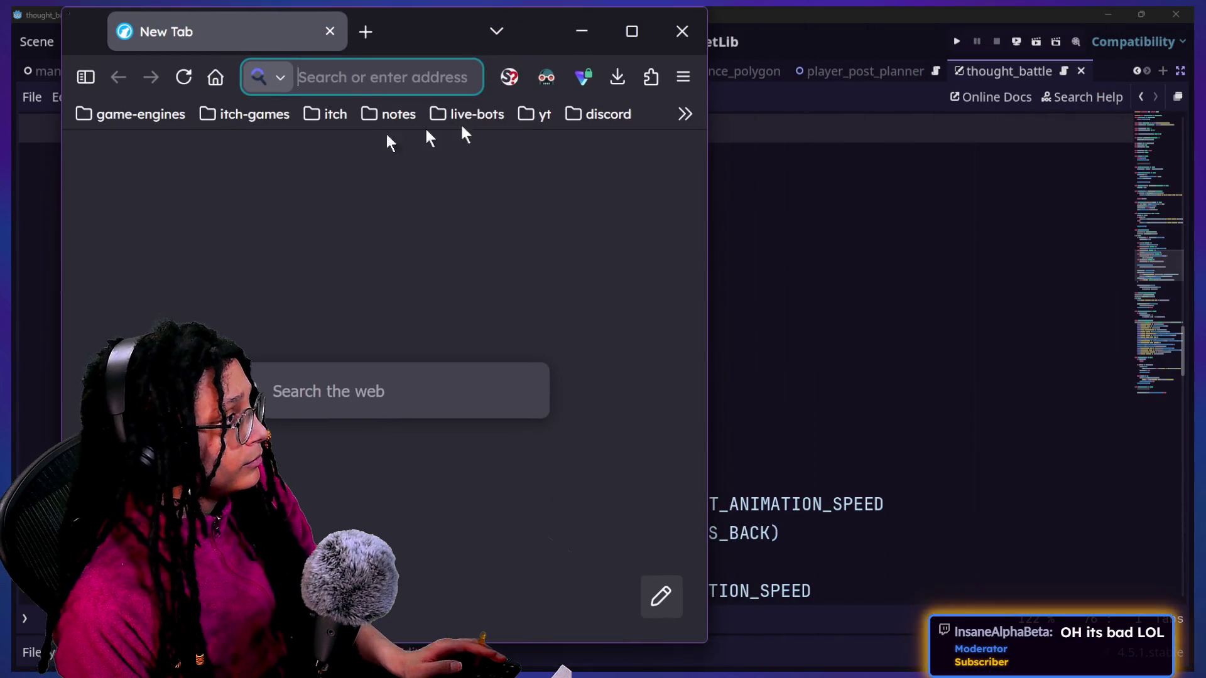
# Step: Load Discord from the discord bookmarks folder in a maximized browser window
pyautogui.click(572, 115)
pyautogui.click(590, 171)
pyautogui.click(596, 114)
pyautogui.click(594, 153)
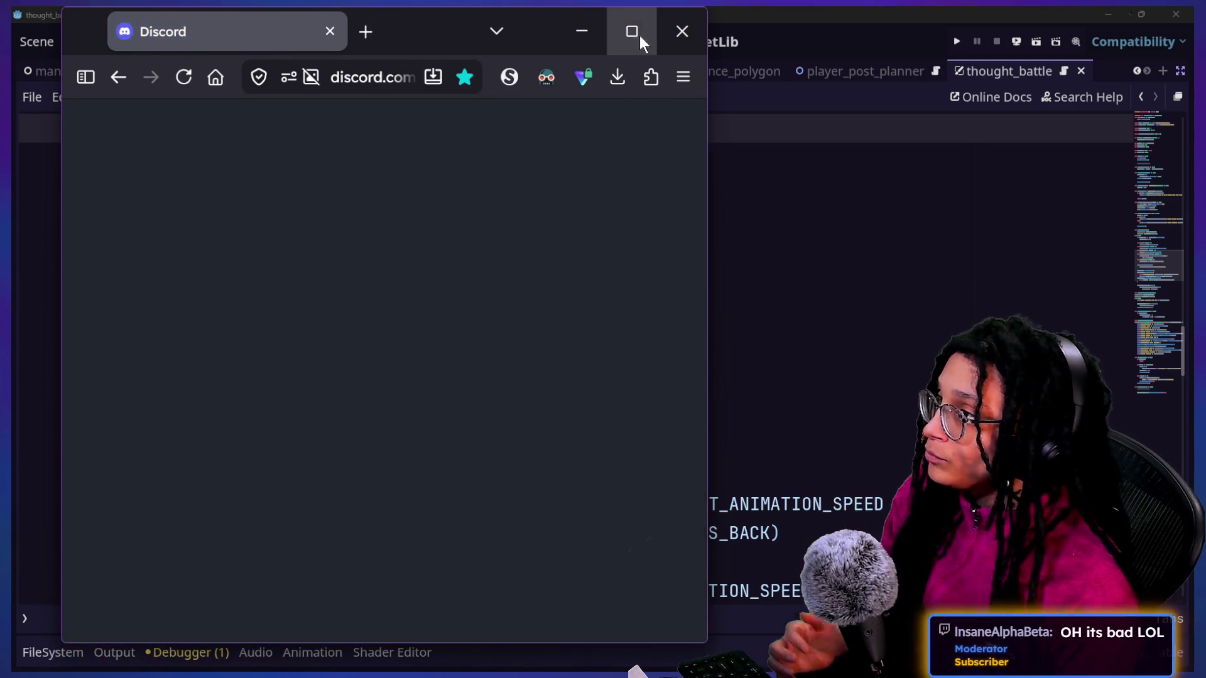
pyautogui.click(636, 33)
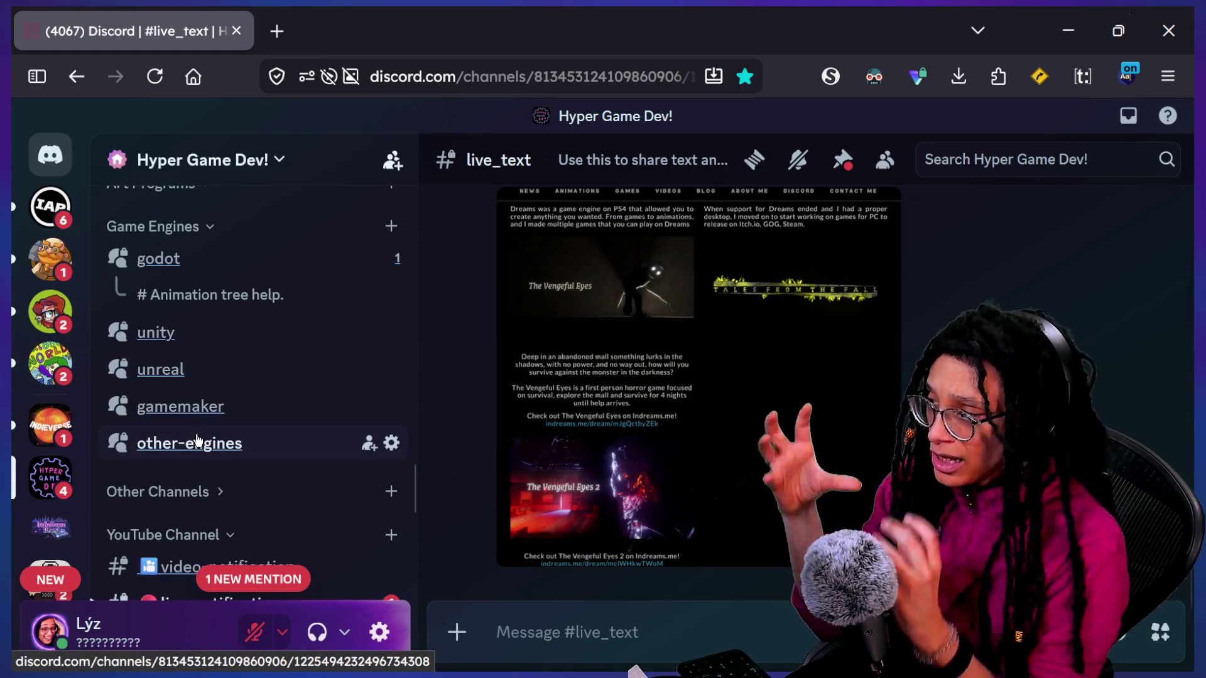
# Step: Scroll to the Game-like Jam threads and open the CokeGamingStudios Pac-Man thread
pyautogui.scroll(-5, 295, 418)
pyautogui.scroll(9, 296, 420)
pyautogui.scroll(8, 295, 418)
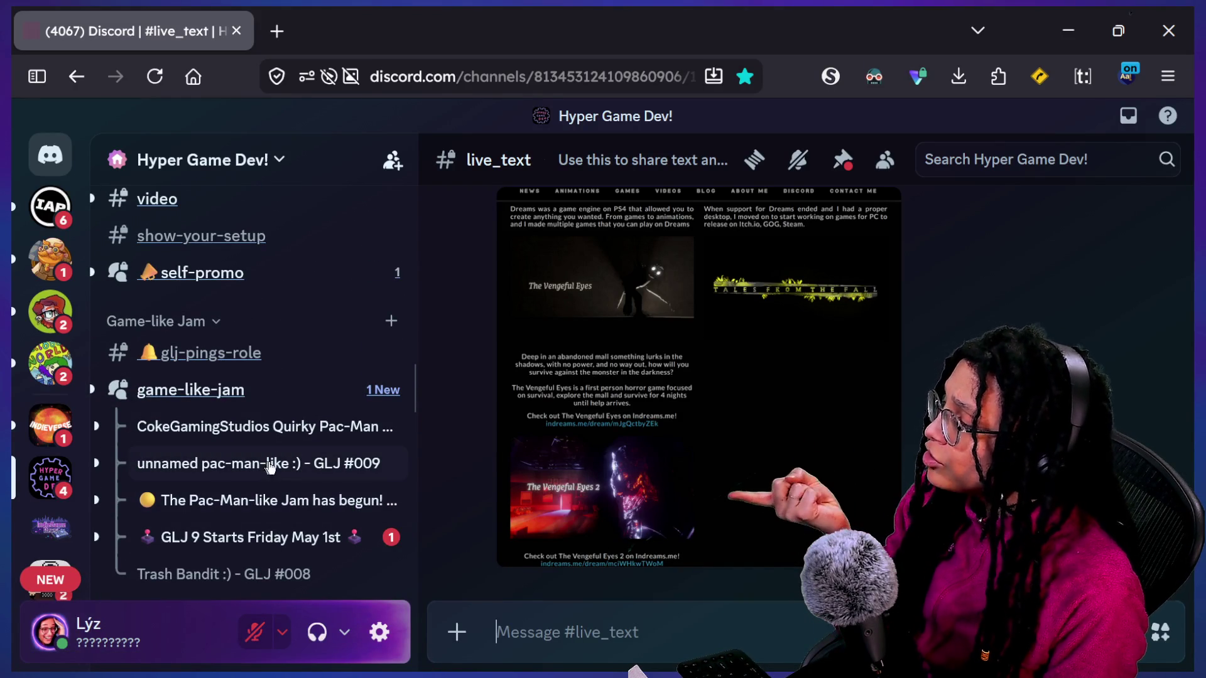
pyautogui.click(304, 427)
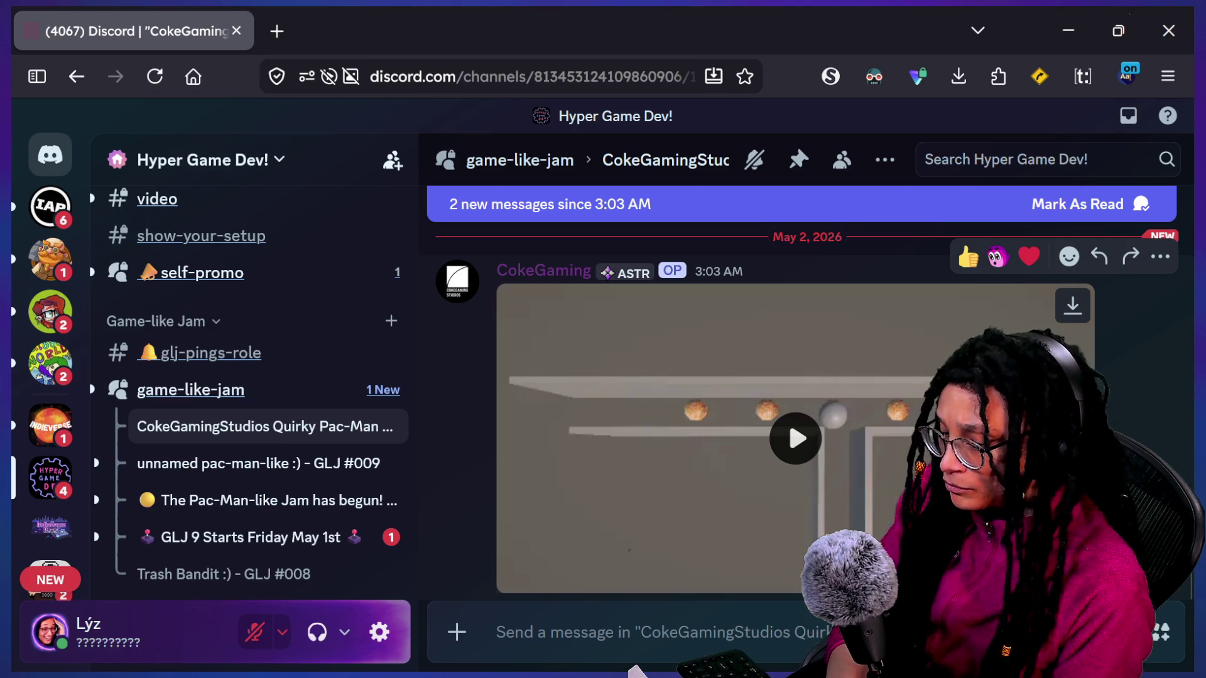
# Step: Watch the Quirky Pac-Man gameplay clip muted in full screen, then exit and scroll the thread
pyautogui.click(967, 474)
pyautogui.click(1033, 576)
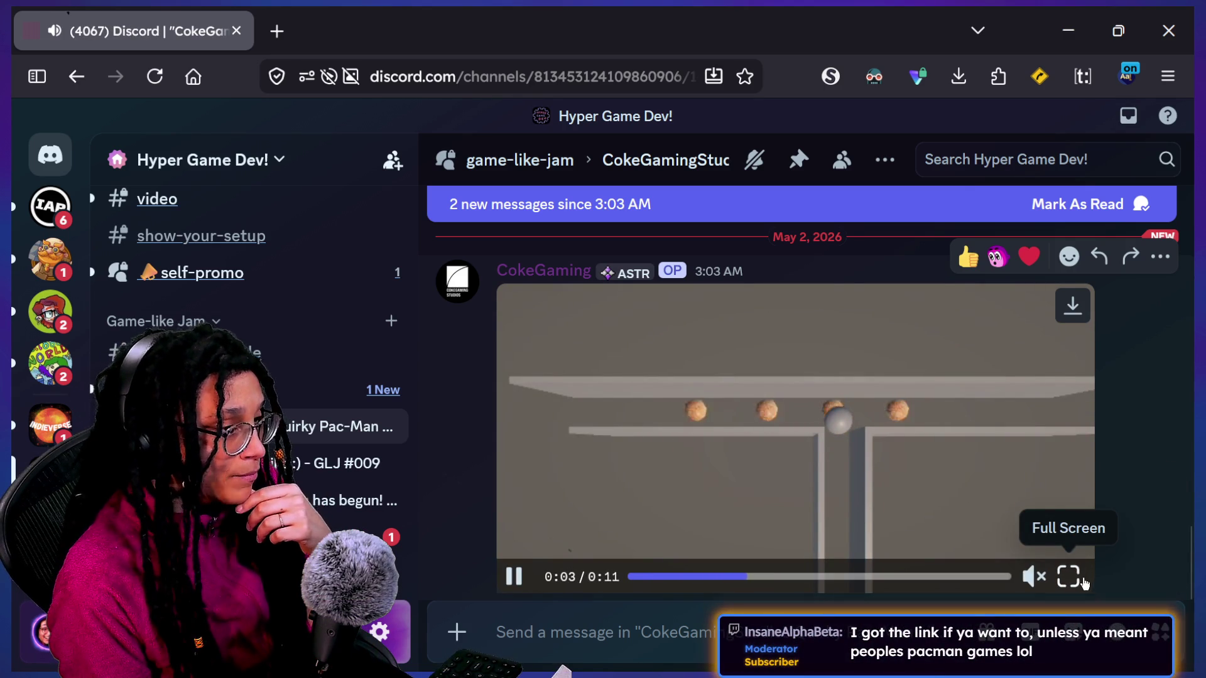
pyautogui.click(1087, 576)
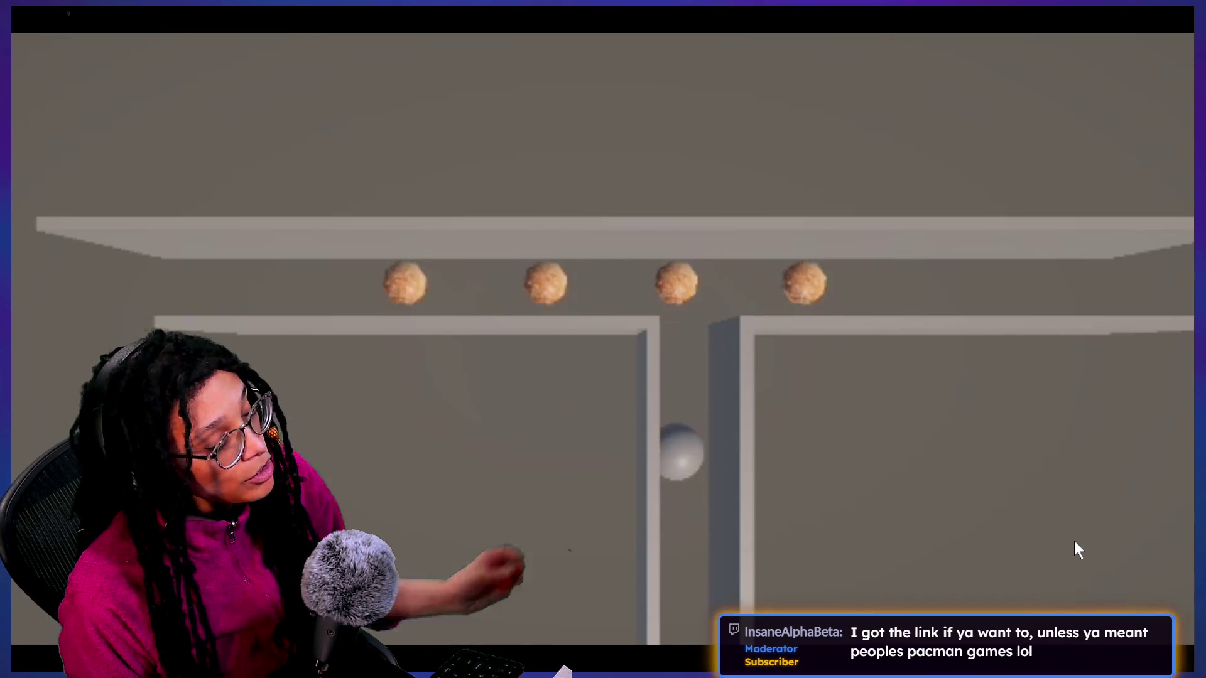
pyautogui.click(1075, 544)
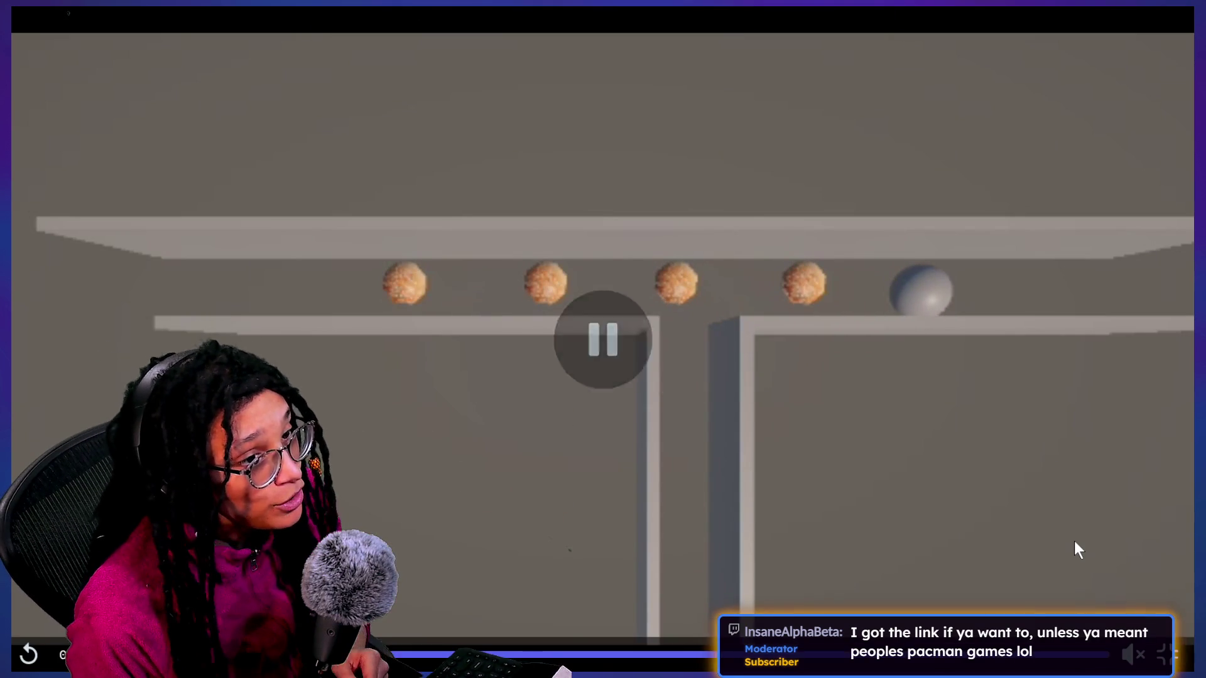
pyautogui.press('Escape')
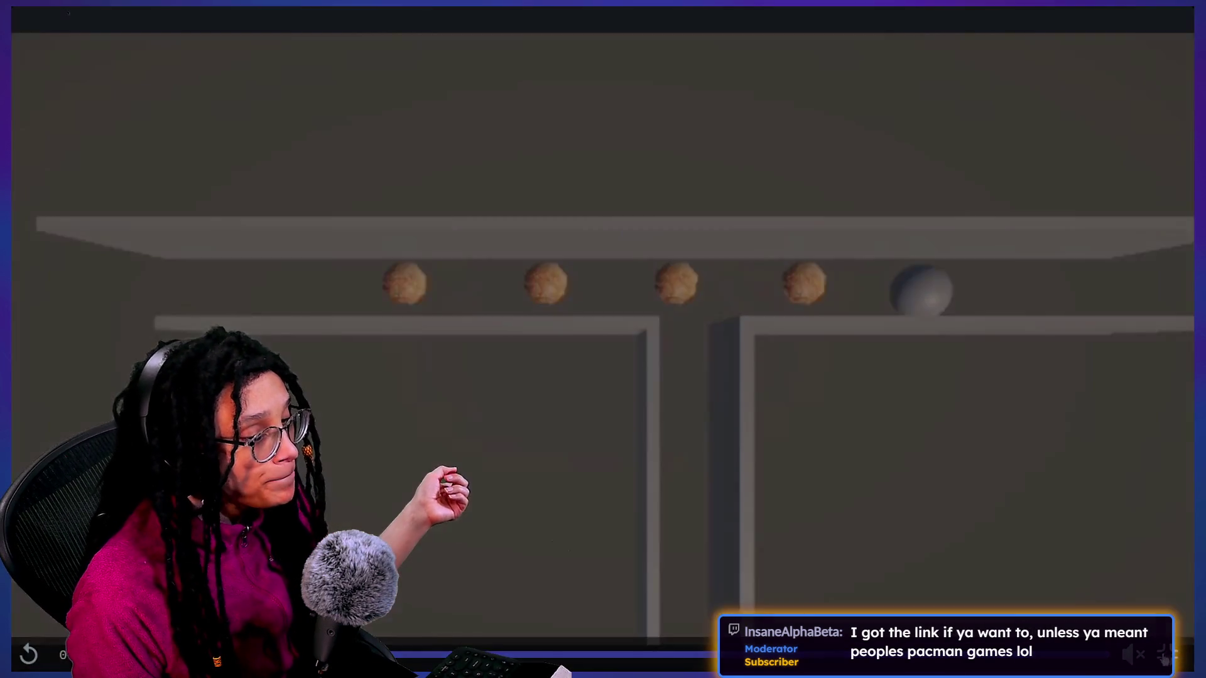
pyautogui.scroll(3, 740, 391)
pyautogui.scroll(-3, 740, 391)
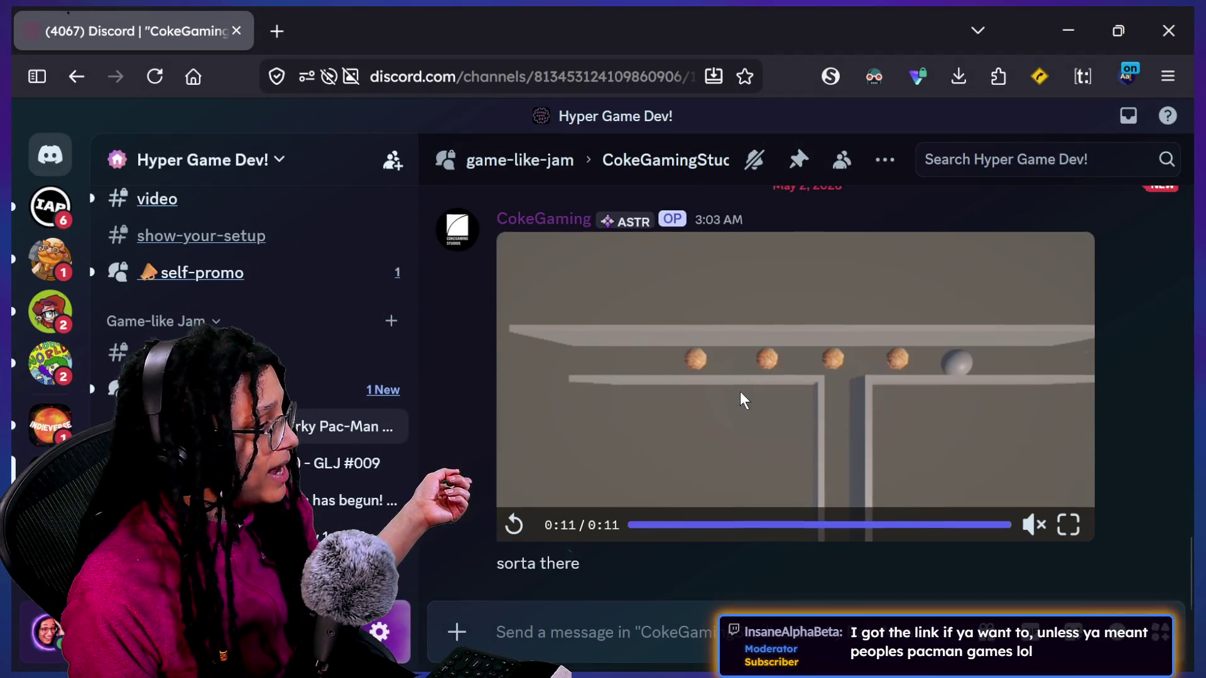
pyautogui.scroll(5, 507, 409)
pyautogui.scroll(-3, 508, 409)
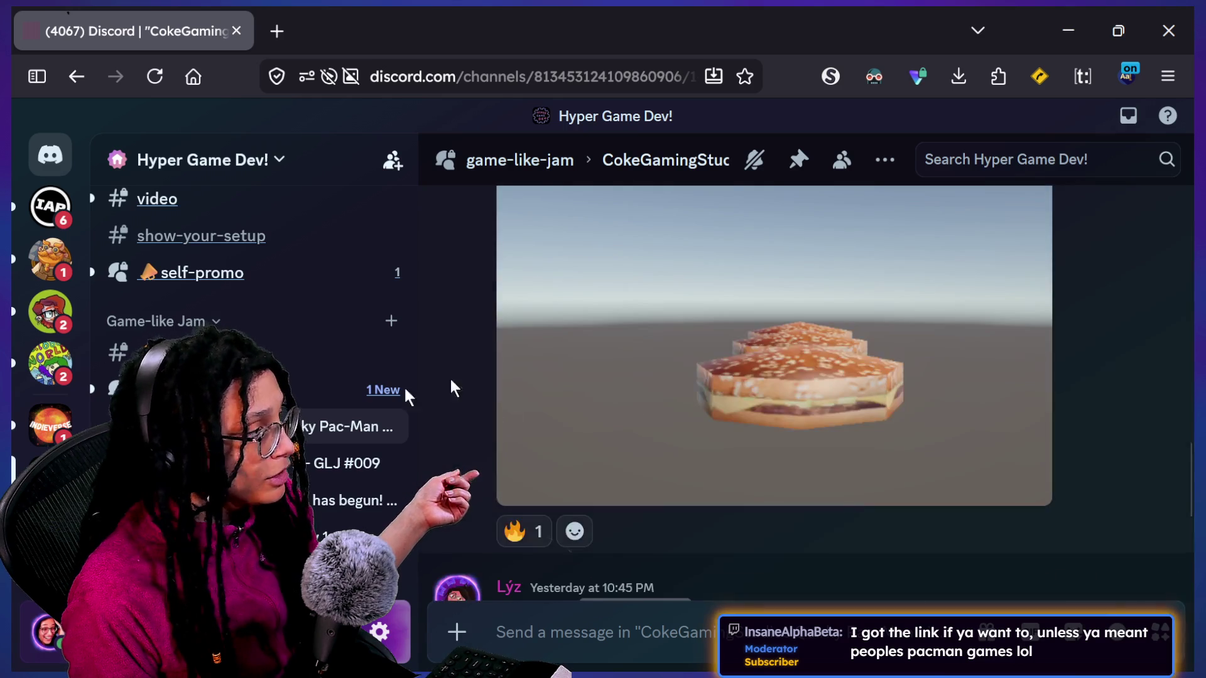
# Step: View the GLJ #009 thread's enlarged maze GIF, then switch back to the Godot editor
pyautogui.click(309, 471)
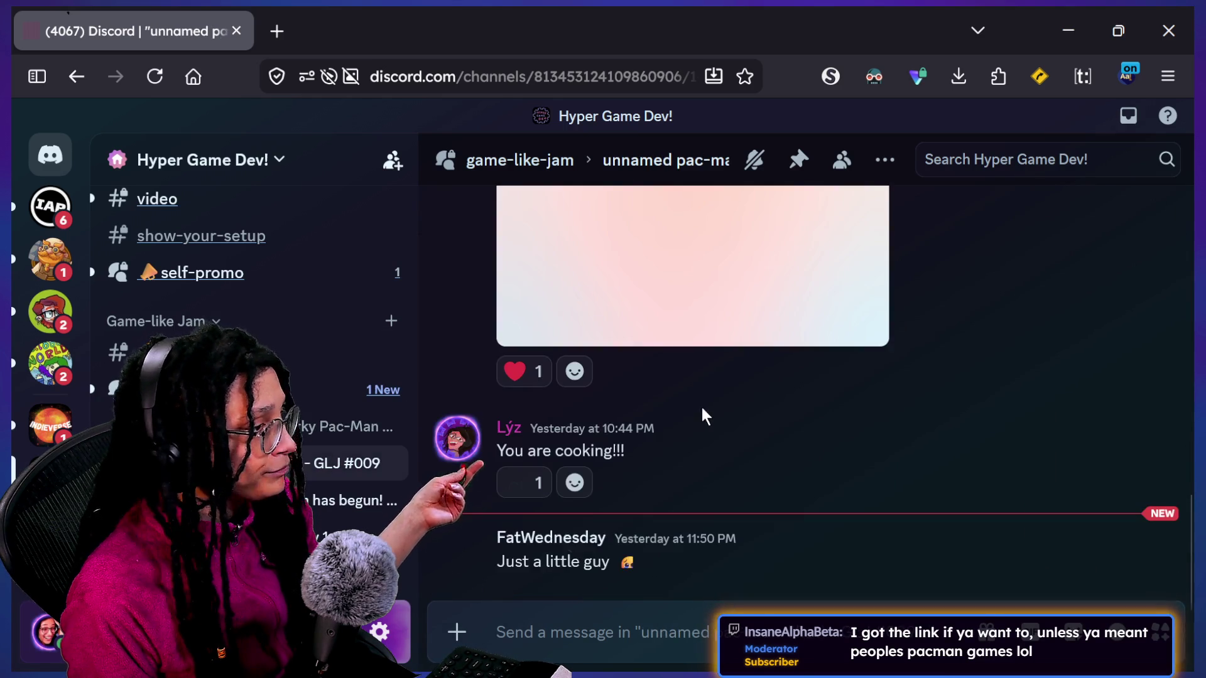
pyautogui.scroll(5, 751, 408)
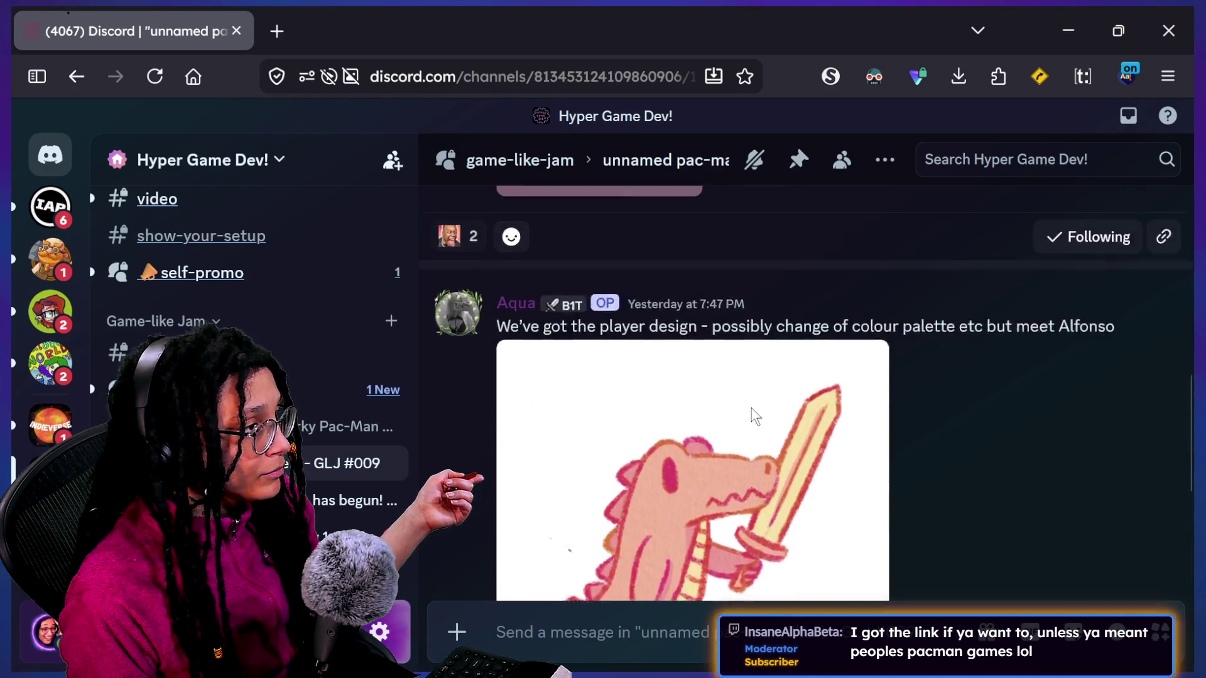
pyautogui.scroll(6, 517, 531)
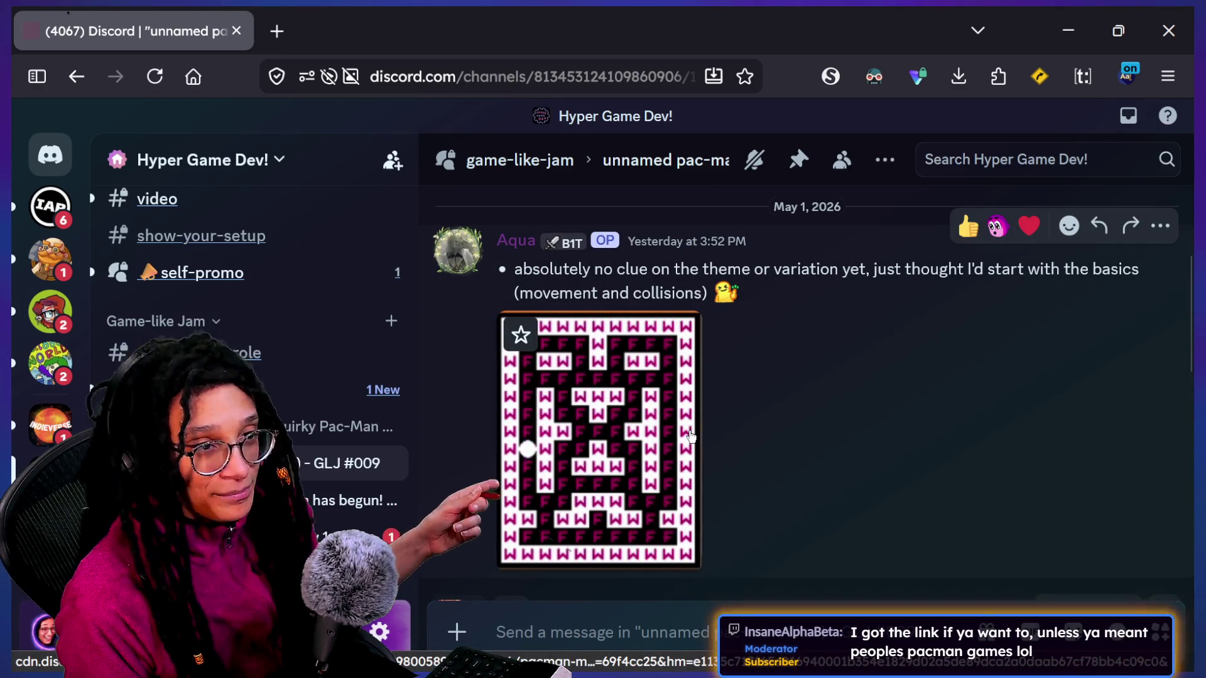
pyautogui.click(664, 431)
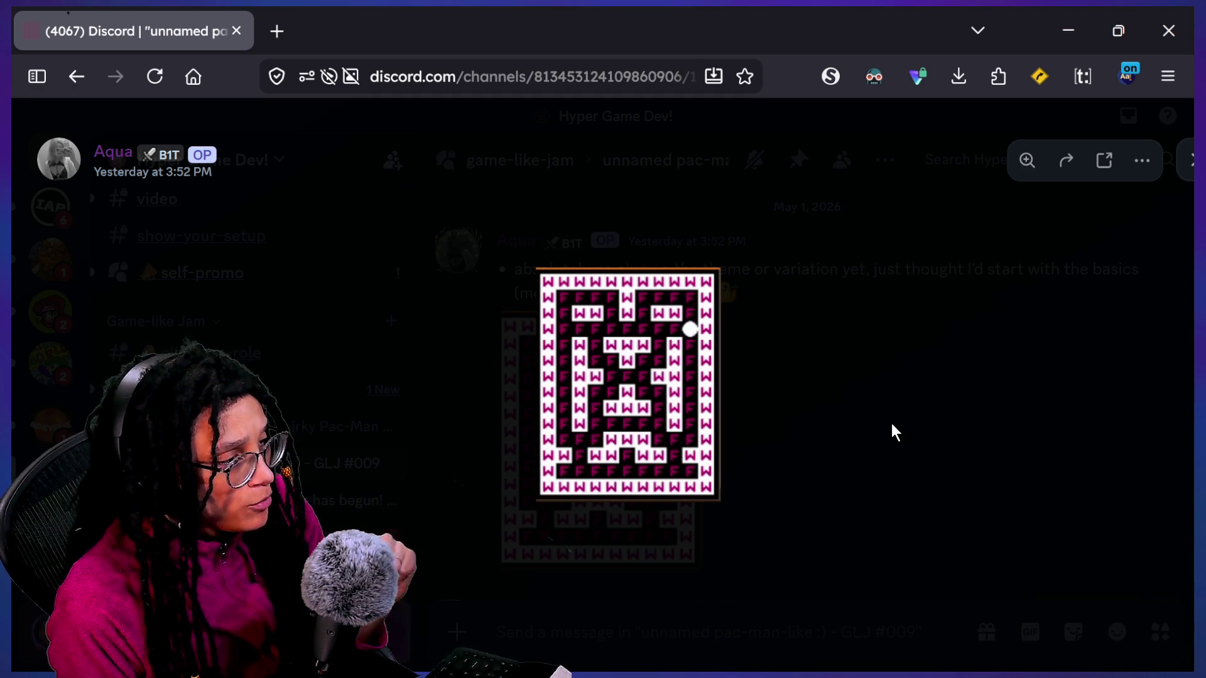
pyautogui.click(867, 420)
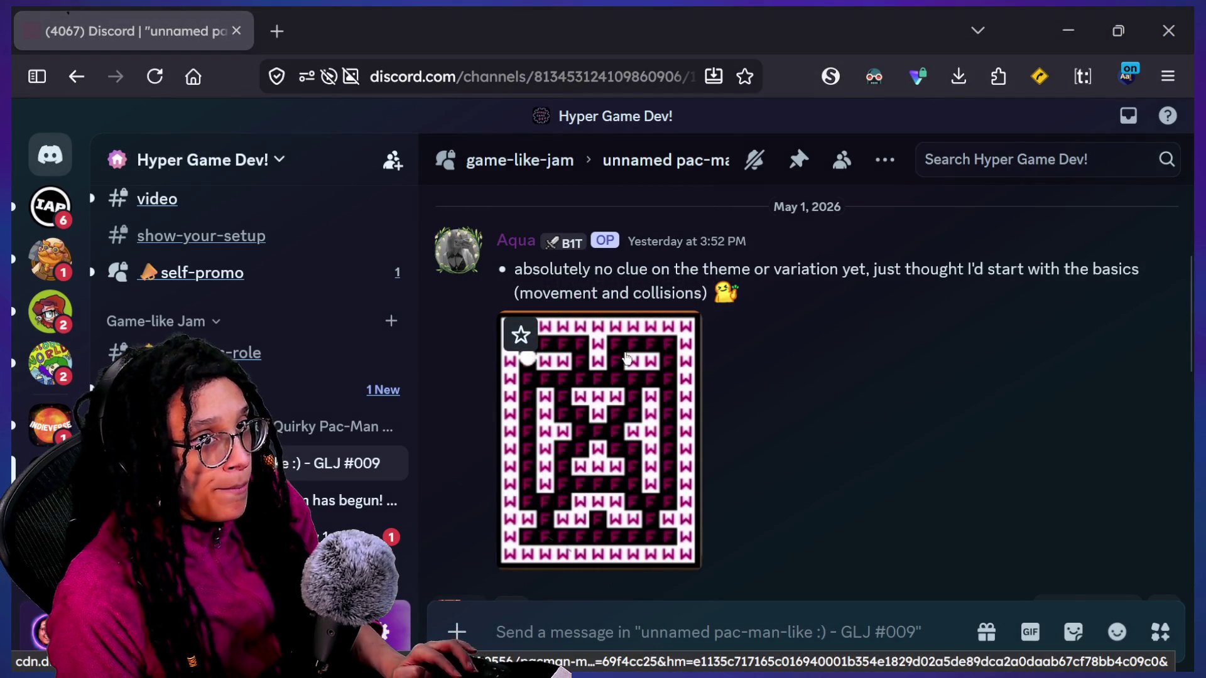
pyautogui.hotkey('alt', 'Tab')
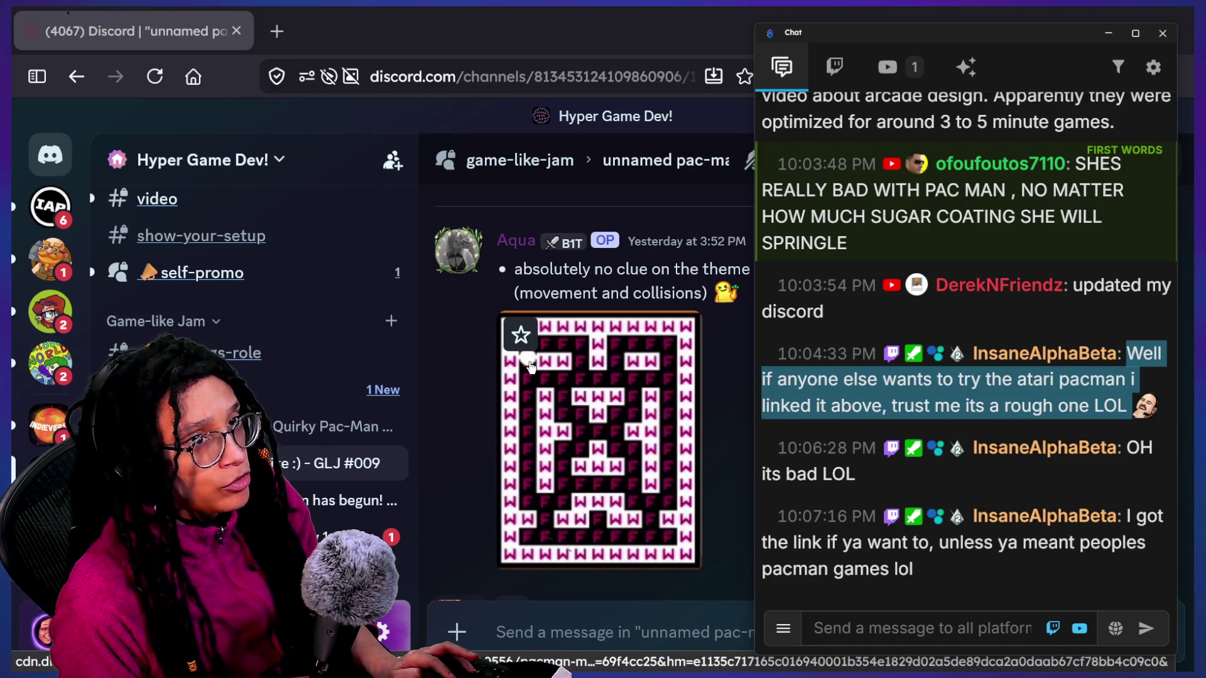
pyautogui.hotkey('alt', 'Tab')
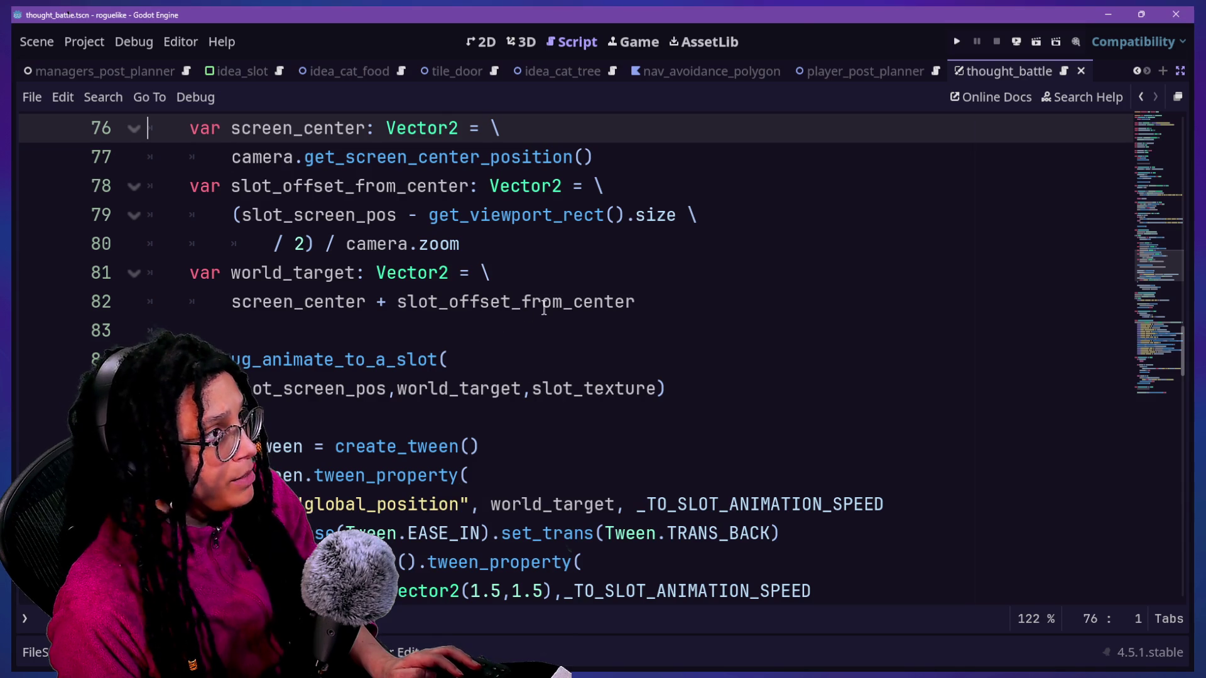
# Step: Run the game, start a Catstagram planning run, and move the brain into a cat-food can
pyautogui.click(634, 41)
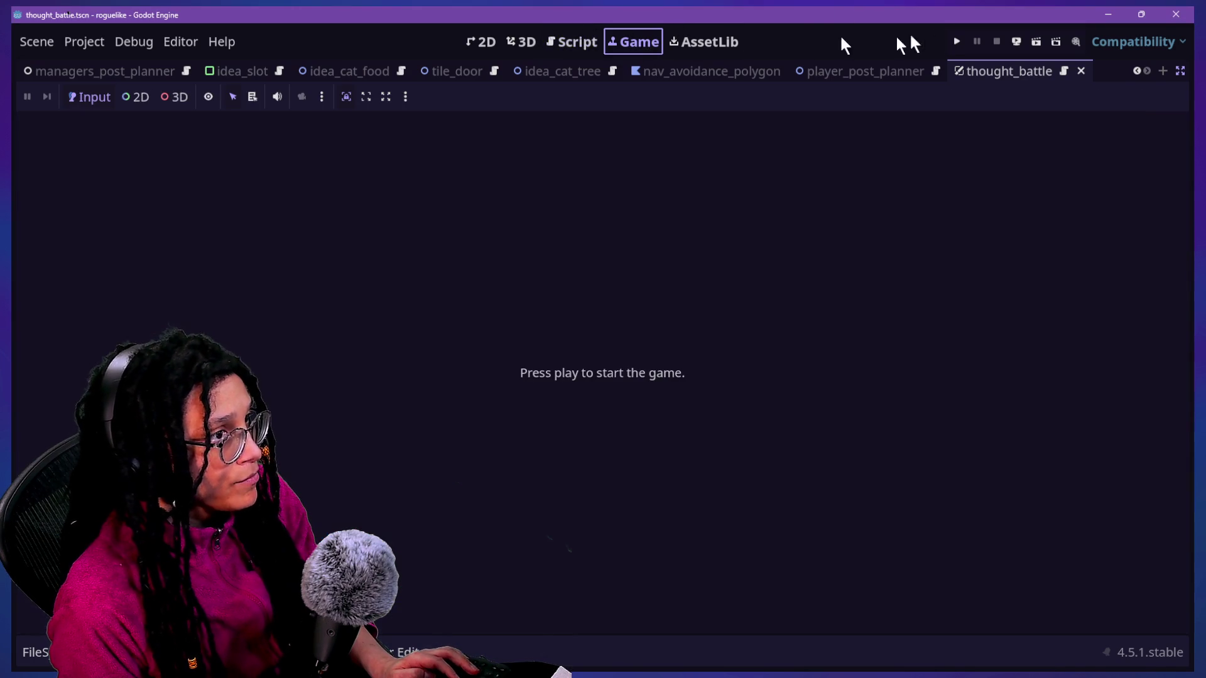
pyautogui.click(955, 42)
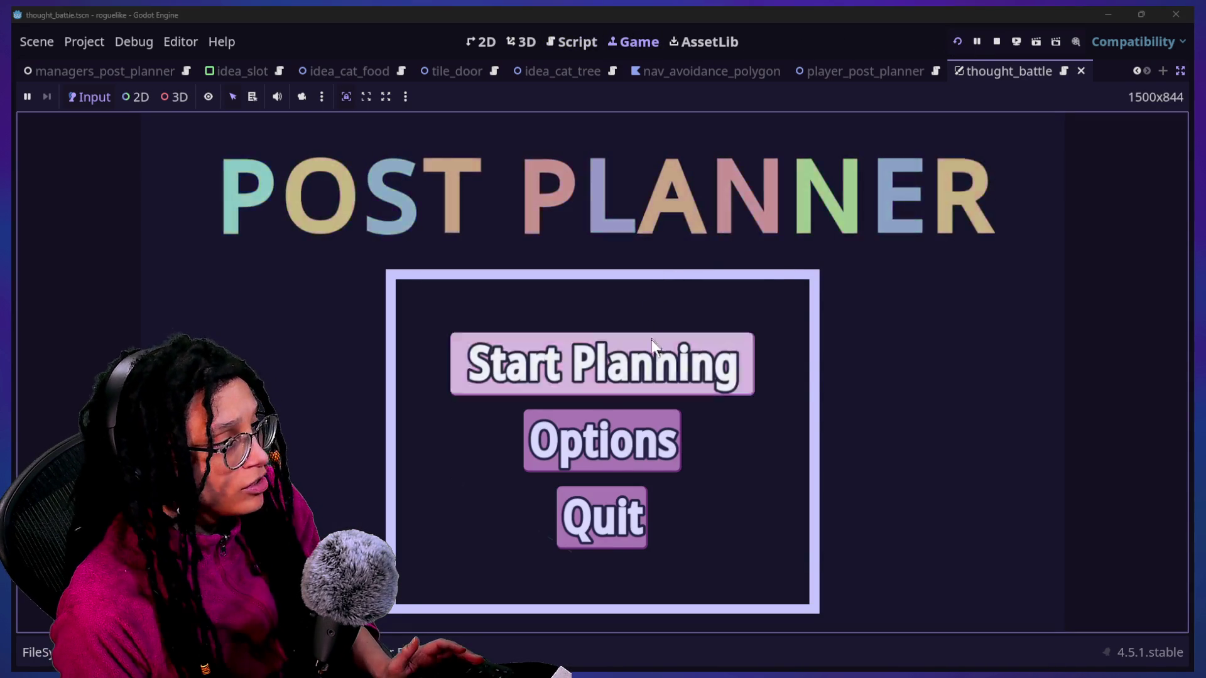
pyautogui.click(651, 340)
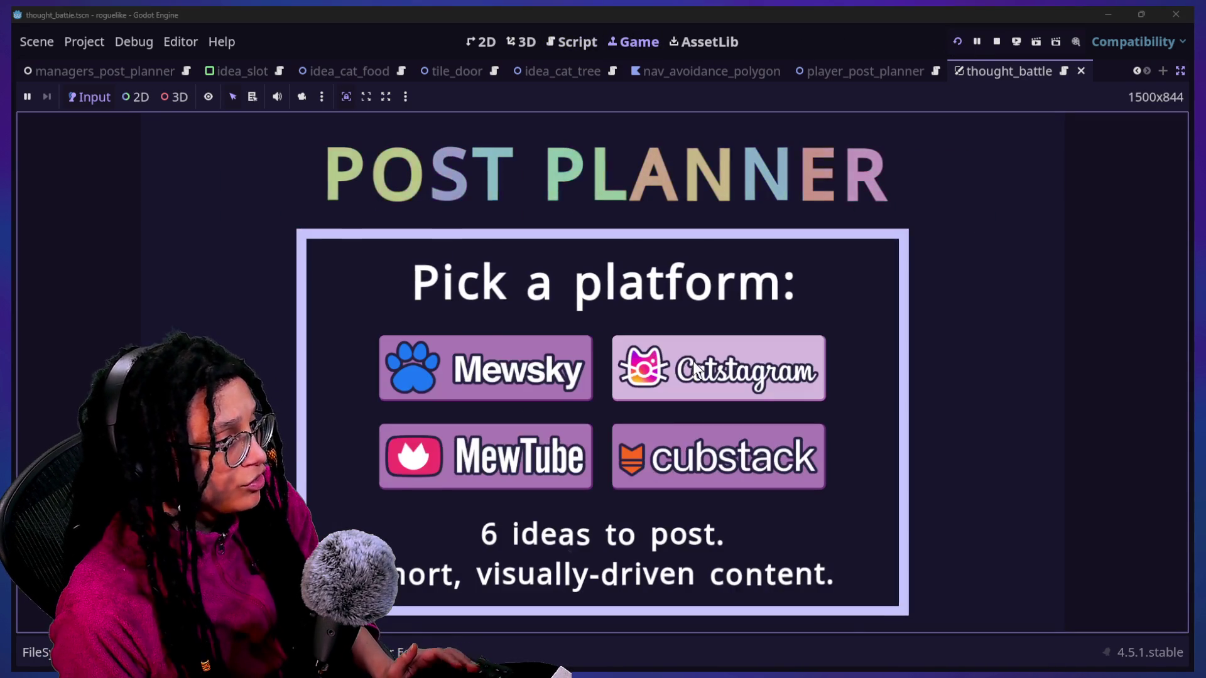
pyautogui.click(774, 352)
pyautogui.press('Up')
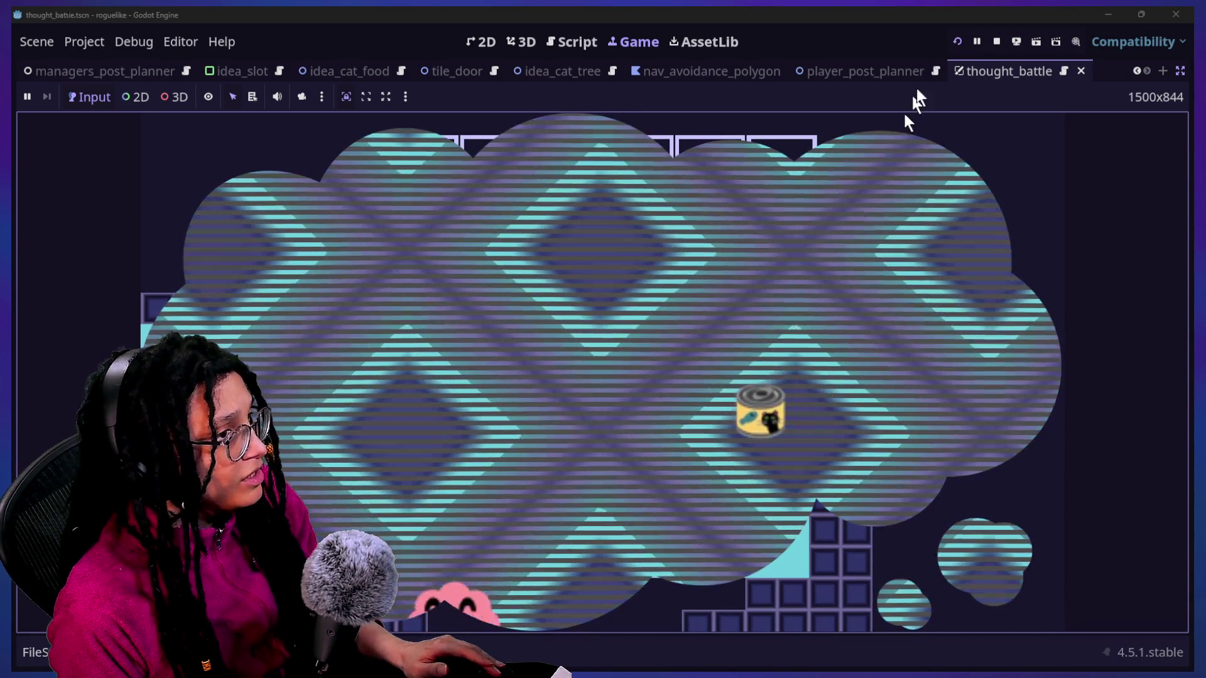
# Step: Restart and try a Mewsky run, then pause and restart from the pause screen
pyautogui.click(956, 42)
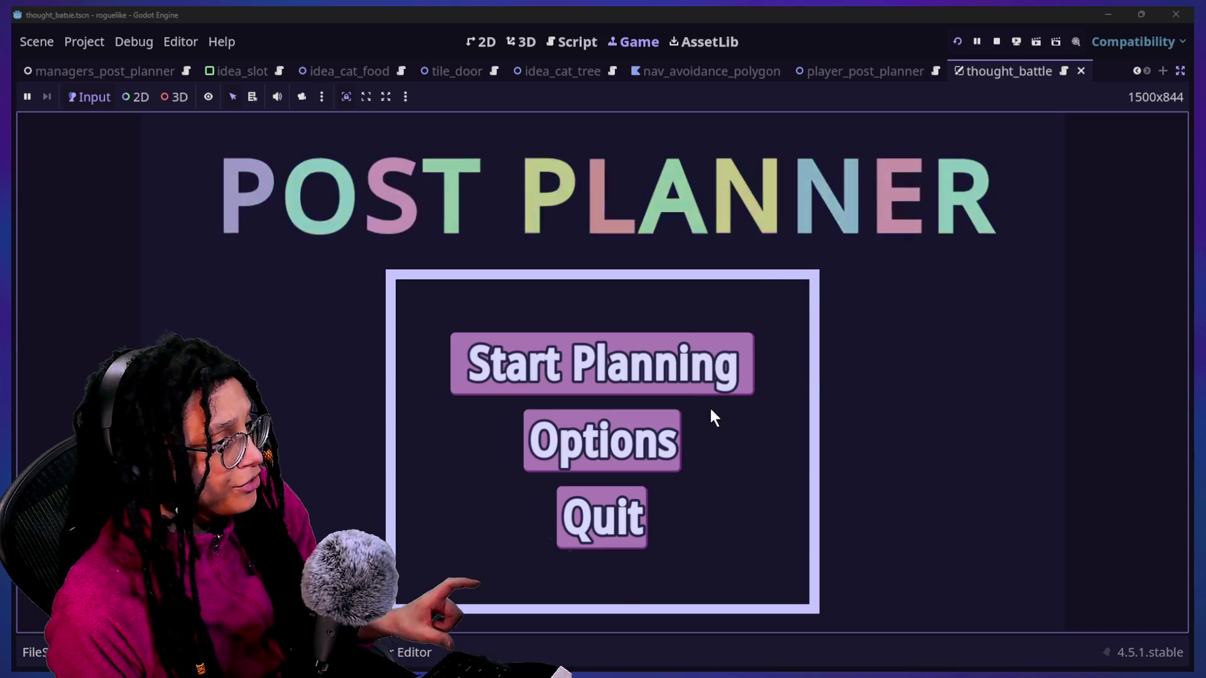
pyautogui.click(697, 384)
pyautogui.click(567, 351)
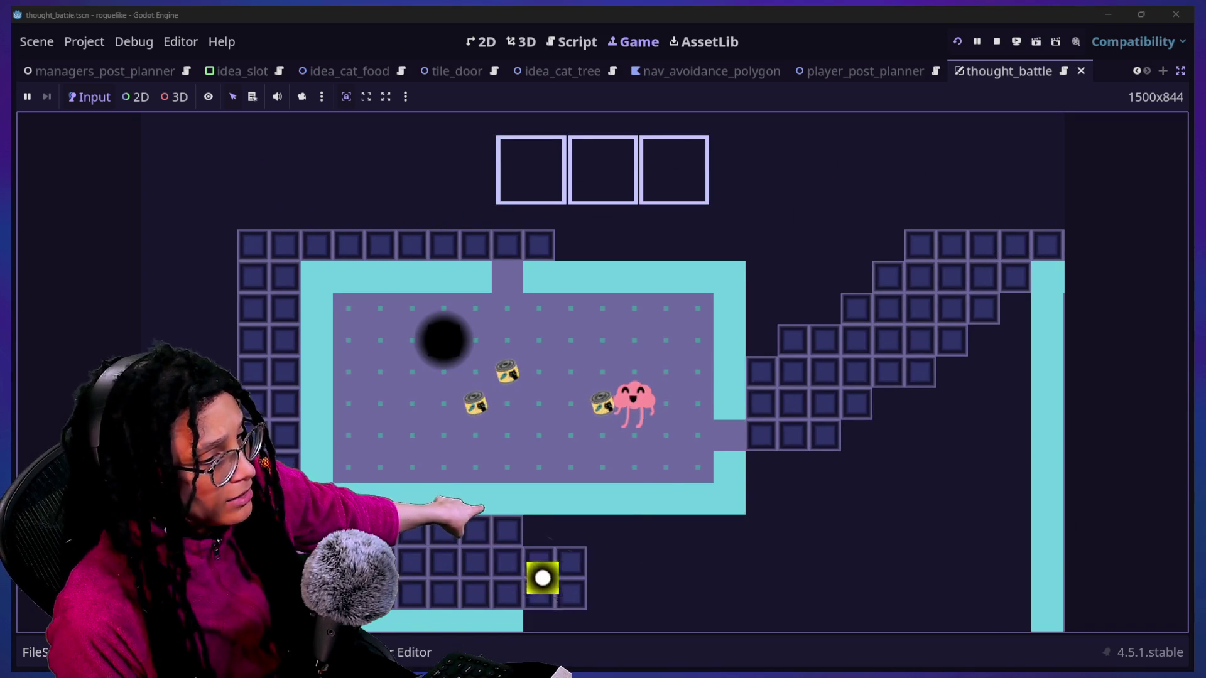
pyautogui.click(792, 322)
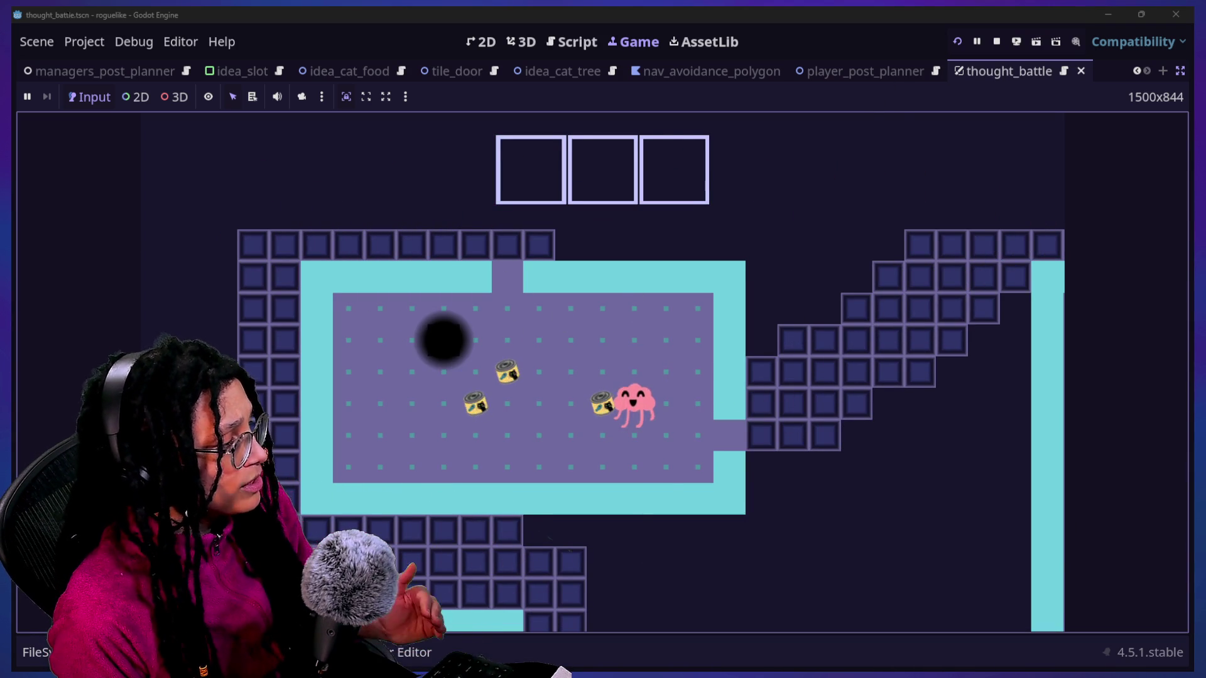
pyautogui.press('Escape')
pyautogui.click(603, 435)
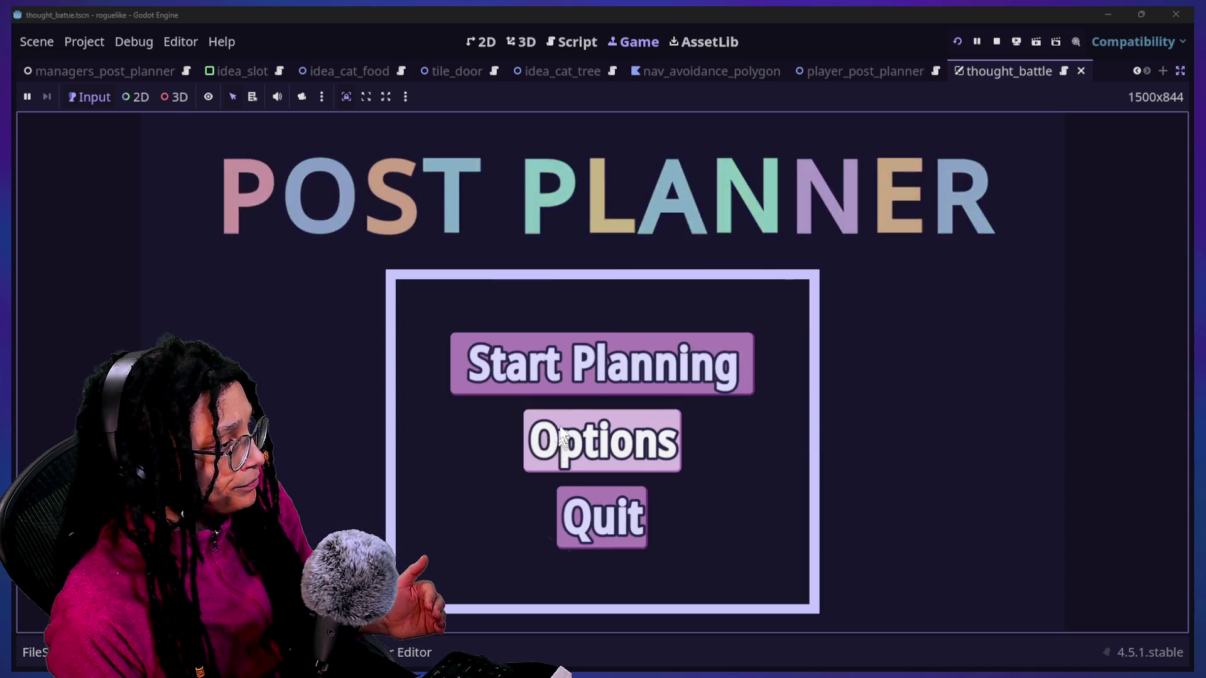
# Step: Start another Catstagram run and pause it on the PAUSED menu
pyautogui.click(628, 371)
pyautogui.click(726, 397)
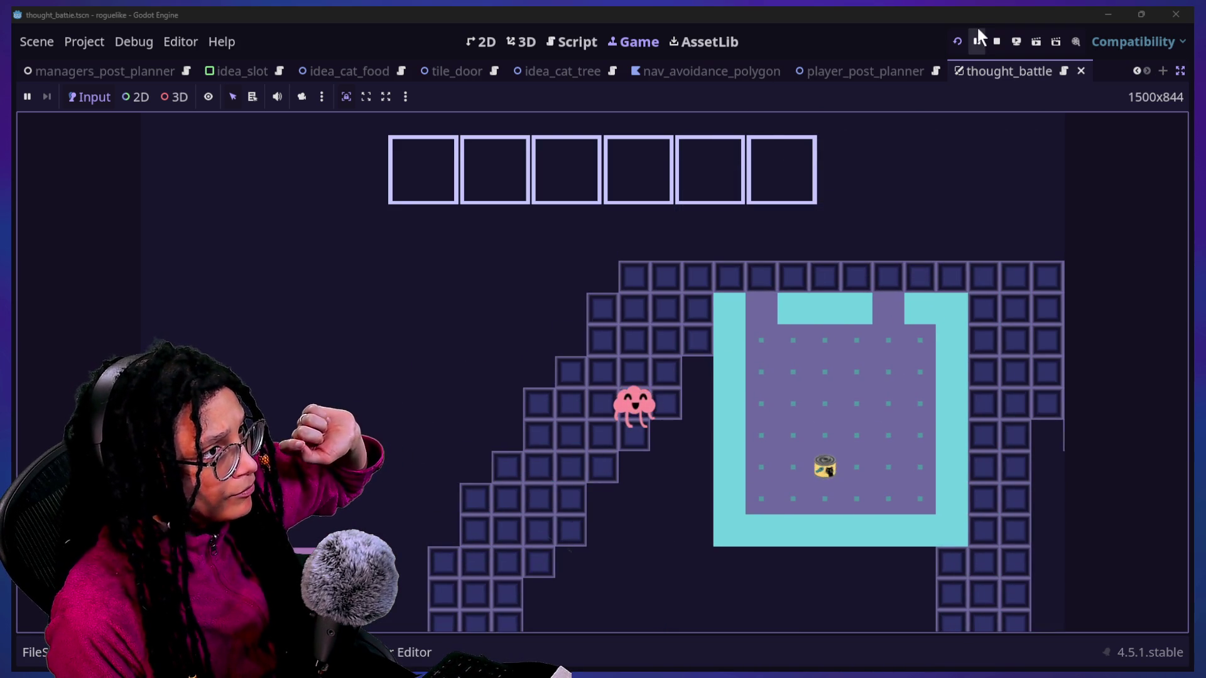
pyautogui.press('Escape')
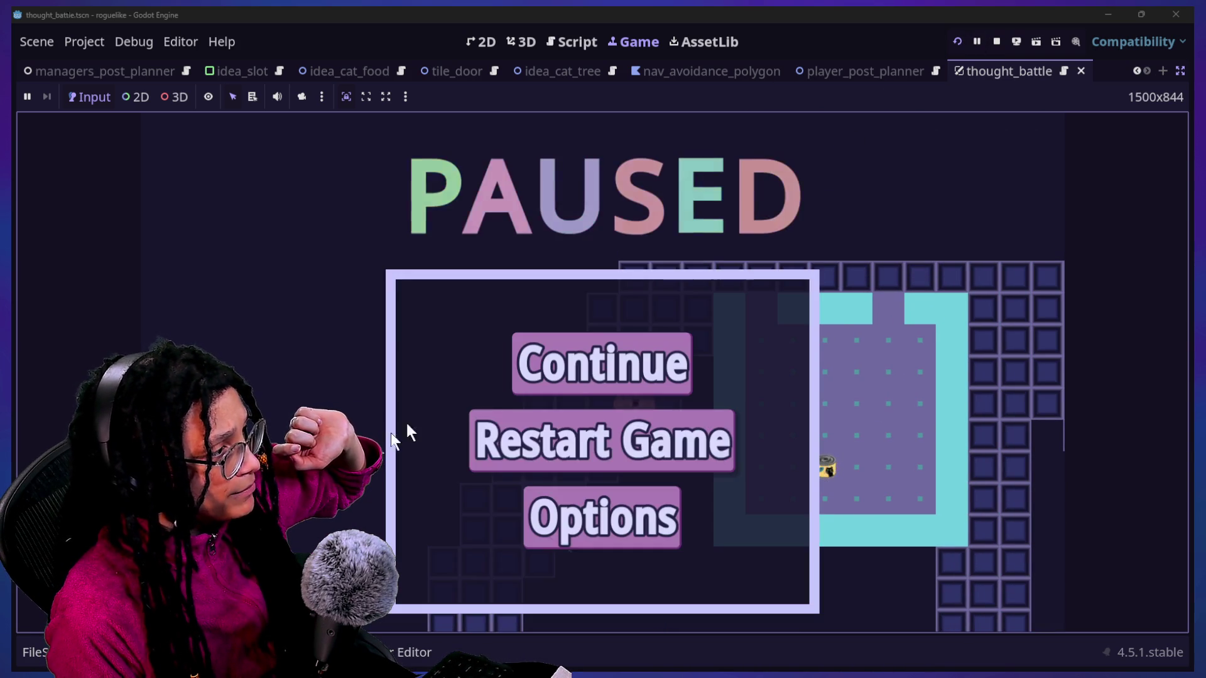
# Step: Restart, play a Catstagram run into the thought battle, then stop the game
pyautogui.click(514, 422)
pyautogui.click(603, 375)
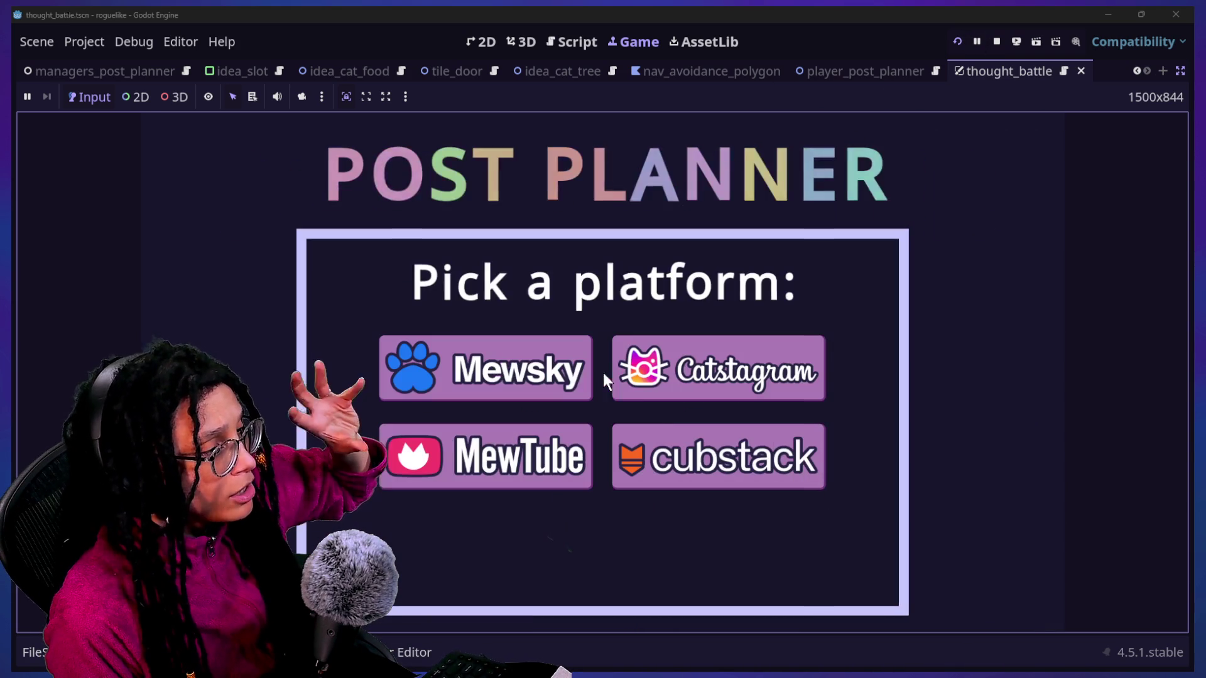
pyautogui.click(630, 394)
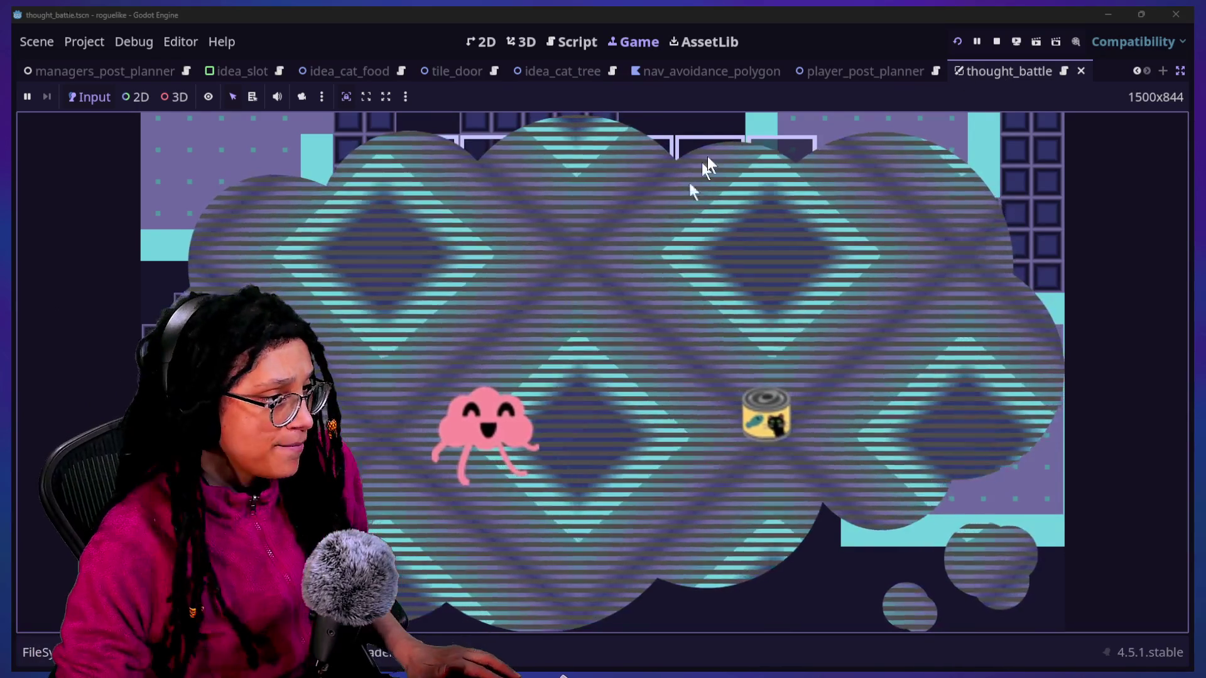
pyautogui.click(996, 41)
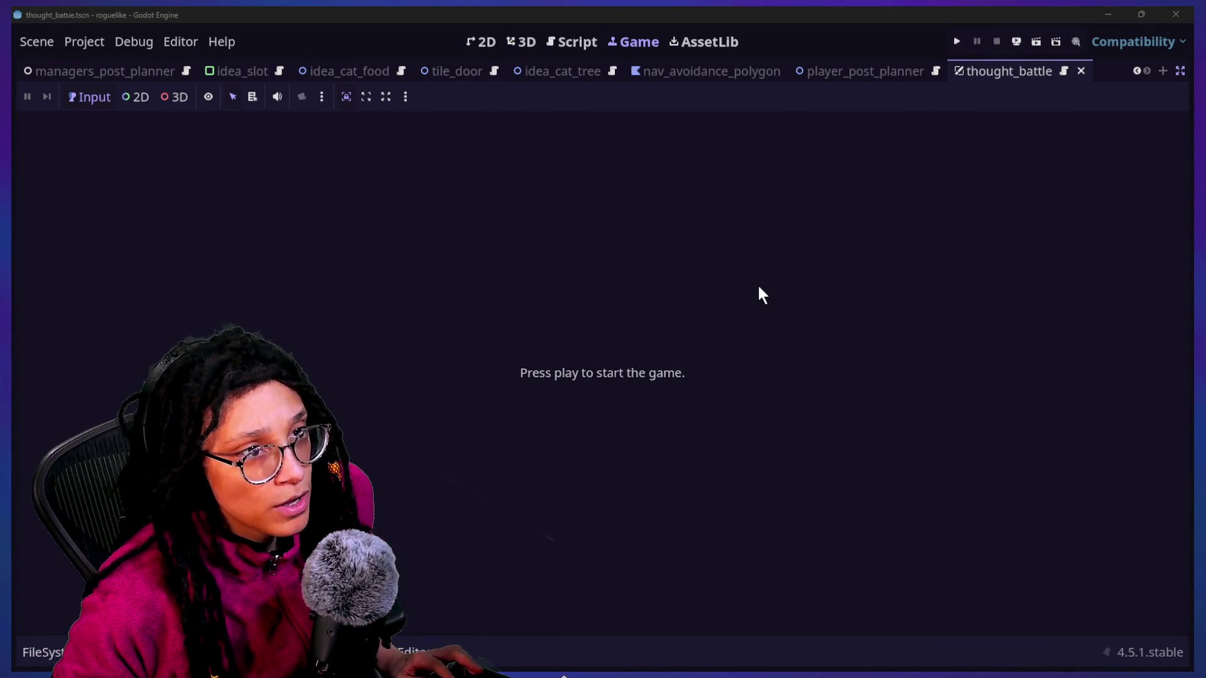
# Step: Add a blank page after page 5 in Roguelike Assets and place a triangle from Shapes
pyautogui.hotkey('alt', 'Tab')
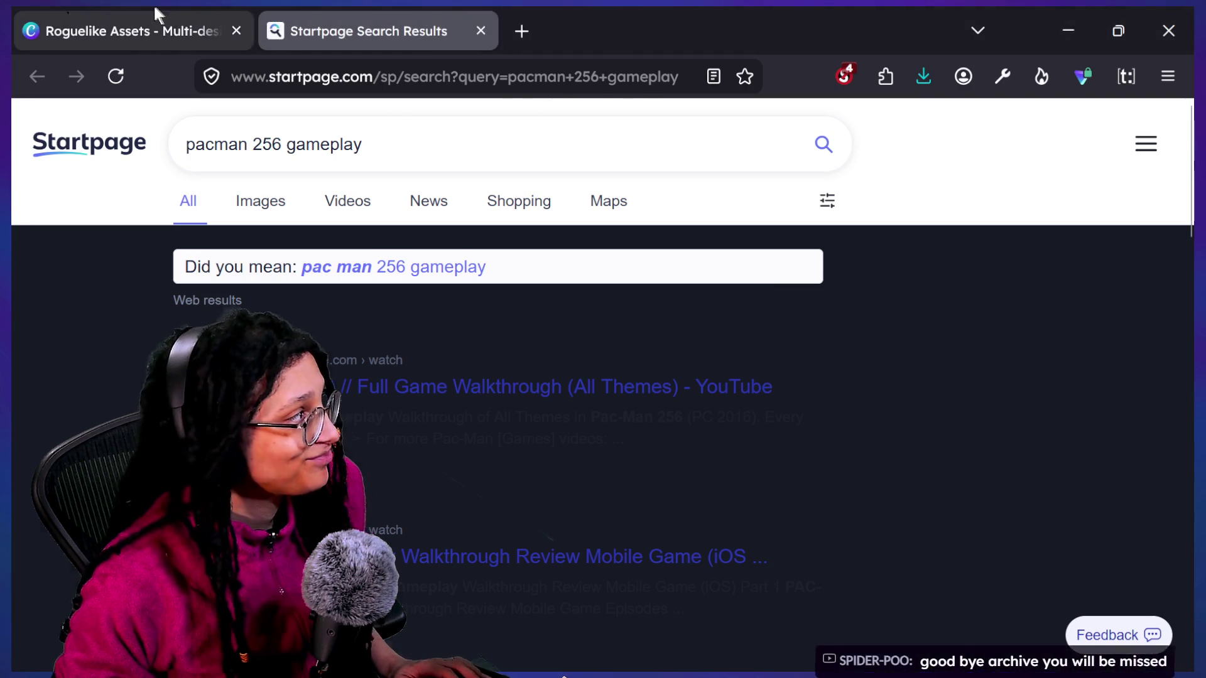
pyautogui.click(156, 15)
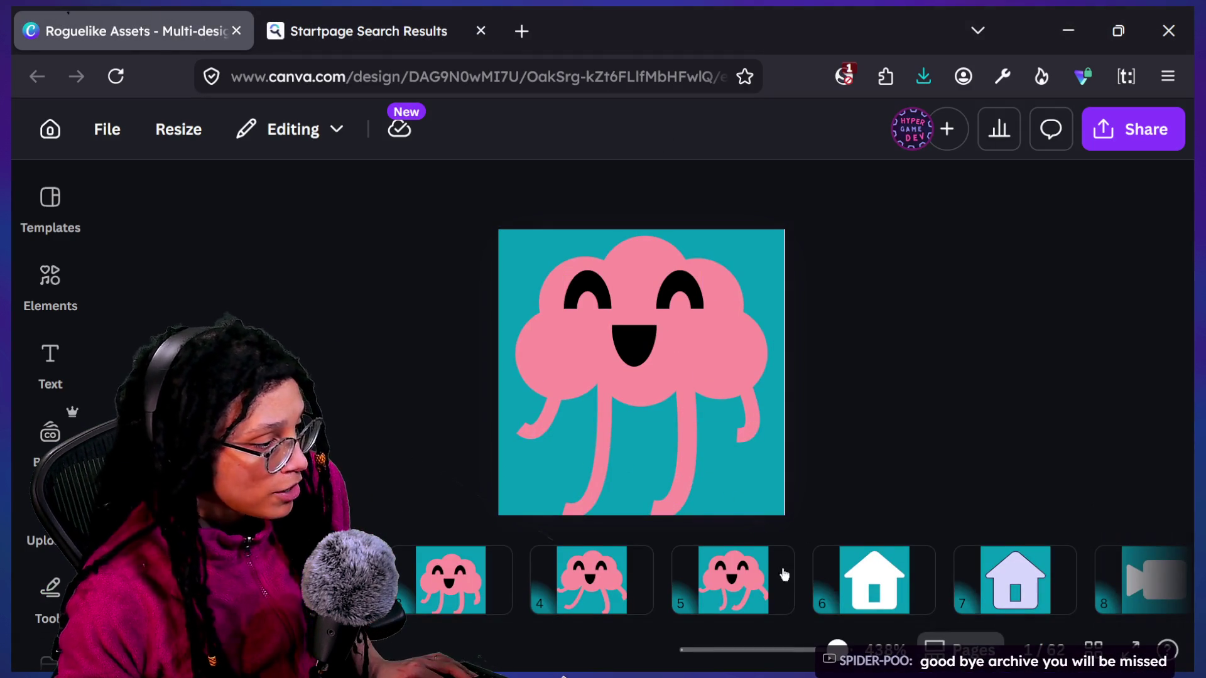
pyautogui.click(809, 561)
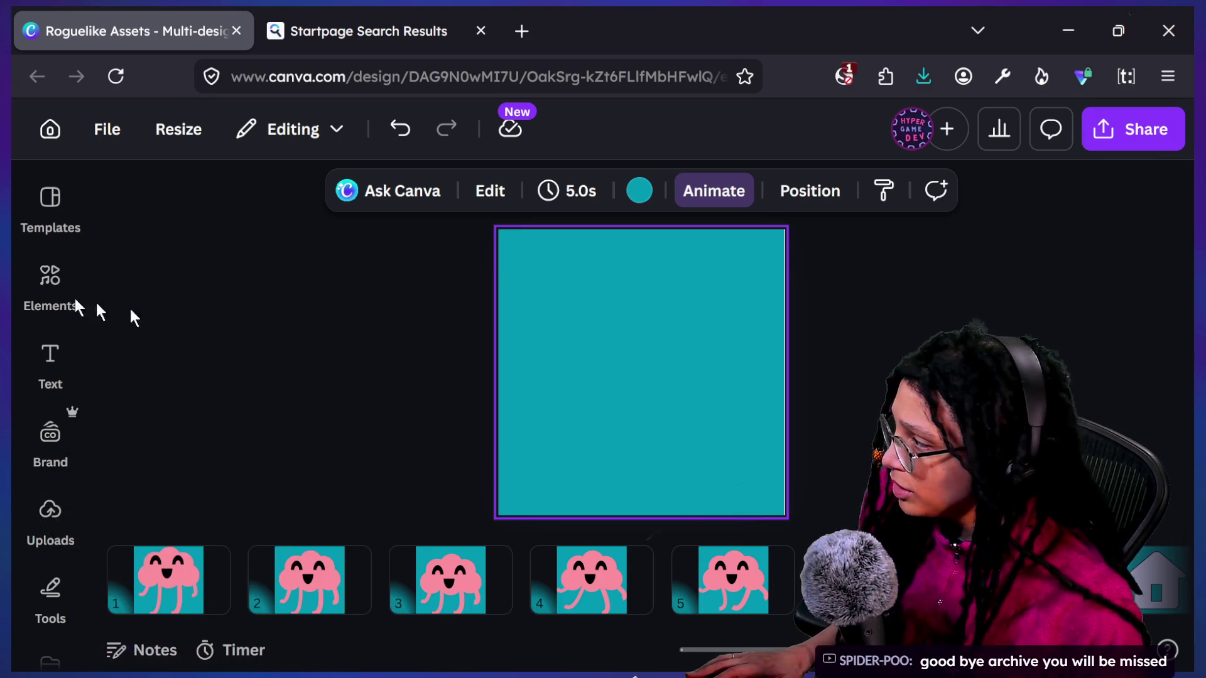
pyautogui.click(28, 293)
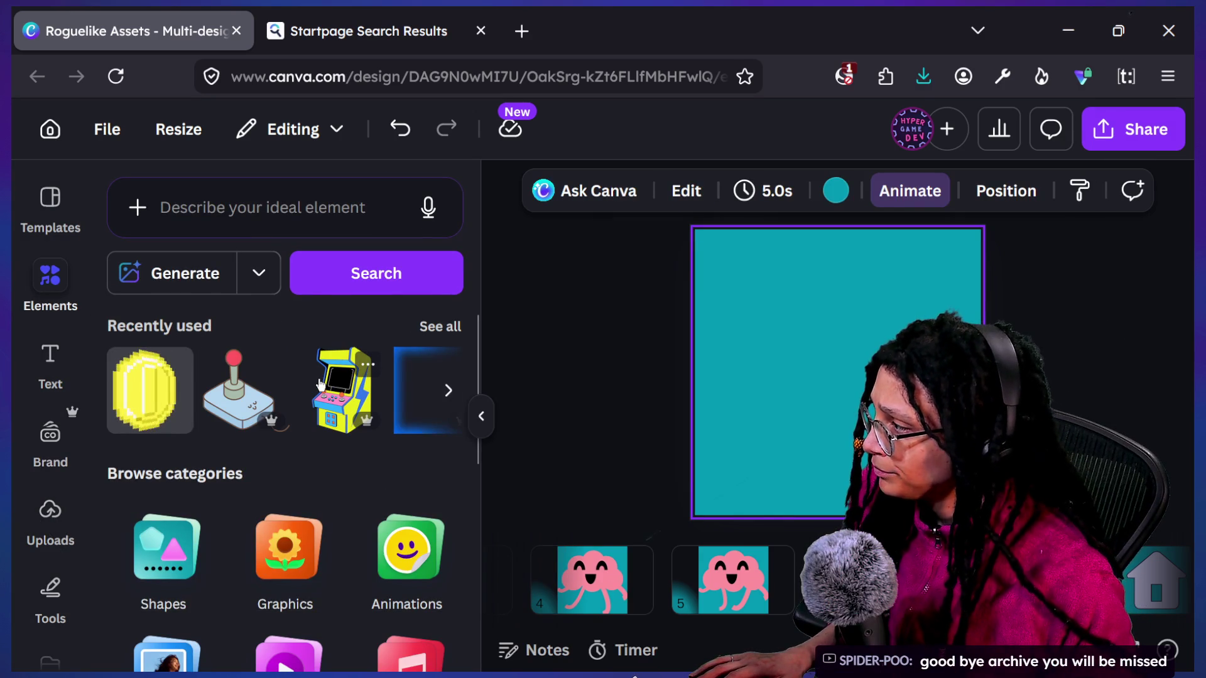
pyautogui.scroll(-2, 393, 389)
pyautogui.click(161, 450)
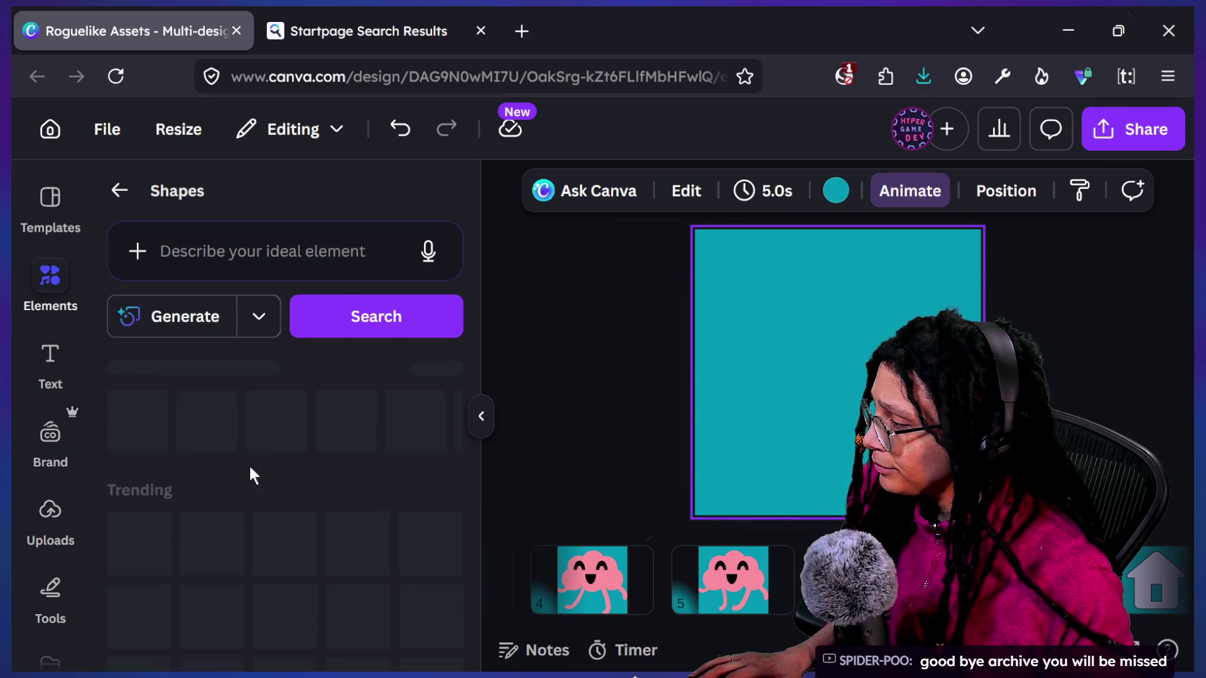
pyautogui.scroll(-1, 436, 537)
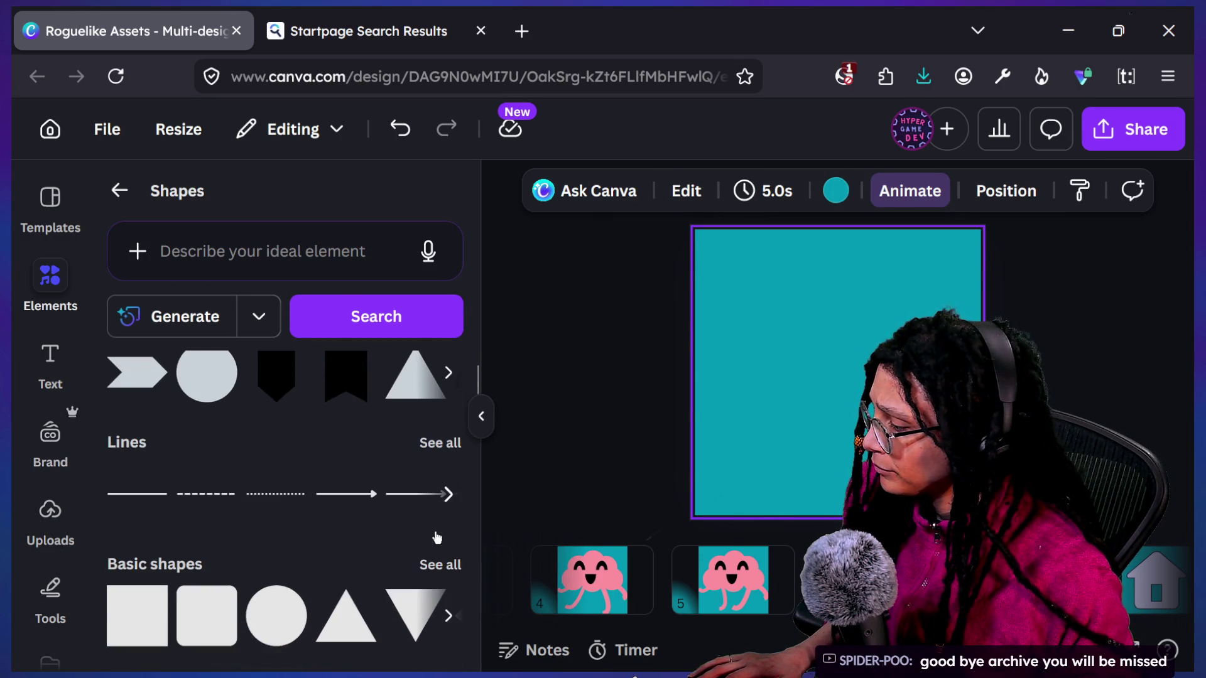
pyautogui.moveTo(827, 365); pyautogui.dragTo(823, 390)
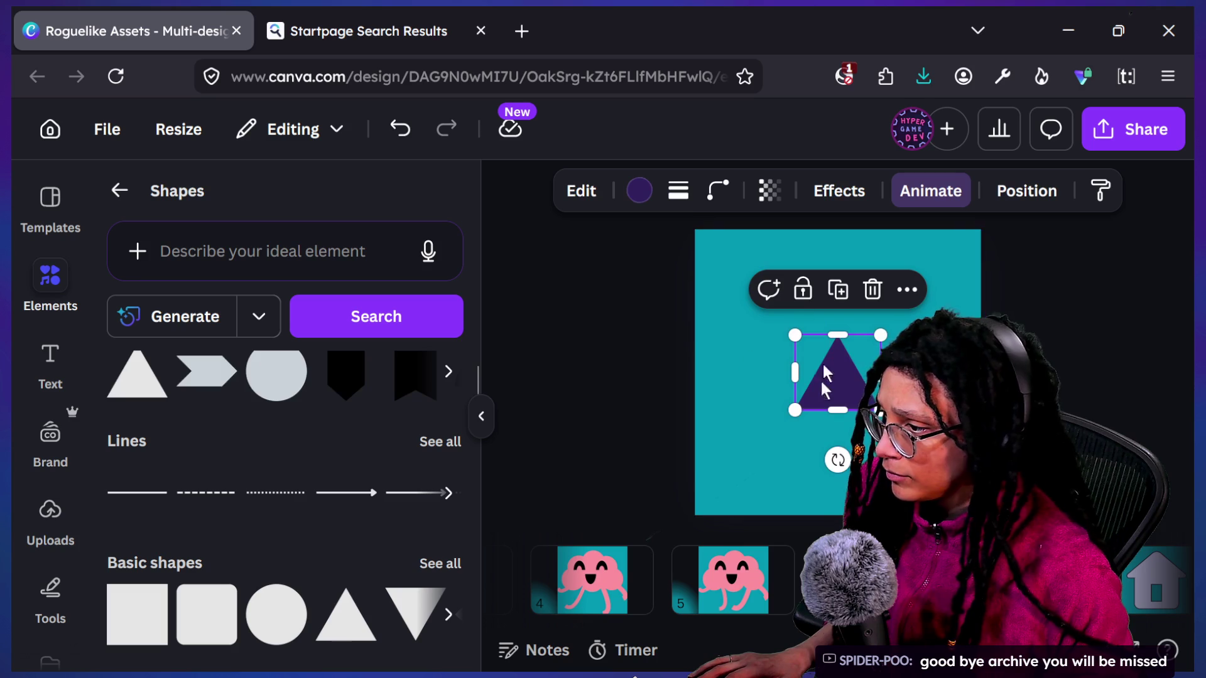
# Step: Colour the triangle light yellow, tilt it slightly, and stretch it into a tall spike
pyautogui.click(638, 191)
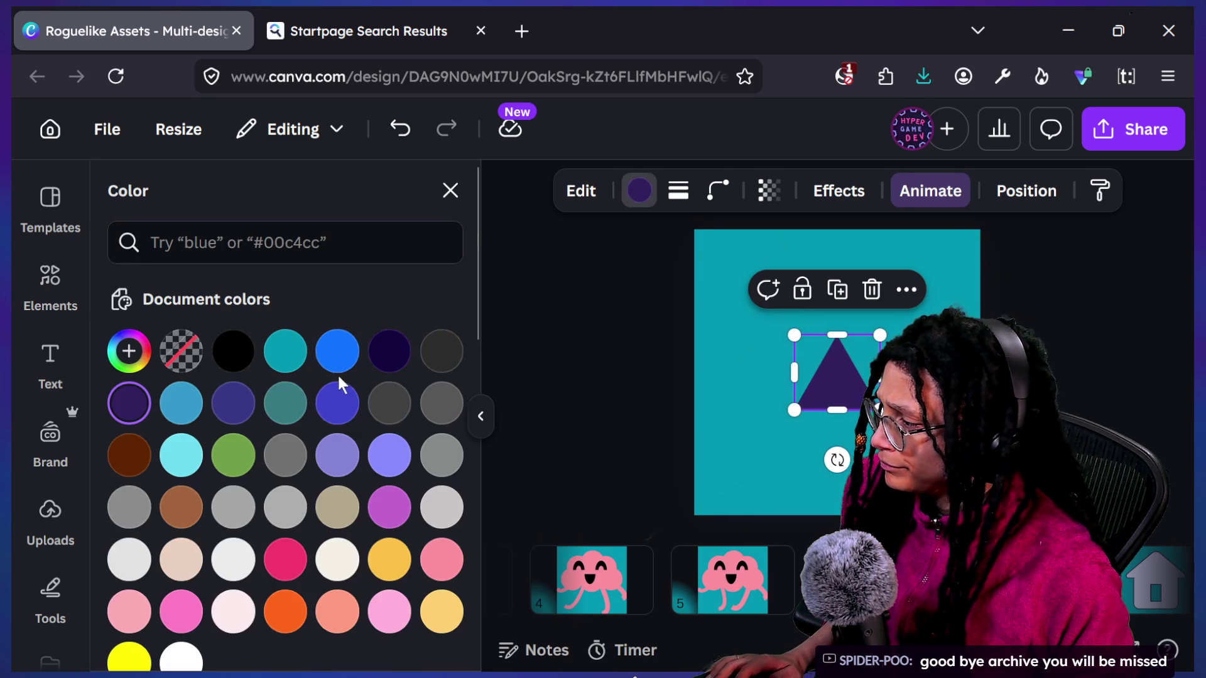
pyautogui.scroll(-1, 317, 669)
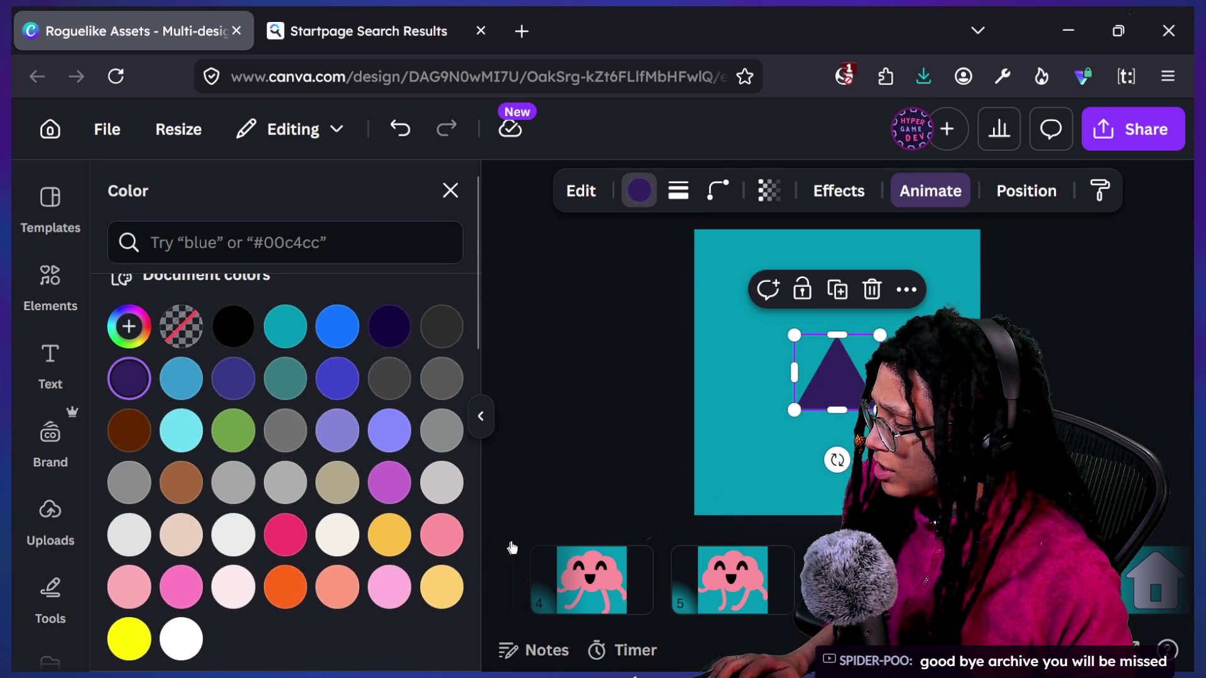
pyautogui.click(441, 587)
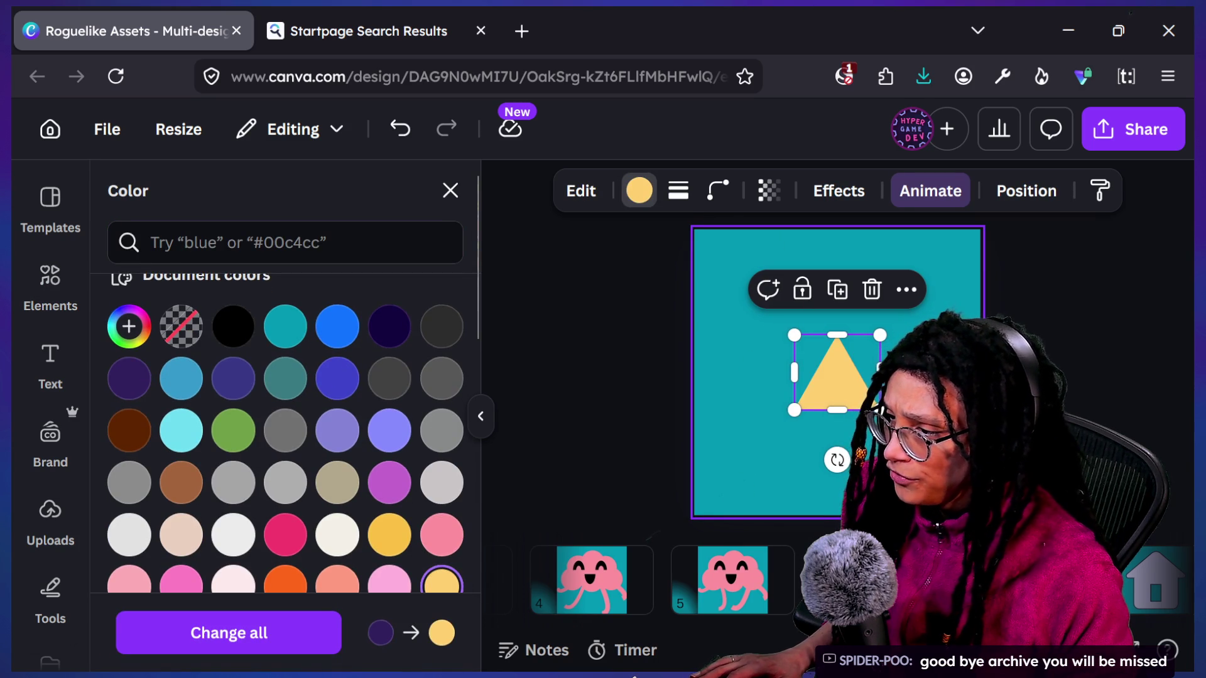
pyautogui.moveTo(836, 483); pyautogui.dragTo(859, 477)
pyautogui.moveTo(839, 339)
pyautogui.mouseDown()
pyautogui.moveTo(807, 329)
pyautogui.moveTo(779, 233)
pyautogui.moveTo(728, 210)
pyautogui.moveTo(748, 212)
pyautogui.mouseUp()
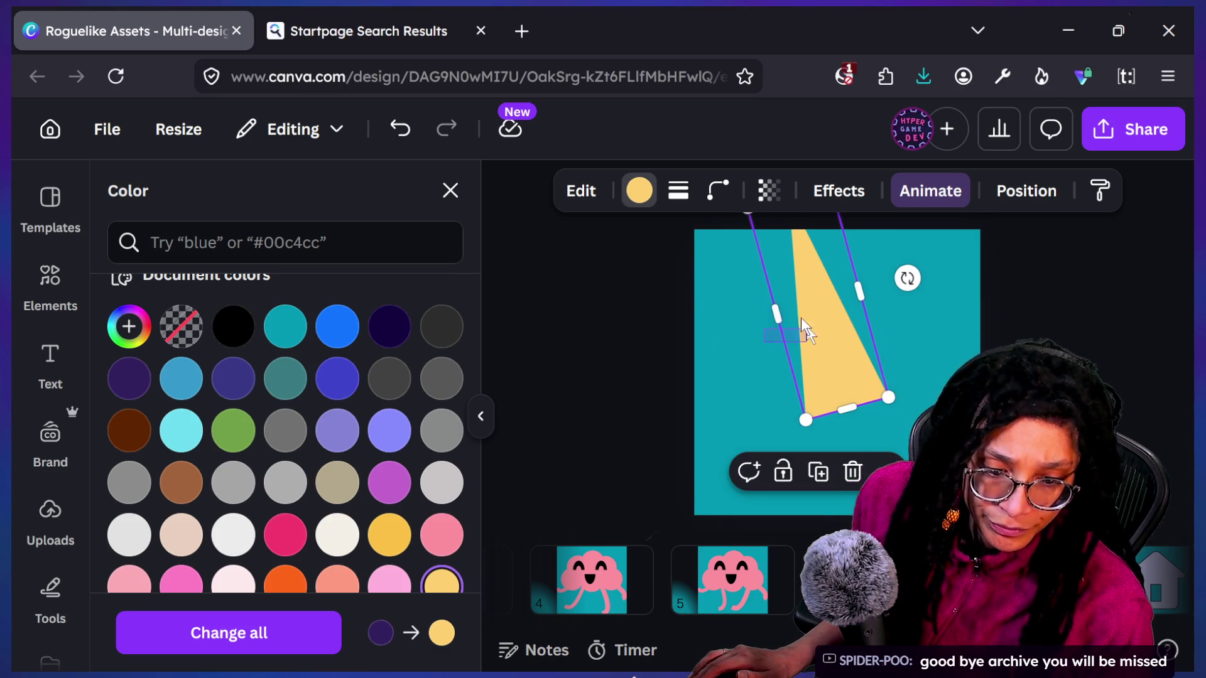
pyautogui.press('Escape')
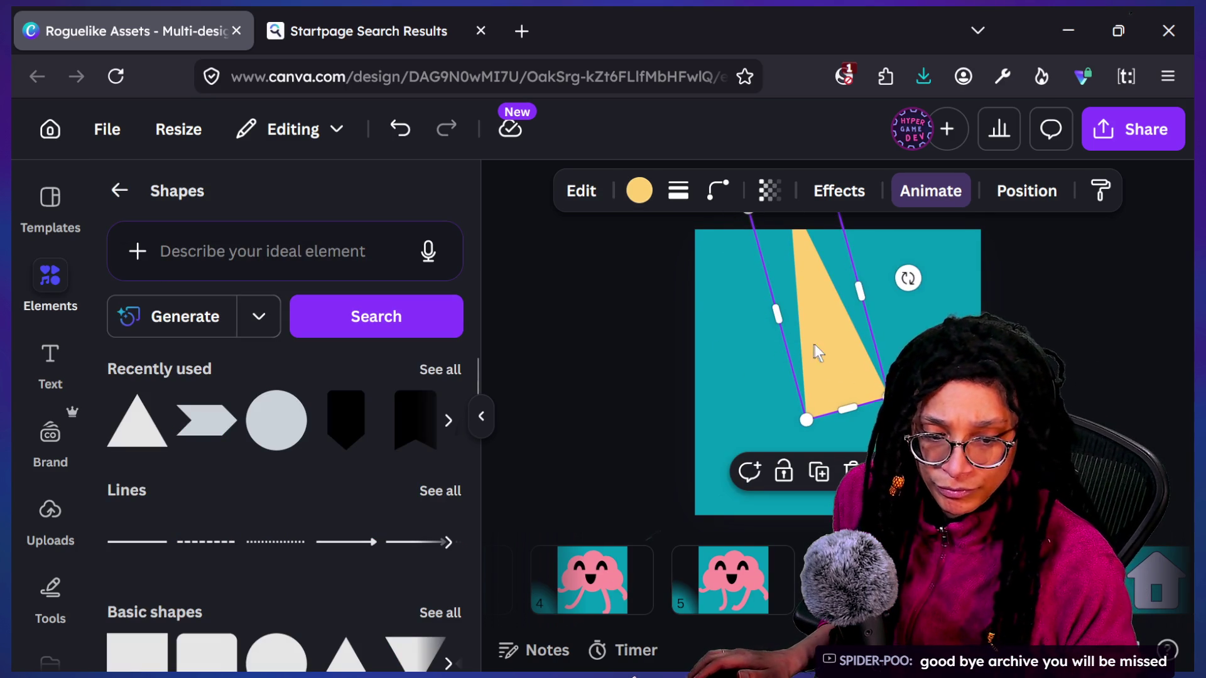
# Step: Shorten and reposition the first triangle, then place a second copy nearly upright beside it
pyautogui.moveTo(837, 342)
pyautogui.mouseDown()
pyautogui.moveTo(817, 342)
pyautogui.moveTo(839, 363)
pyautogui.moveTo(842, 402)
pyautogui.mouseUp()
pyautogui.moveTo(817, 270)
pyautogui.mouseDown()
pyautogui.moveTo(810, 295)
pyautogui.moveTo(793, 288)
pyautogui.moveTo(800, 339)
pyautogui.mouseUp()
pyautogui.moveTo(816, 439)
pyautogui.mouseDown()
pyautogui.moveTo(779, 352)
pyautogui.moveTo(795, 370)
pyautogui.mouseUp()
pyautogui.moveTo(842, 296); pyautogui.dragTo(768, 333)
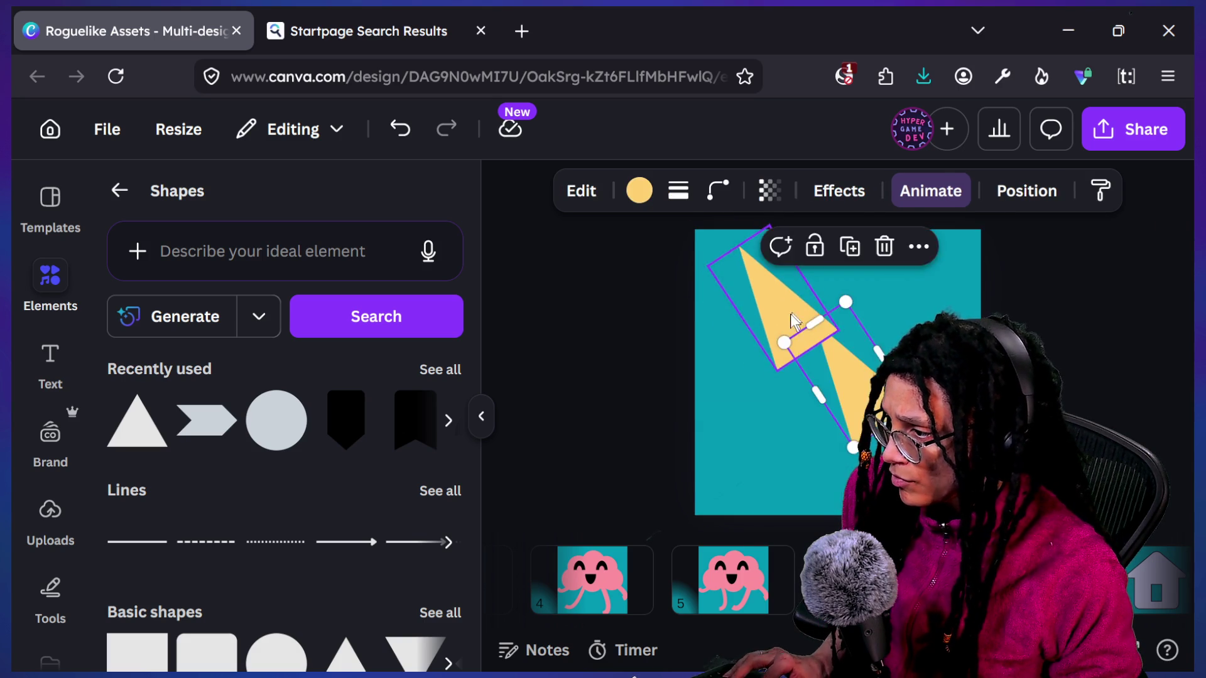
pyautogui.moveTo(850, 378); pyautogui.dragTo(848, 318)
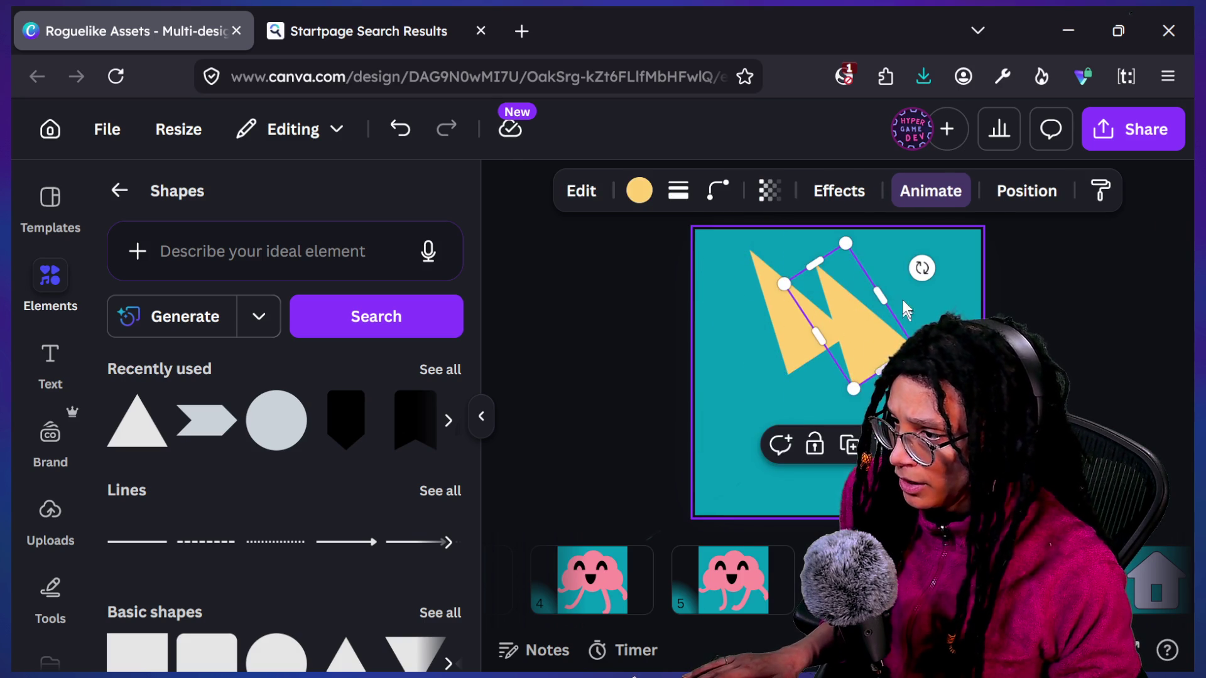
pyautogui.moveTo(914, 275); pyautogui.dragTo(928, 259)
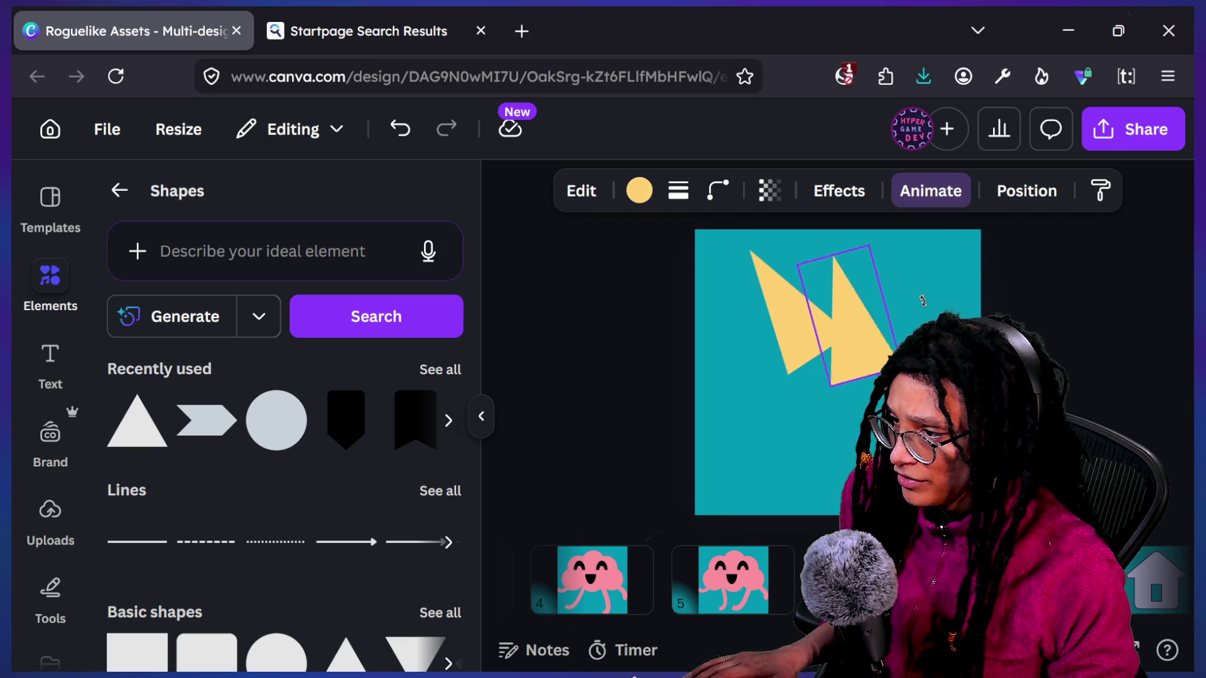
pyautogui.moveTo(873, 353)
pyautogui.mouseDown()
pyautogui.moveTo(887, 317)
pyautogui.moveTo(892, 337)
pyautogui.moveTo(956, 384)
pyautogui.mouseUp()
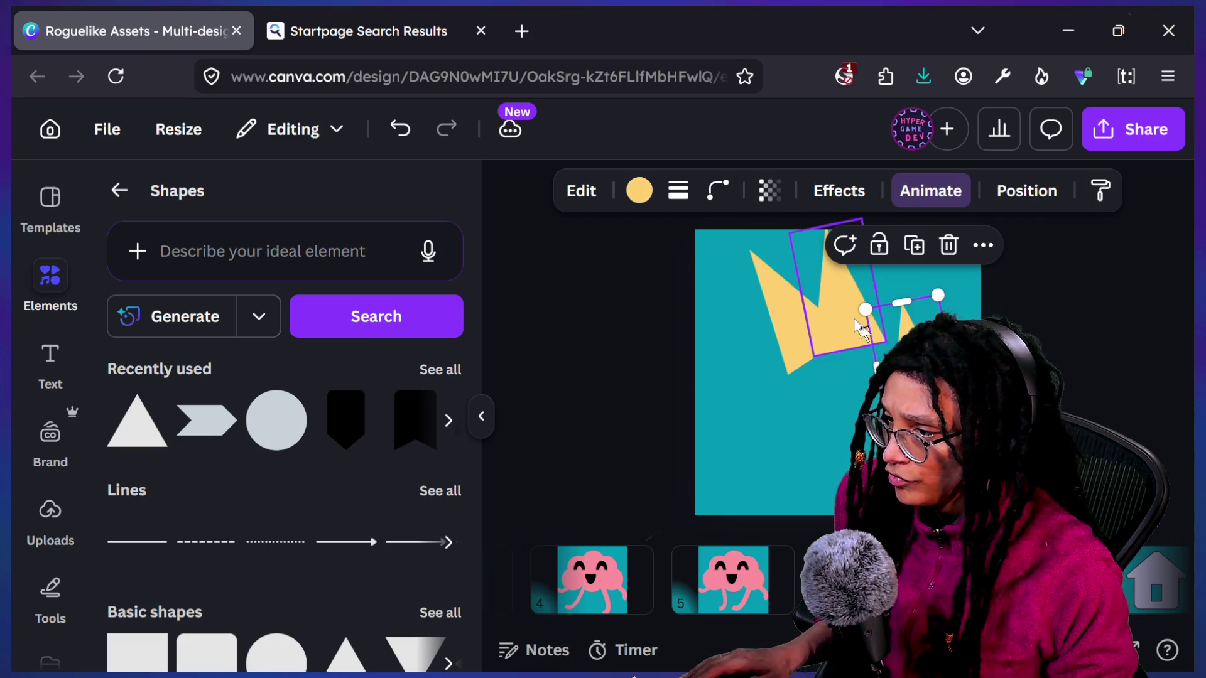
pyautogui.moveTo(856, 394); pyautogui.dragTo(714, 434)
# Step: Rotate, resize and move another triangle to form a new spike of the star
pyautogui.click(812, 507)
pyautogui.click(778, 467)
pyautogui.moveTo(793, 515)
pyautogui.mouseDown()
pyautogui.moveTo(800, 423)
pyautogui.moveTo(778, 399)
pyautogui.moveTo(811, 434)
pyautogui.mouseUp()
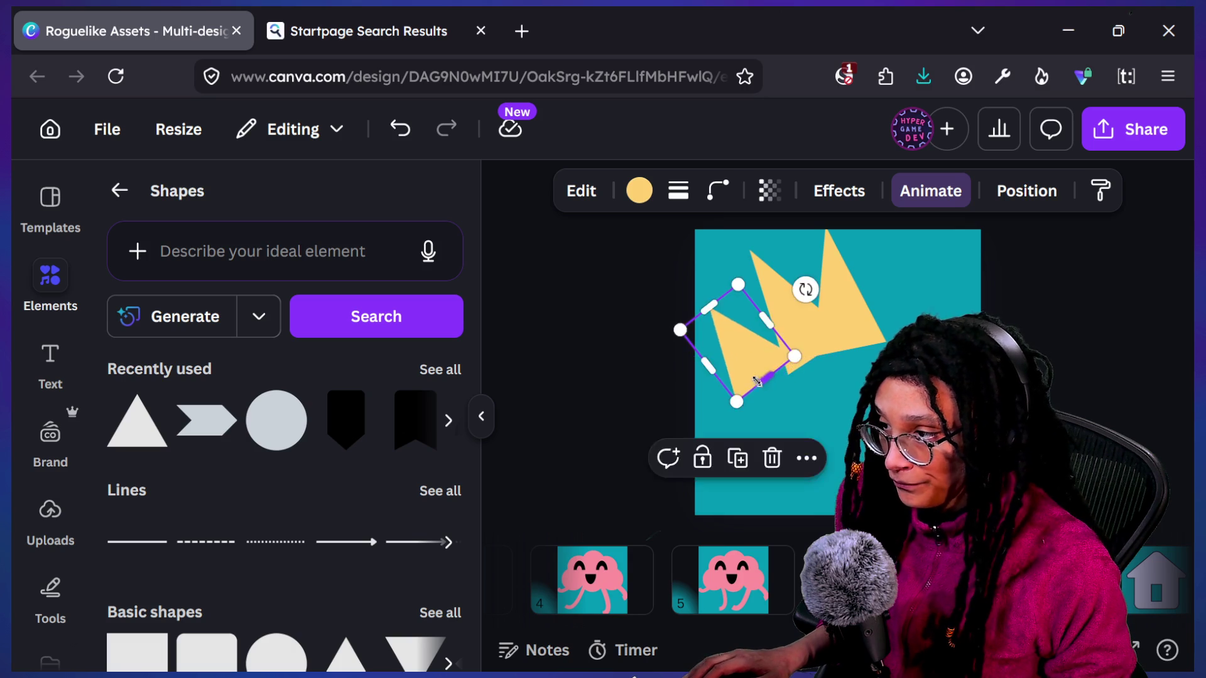
pyautogui.moveTo(779, 383); pyautogui.dragTo(767, 363)
pyautogui.moveTo(826, 425); pyautogui.dragTo(829, 427)
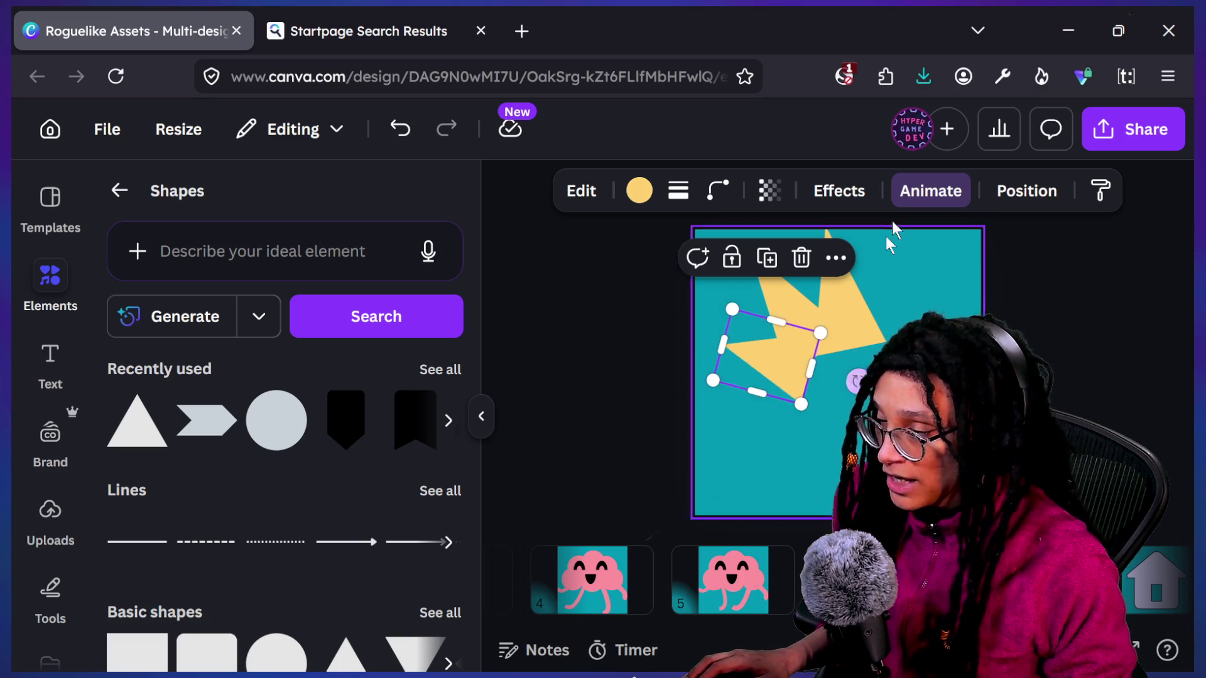
pyautogui.moveTo(791, 293); pyautogui.dragTo(848, 257)
pyautogui.moveTo(922, 271); pyautogui.dragTo(913, 328)
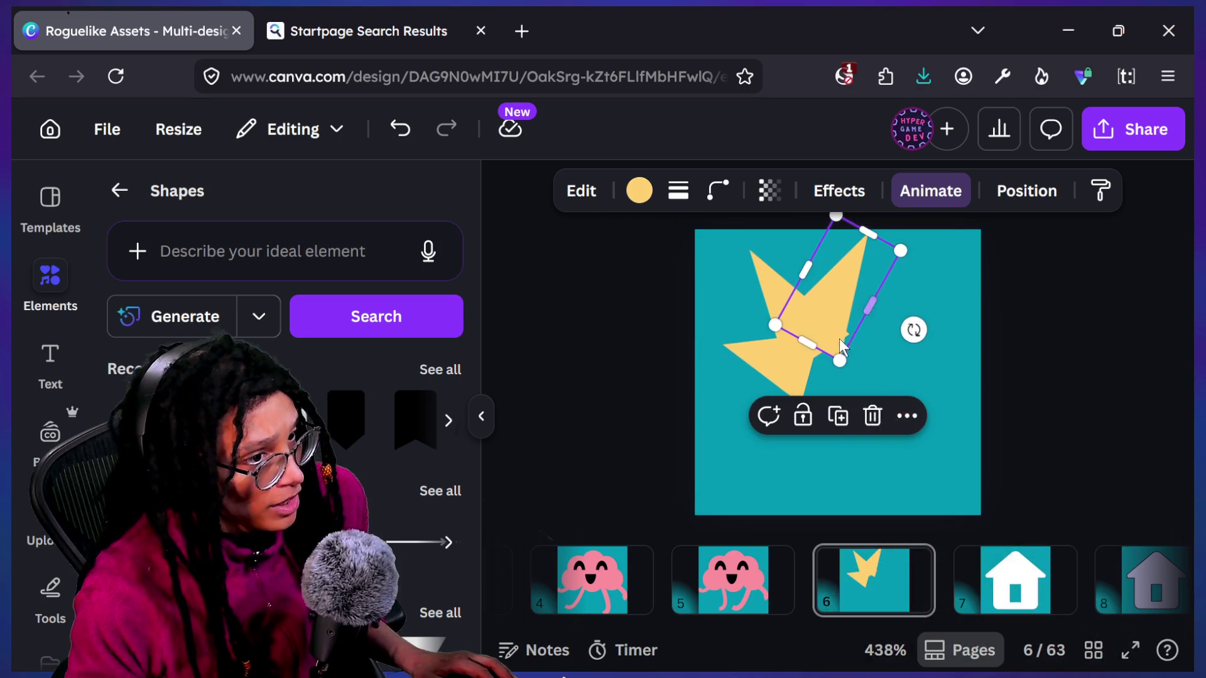
pyautogui.moveTo(846, 302)
pyautogui.mouseDown()
pyautogui.moveTo(920, 376)
pyautogui.moveTo(891, 352)
pyautogui.mouseUp()
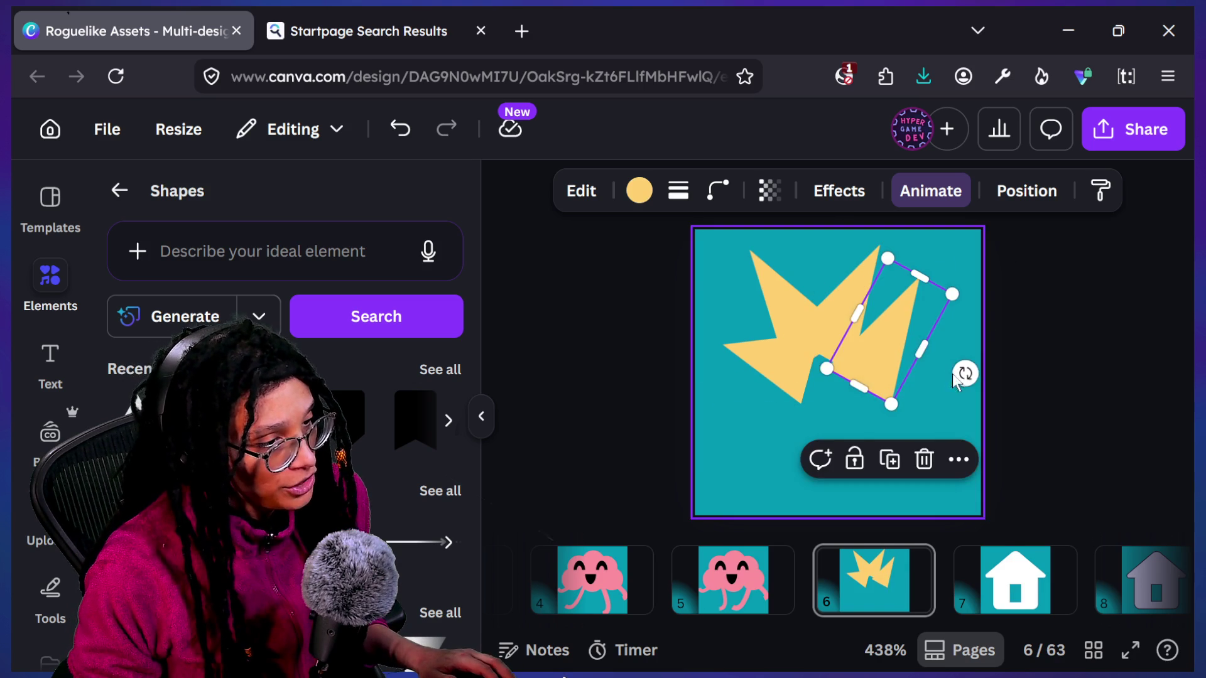
pyautogui.moveTo(921, 280)
pyautogui.mouseDown()
pyautogui.moveTo(897, 314)
pyautogui.moveTo(817, 342)
pyautogui.mouseUp()
# Step: Place triangles on the star's right side and lower-left point at about 40° and -110°
pyautogui.click(965, 408)
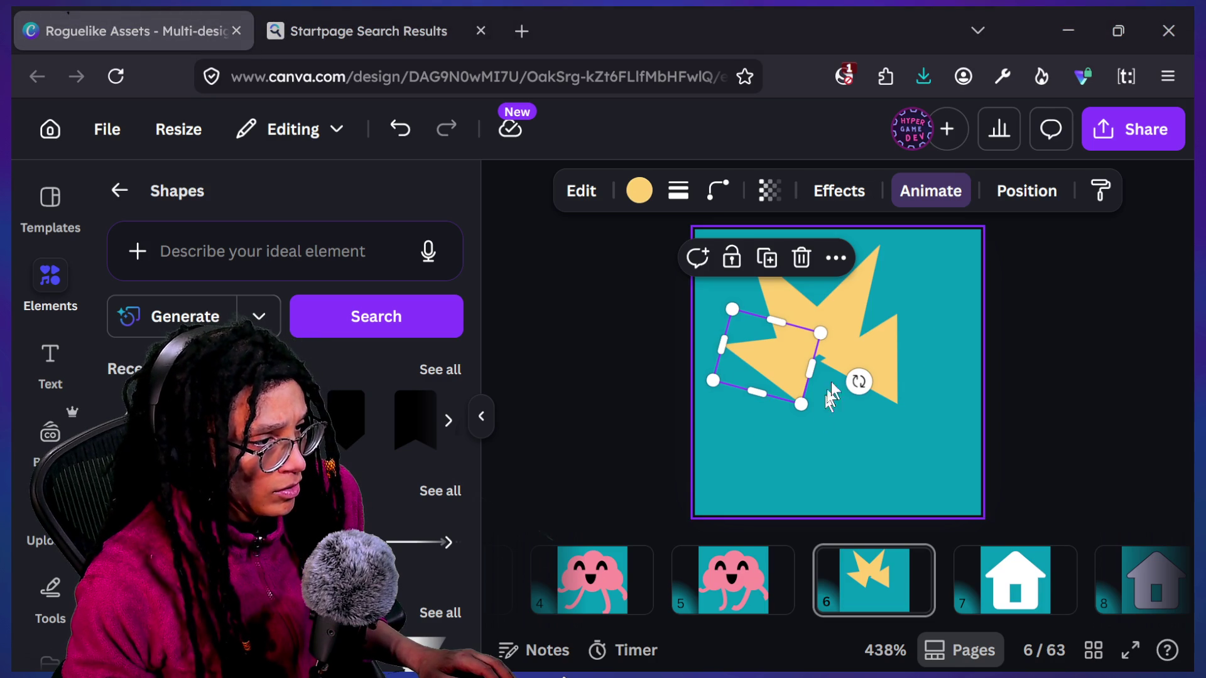
pyautogui.moveTo(766, 357); pyautogui.dragTo(877, 349)
pyautogui.moveTo(958, 395)
pyautogui.mouseDown()
pyautogui.moveTo(996, 481)
pyautogui.moveTo(912, 428)
pyautogui.mouseUp()
pyautogui.click(912, 428)
pyautogui.moveTo(835, 371)
pyautogui.mouseDown()
pyautogui.moveTo(816, 364)
pyautogui.moveTo(862, 420)
pyautogui.mouseUp()
pyautogui.moveTo(935, 459)
pyautogui.mouseDown()
pyautogui.moveTo(970, 432)
pyautogui.moveTo(906, 490)
pyautogui.mouseUp()
pyautogui.moveTo(841, 383)
pyautogui.mouseDown()
pyautogui.moveTo(812, 392)
pyautogui.moveTo(771, 381)
pyautogui.moveTo(775, 432)
pyautogui.moveTo(836, 422)
pyautogui.mouseUp()
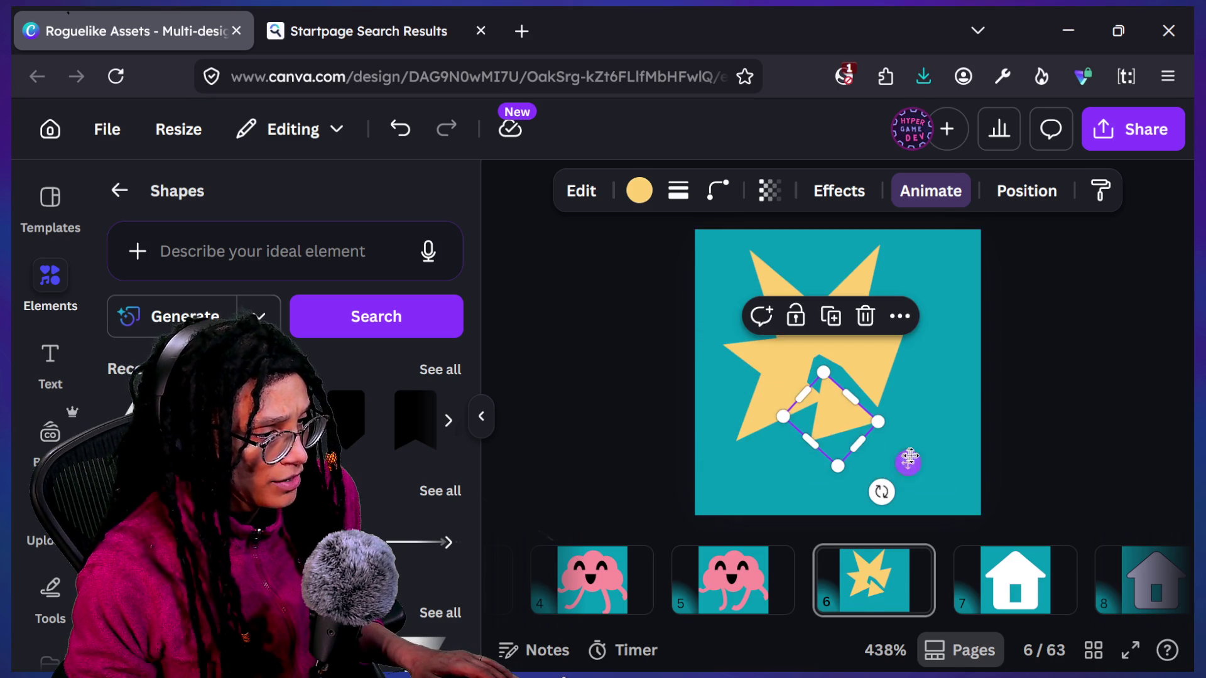
# Step: Turn triangles to around -170°, 180° and 138° to fill the star's lower spikes
pyautogui.moveTo(881, 492)
pyautogui.mouseDown()
pyautogui.moveTo(906, 452)
pyautogui.moveTo(859, 419)
pyautogui.mouseUp()
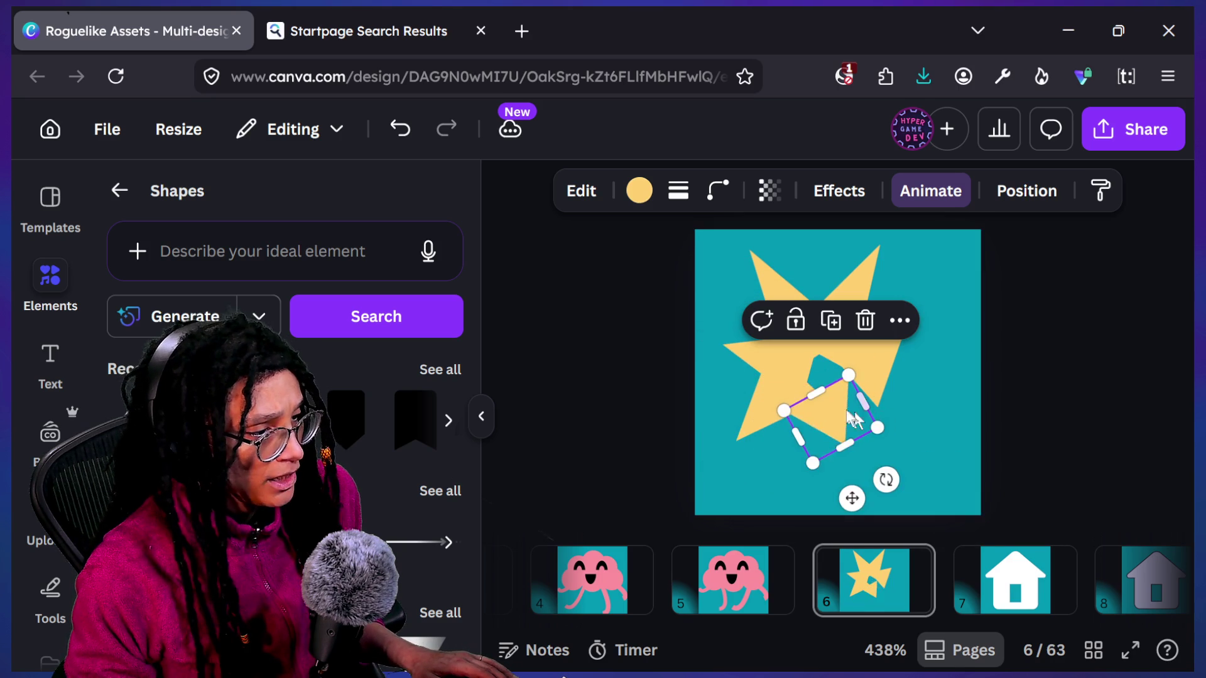
pyautogui.moveTo(882, 481); pyautogui.dragTo(888, 507)
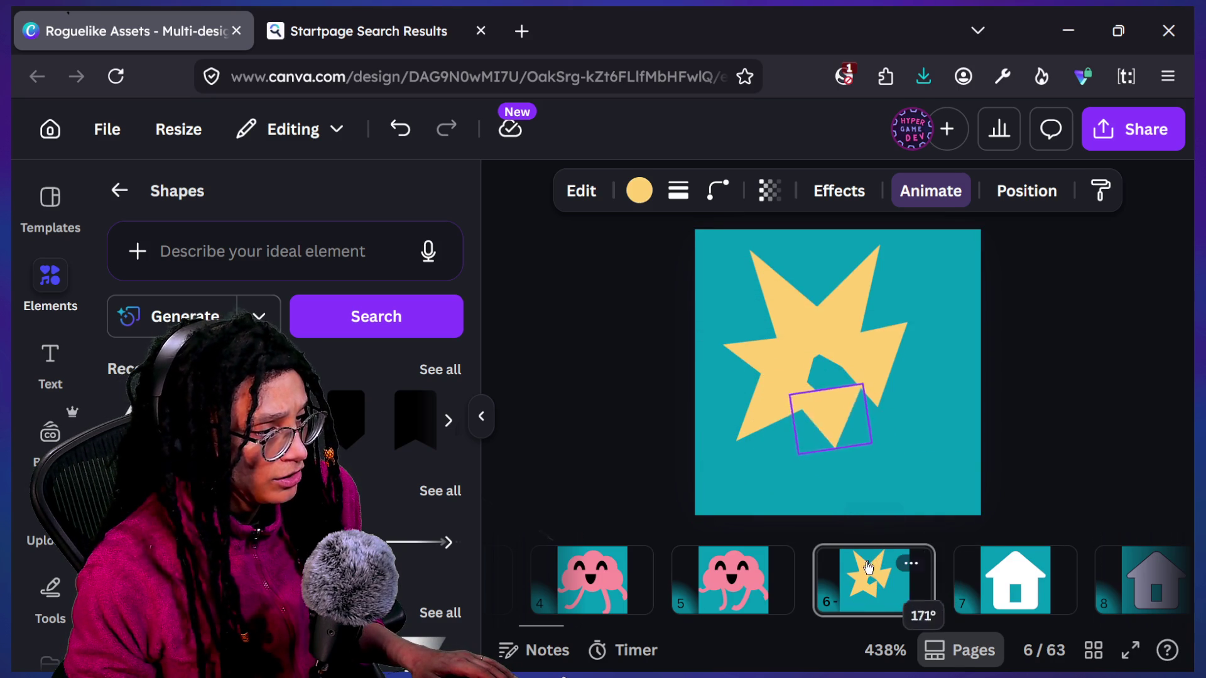
pyautogui.moveTo(870, 565); pyautogui.dragTo(813, 483)
pyautogui.moveTo(833, 418); pyautogui.dragTo(820, 416)
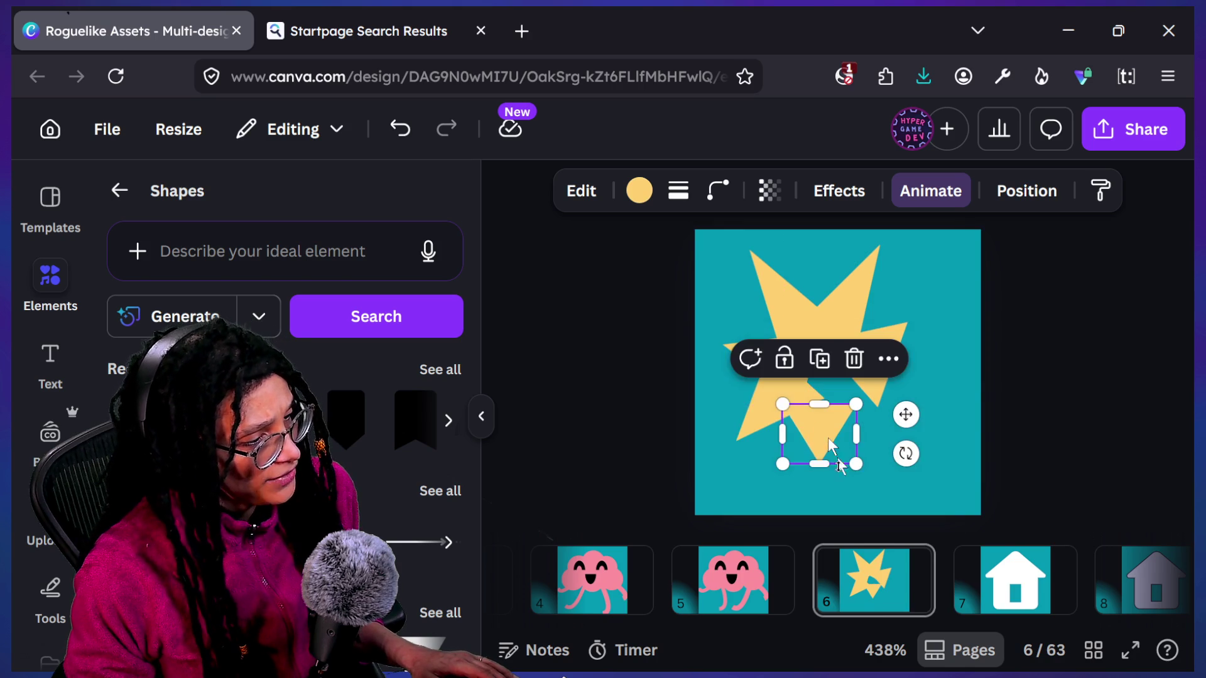
pyautogui.moveTo(894, 458)
pyautogui.mouseDown()
pyautogui.moveTo(942, 502)
pyautogui.moveTo(909, 484)
pyautogui.mouseUp()
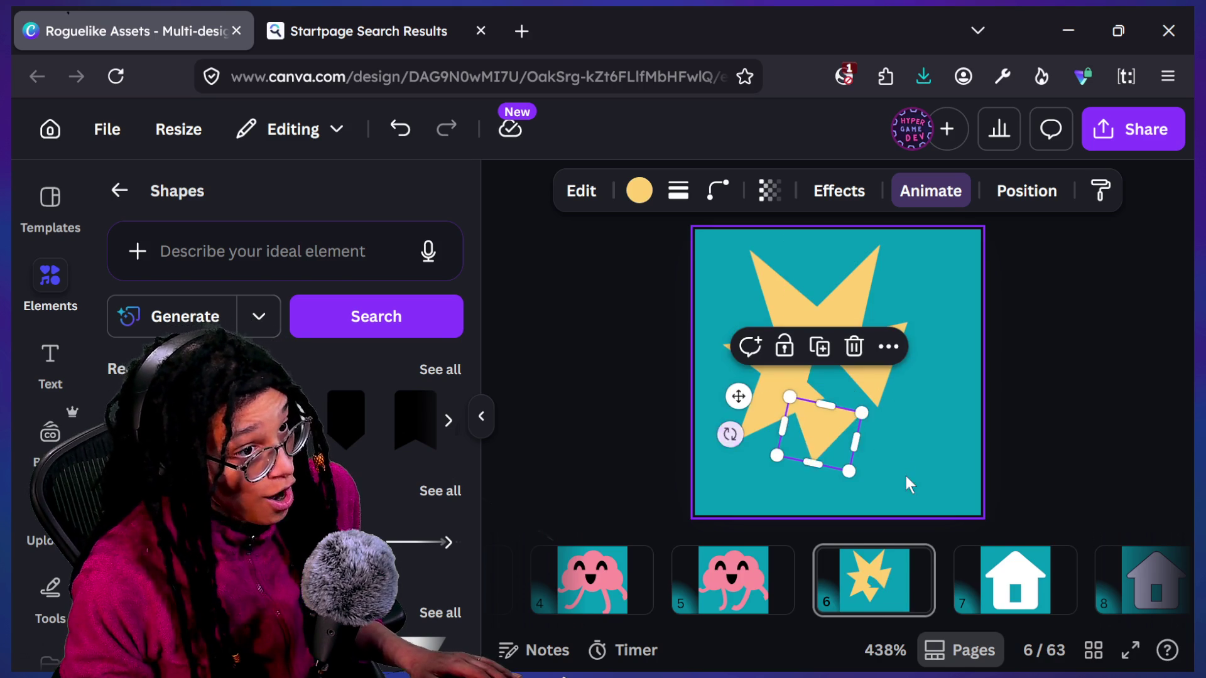
pyautogui.moveTo(828, 443)
pyautogui.mouseDown()
pyautogui.moveTo(856, 484)
pyautogui.moveTo(830, 400)
pyautogui.moveTo(858, 425)
pyautogui.mouseUp()
pyautogui.moveTo(761, 417)
pyautogui.mouseDown()
pyautogui.moveTo(825, 421)
pyautogui.moveTo(857, 496)
pyautogui.moveTo(825, 437)
pyautogui.moveTo(778, 463)
pyautogui.mouseUp()
pyautogui.moveTo(834, 429); pyautogui.dragTo(864, 438)
pyautogui.click(1006, 329)
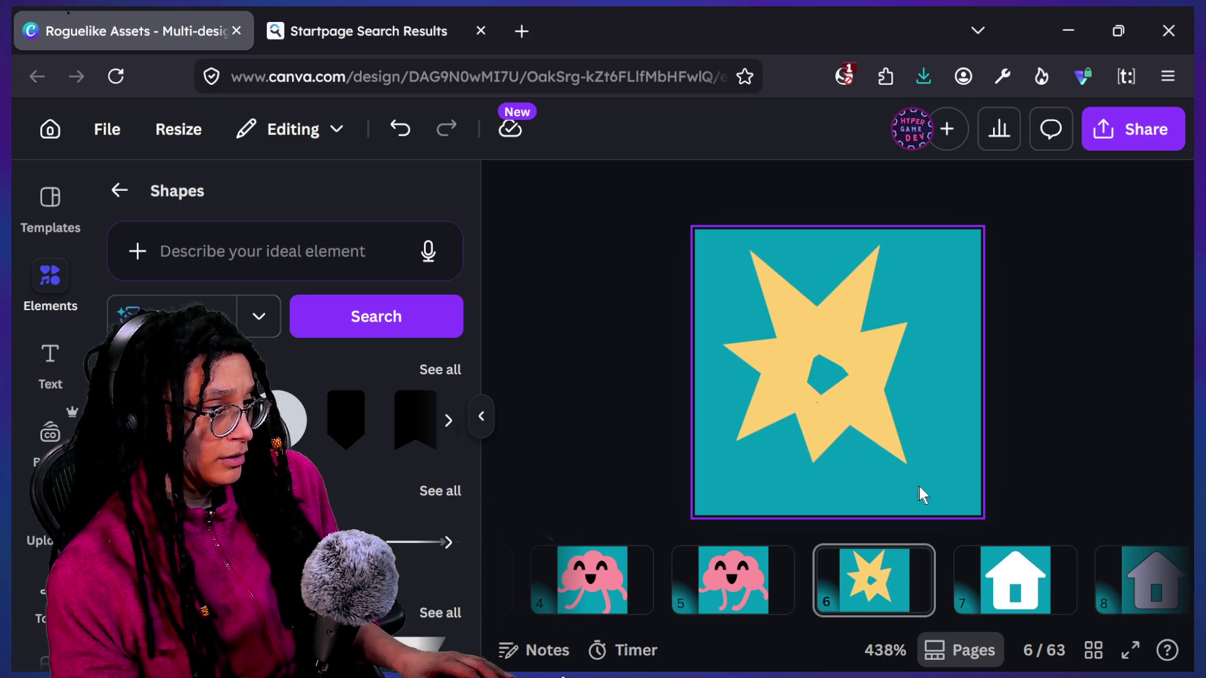
# Step: Settle a triangle's angle near -179° and deselect to review the starburst
pyautogui.click(830, 435)
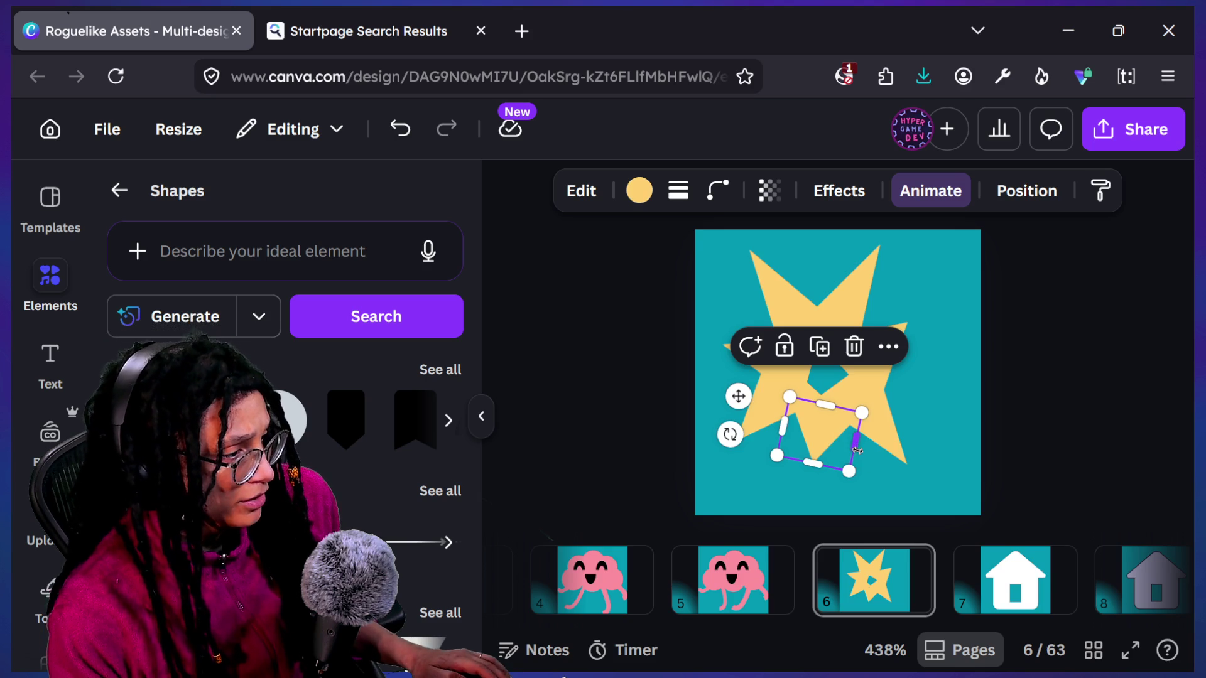
pyautogui.moveTo(734, 437); pyautogui.dragTo(752, 446)
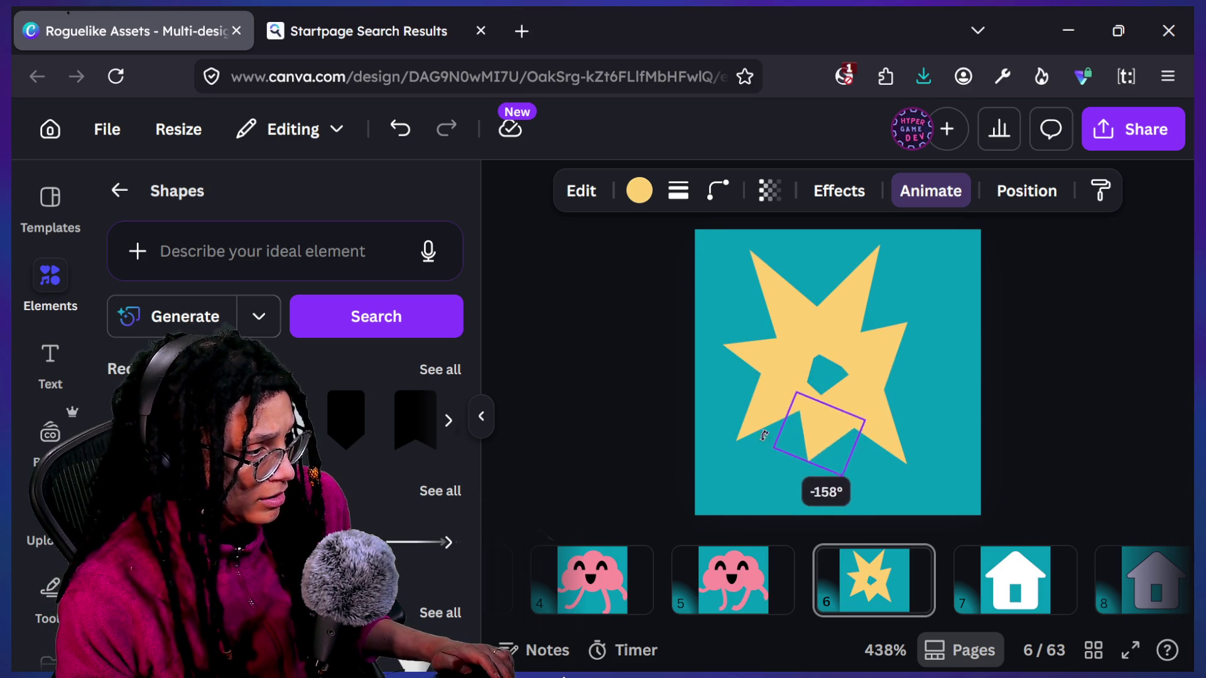
pyautogui.moveTo(731, 453); pyautogui.dragTo(731, 453)
pyautogui.click(731, 453)
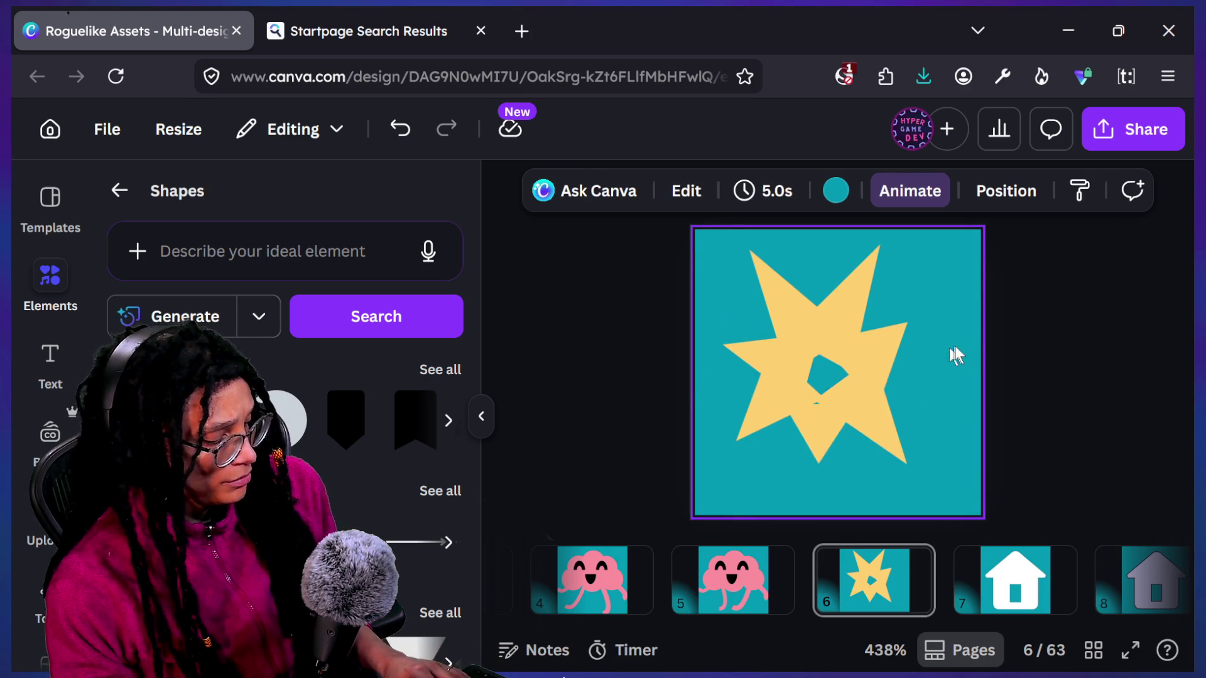
# Step: Cover the starburst's centre gap with a yellow square shape
pyautogui.press('c')
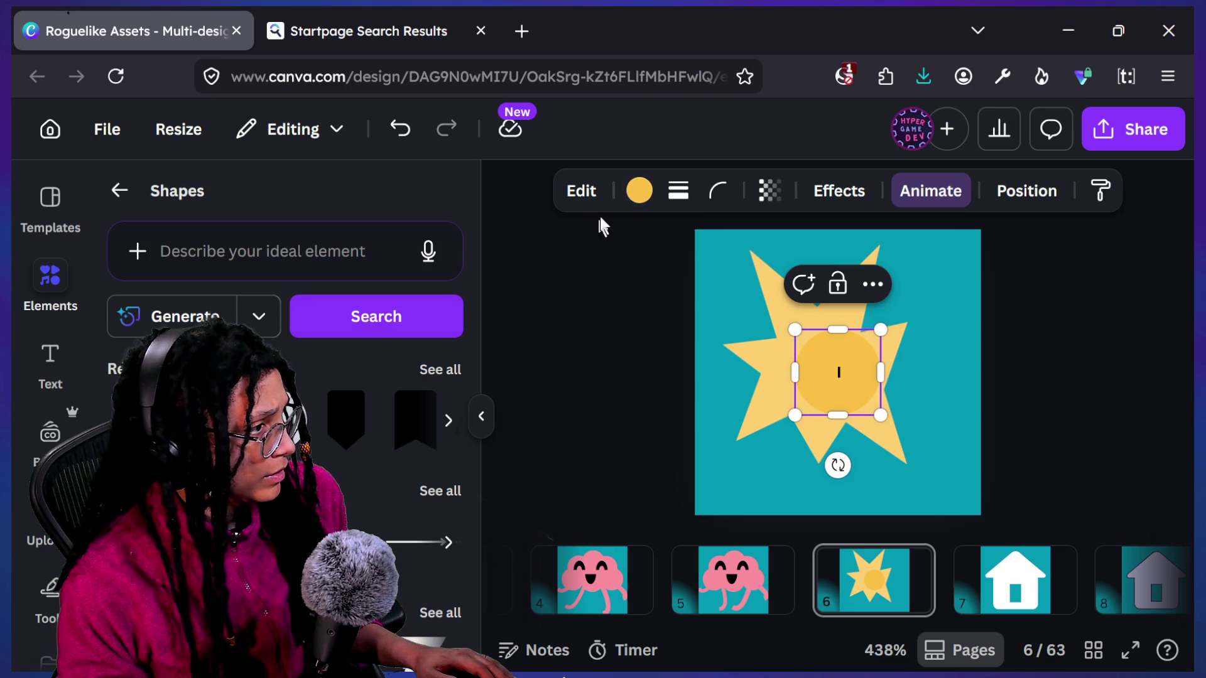
pyautogui.click(635, 199)
pyautogui.hotkey('ctrl', 'z')
pyautogui.hotkey('ctrl', 'z')
pyautogui.hotkey('ctrl', 'z')
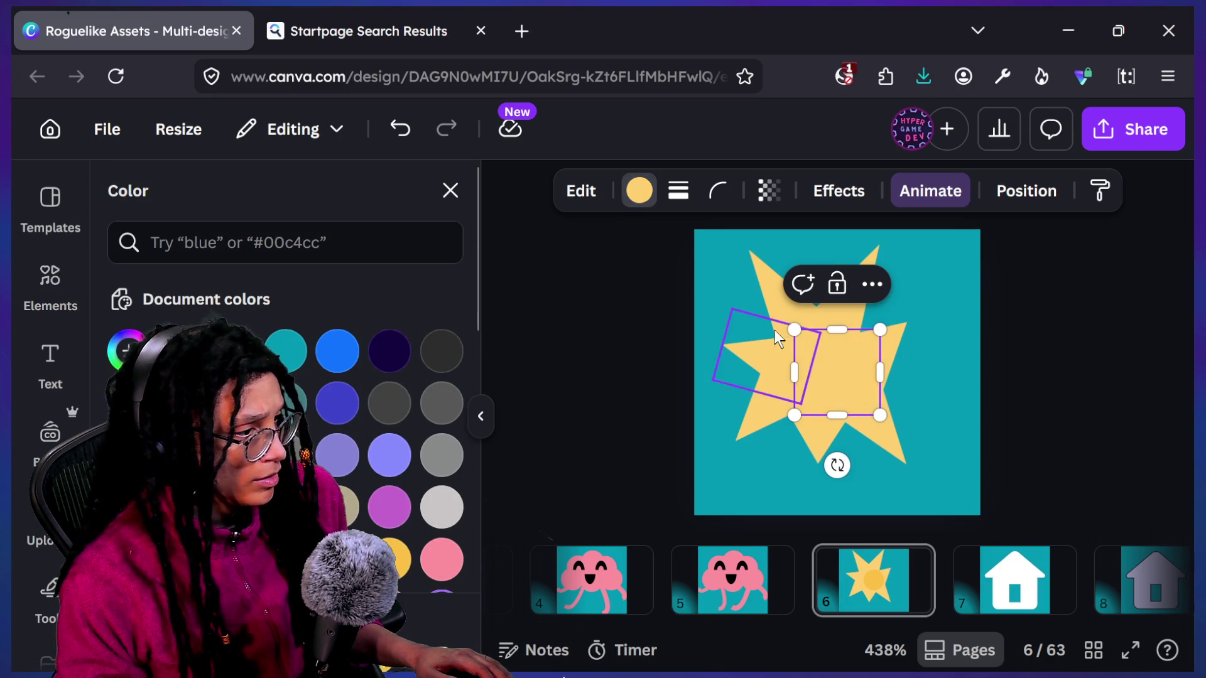
pyautogui.moveTo(836, 372); pyautogui.dragTo(821, 362)
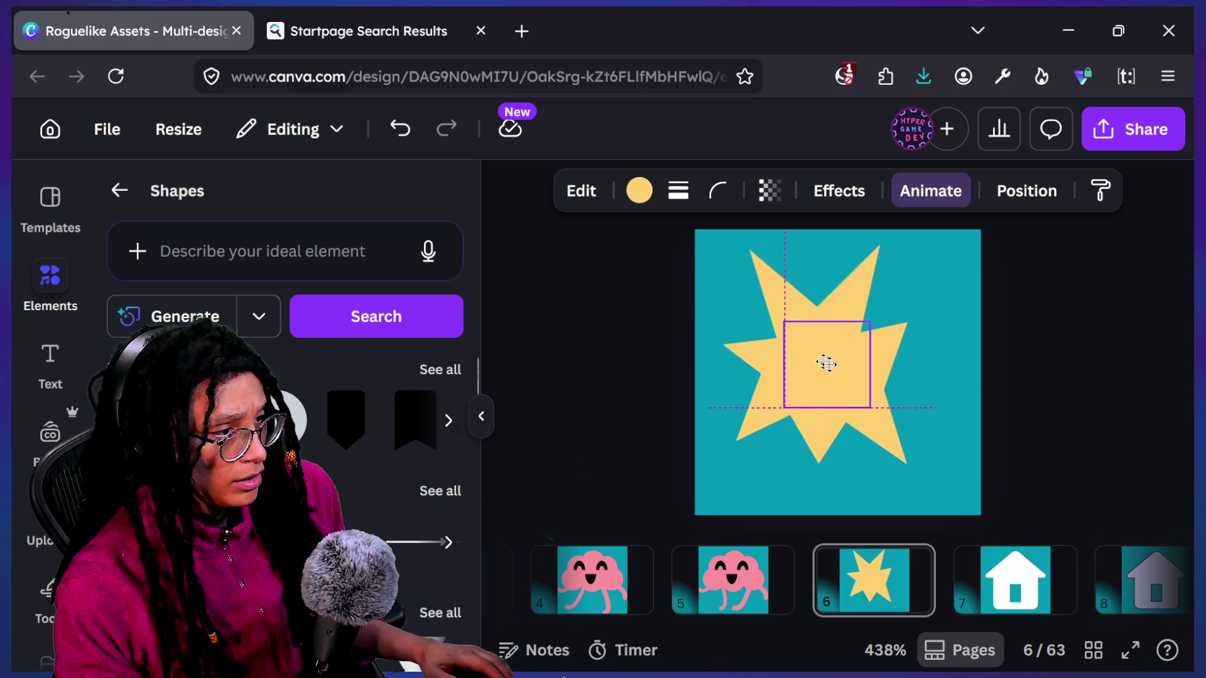
pyautogui.hotkey('ctrl', 'z')
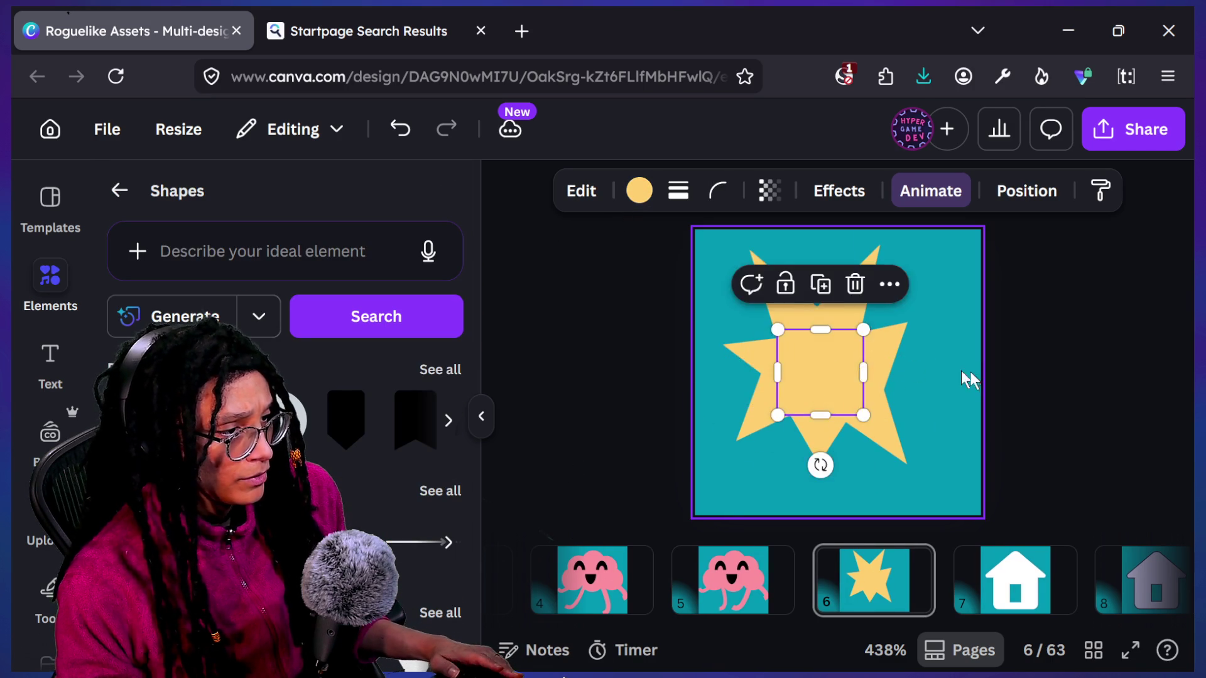
pyautogui.click(961, 370)
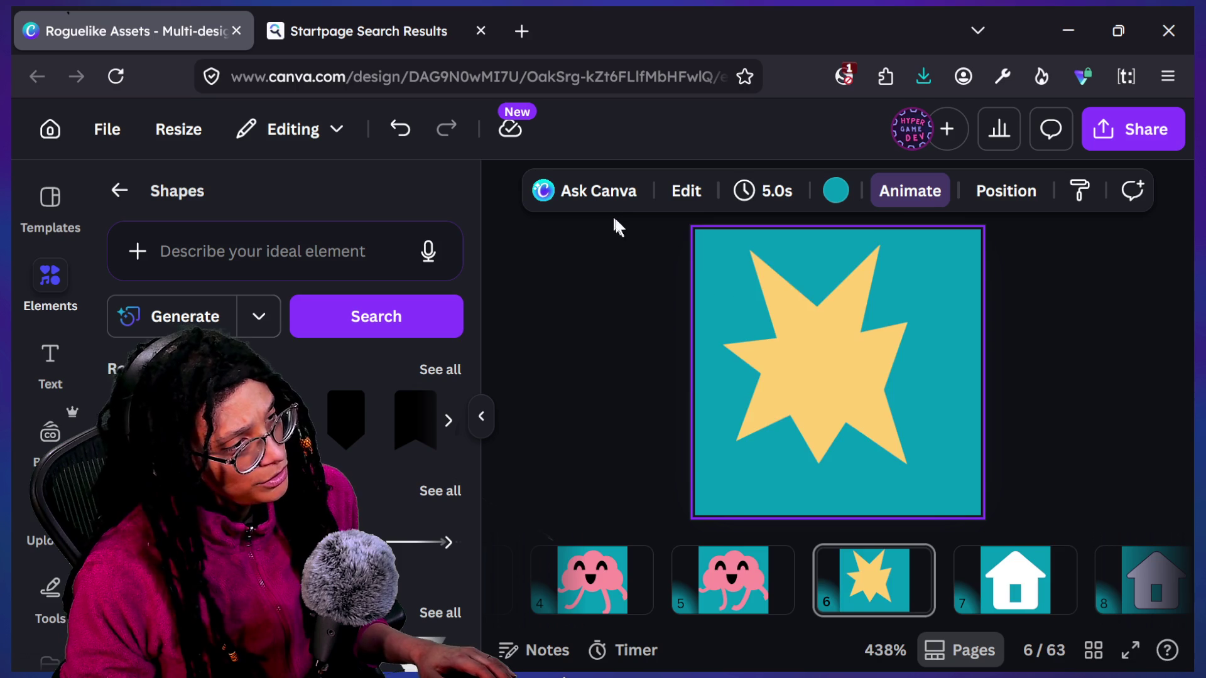
pyautogui.hotkey('ctrl', 'z')
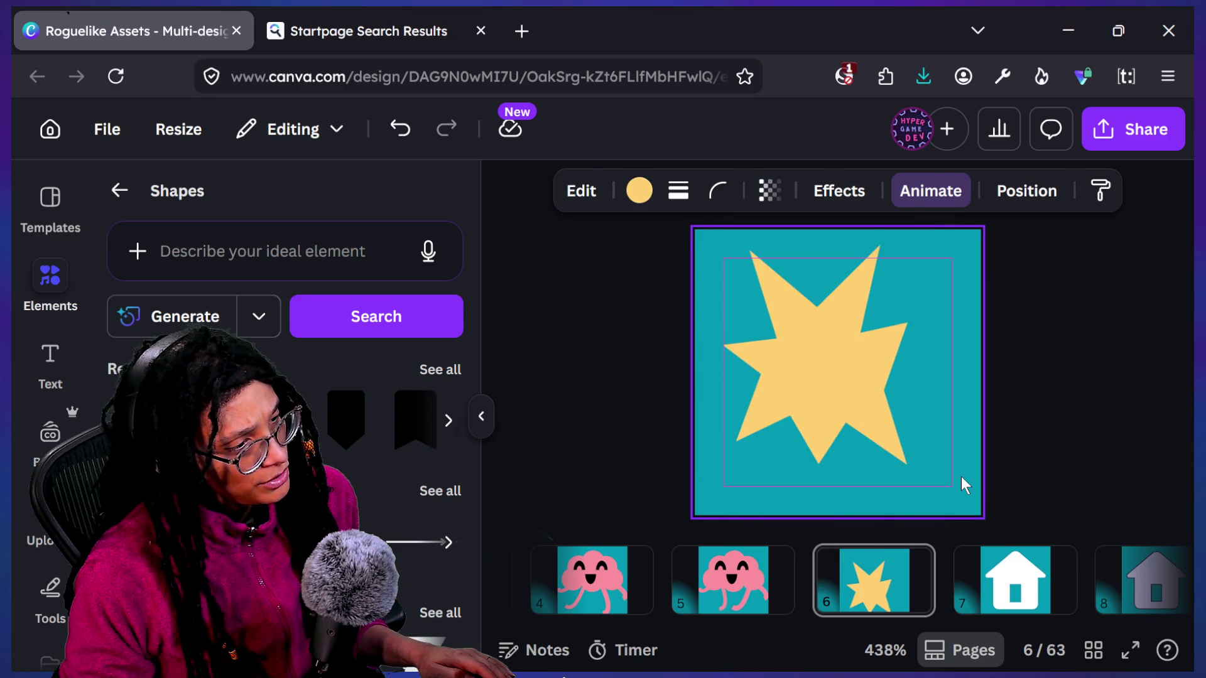
# Step: Select all star pieces and scale them up together to fill the teal page
pyautogui.hotkey('ctrl', 'a')
pyautogui.moveTo(871, 389); pyautogui.dragTo(886, 404)
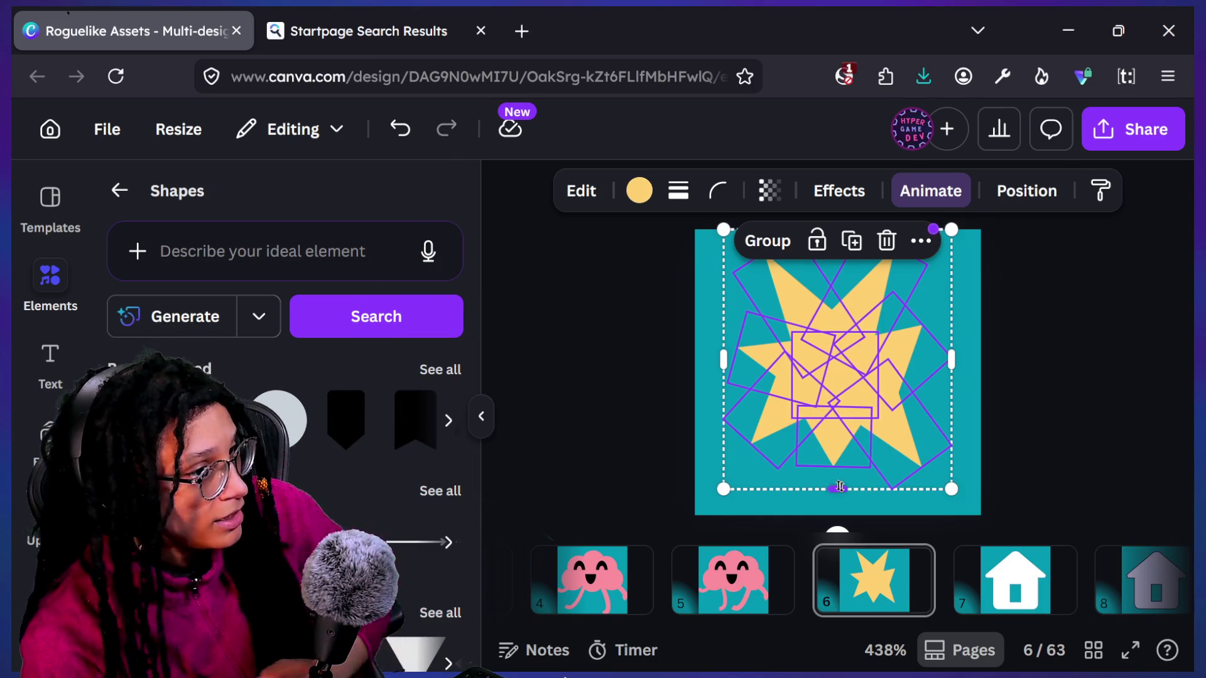
pyautogui.moveTo(952, 487)
pyautogui.mouseDown()
pyautogui.moveTo(978, 514)
pyautogui.moveTo(947, 484)
pyautogui.moveTo(962, 501)
pyautogui.mouseUp()
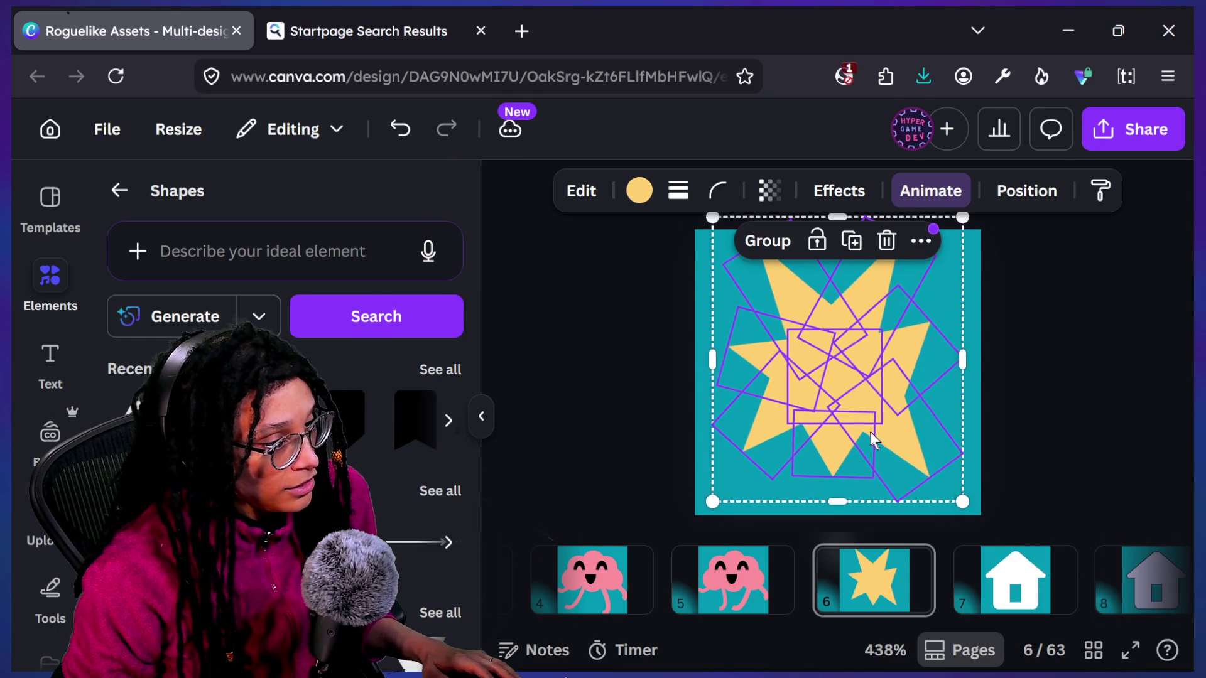
pyautogui.scroll(-3, 869, 440)
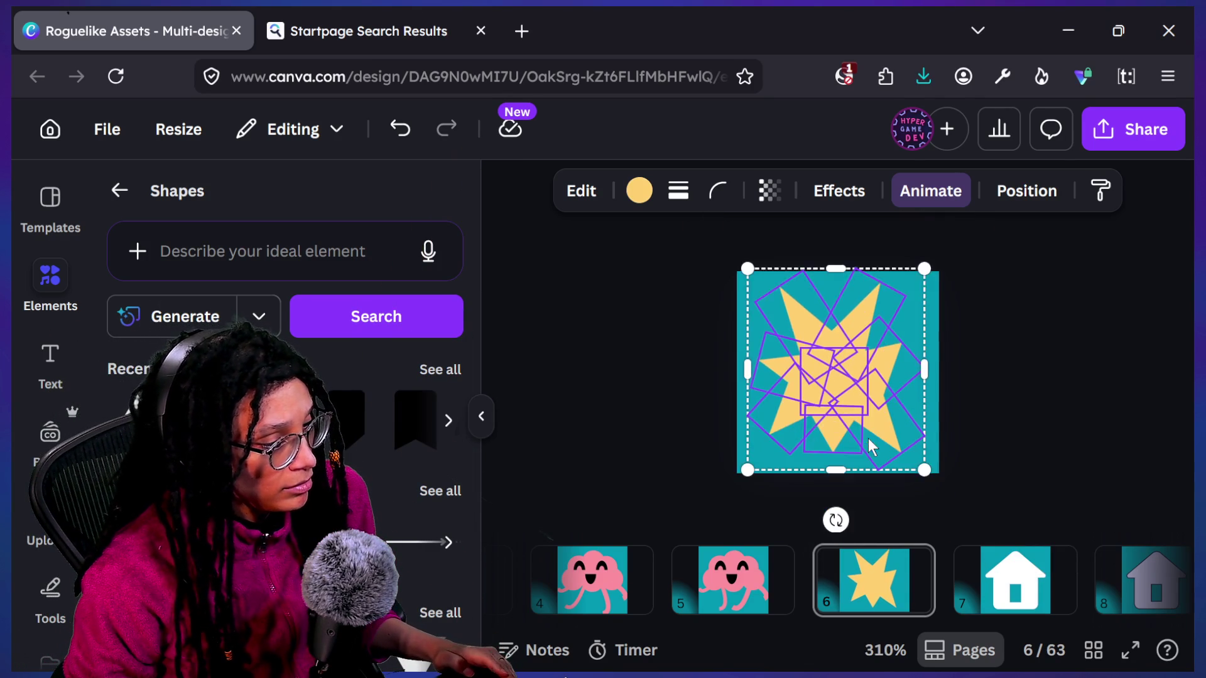
# Step: Enlarge the starburst group to about 61 by 70 and shift it up-left so its spikes reach page 6's edges
pyautogui.moveTo(924, 470); pyautogui.dragTo(942, 493)
pyautogui.moveTo(883, 437)
pyautogui.mouseDown()
pyautogui.moveTo(877, 418)
pyautogui.moveTo(878, 429)
pyautogui.mouseUp()
pyautogui.moveTo(938, 486)
pyautogui.mouseDown()
pyautogui.moveTo(953, 495)
pyautogui.moveTo(911, 445)
pyautogui.mouseUp()
pyautogui.click(1093, 381)
pyautogui.press('Tab')
pyautogui.press('Tab')
pyautogui.press('Tab')
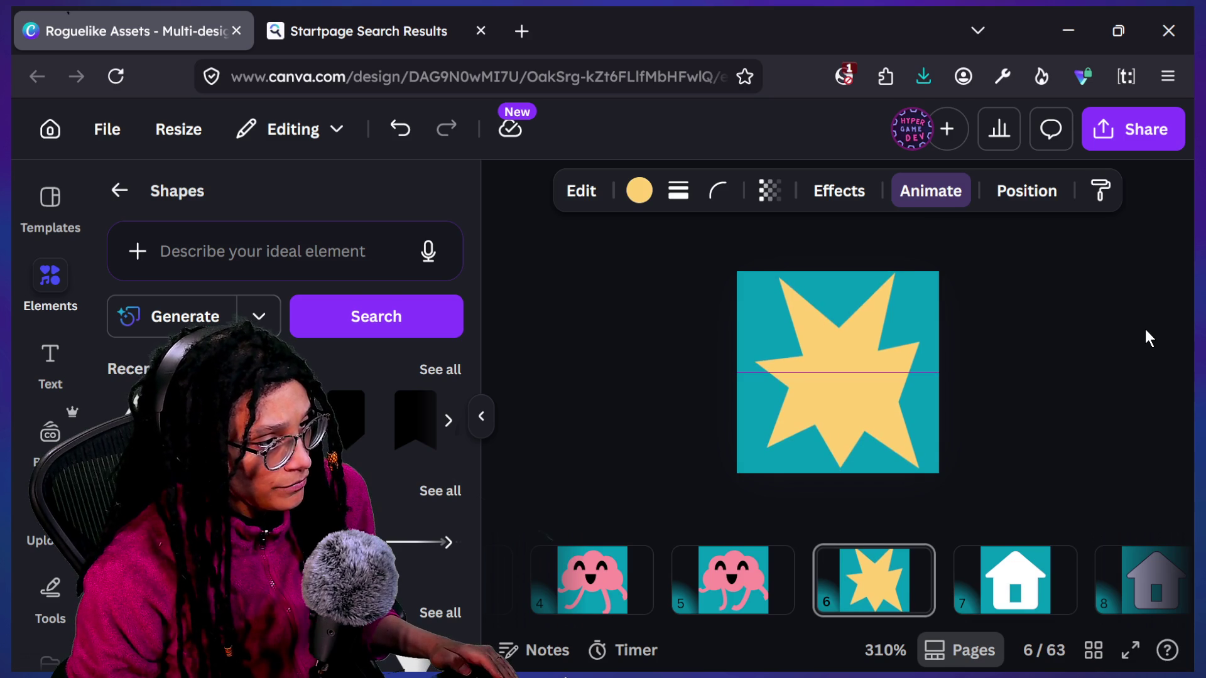
pyautogui.press('Tab')
pyautogui.click(945, 496)
pyautogui.press('Escape')
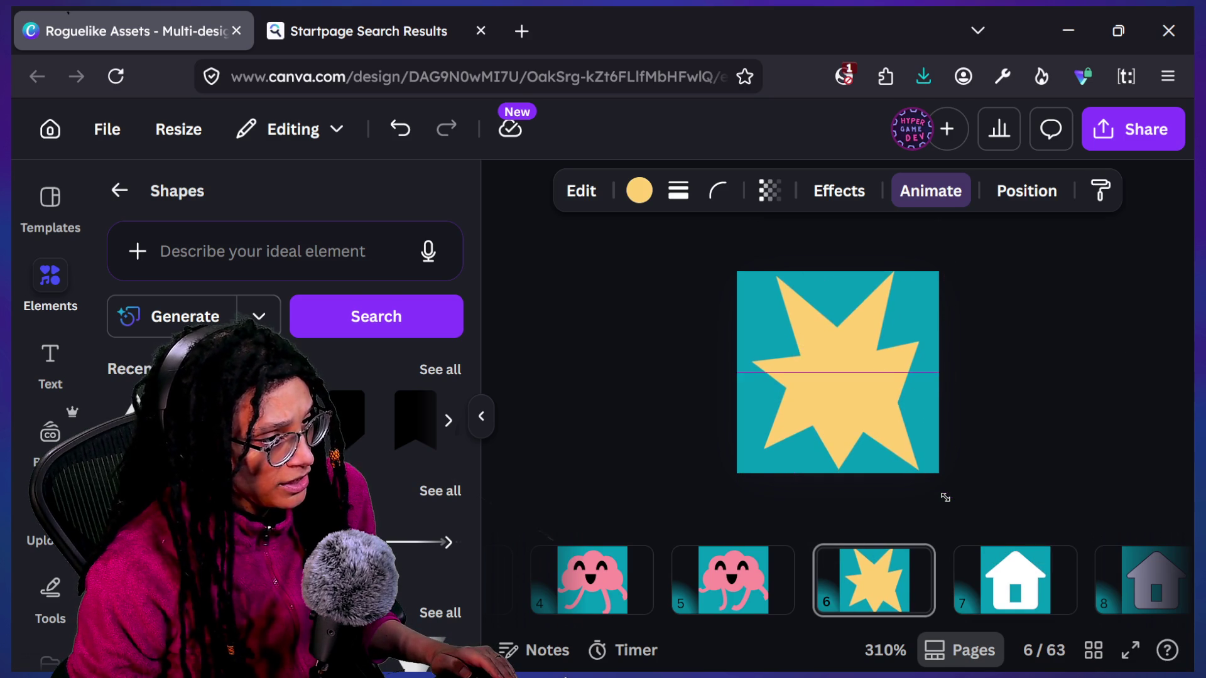
pyautogui.press('Tab')
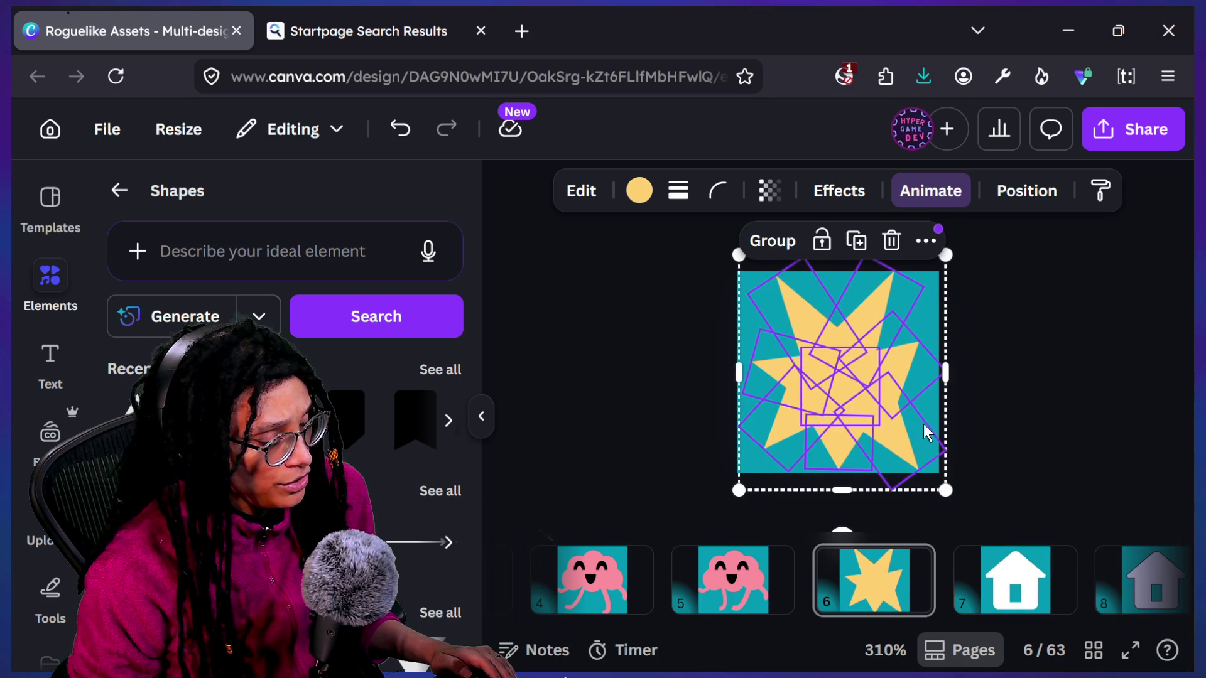
pyautogui.press('Escape')
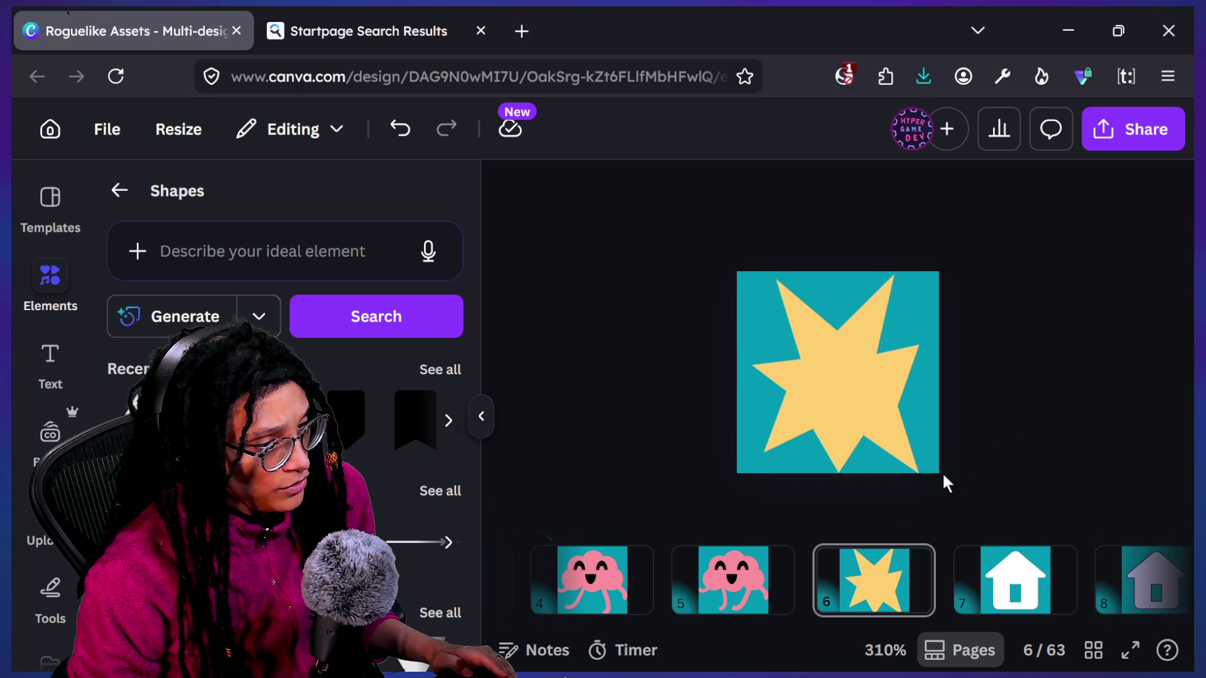
pyautogui.scroll(3, 942, 472)
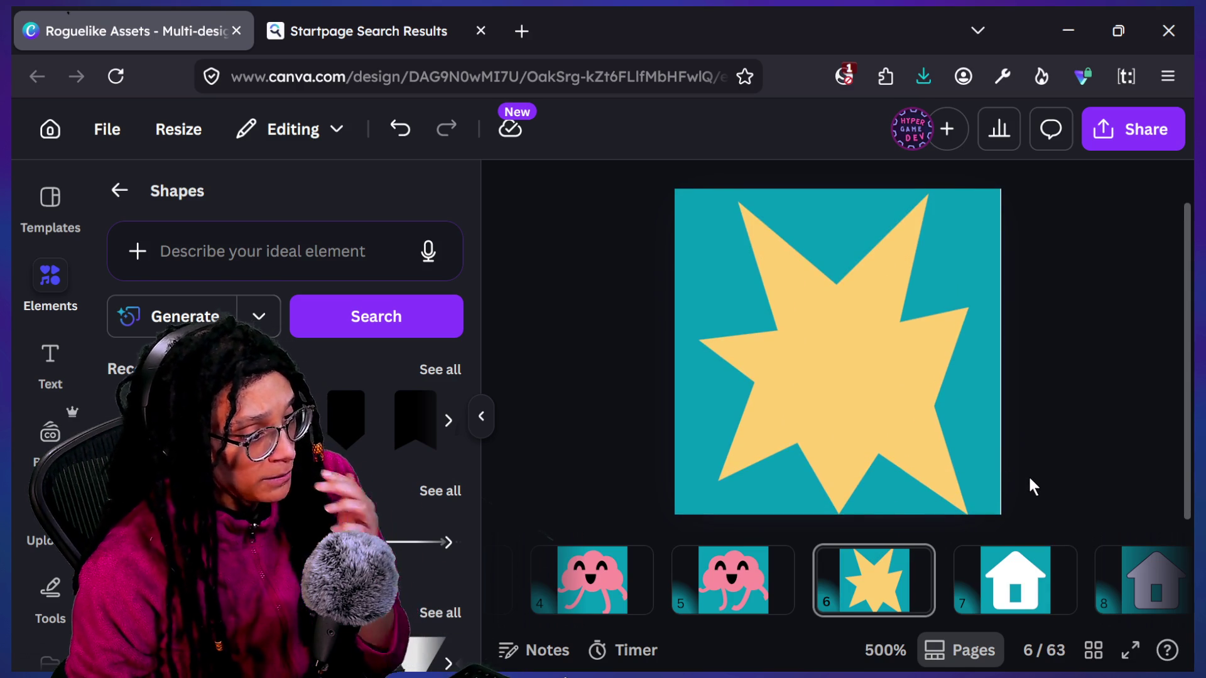
# Step: Centre the starburst group on page 6
pyautogui.click(861, 506)
pyautogui.moveTo(842, 469); pyautogui.dragTo(888, 466)
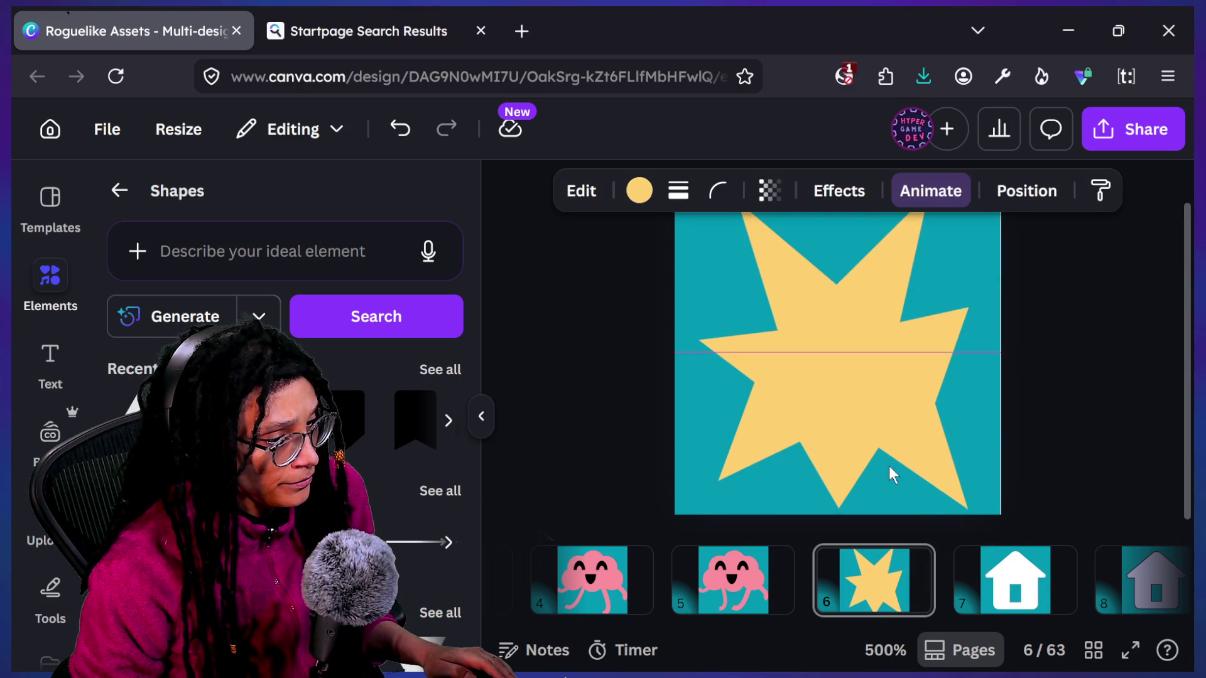
pyautogui.click(1050, 425)
# Step: Rotate a lower-right triangle of the star to about 142°
pyautogui.scroll(-3, 1050, 424)
pyautogui.scroll(-2, 1051, 426)
pyautogui.click(885, 427)
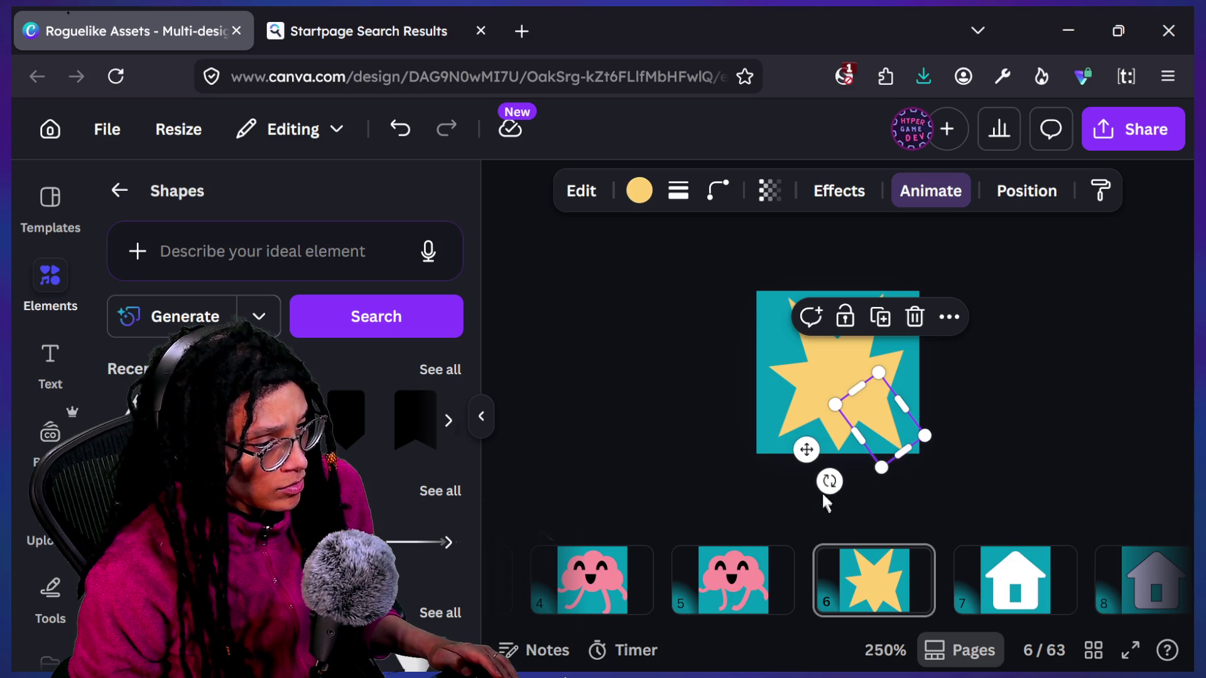
pyautogui.moveTo(829, 481); pyautogui.dragTo(840, 477)
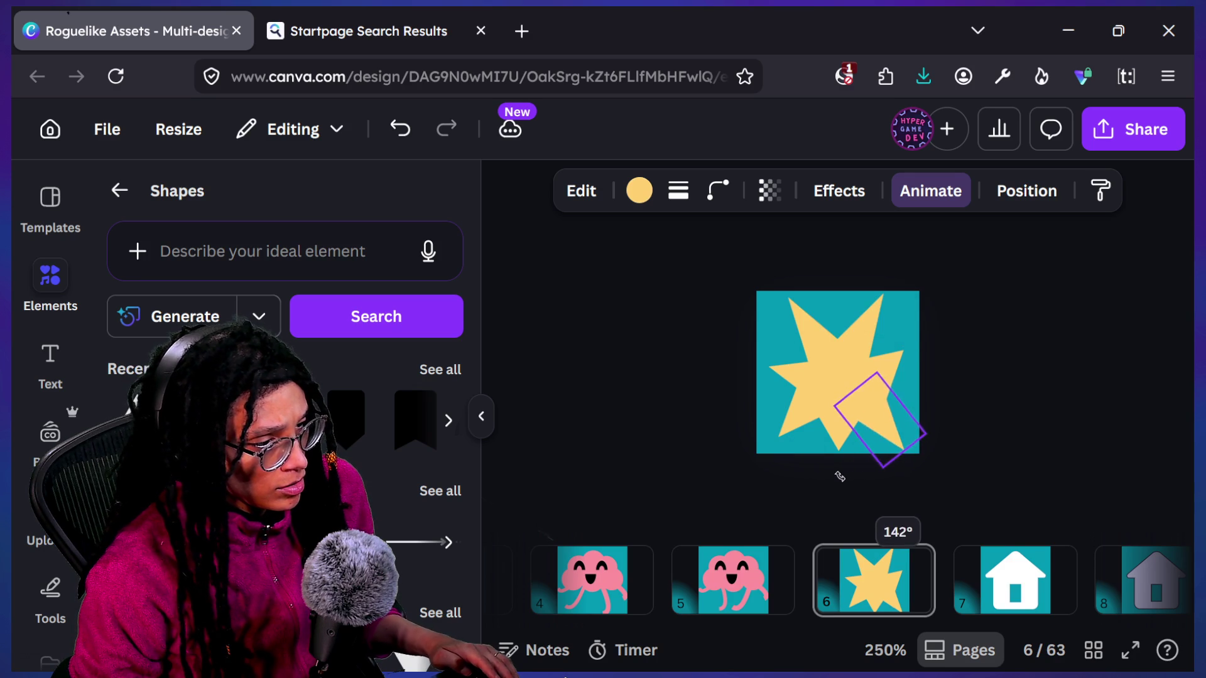
pyautogui.moveTo(830, 497); pyautogui.dragTo(830, 500)
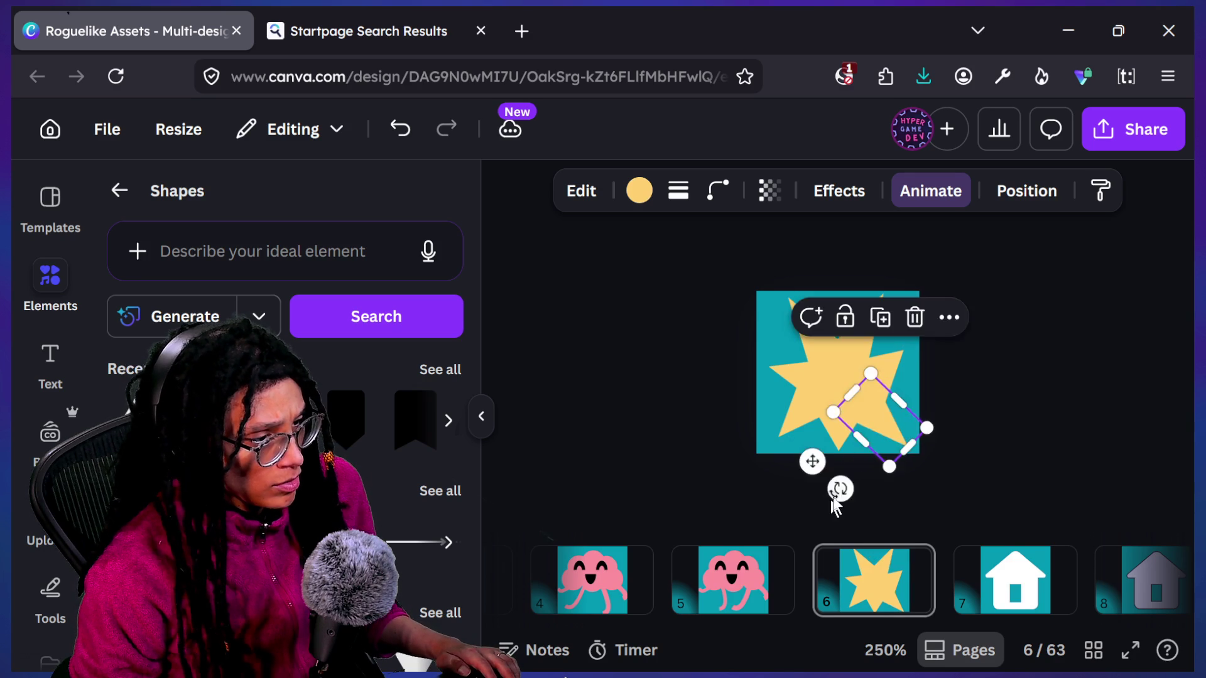
pyautogui.click(1015, 371)
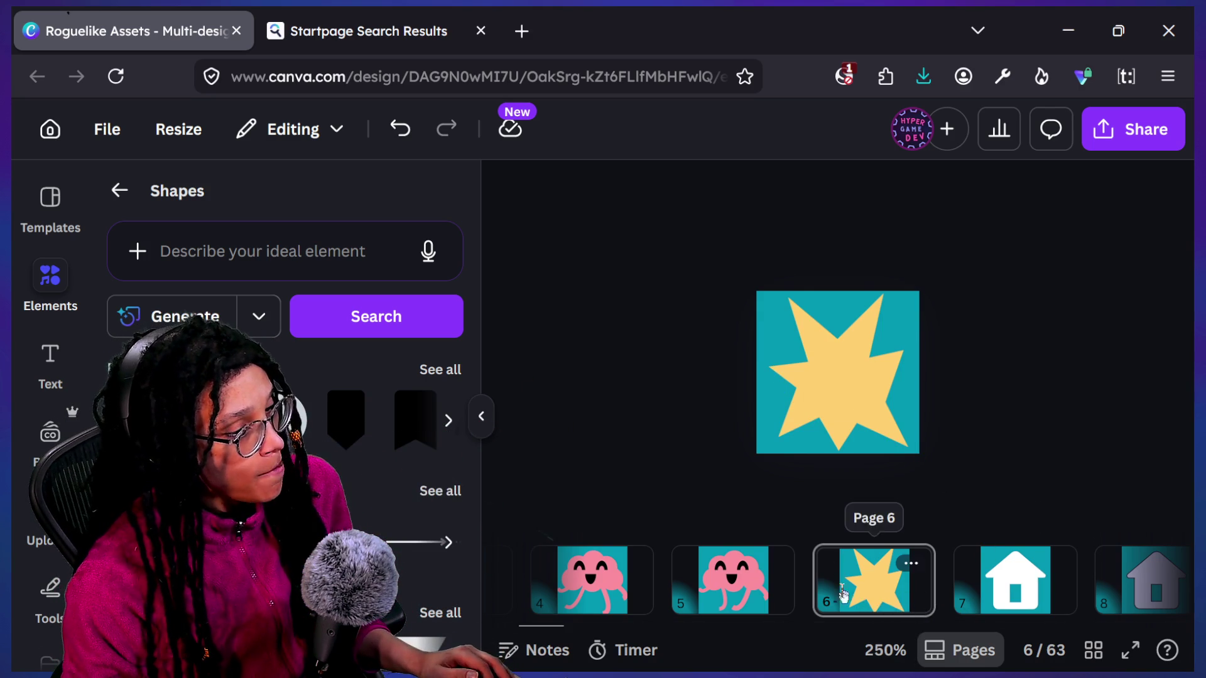
# Step: Duplicate the starburst page as page 7, then stretch and tilt one diamond spike piece
pyautogui.click(879, 578)
pyautogui.hotkey('ctrl', 'd')
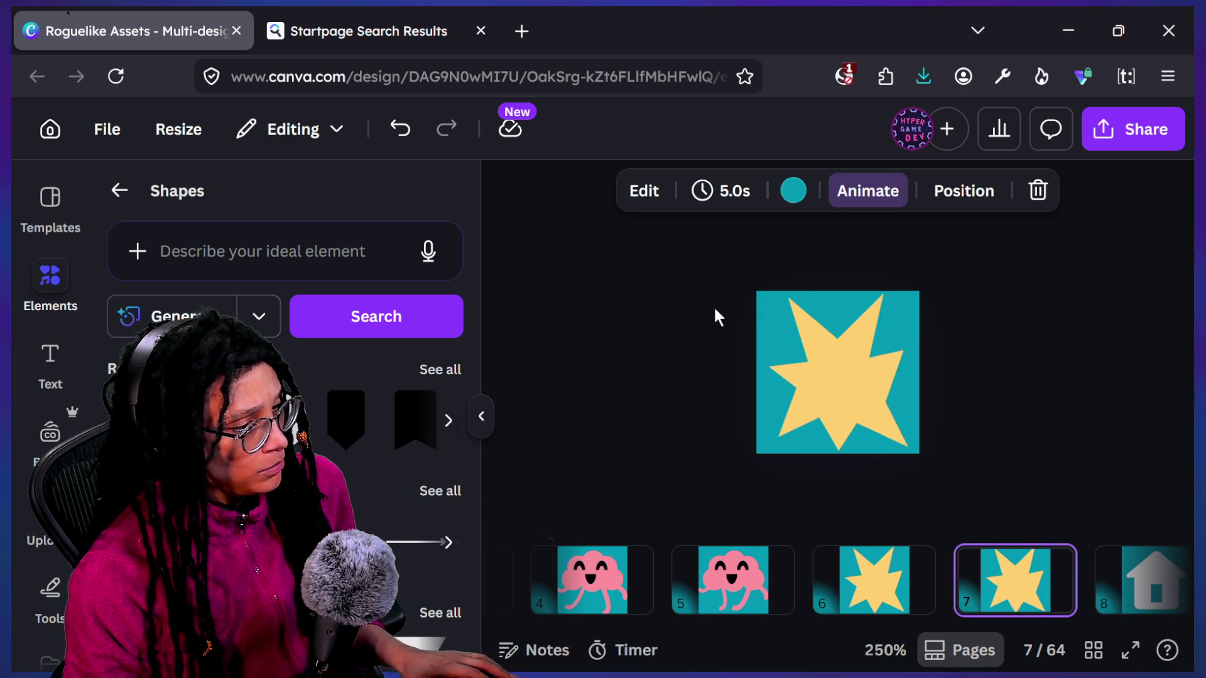
pyautogui.click(778, 416)
pyautogui.moveTo(776, 439); pyautogui.dragTo(763, 456)
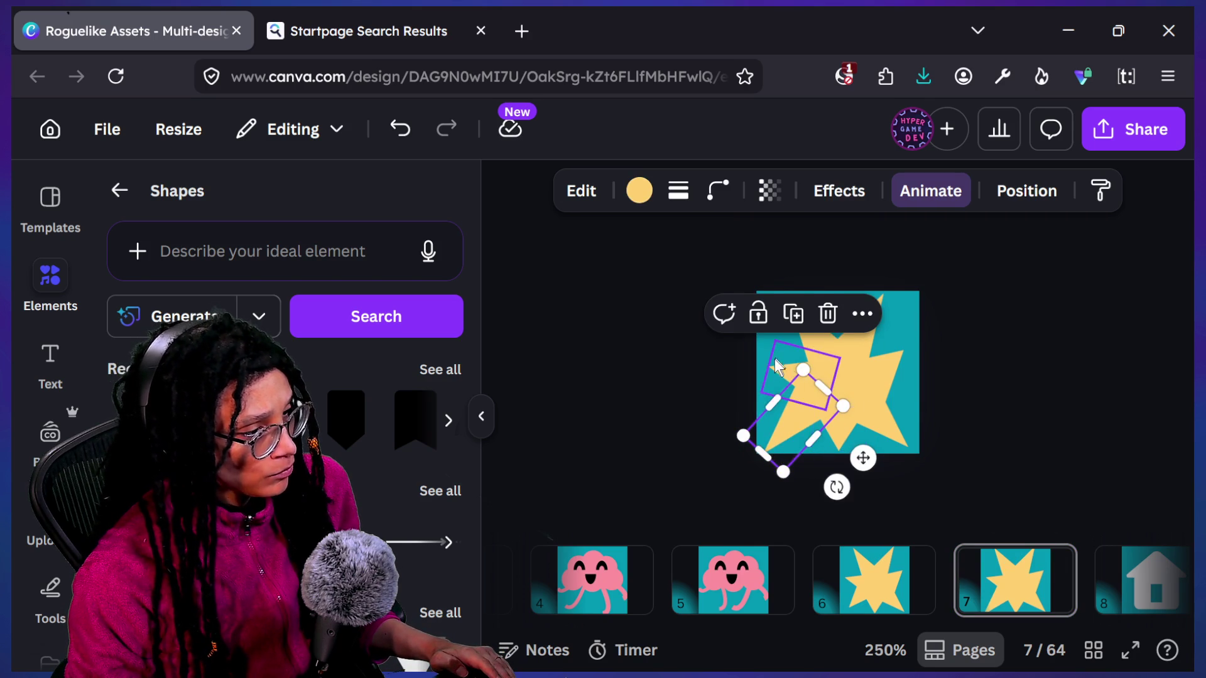
pyautogui.moveTo(777, 366)
pyautogui.mouseDown()
pyautogui.moveTo(860, 302)
pyautogui.moveTo(888, 345)
pyautogui.moveTo(879, 339)
pyautogui.mouseUp()
pyautogui.moveTo(816, 314)
pyautogui.mouseDown()
pyautogui.moveTo(790, 302)
pyautogui.moveTo(895, 395)
pyautogui.moveTo(890, 361)
pyautogui.moveTo(913, 330)
pyautogui.moveTo(904, 352)
pyautogui.mouseUp()
pyautogui.click(1002, 592)
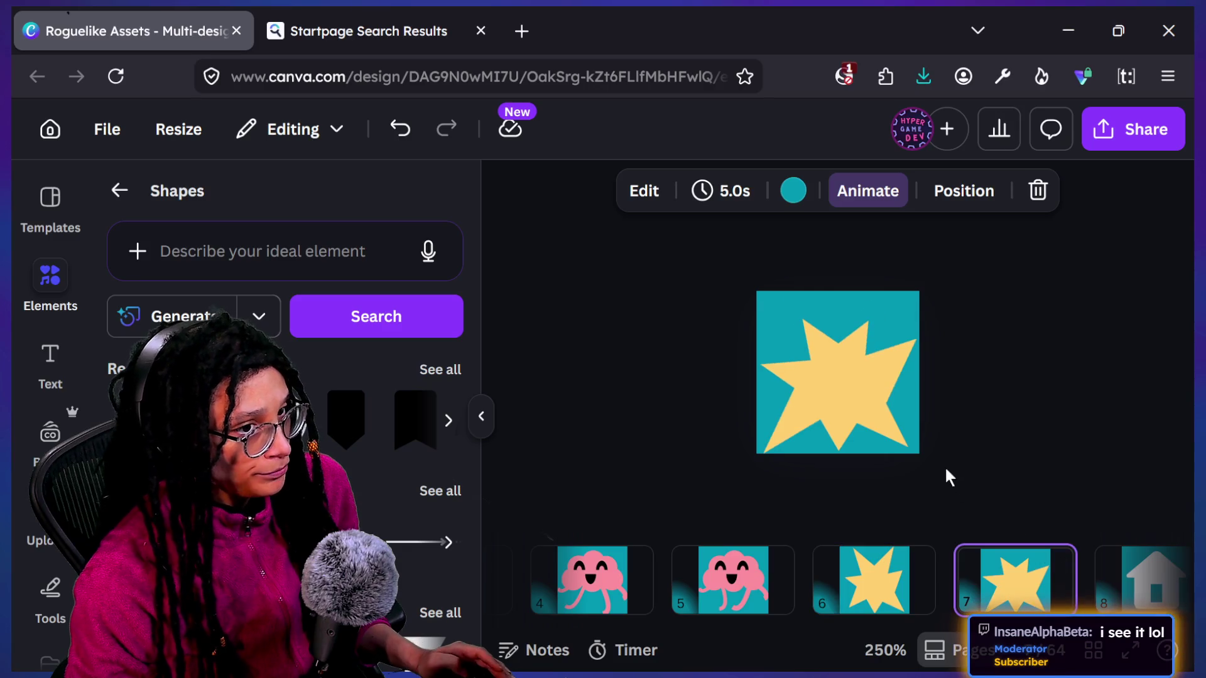
# Step: Shrink that diamond spike inward and shorten another spike from its bottom
pyautogui.scroll(5, 945, 465)
pyautogui.click(967, 483)
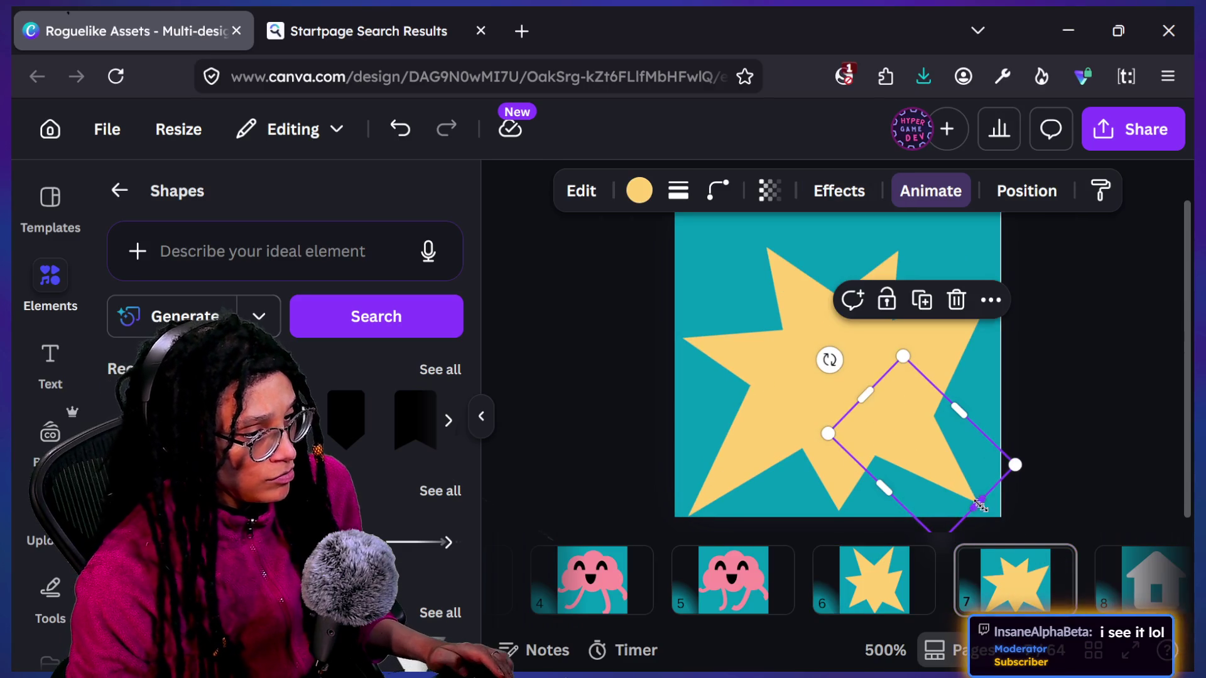
pyautogui.moveTo(984, 508); pyautogui.dragTo(951, 491)
pyautogui.press('Escape')
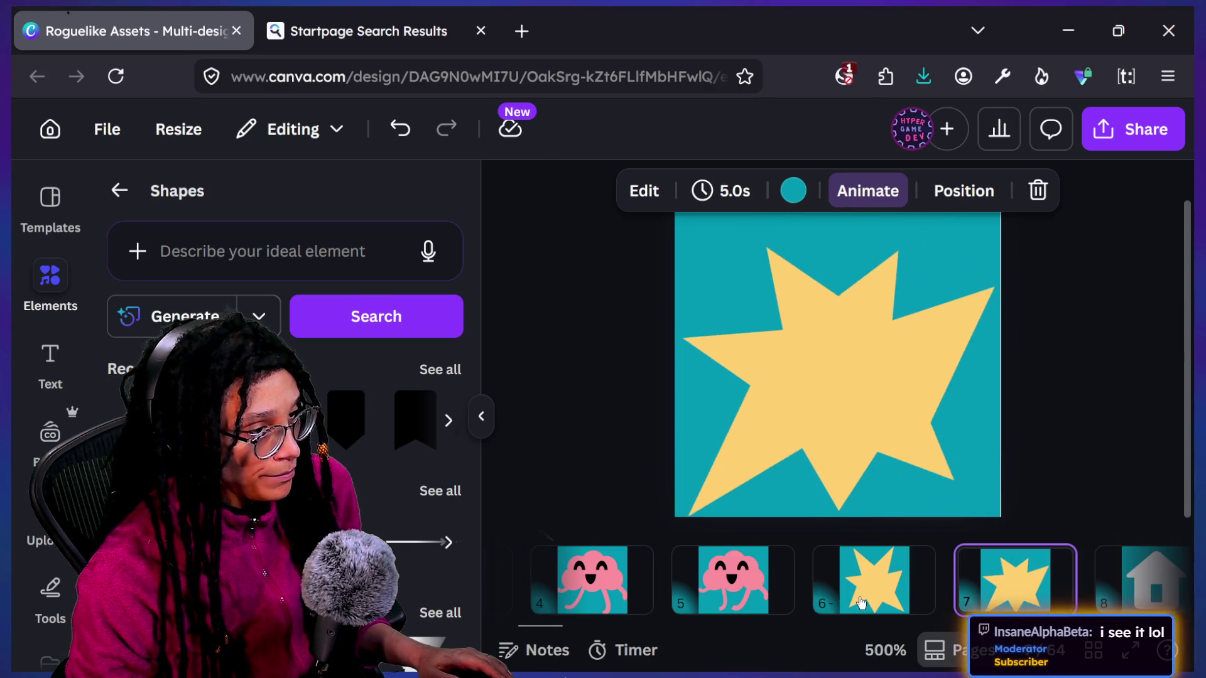
pyautogui.click(845, 471)
pyautogui.moveTo(837, 510); pyautogui.dragTo(839, 485)
pyautogui.click(864, 574)
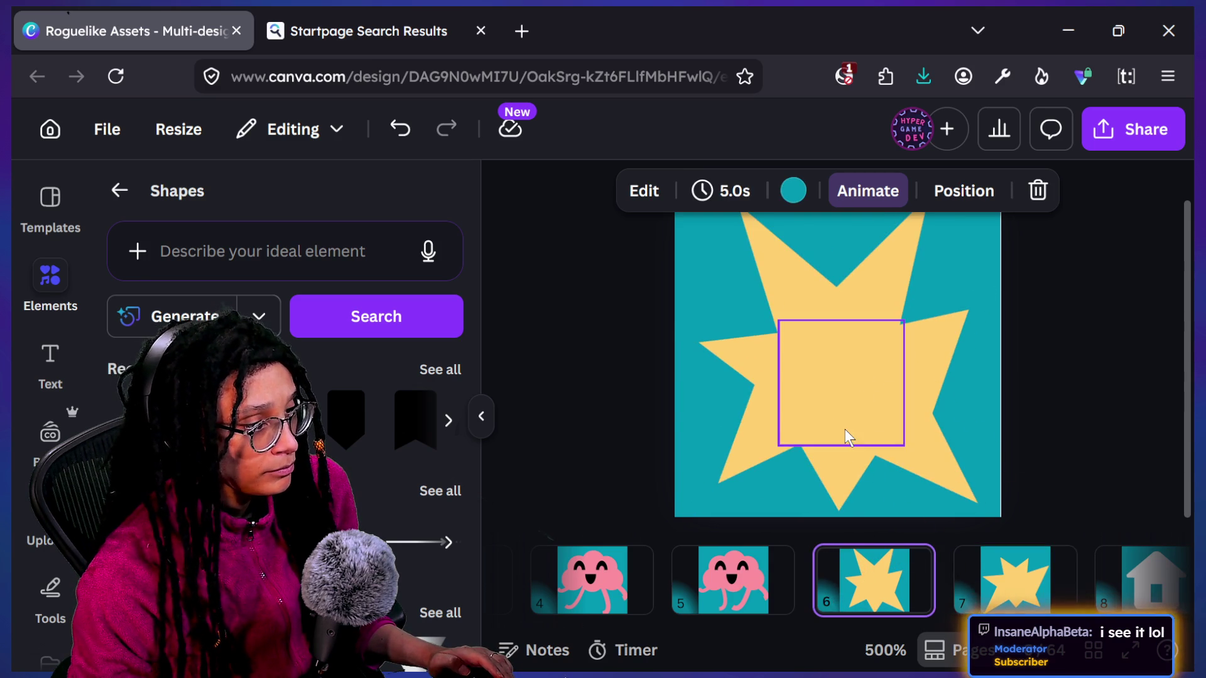
pyautogui.keyDown('ctrl'); pyautogui.scroll(-3, 845, 430); pyautogui.keyUp('ctrl')
pyautogui.click(1008, 583)
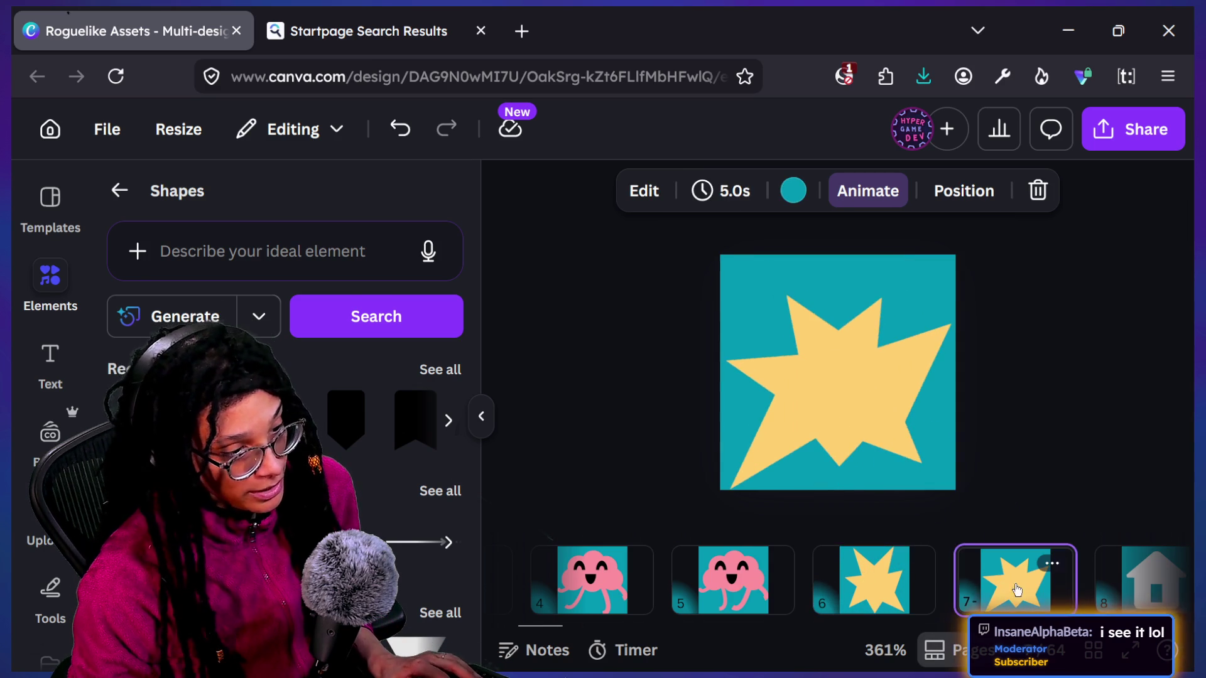
# Step: Copy the page 6 starburst to a new page 7, moving the earlier variant to page 8
pyautogui.click(891, 594)
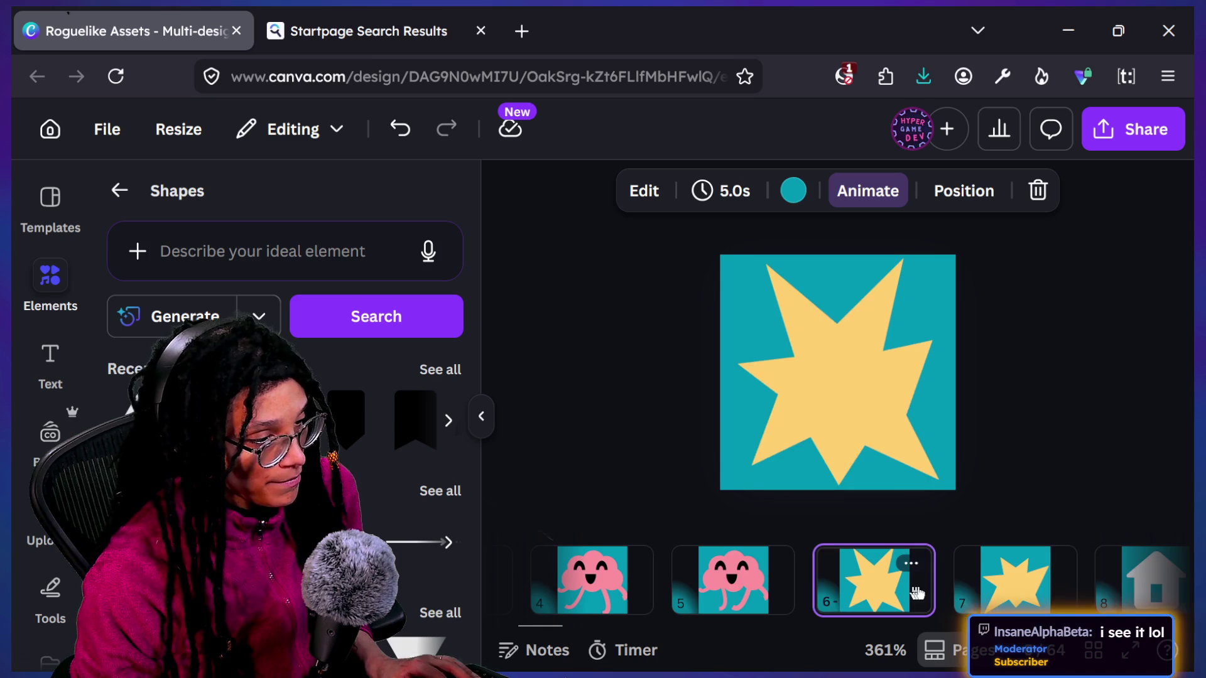
pyautogui.hotkey('ctrl', 'd')
pyautogui.hscroll(3, 985, 593)
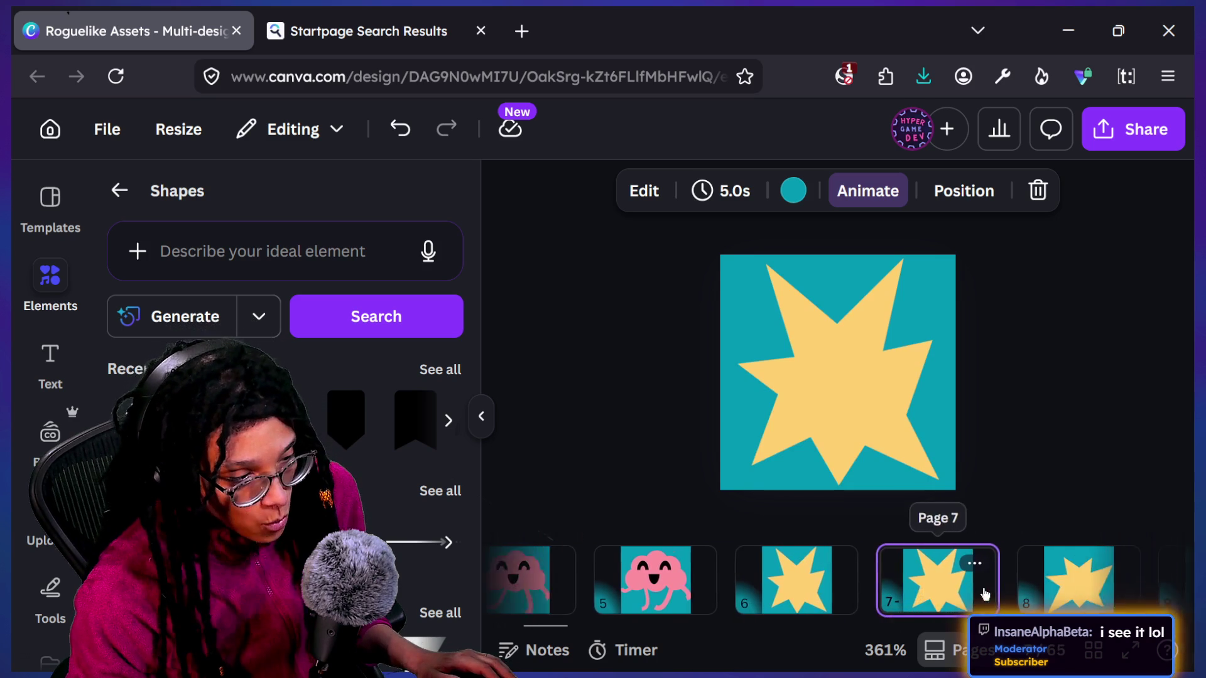
pyautogui.click(812, 323)
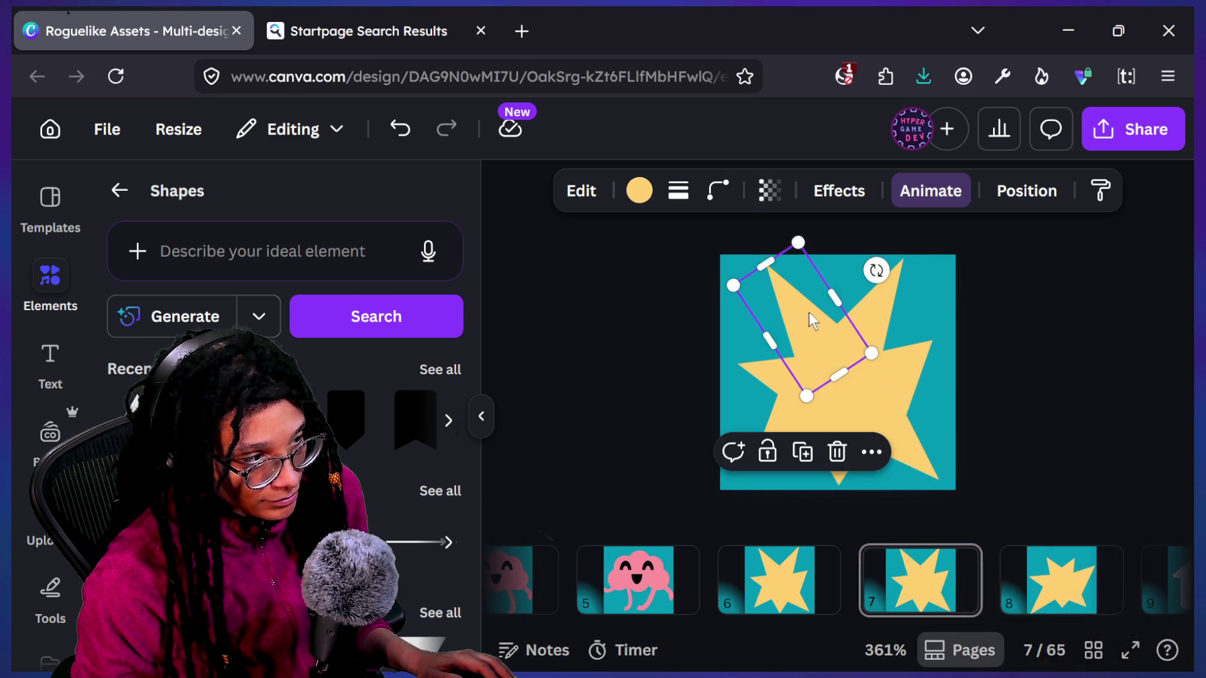
pyautogui.click(930, 595)
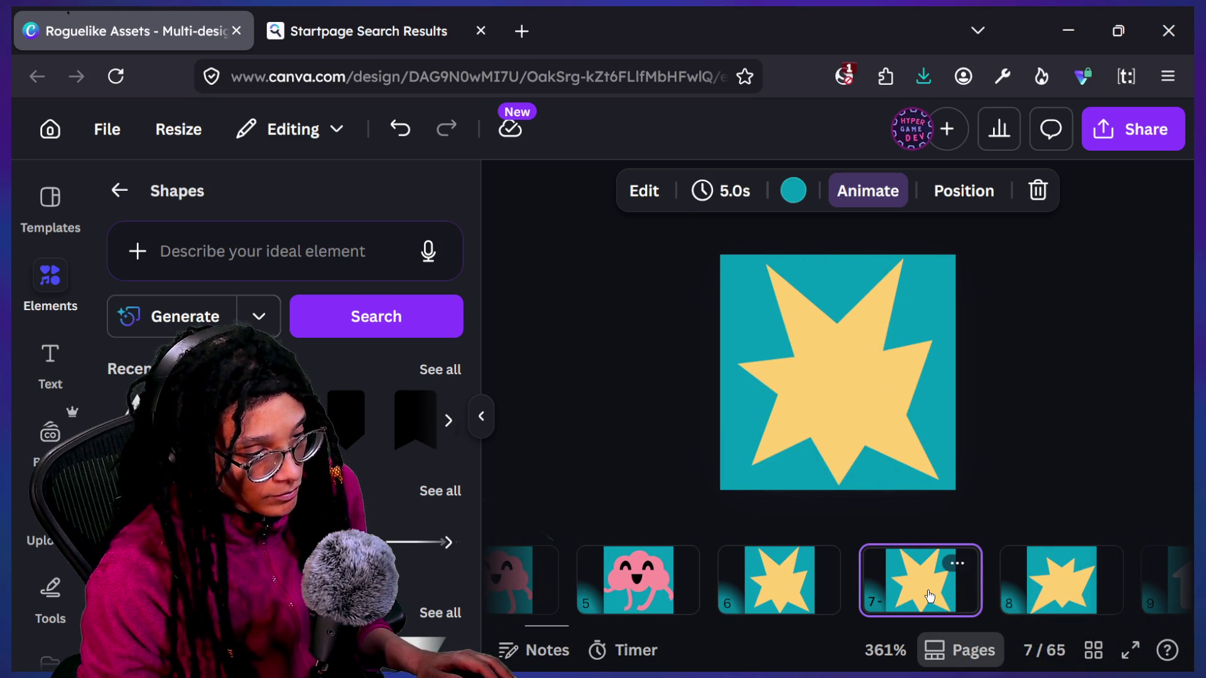
pyautogui.click(858, 317)
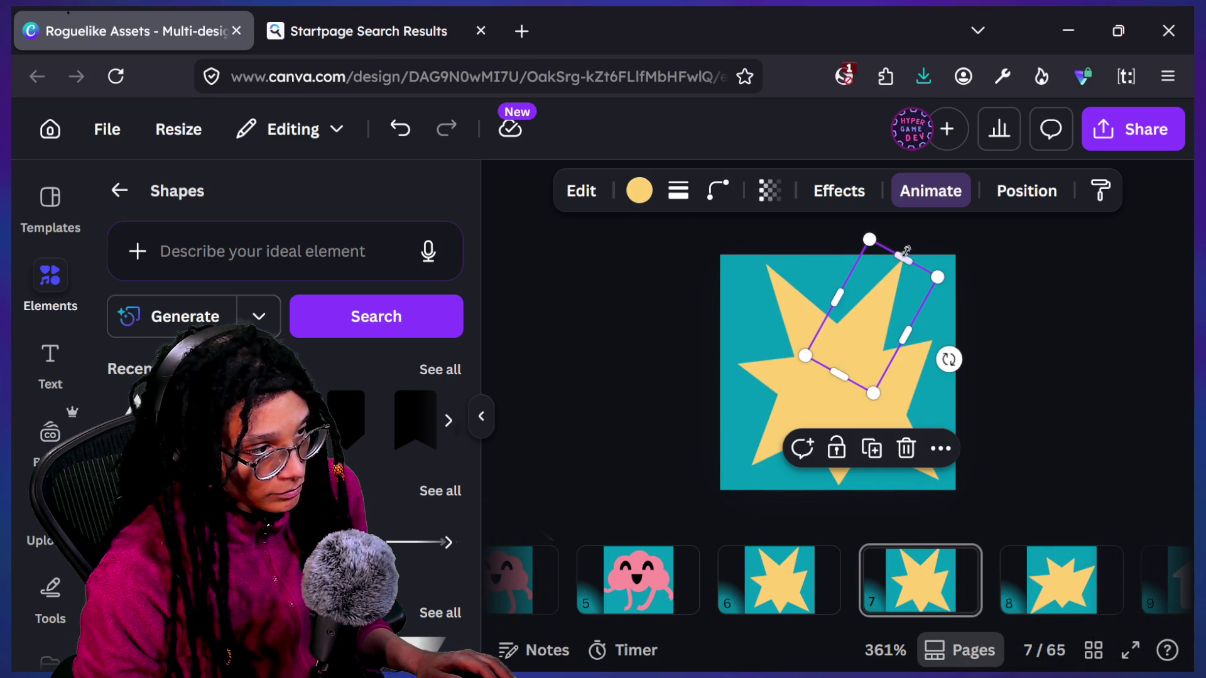
pyautogui.click(890, 556)
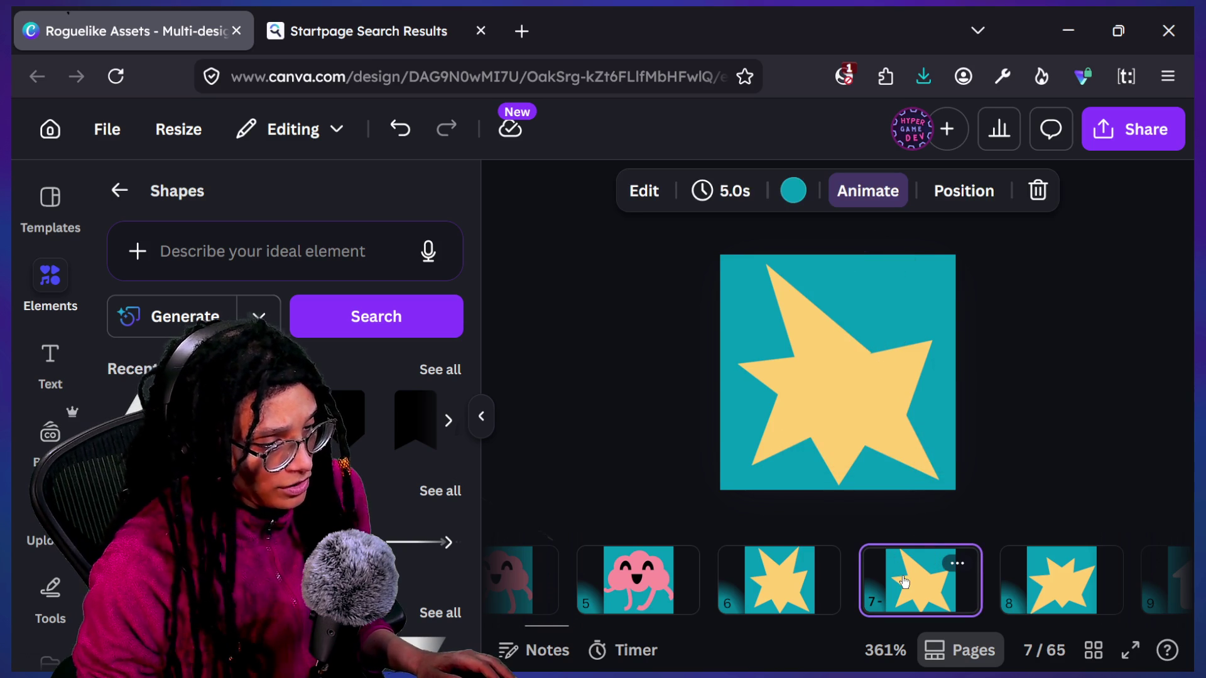
pyautogui.click(1005, 581)
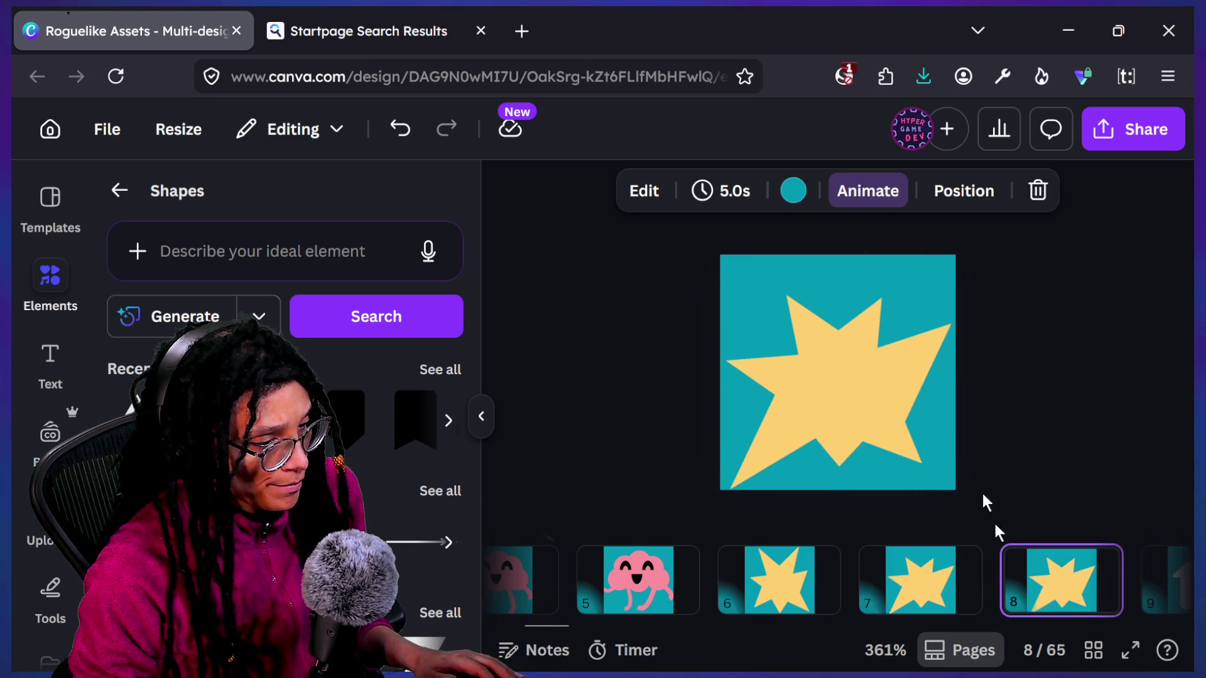
# Step: Stretch the left square spike outward and resize the right diamond spike on page 8
pyautogui.click(893, 360)
pyautogui.click(812, 304)
pyautogui.moveTo(786, 295)
pyautogui.mouseDown()
pyautogui.moveTo(763, 269)
pyautogui.moveTo(770, 285)
pyautogui.mouseUp()
pyautogui.click(873, 320)
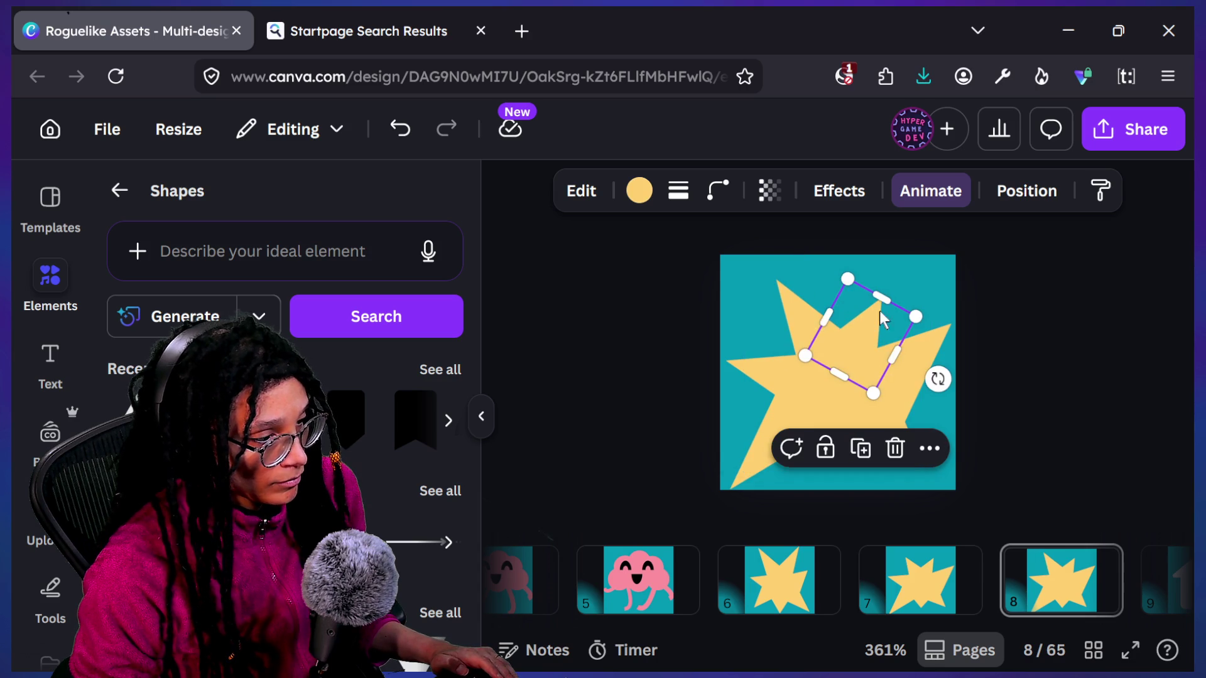
pyautogui.moveTo(886, 298); pyautogui.dragTo(904, 279)
pyautogui.moveTo(942, 368)
pyautogui.mouseDown()
pyautogui.moveTo(945, 345)
pyautogui.moveTo(889, 376)
pyautogui.moveTo(937, 326)
pyautogui.moveTo(929, 332)
pyautogui.mouseUp()
# Step: Move a spike piece to the star's lower-left, tilt it slightly, narrow it, and shift it right
pyautogui.moveTo(947, 395)
pyautogui.mouseDown()
pyautogui.moveTo(932, 462)
pyautogui.moveTo(922, 451)
pyautogui.moveTo(937, 490)
pyautogui.moveTo(914, 465)
pyautogui.mouseUp()
pyautogui.moveTo(886, 455)
pyautogui.mouseDown()
pyautogui.moveTo(770, 465)
pyautogui.moveTo(745, 481)
pyautogui.moveTo(783, 444)
pyautogui.mouseUp()
pyautogui.moveTo(849, 487); pyautogui.dragTo(878, 400)
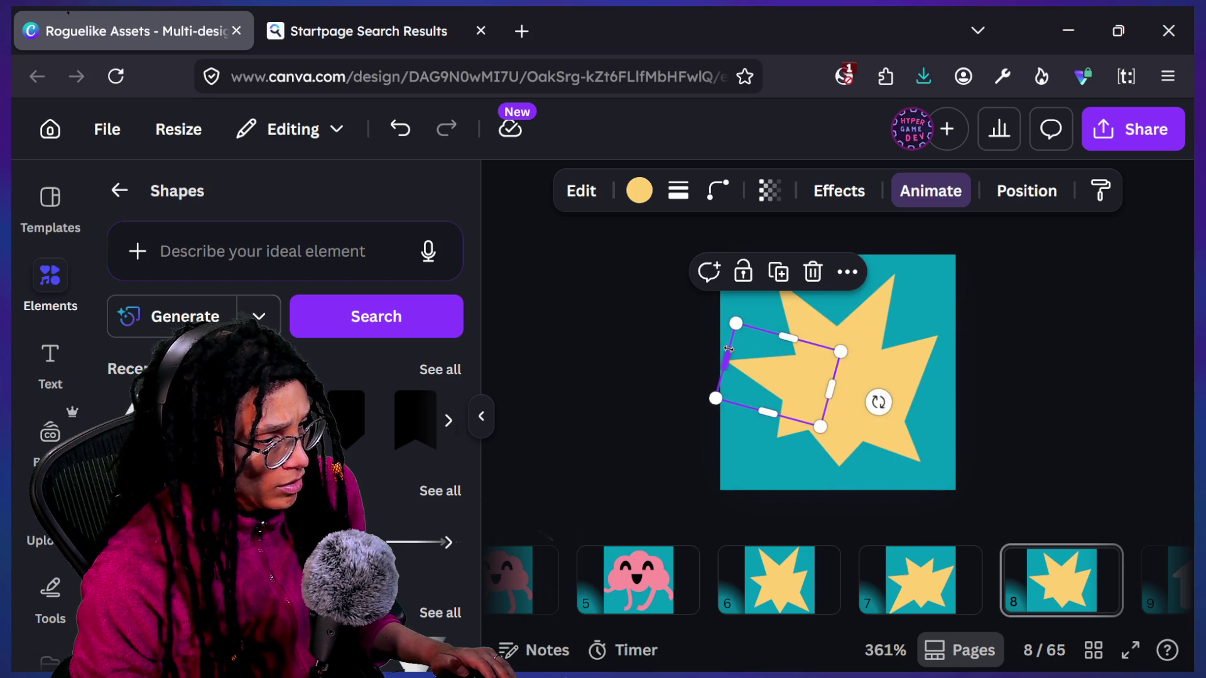
pyautogui.moveTo(729, 348)
pyautogui.mouseDown()
pyautogui.moveTo(767, 368)
pyautogui.moveTo(743, 345)
pyautogui.mouseUp()
pyautogui.moveTo(810, 366); pyautogui.dragTo(930, 355)
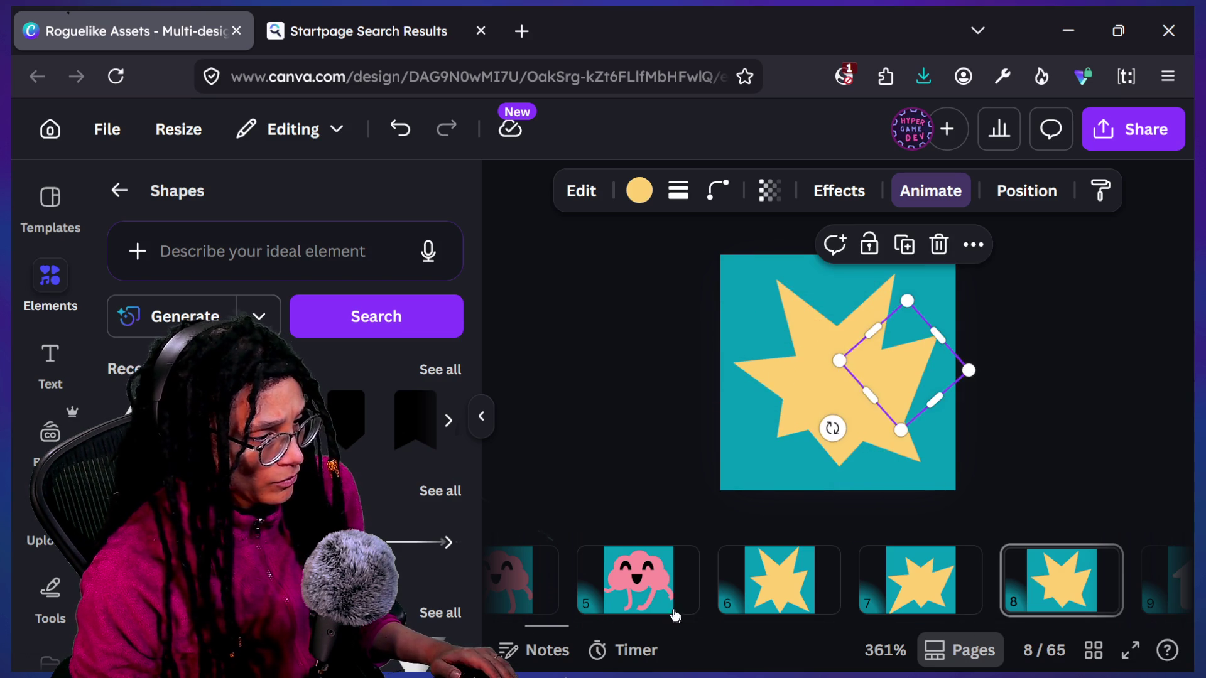
# Step: Lengthen the page 8 star's bottom spike downward, comparing it against pages 6 and 7
pyautogui.click(780, 599)
pyautogui.click(1074, 612)
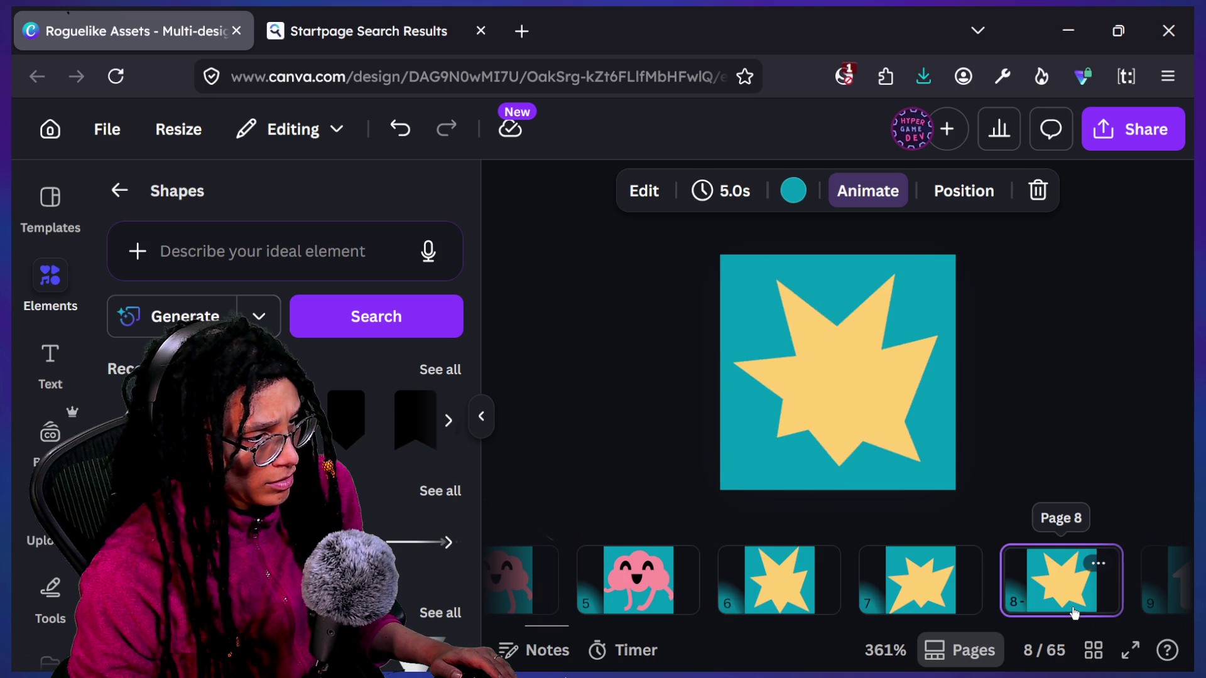
pyautogui.press('Left')
pyautogui.press('Right')
pyautogui.press('Left')
pyautogui.press('Right')
pyautogui.click(838, 465)
pyautogui.moveTo(839, 477); pyautogui.dragTo(839, 490)
pyautogui.press('Left')
pyautogui.press('Right')
pyautogui.click(779, 599)
pyautogui.press('Right')
pyautogui.press('Left')
pyautogui.press('Right')
pyautogui.press('Right')
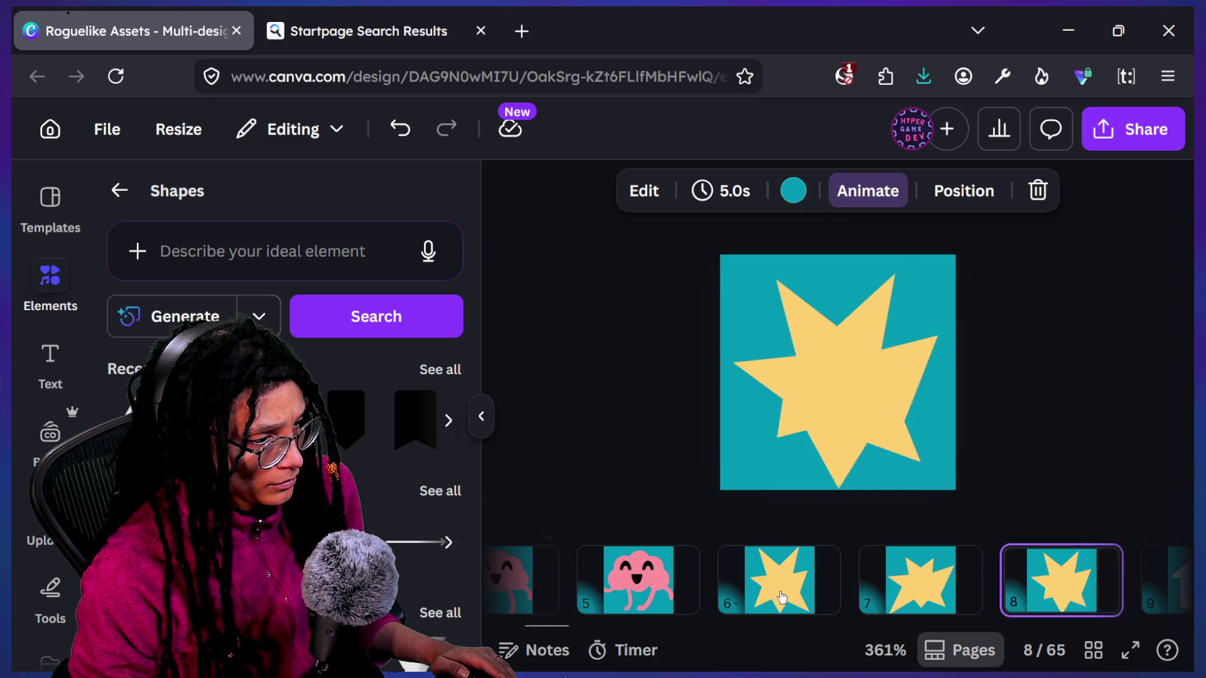
# Step: Rotate the bottom triangle spike of the page 8 star to about -171°
pyautogui.press('Left')
pyautogui.press('Left')
pyautogui.press('Right')
pyautogui.press('Right')
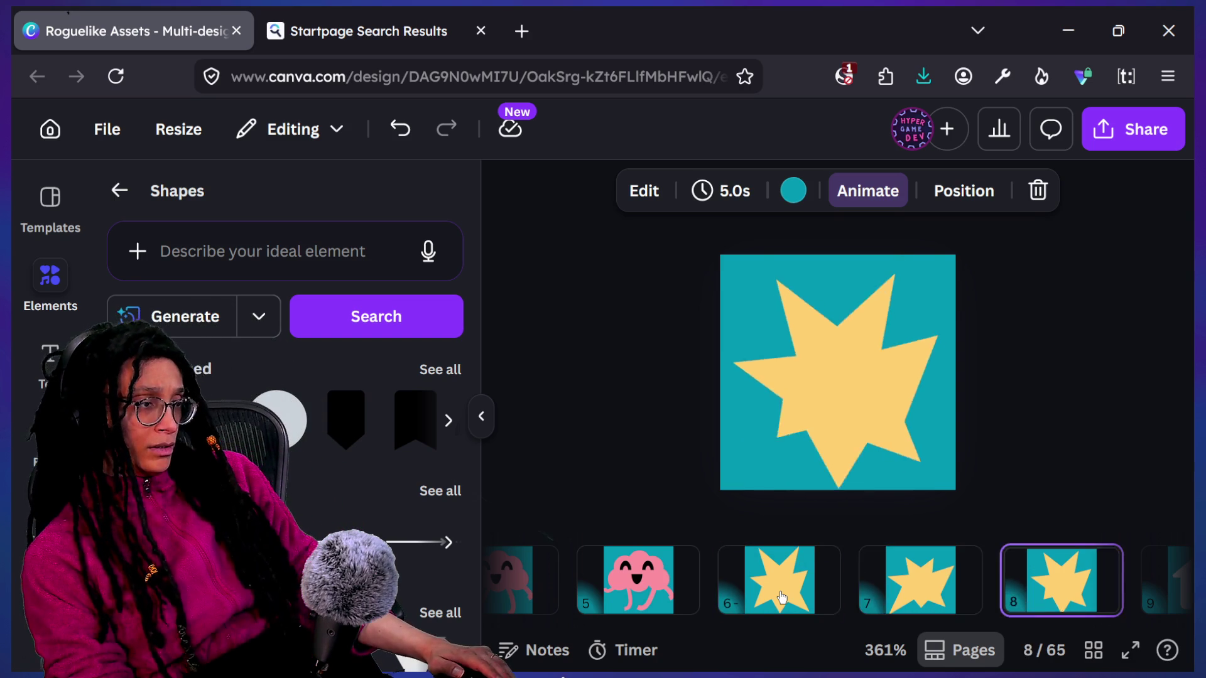
pyautogui.press('Left')
pyautogui.press('Left')
pyautogui.press('Right')
pyautogui.press('Right')
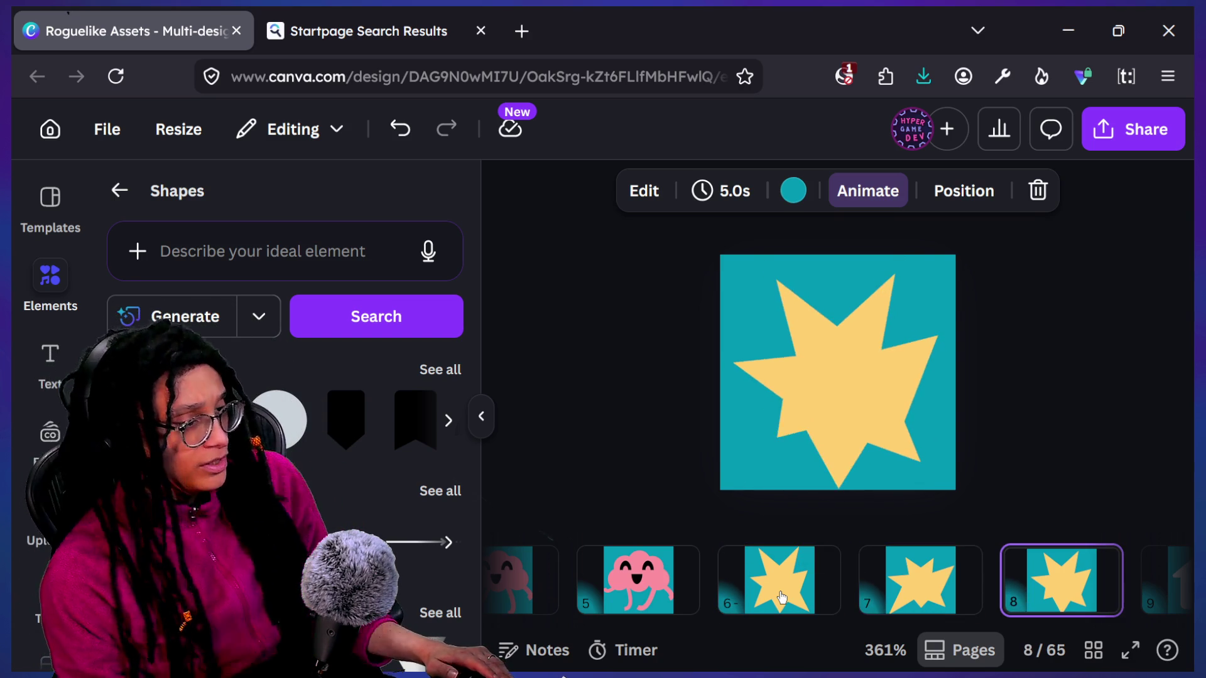
pyautogui.click(809, 404)
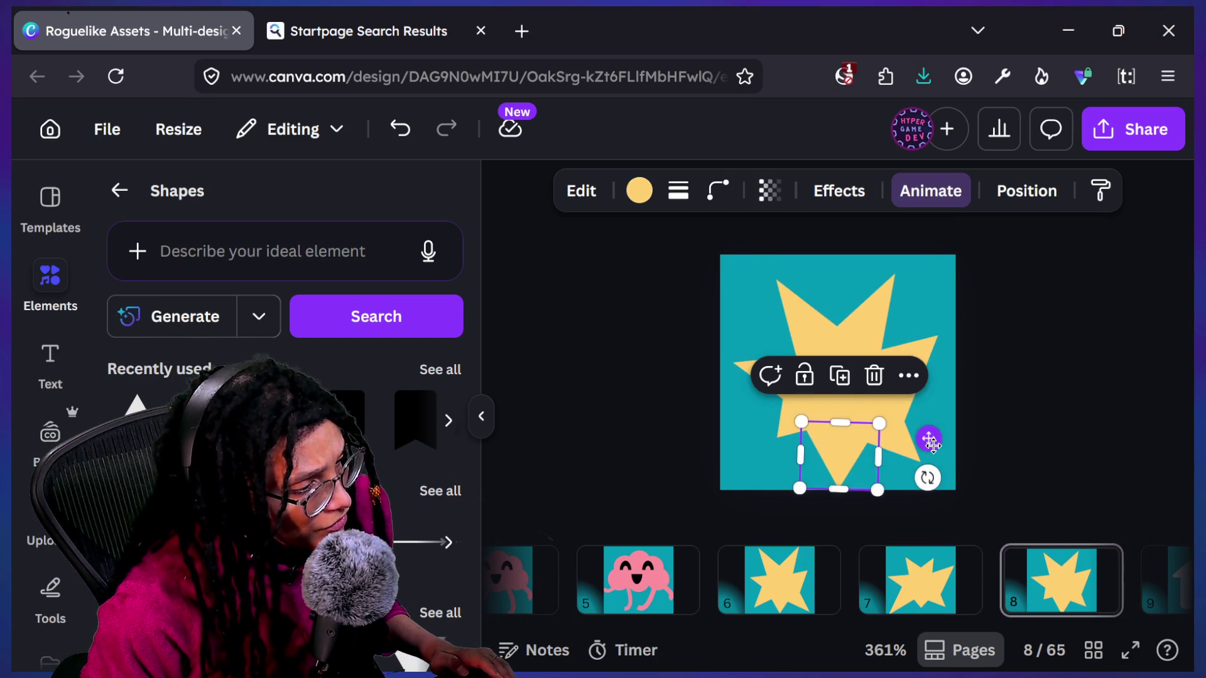
pyautogui.moveTo(925, 476); pyautogui.dragTo(890, 487)
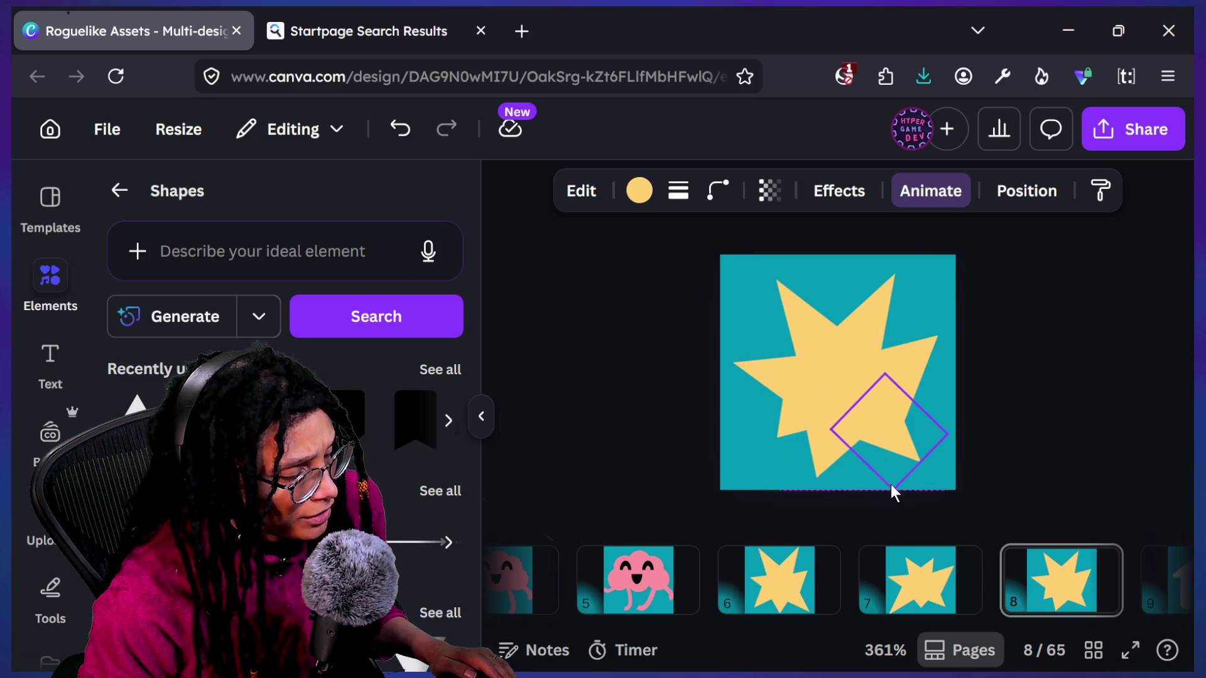
pyautogui.click(1009, 457)
# Step: Flip through the star pages 6–8 to compare them, ending on page 6
pyautogui.click(780, 594)
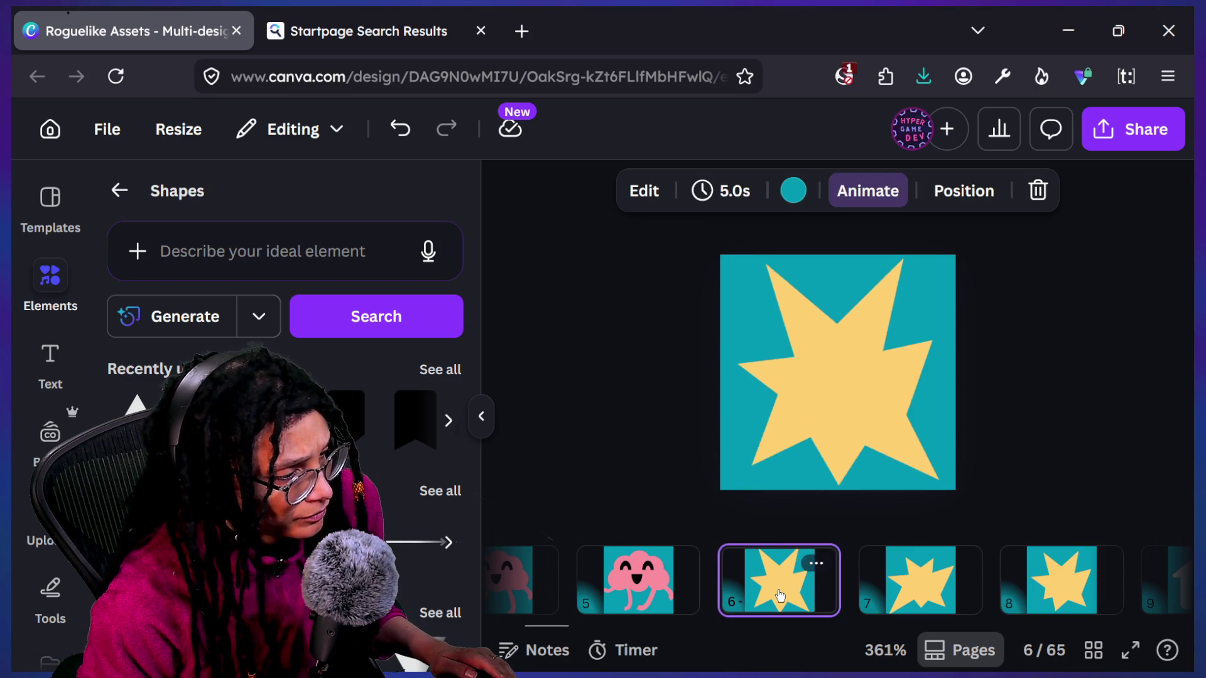
pyautogui.press('Right')
pyautogui.press('Left')
pyautogui.press('Right')
pyautogui.press('Right')
pyautogui.press('Left')
pyautogui.press('Right')
pyautogui.press('Left')
pyautogui.press('Left')
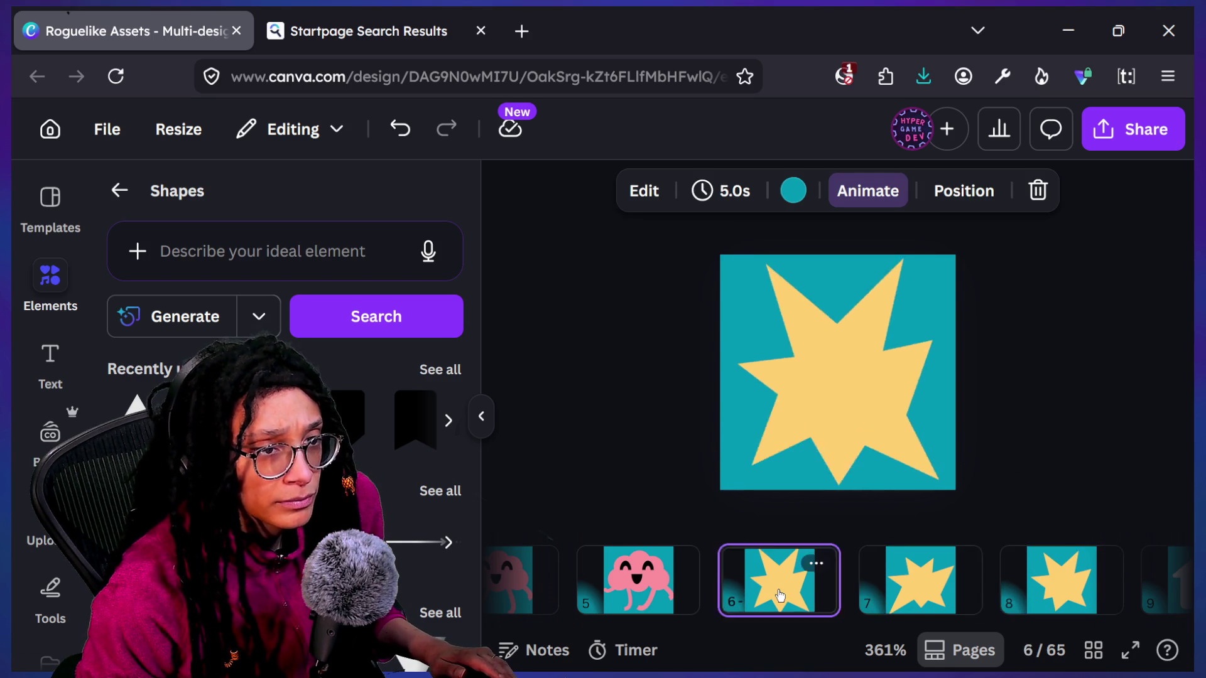
pyautogui.press('Right')
pyautogui.press('Right')
pyautogui.press('Left')
pyautogui.press('Left')
pyautogui.press('Right')
pyautogui.press('Right')
pyautogui.press('Left')
pyautogui.press('Left')
pyautogui.press('Right')
pyautogui.press('Right')
pyautogui.press('Left')
pyautogui.press('Right')
pyautogui.press('Left')
pyautogui.press('Right')
pyautogui.press('Left')
pyautogui.press('Right')
pyautogui.press('Left')
pyautogui.press('Right')
pyautogui.click(780, 595)
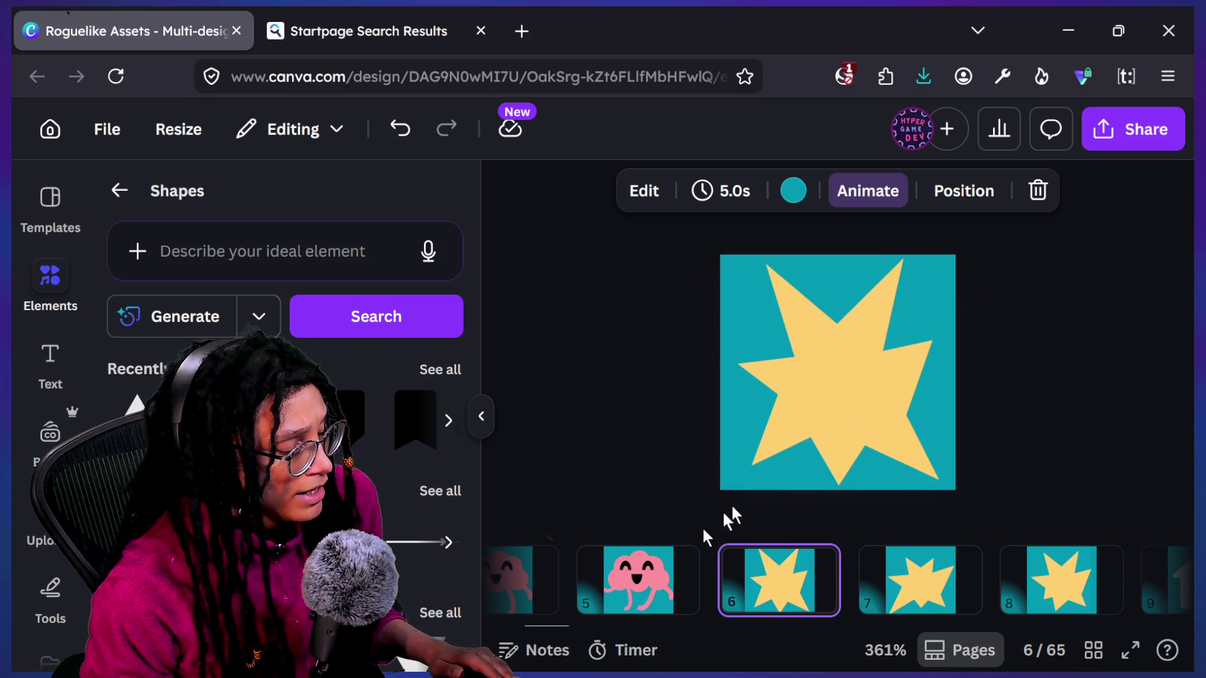
pyautogui.click(653, 442)
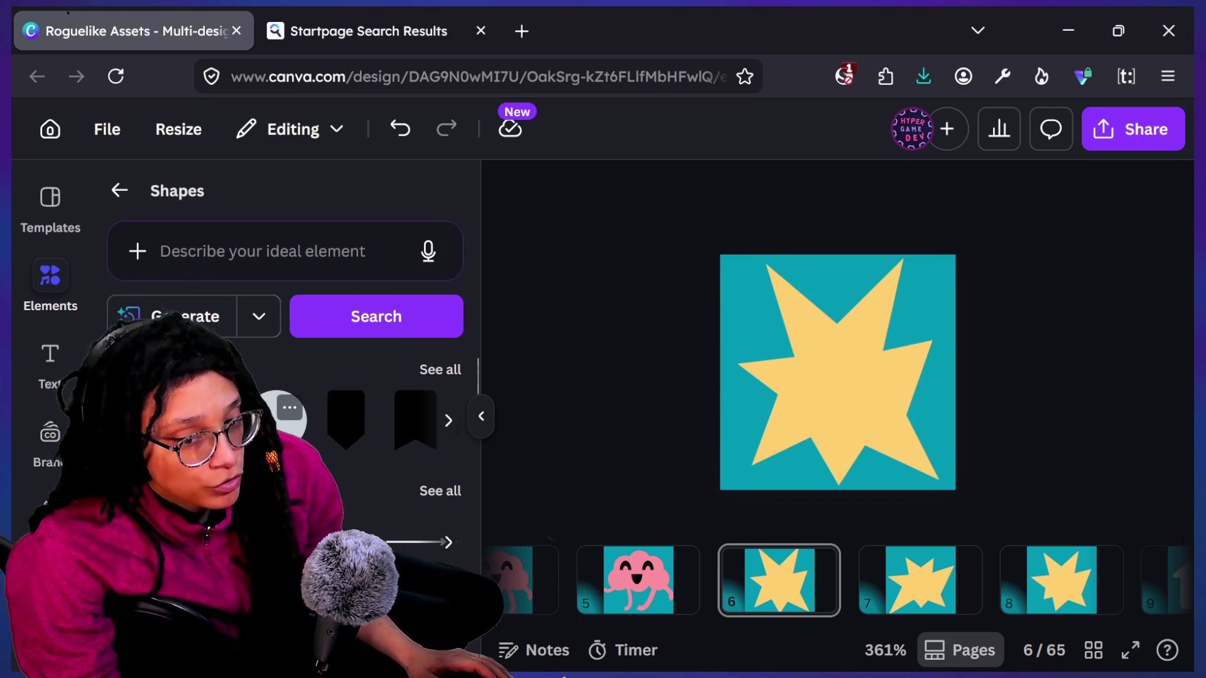
# Step: Add a yellow circle and stretch it into a narrow upright oval over the star's centre
pyautogui.click(286, 419)
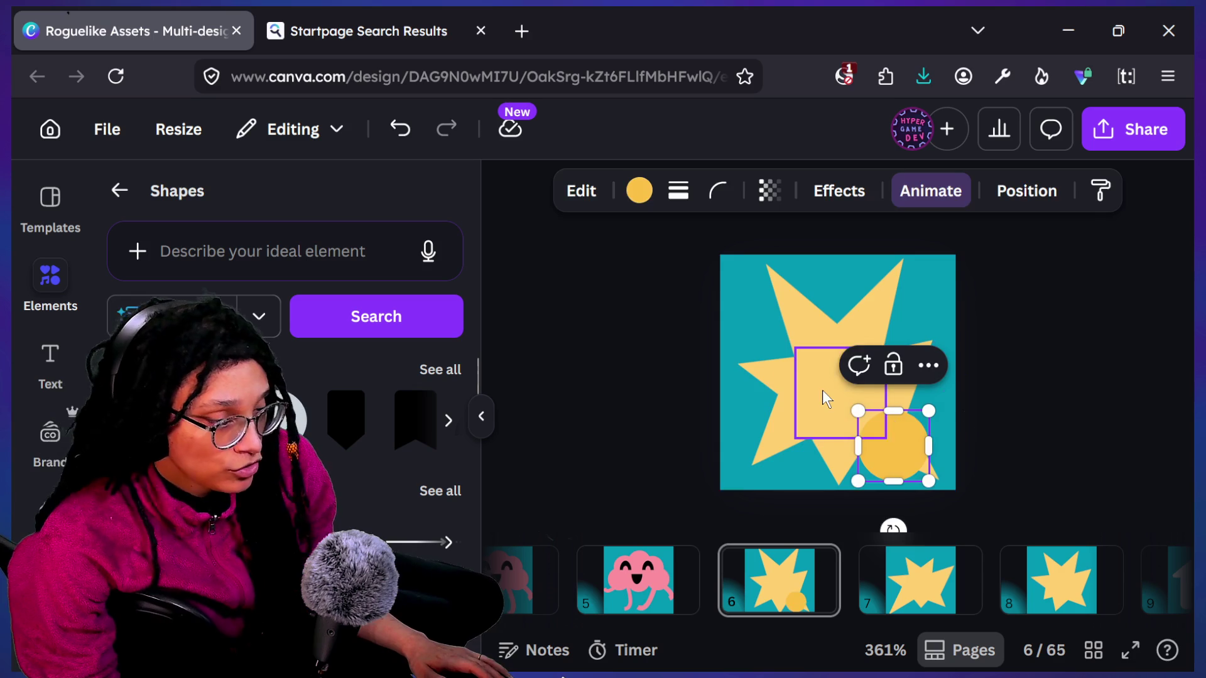
pyautogui.click(961, 445)
pyautogui.moveTo(904, 452)
pyautogui.mouseDown()
pyautogui.moveTo(834, 385)
pyautogui.moveTo(817, 458)
pyautogui.mouseUp()
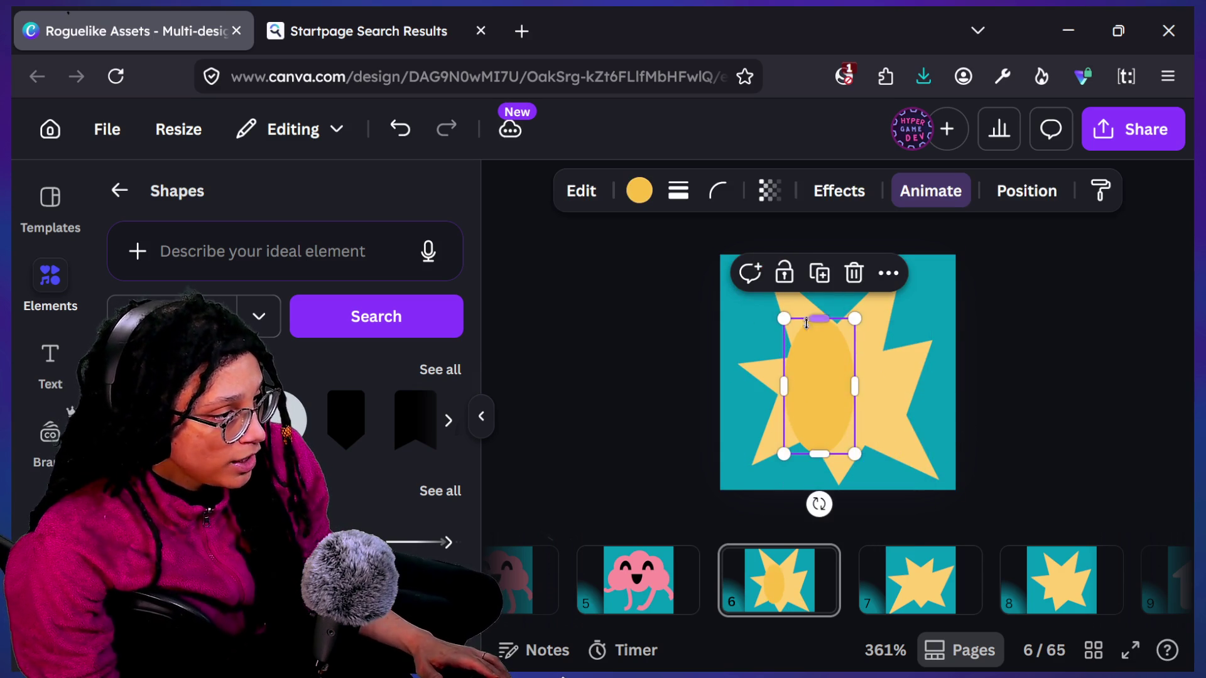
pyautogui.moveTo(784, 321); pyautogui.dragTo(812, 370)
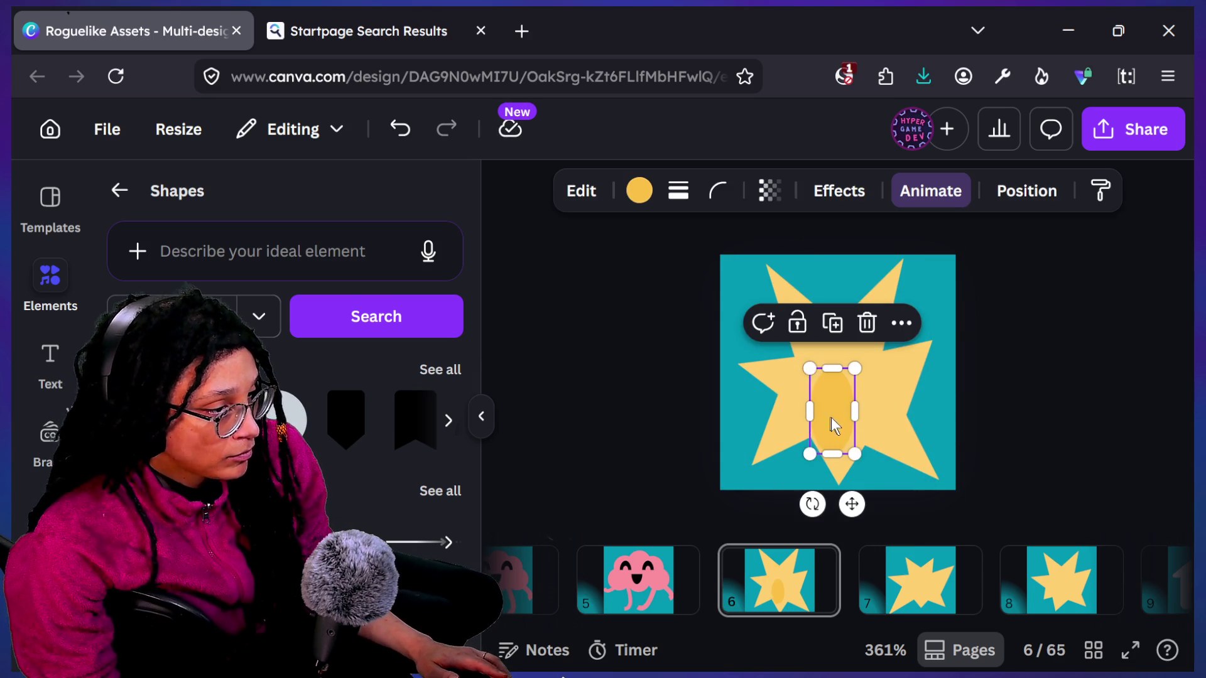
pyautogui.moveTo(831, 417); pyautogui.dragTo(820, 384)
pyautogui.click(640, 191)
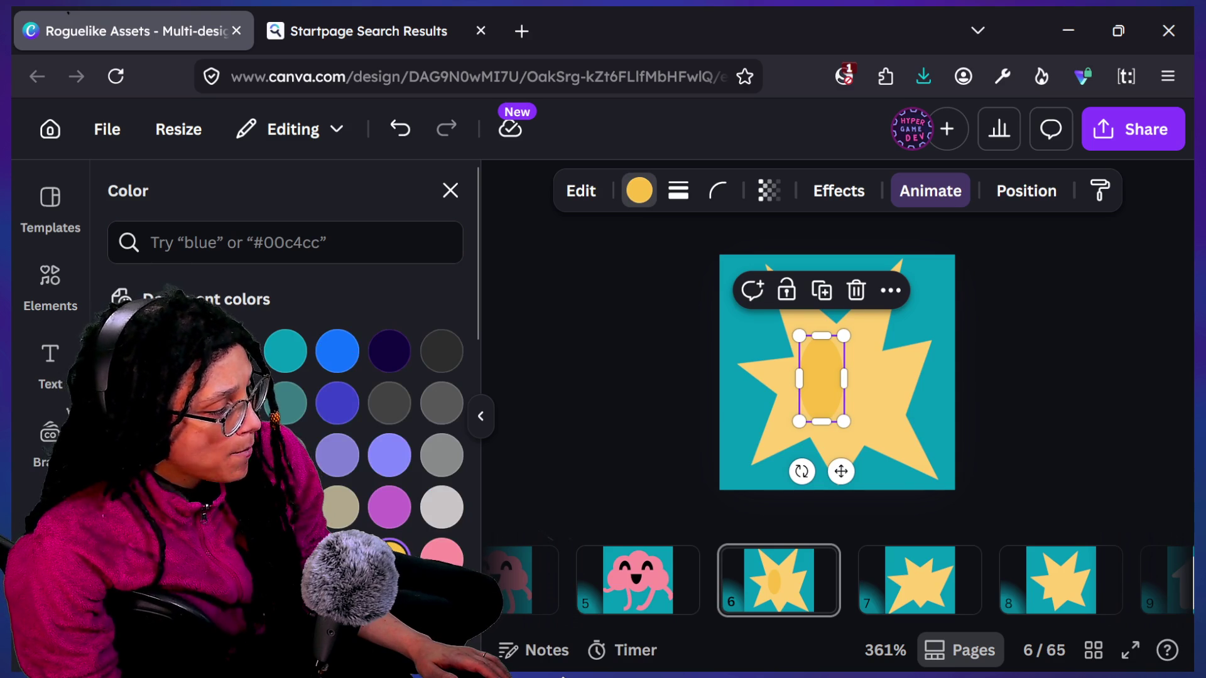
# Step: Give the oval a custom cream fill and shrink it to eye size
pyautogui.click(235, 350)
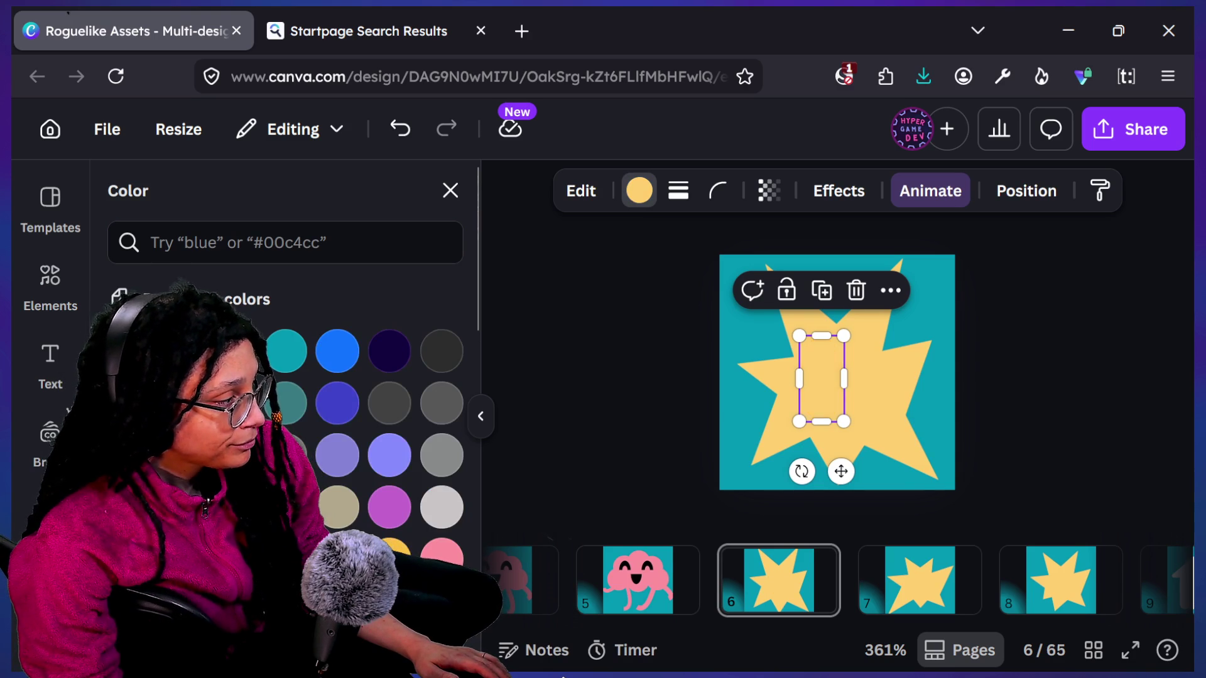
pyautogui.click(183, 351)
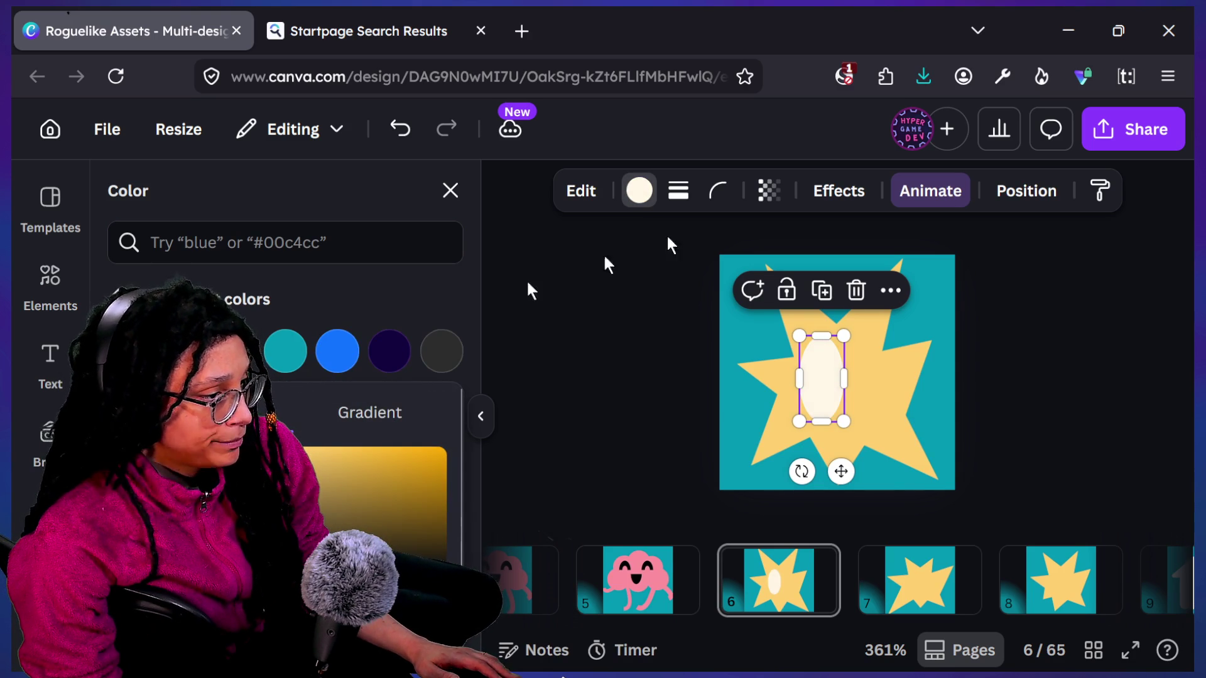
pyautogui.click(823, 377)
pyautogui.moveTo(844, 335); pyautogui.dragTo(830, 362)
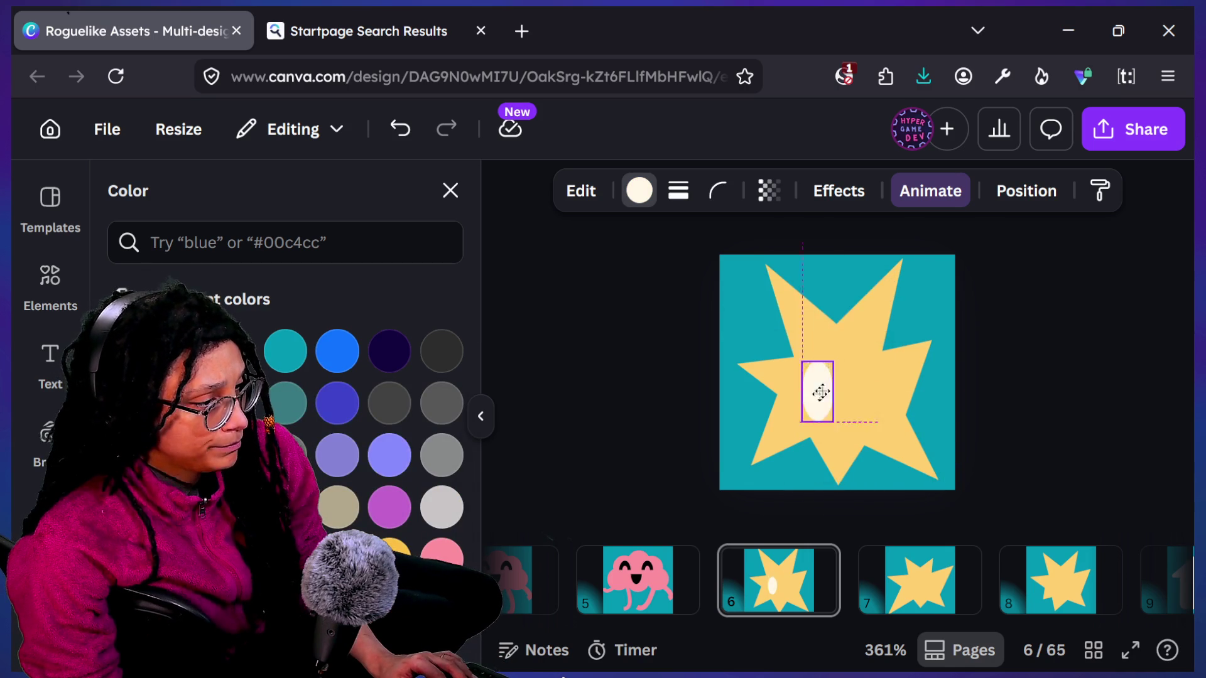
# Step: Duplicate the cream oval beside the original and nudge both eyes to centre on the star
pyautogui.hotkey('ctrl', 'd')
pyautogui.moveTo(885, 450); pyautogui.dragTo(853, 379)
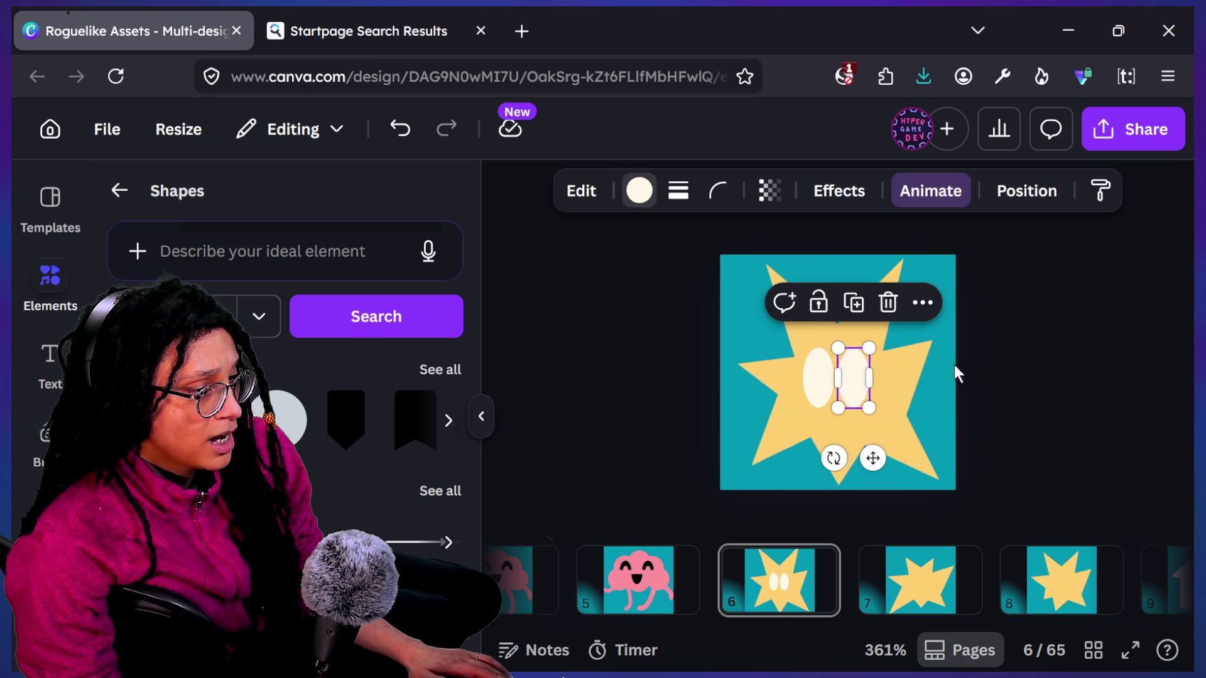
pyautogui.press('Escape')
pyautogui.click(884, 392)
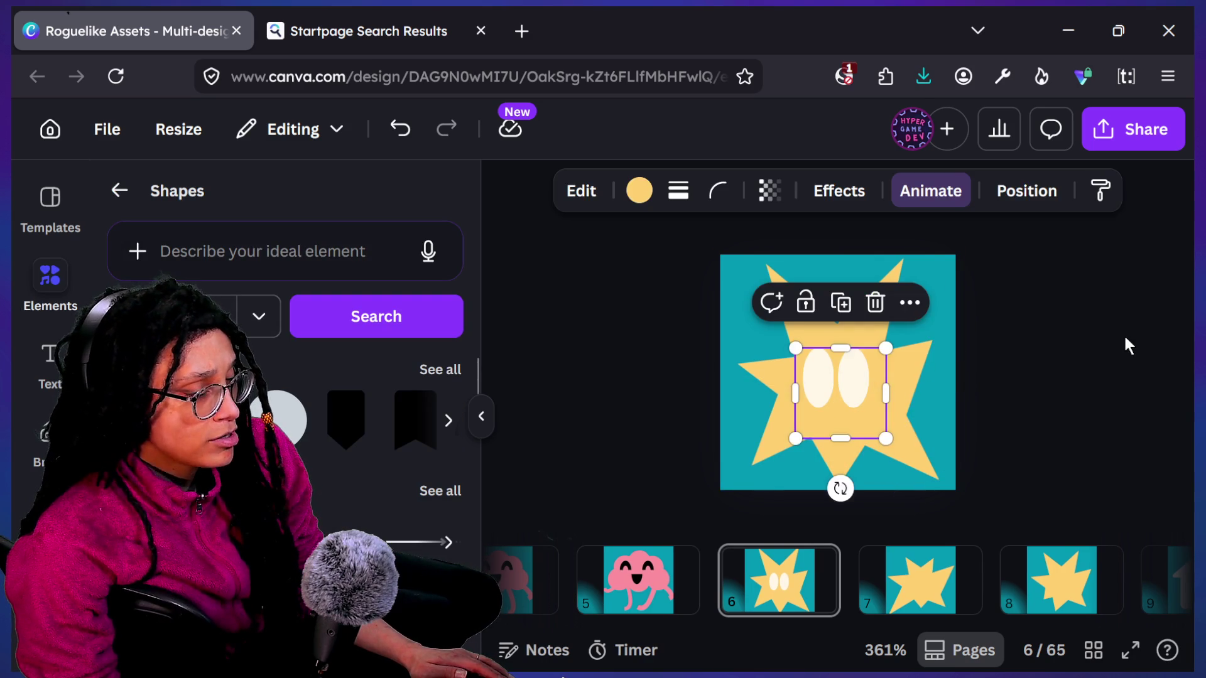
pyautogui.click(1124, 334)
pyautogui.click(847, 384)
pyautogui.press('Right')
pyautogui.press('Right')
pyautogui.press('Right')
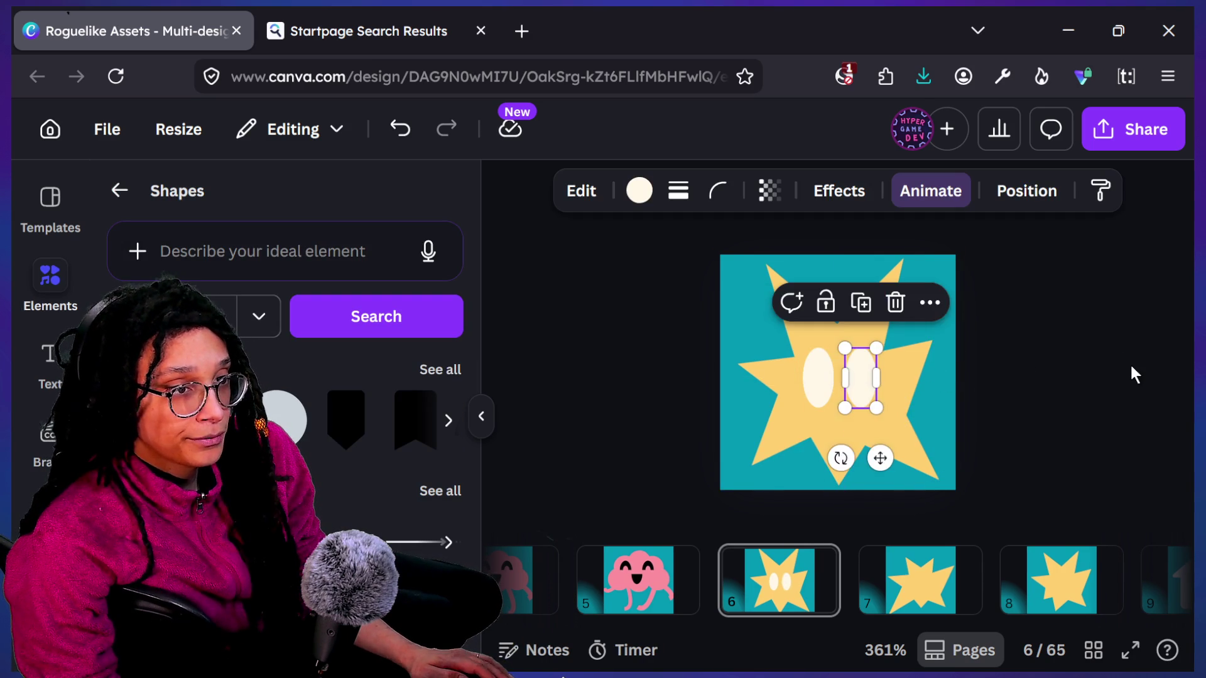
pyautogui.click(1130, 375)
pyautogui.click(855, 384)
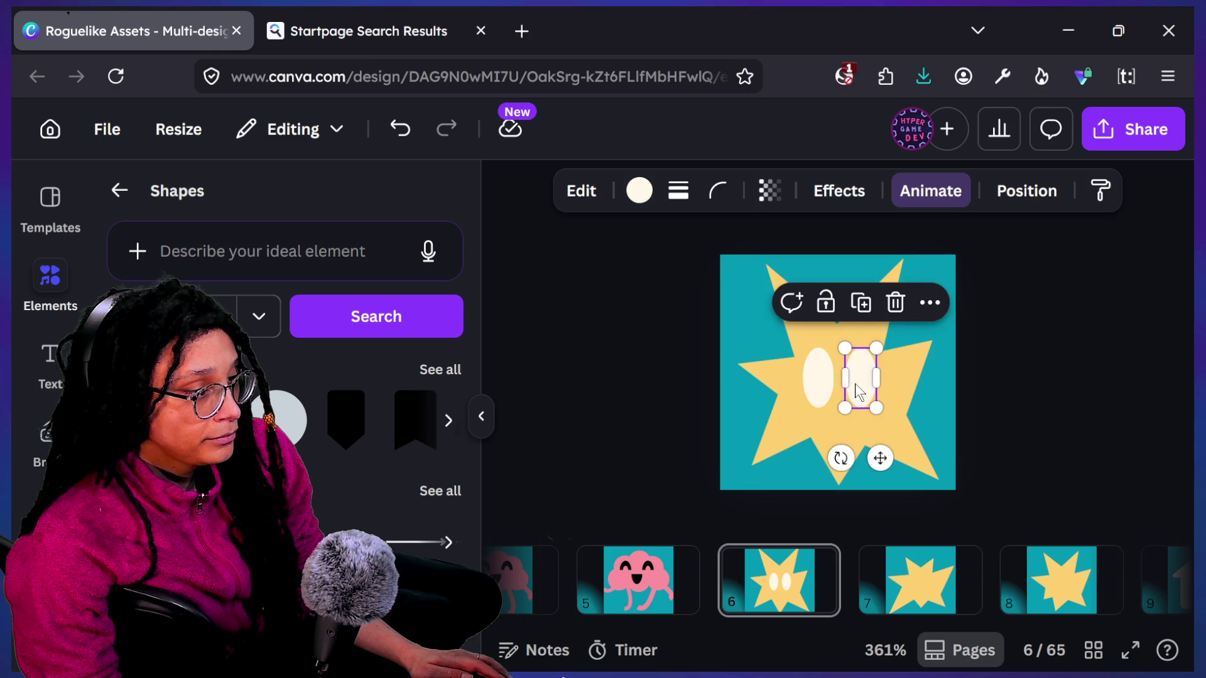
pyautogui.keyDown('shift'); pyautogui.click(812, 387); pyautogui.keyUp('shift')
pyautogui.press('Left')
pyautogui.press('Left')
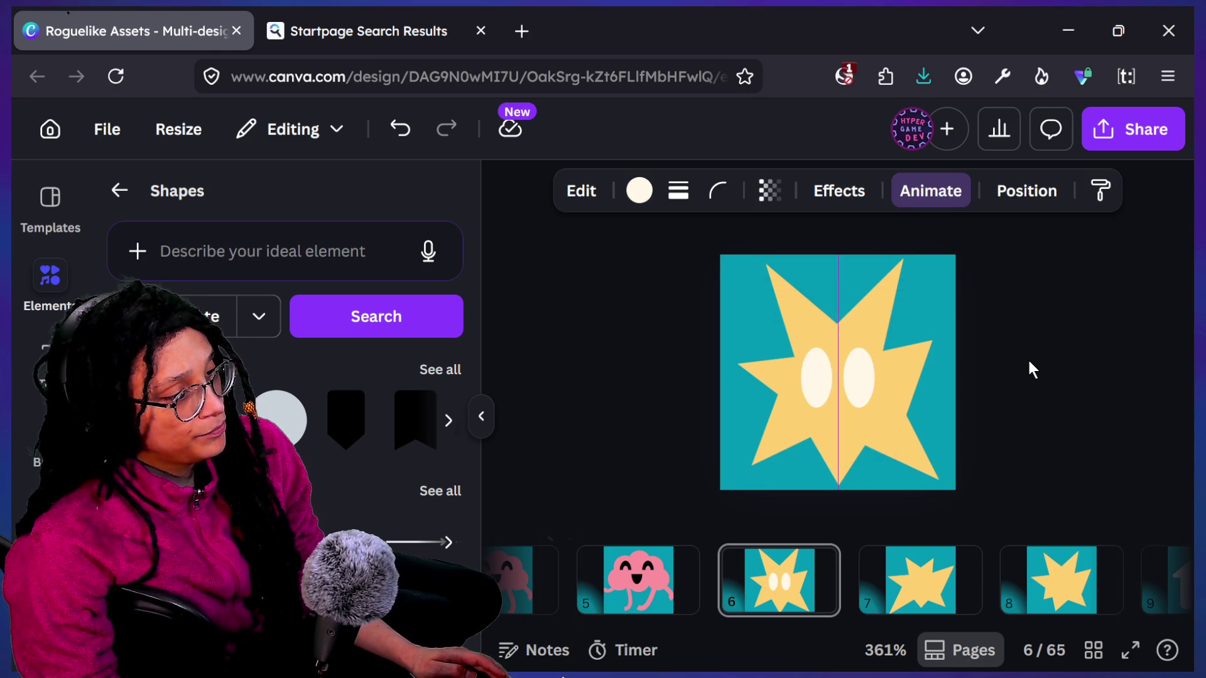
pyautogui.click(1030, 369)
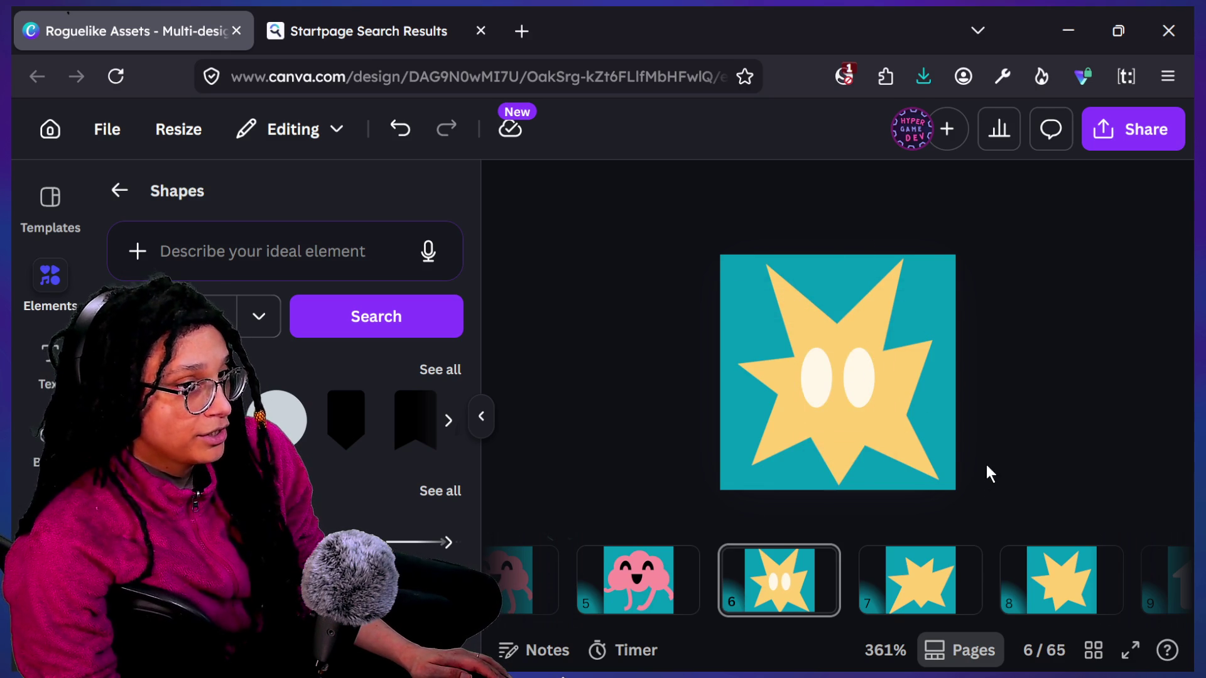
# Step: Copy both eyes onto the originals and shrink the copies to pupil size
pyautogui.click(830, 377)
pyautogui.keyDown('shift'); pyautogui.click(859, 389); pyautogui.keyUp('shift')
pyautogui.moveTo(859, 389); pyautogui.dragTo(922, 452)
pyautogui.moveTo(916, 523)
pyautogui.mouseDown()
pyautogui.moveTo(849, 473)
pyautogui.moveTo(849, 459)
pyautogui.mouseUp()
pyautogui.moveTo(873, 347); pyautogui.dragTo(905, 407)
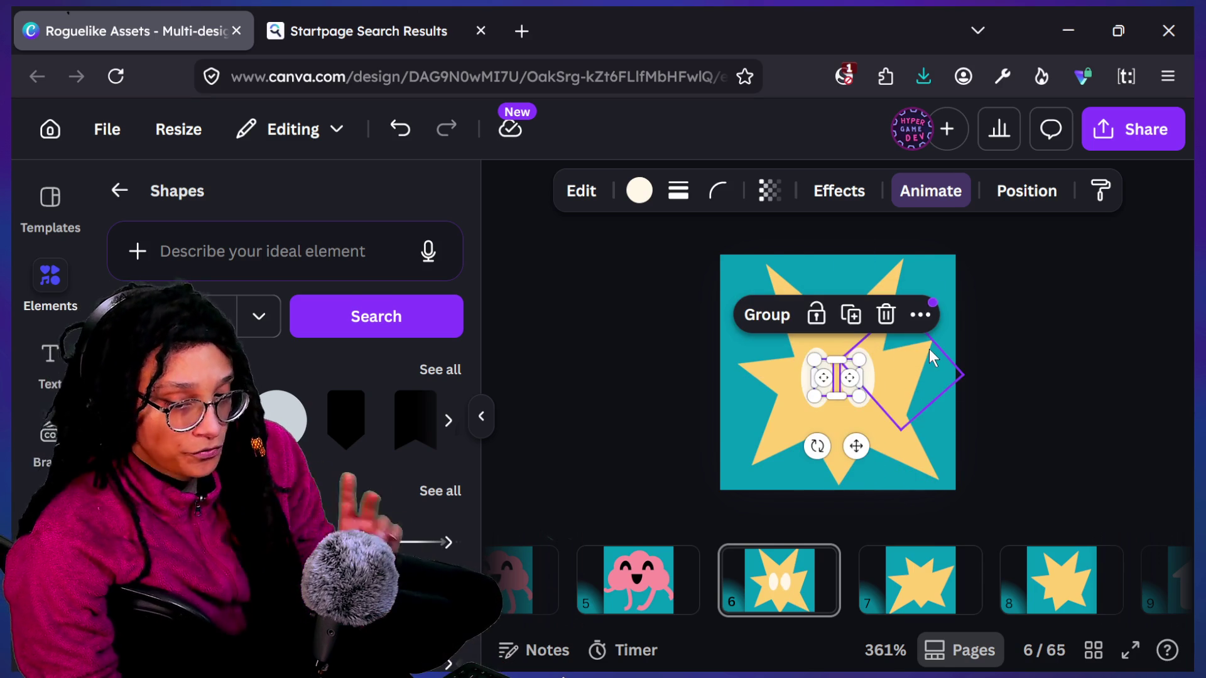
pyautogui.click(944, 348)
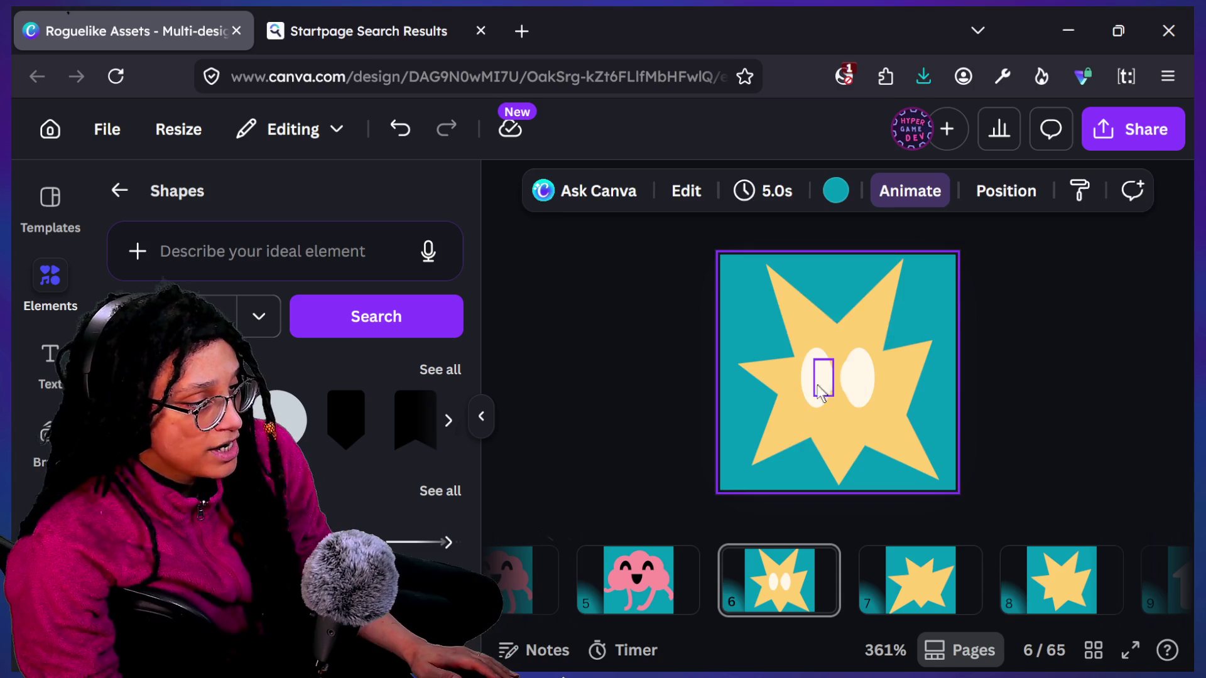
# Step: Fill the pupils dark brown using the custom colour picker
pyautogui.click(819, 392)
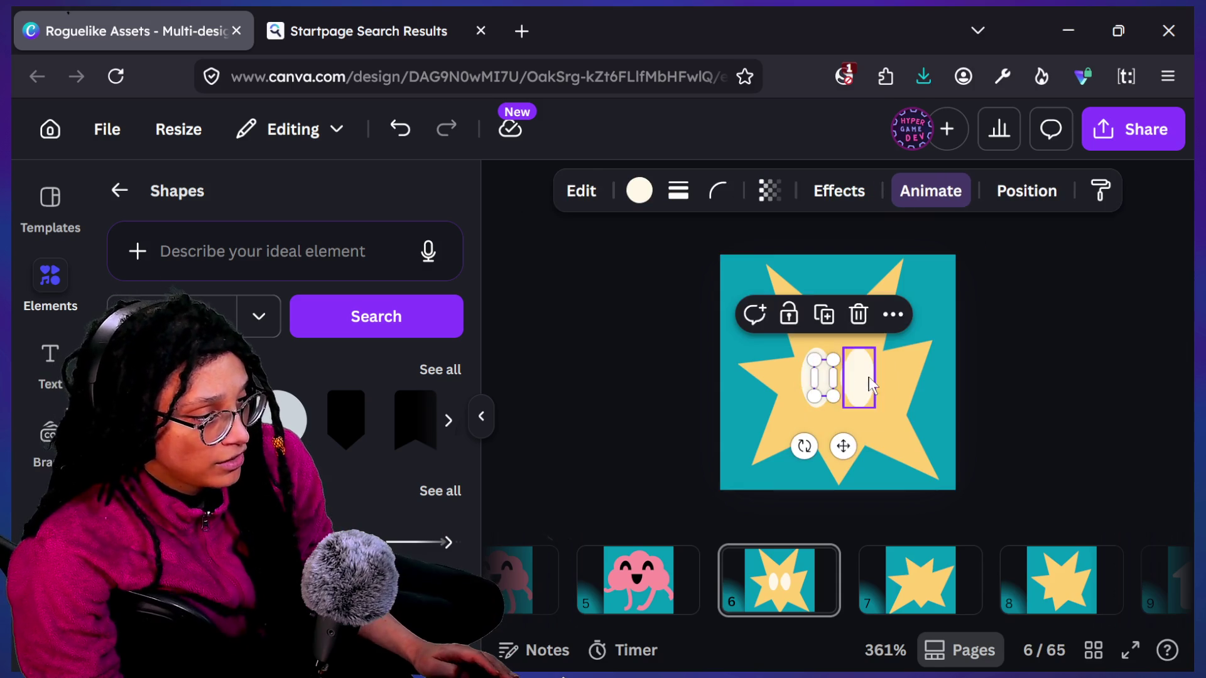
pyautogui.click(636, 187)
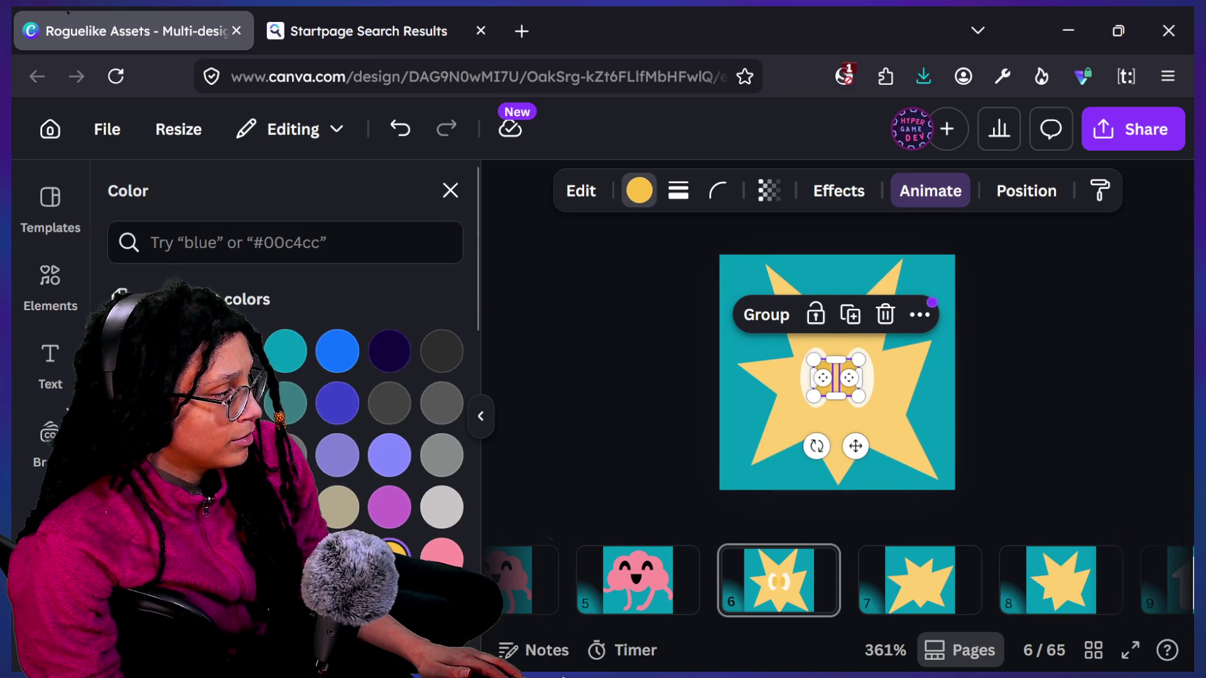
pyautogui.click(129, 350)
pyautogui.moveTo(427, 517); pyautogui.dragTo(472, 534)
pyautogui.click(659, 405)
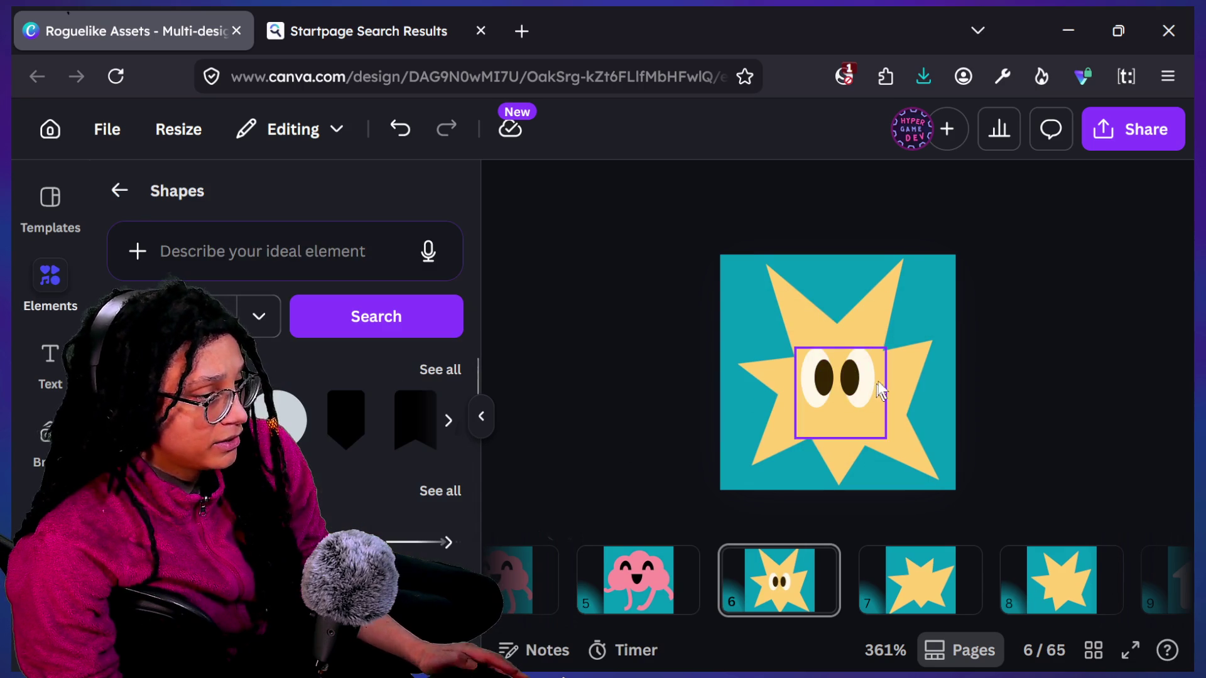
pyautogui.keyDown('ctrl'); pyautogui.scroll(2, 880, 382); pyautogui.keyUp('ctrl')
# Step: Nudge both pupils left with the arrow keys so they sit toward each eye's left edge
pyautogui.click(856, 379)
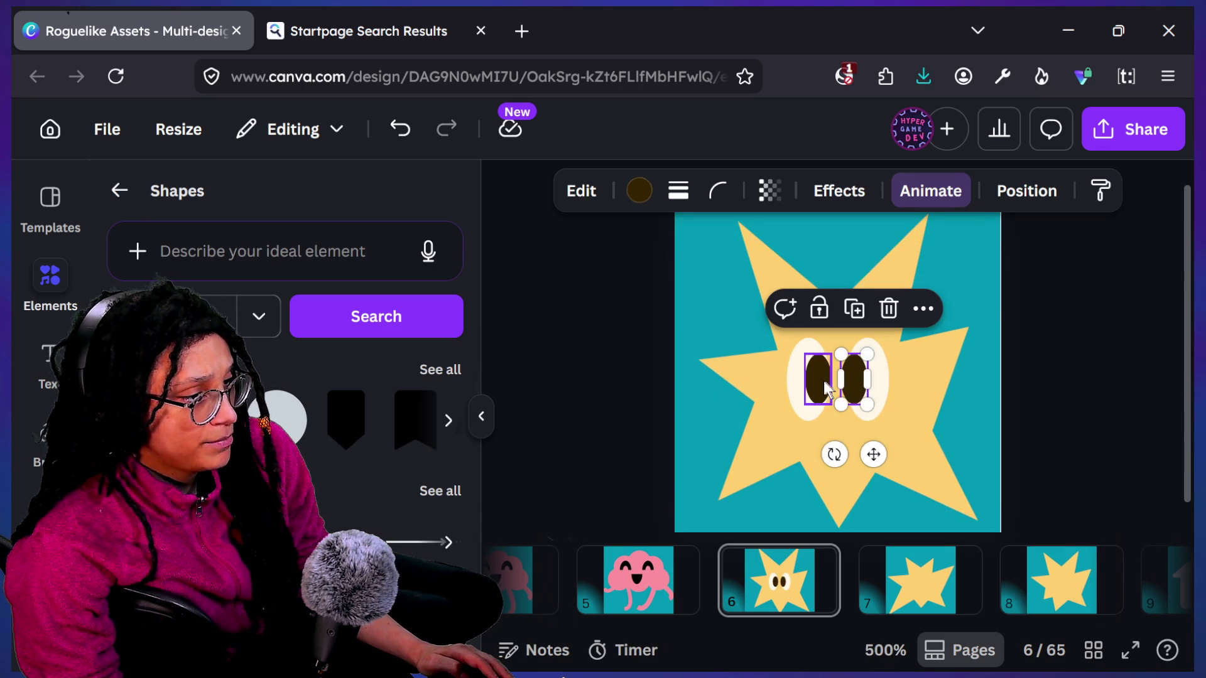
pyautogui.press('Right')
pyautogui.press('Right')
pyautogui.press('Right')
pyautogui.press('Right')
pyautogui.press('Right')
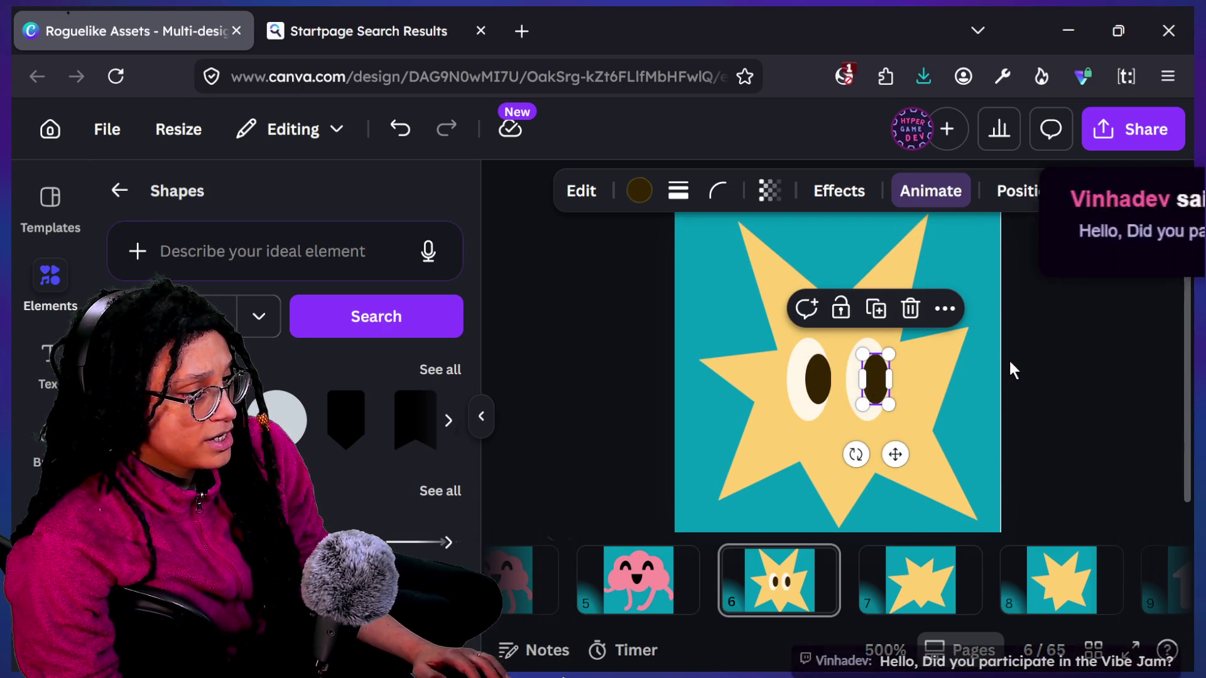
pyautogui.keyDown('shift'); pyautogui.click(838, 388); pyautogui.keyUp('shift')
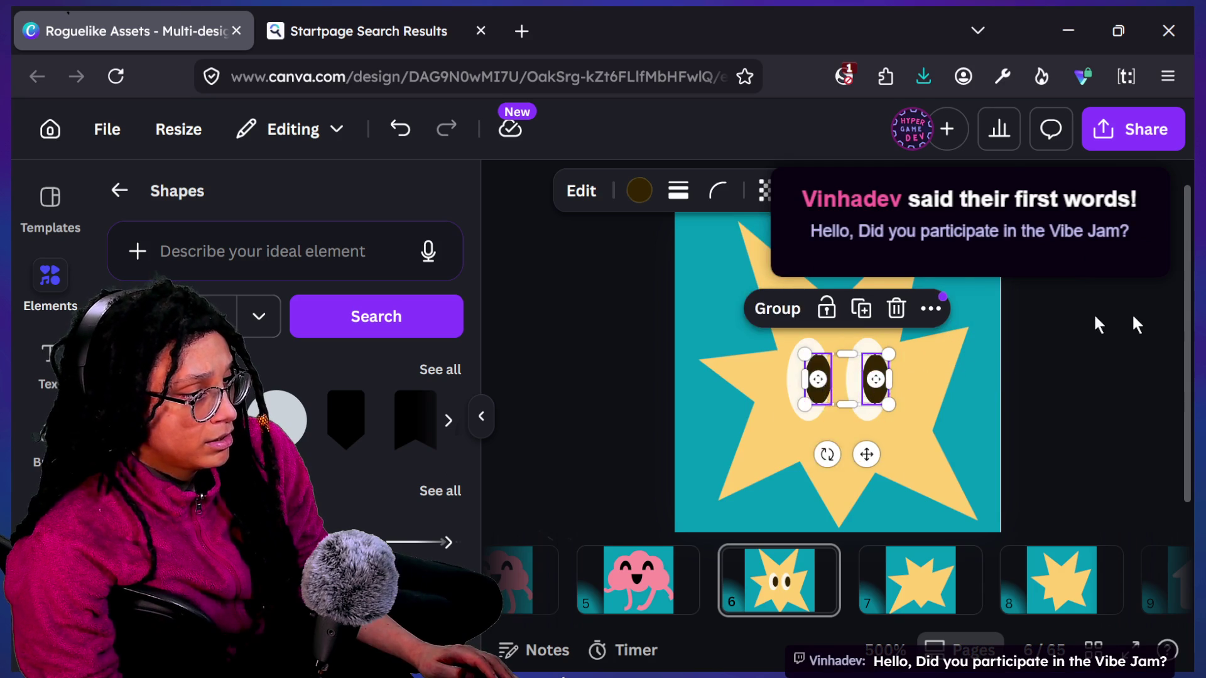
pyautogui.press('Left')
pyautogui.press('Left')
pyautogui.press('Left')
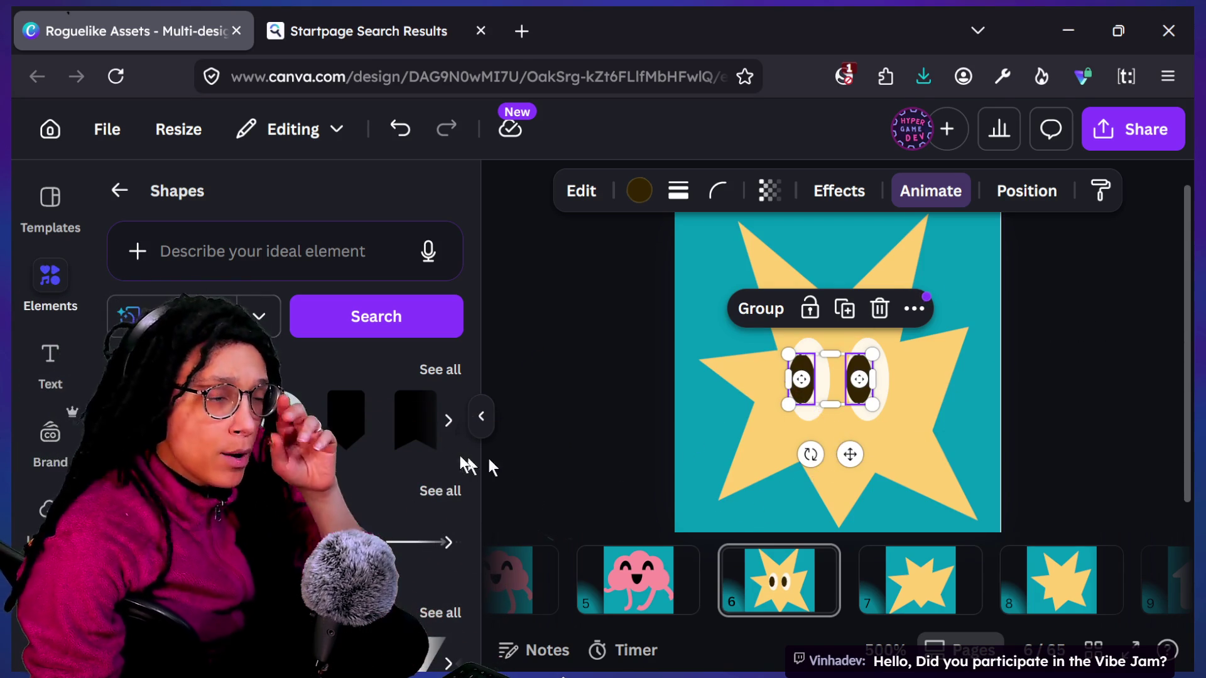
pyautogui.click(643, 434)
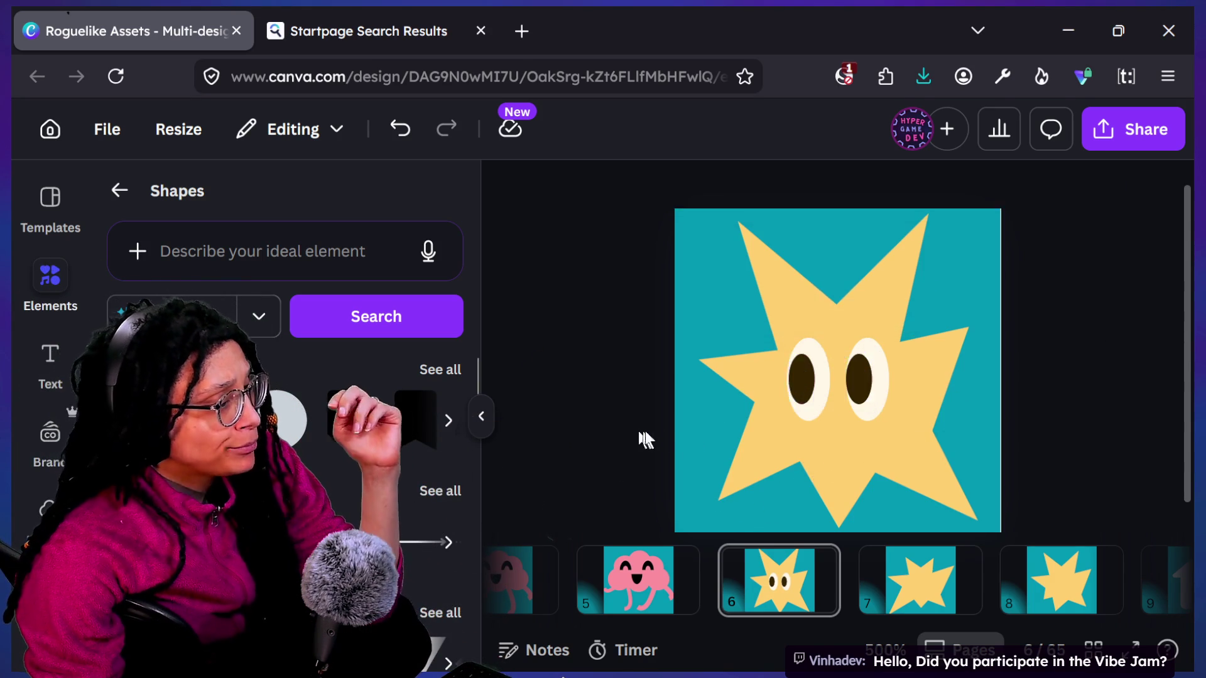
pyautogui.click(793, 405)
pyautogui.press('Left')
pyautogui.press('Left')
pyautogui.click(1055, 371)
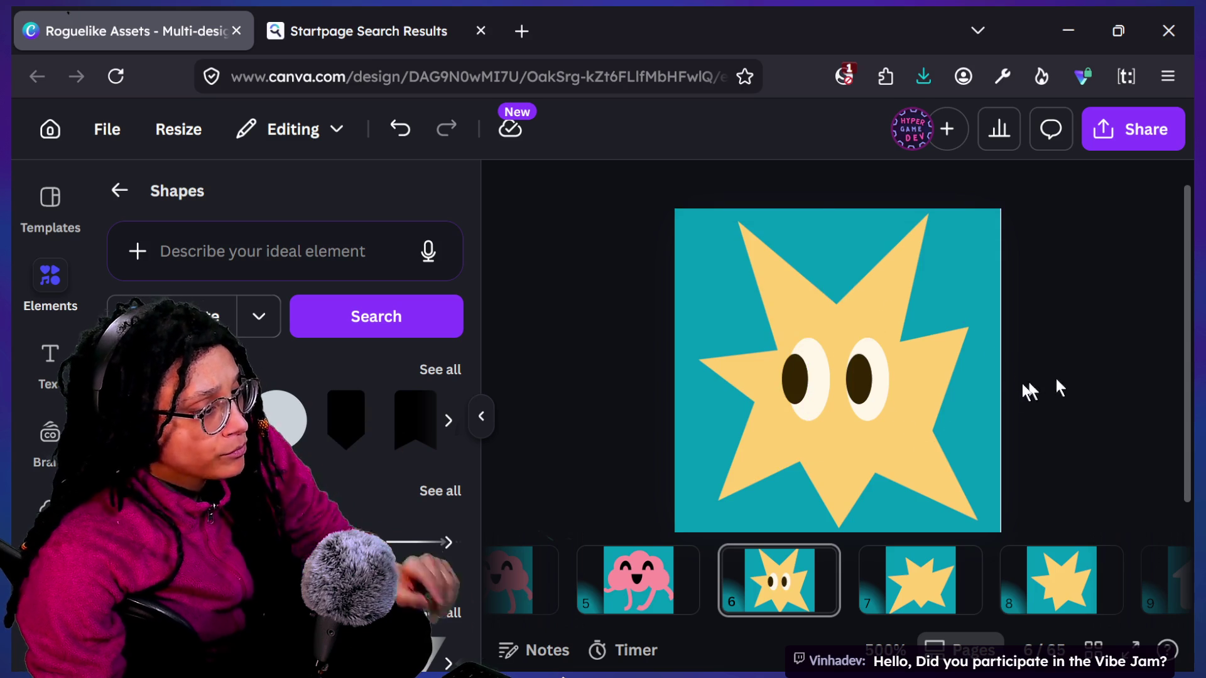
# Step: Fine-tune the left pupil's position, undoing a misplaced move, then zoom out to check the glance
pyautogui.click(861, 380)
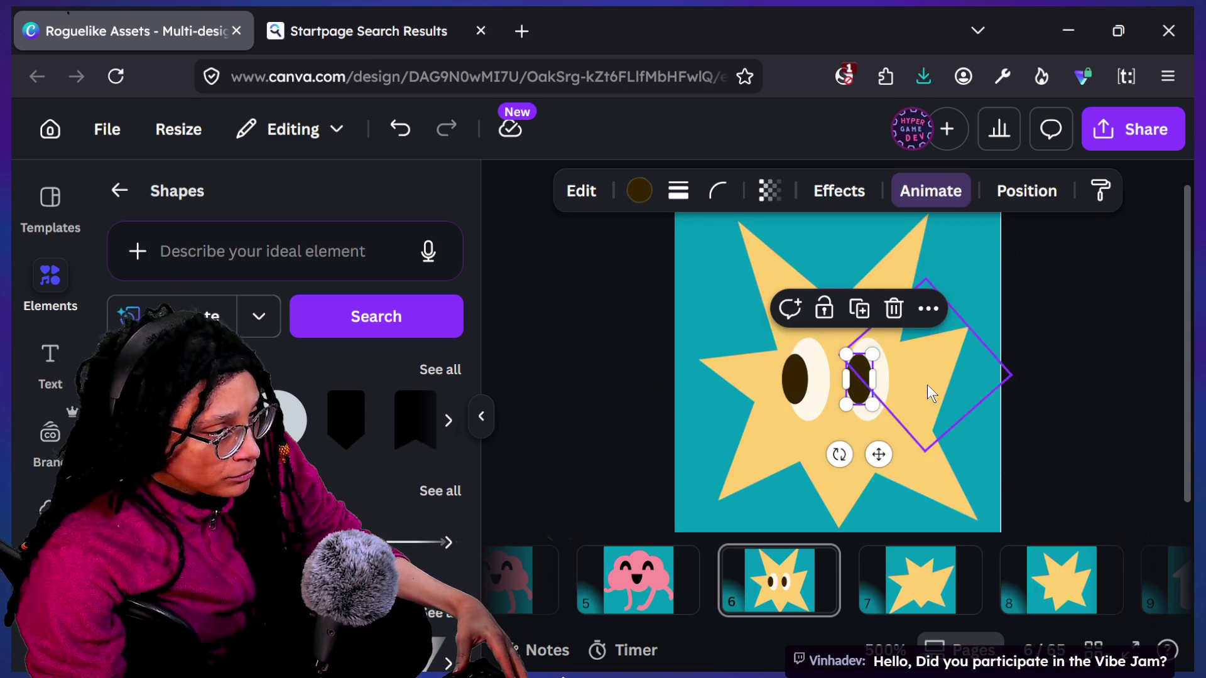
pyautogui.hotkey('ctrl', 'z')
pyautogui.hotkey('ctrl', 'z')
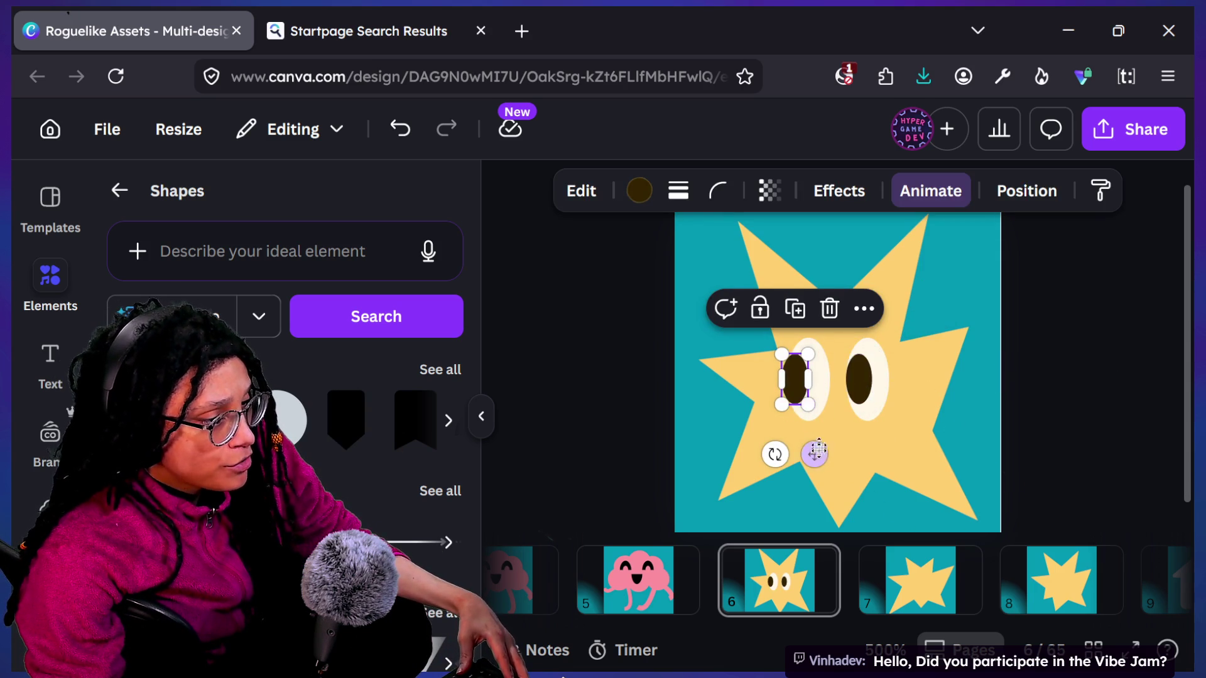
pyautogui.moveTo(823, 453); pyautogui.dragTo(826, 455)
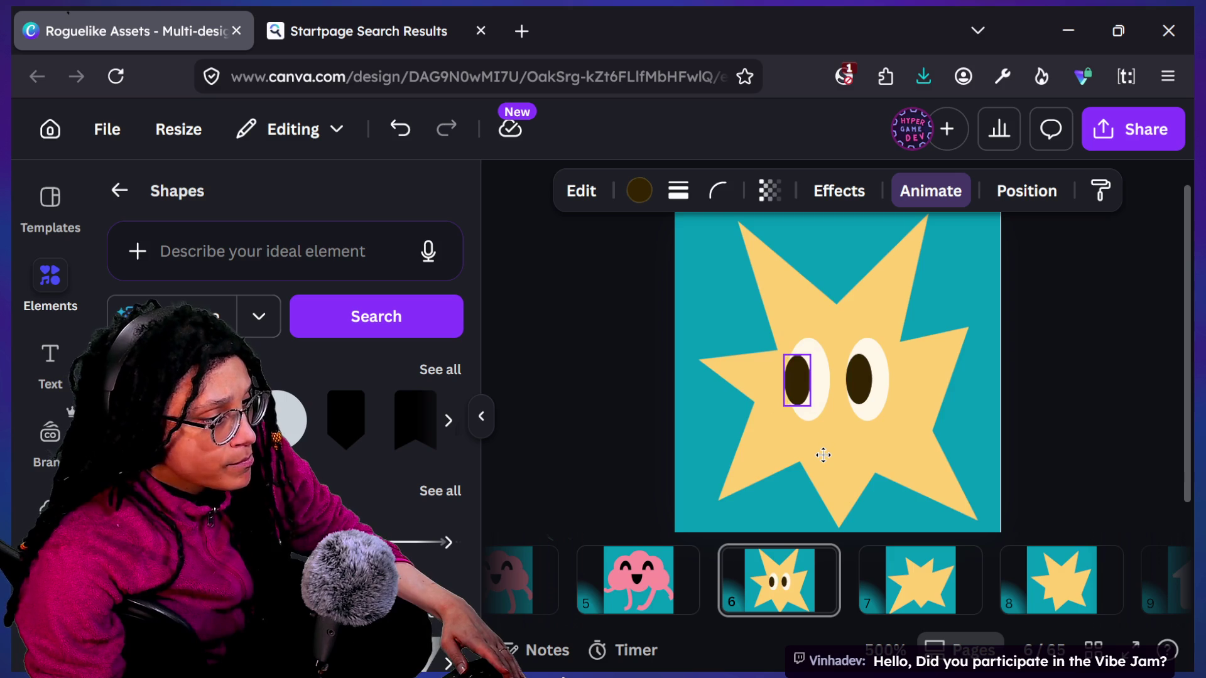
pyautogui.hotkey('ctrl', 'z')
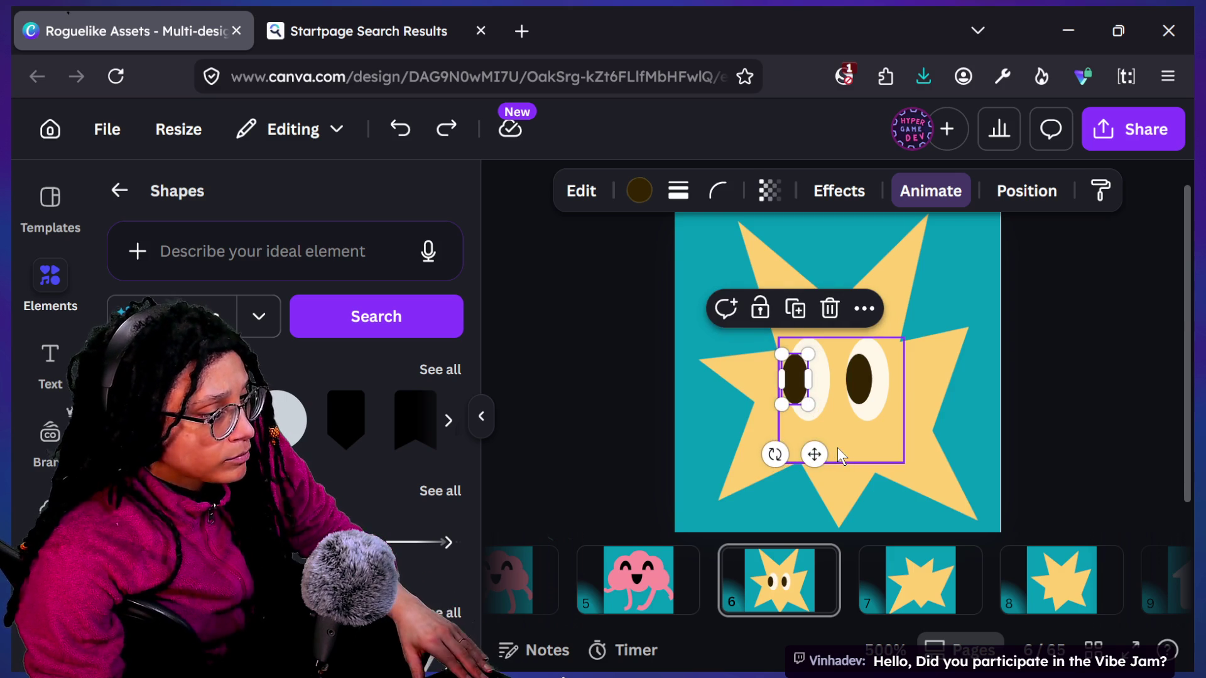
pyautogui.click(620, 434)
pyautogui.click(793, 380)
pyautogui.moveTo(792, 381); pyautogui.dragTo(798, 381)
pyautogui.click(1083, 376)
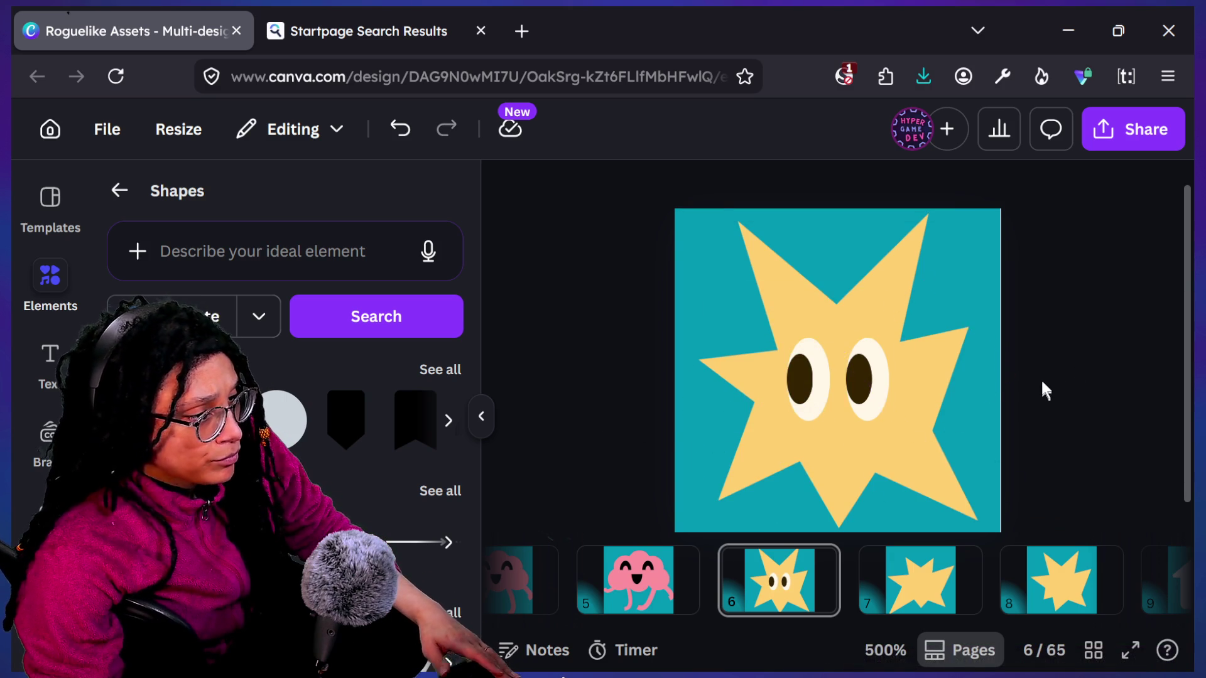
pyautogui.keyDown('ctrl'); pyautogui.scroll(-5, 1041, 381); pyautogui.keyUp('ctrl')
pyautogui.keyDown('ctrl'); pyautogui.scroll(-1, 1041, 378); pyautogui.keyUp('ctrl')
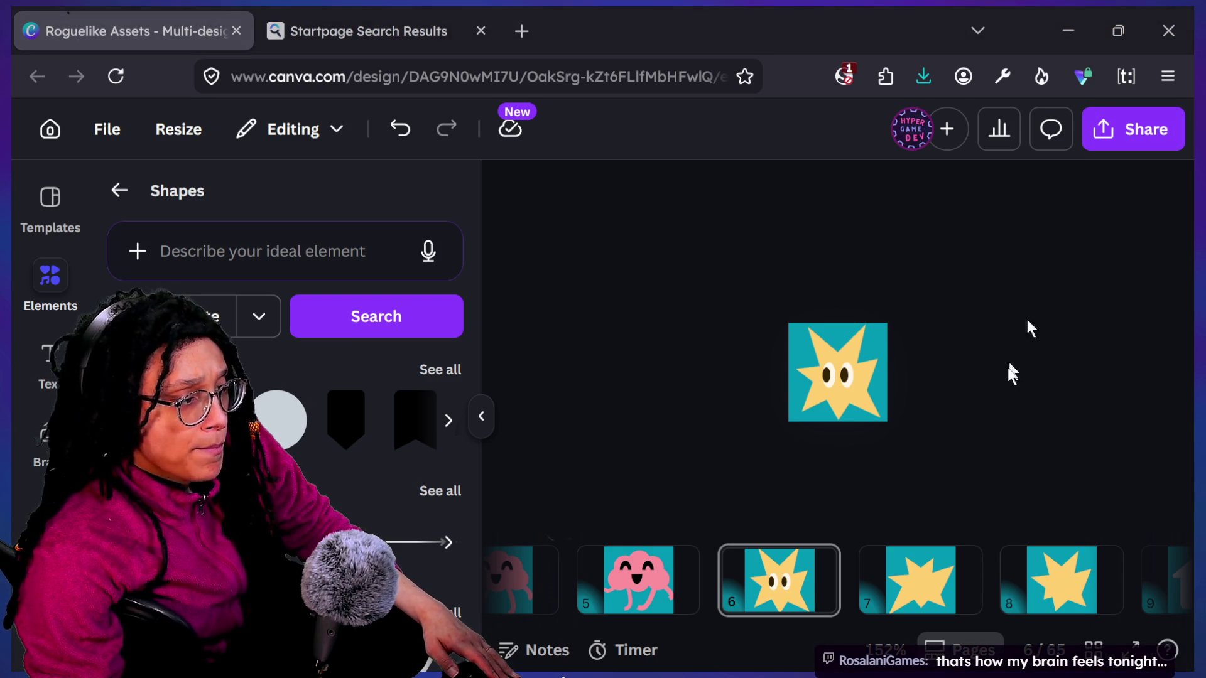
pyautogui.keyDown('ctrl'); pyautogui.scroll(5, 849, 420); pyautogui.keyUp('ctrl')
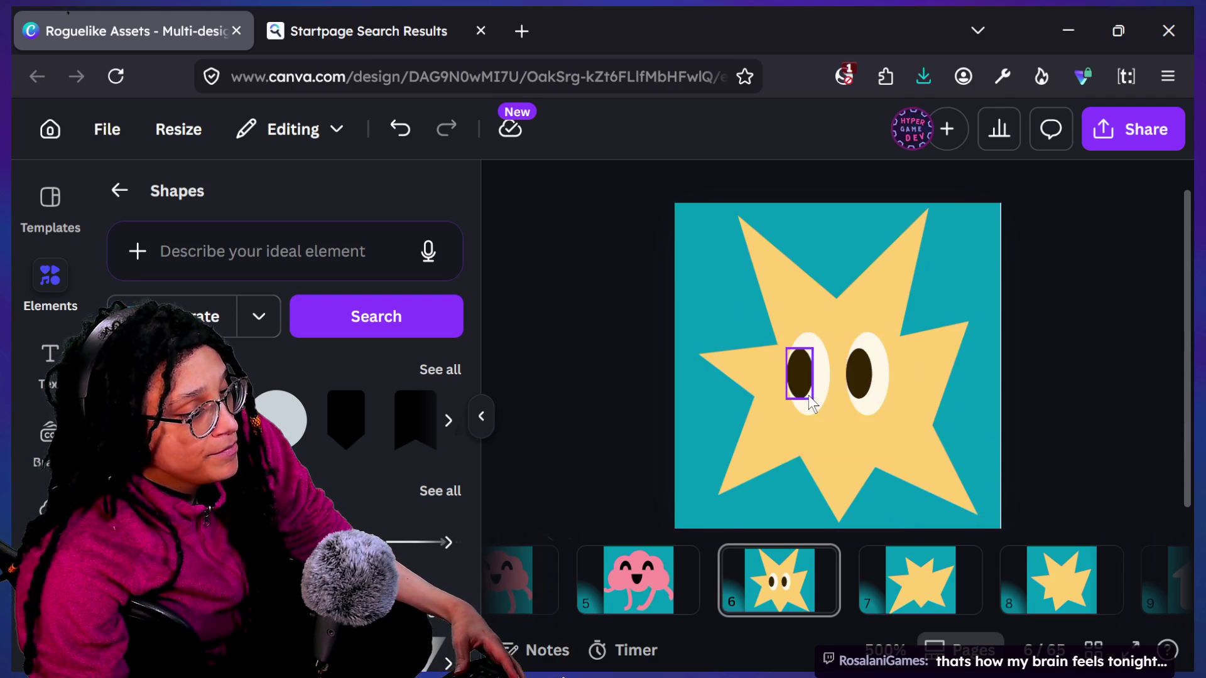
# Step: Select both eyes together and drag a corner handle to enlarge them
pyautogui.scroll(-3, 810, 403)
pyautogui.click(815, 371)
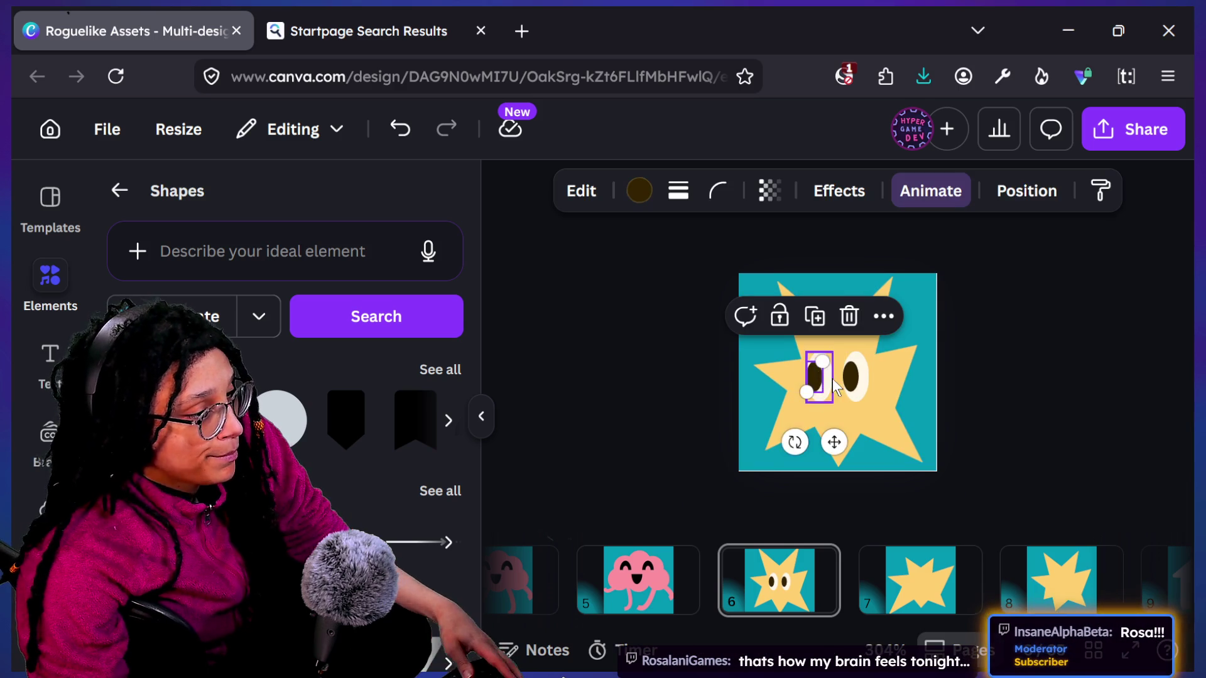
pyautogui.click(828, 379)
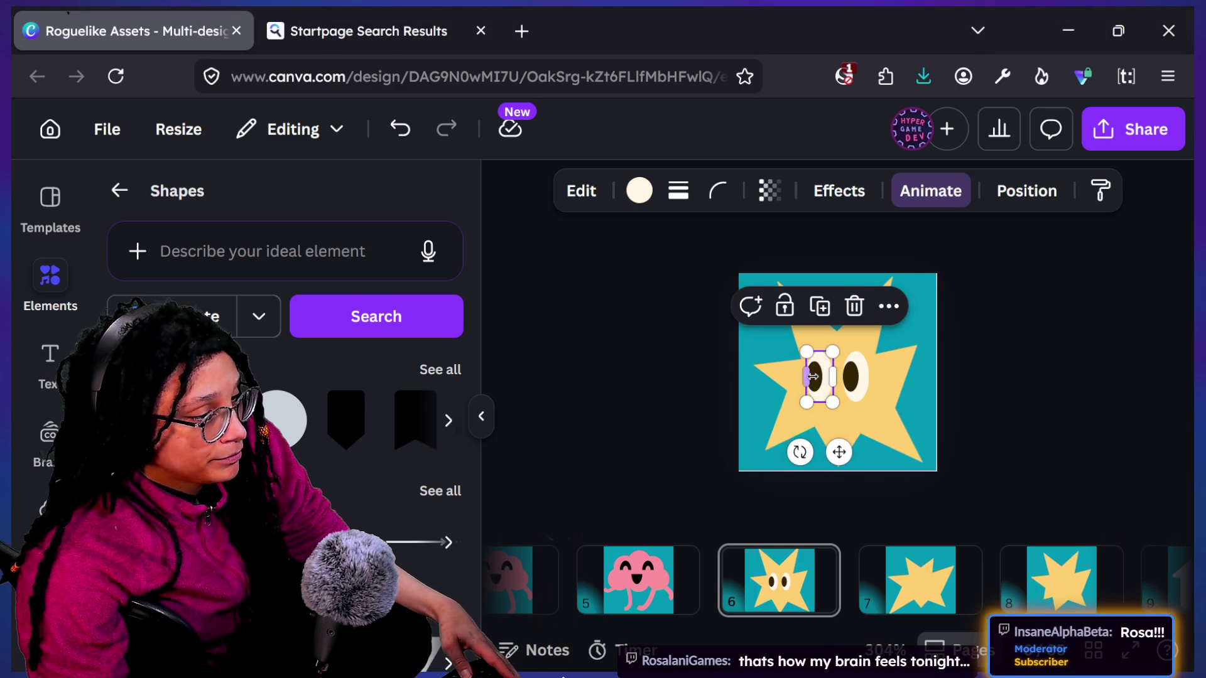
pyautogui.moveTo(662, 380)
pyautogui.mouseDown()
pyautogui.moveTo(756, 402)
pyautogui.moveTo(919, 387)
pyautogui.mouseUp()
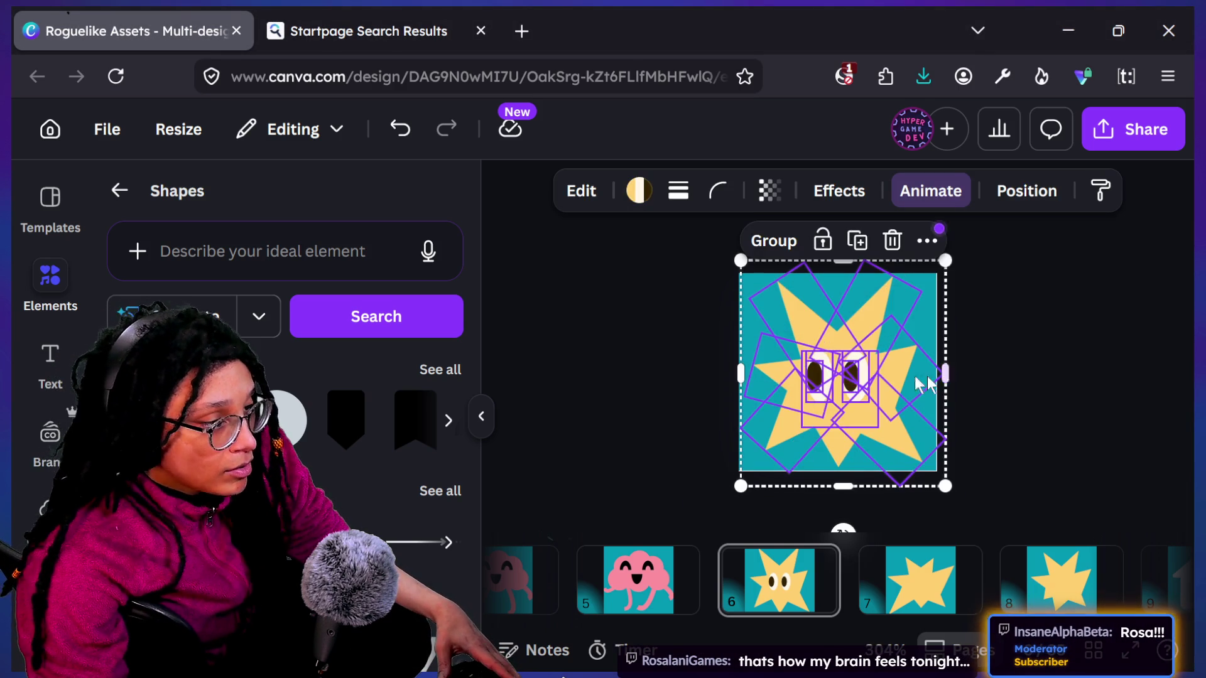
pyautogui.press('Escape')
pyautogui.click(864, 381)
pyautogui.keyDown('shift'); pyautogui.click(834, 388); pyautogui.keyUp('shift')
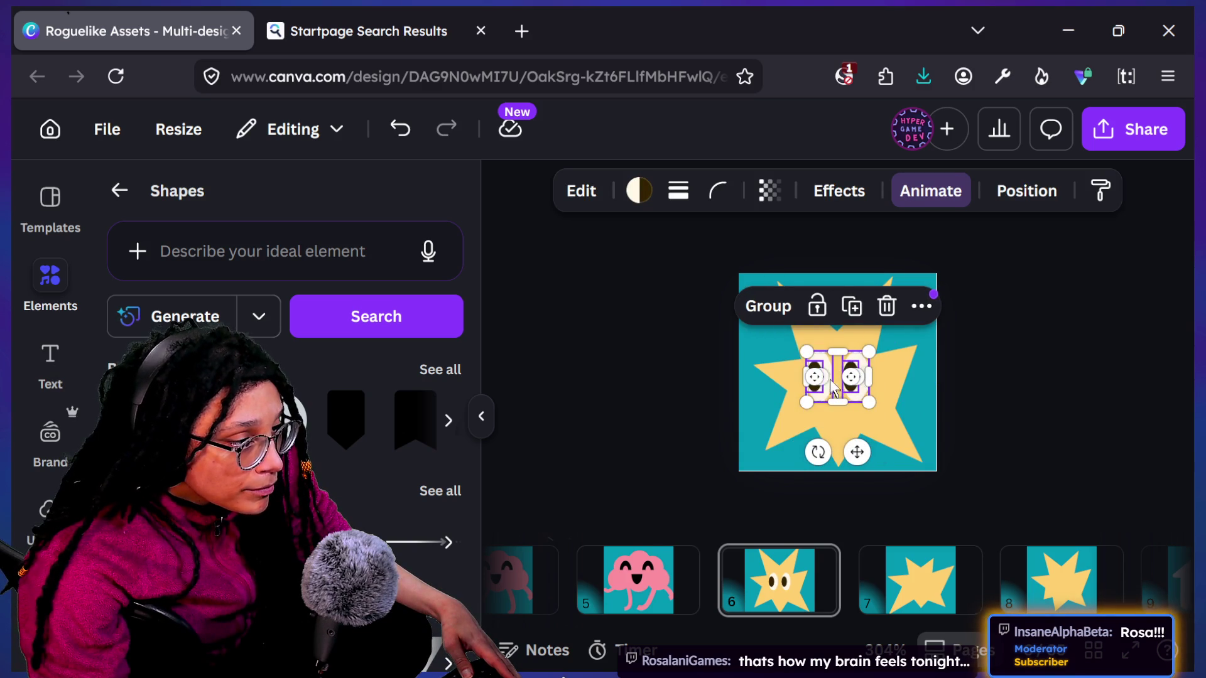
pyautogui.moveTo(869, 352); pyautogui.dragTo(878, 341)
pyautogui.scroll(-3, 1158, 207)
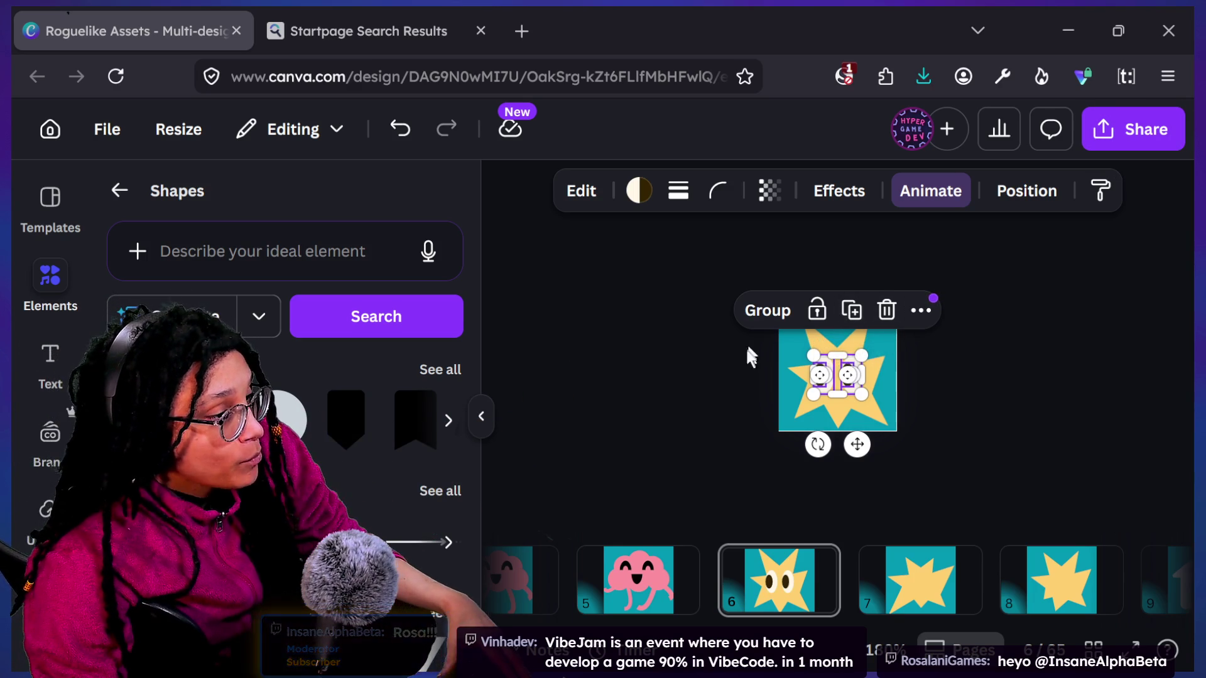
# Step: Enlarge the eyes group a bit more and fine-tune its size
pyautogui.click(894, 356)
pyautogui.scroll(5, 842, 395)
pyautogui.click(790, 383)
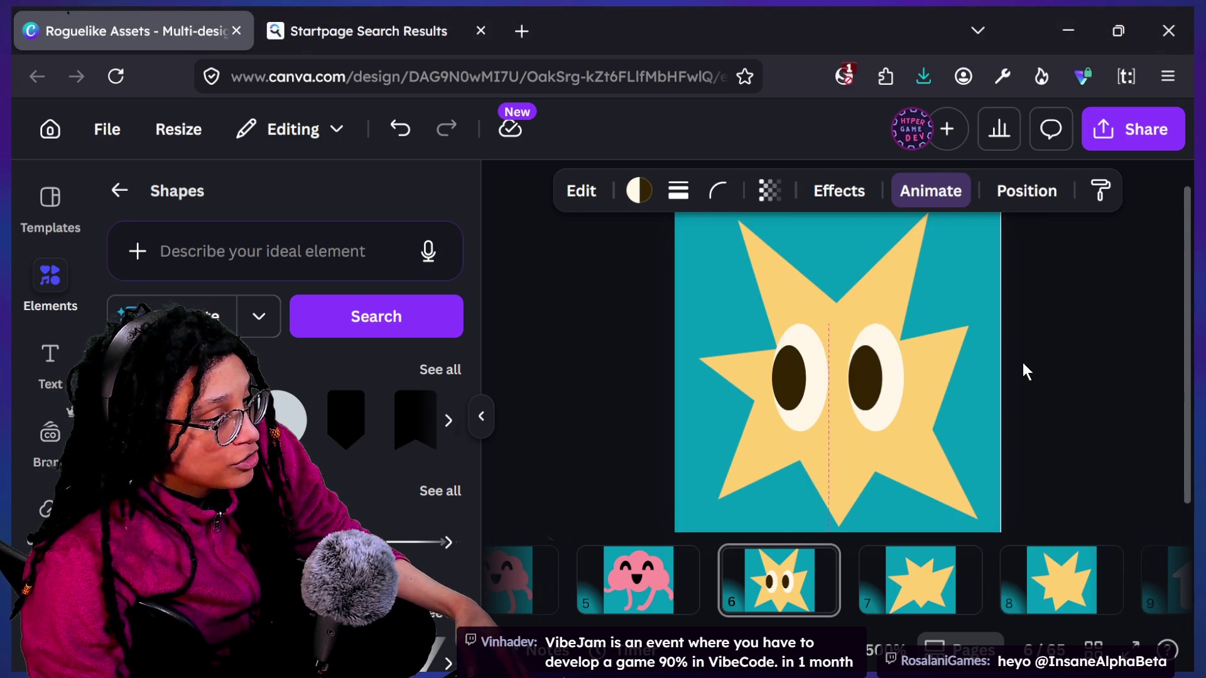
pyautogui.keyDown('shift'); pyautogui.click(873, 397); pyautogui.keyUp('shift')
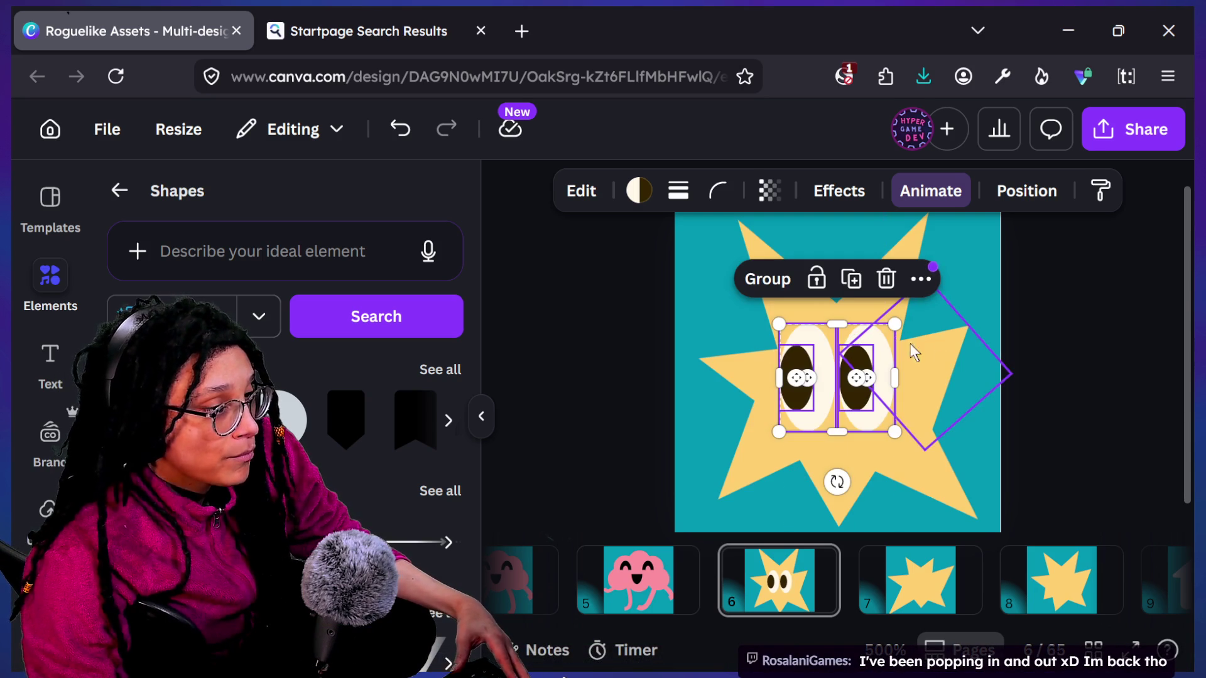
pyautogui.moveTo(895, 324); pyautogui.dragTo(906, 317)
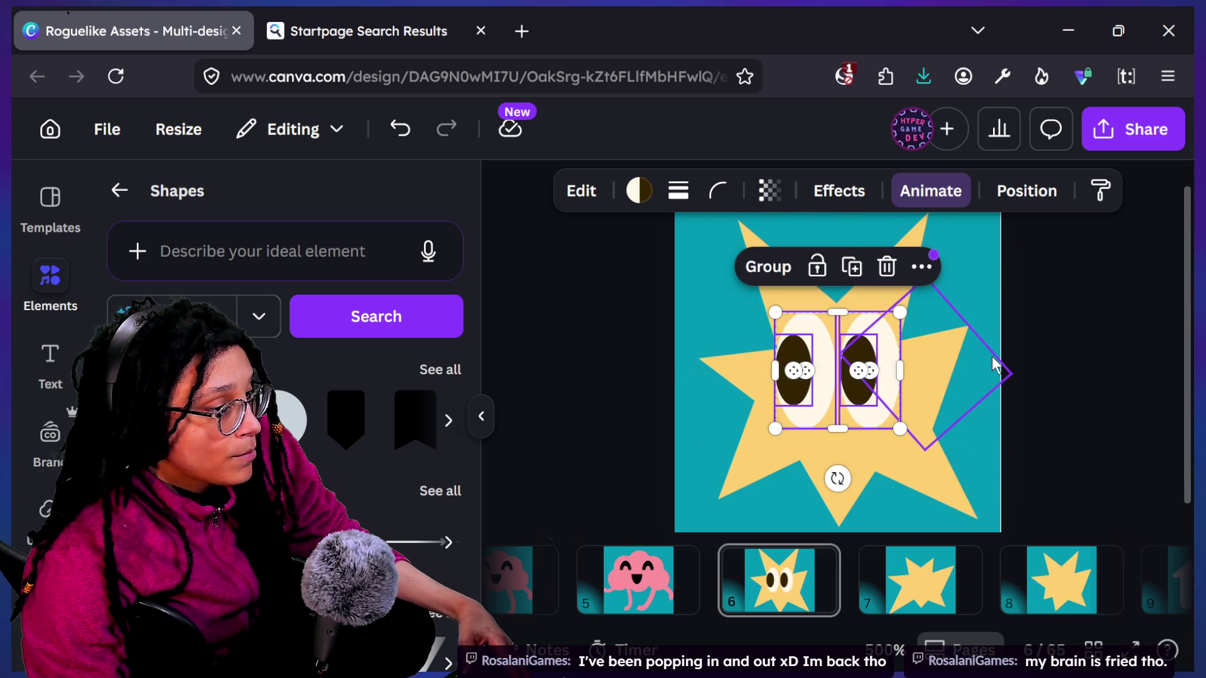
pyautogui.scroll(-1, 993, 363)
pyautogui.moveTo(783, 323); pyautogui.dragTo(785, 325)
pyautogui.click(1044, 318)
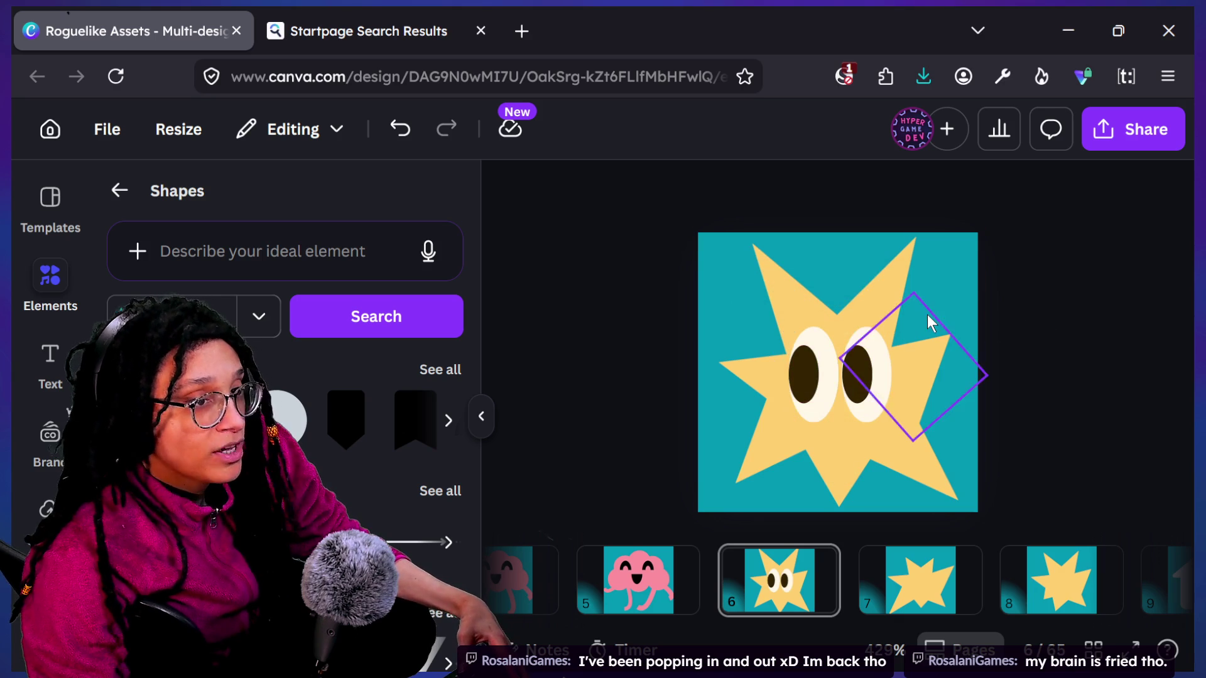
pyautogui.scroll(-5, 926, 311)
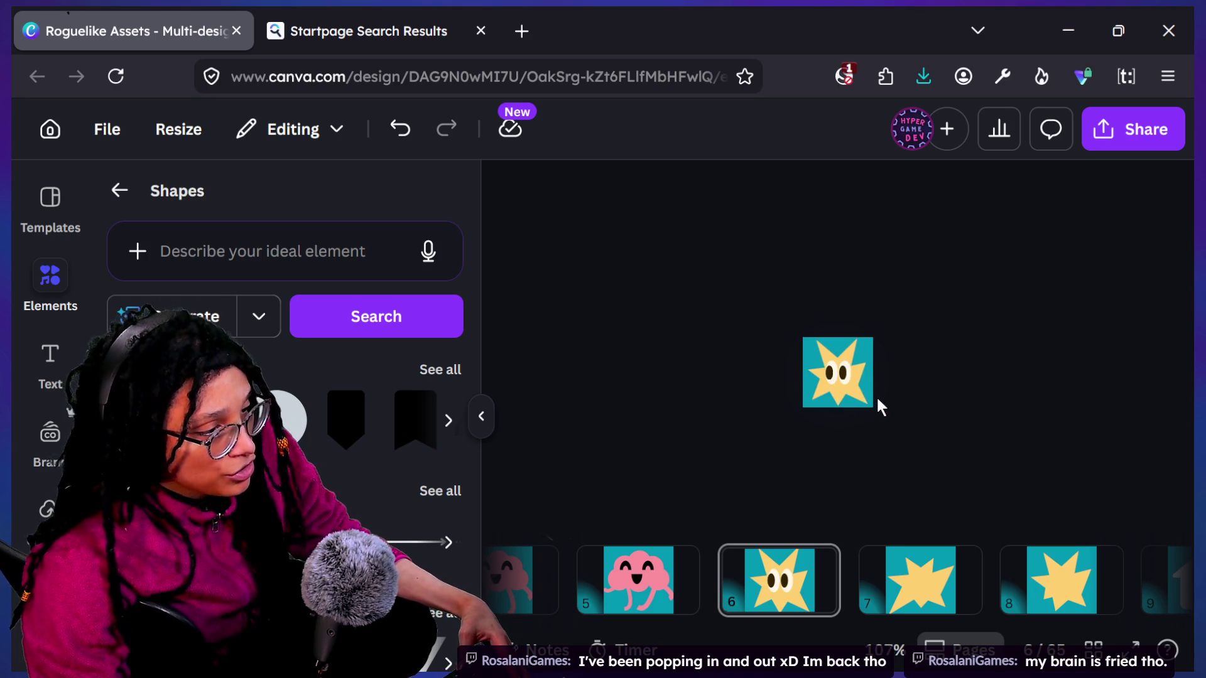
pyautogui.scroll(-3, 891, 396)
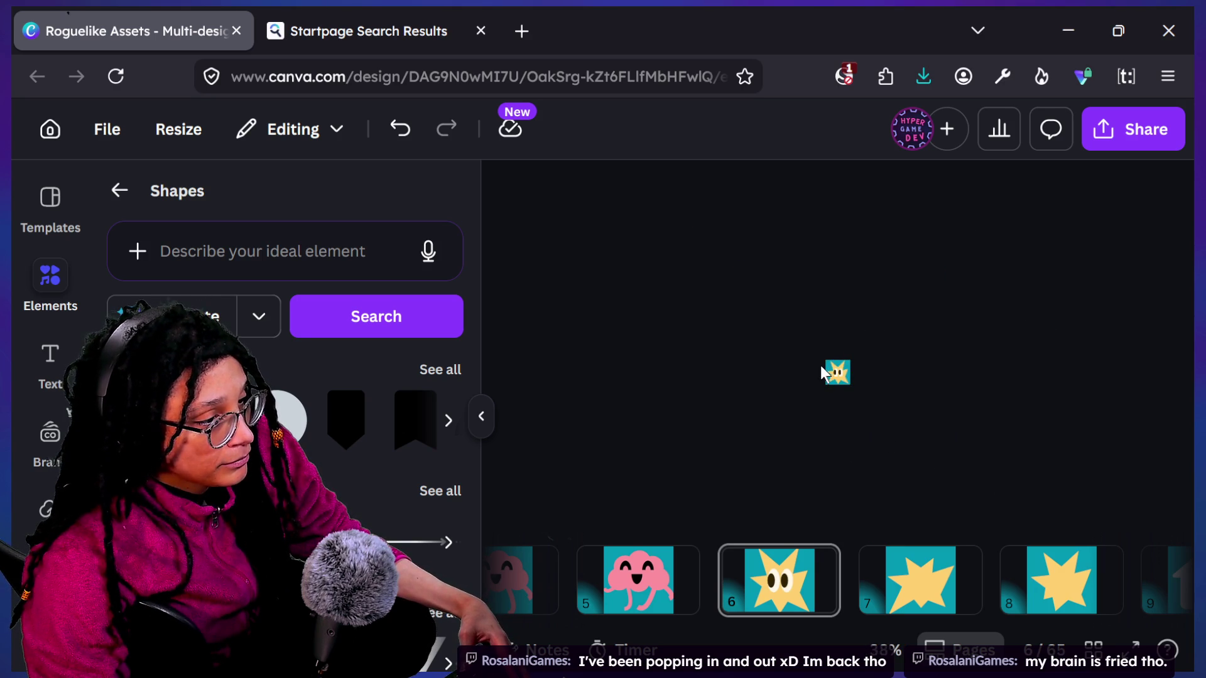
pyautogui.scroll(8, 873, 397)
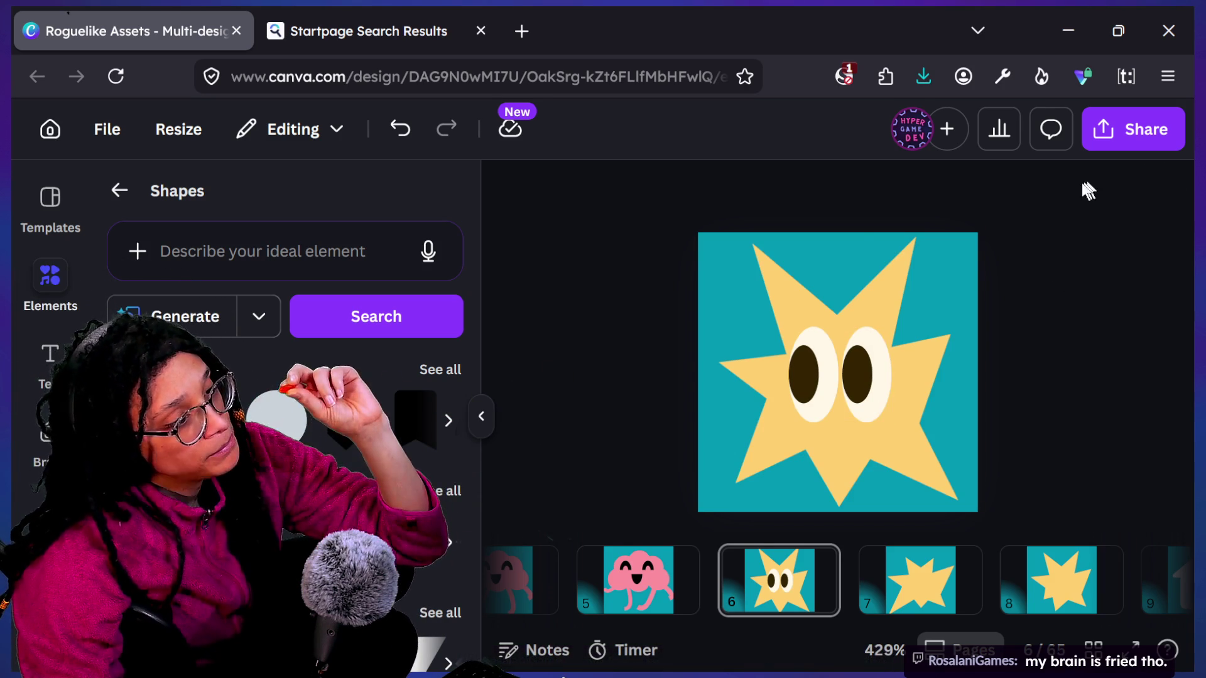
# Step: Change the fill of both eye whites from cream to pure white
pyautogui.click(873, 357)
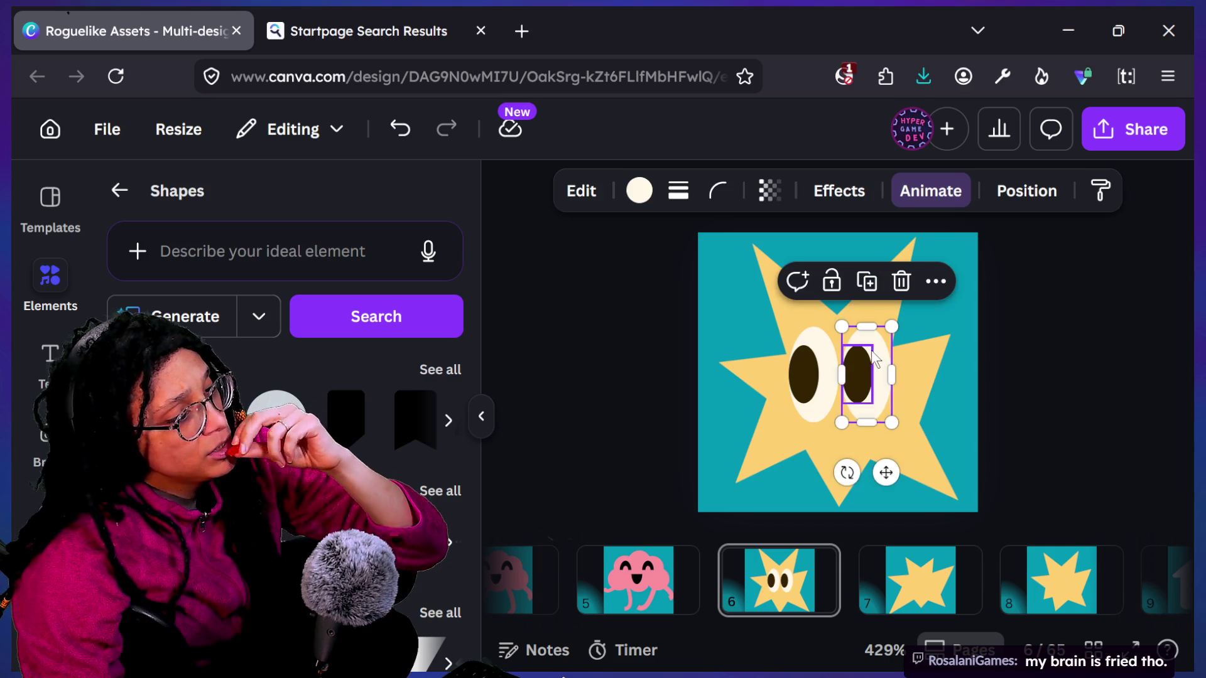
pyautogui.click(811, 377)
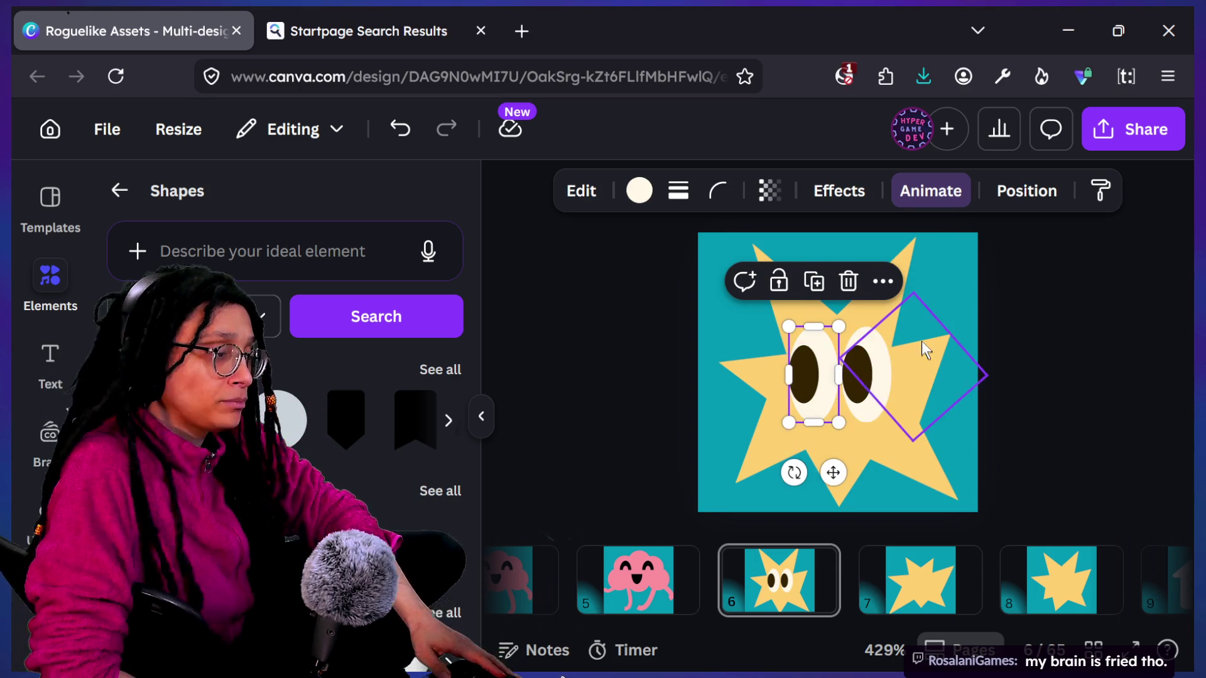
pyautogui.keyDown('shift'); pyautogui.click(883, 343); pyautogui.keyUp('shift')
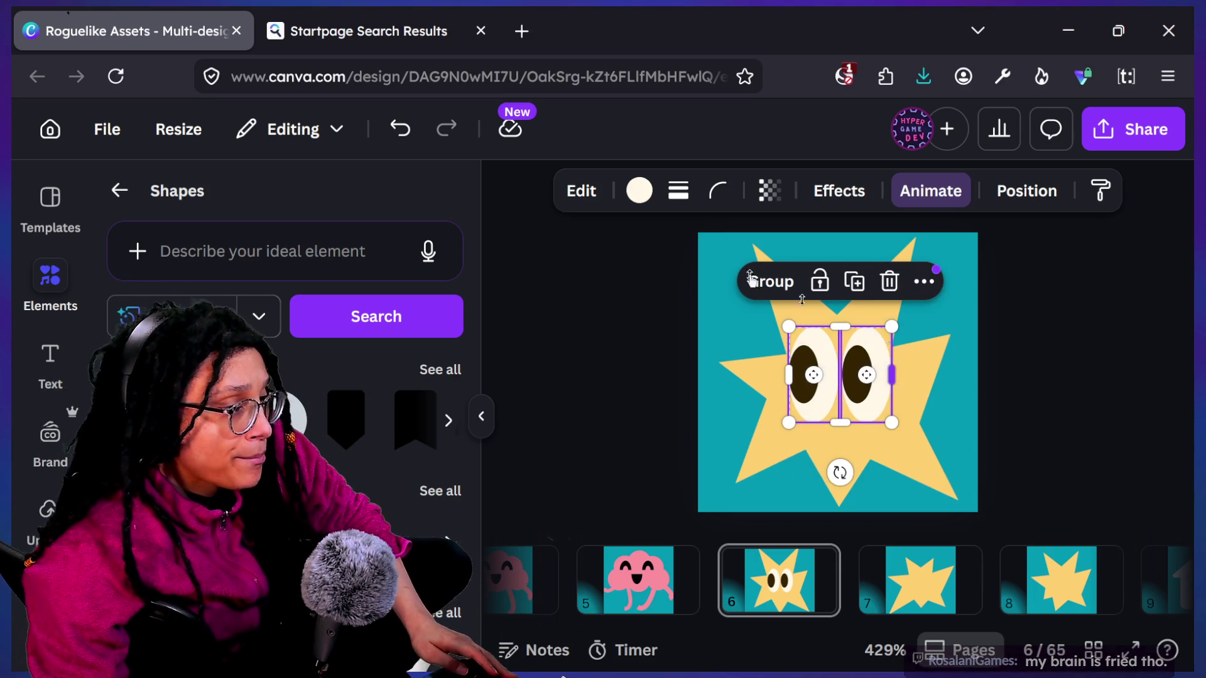
pyautogui.click(628, 198)
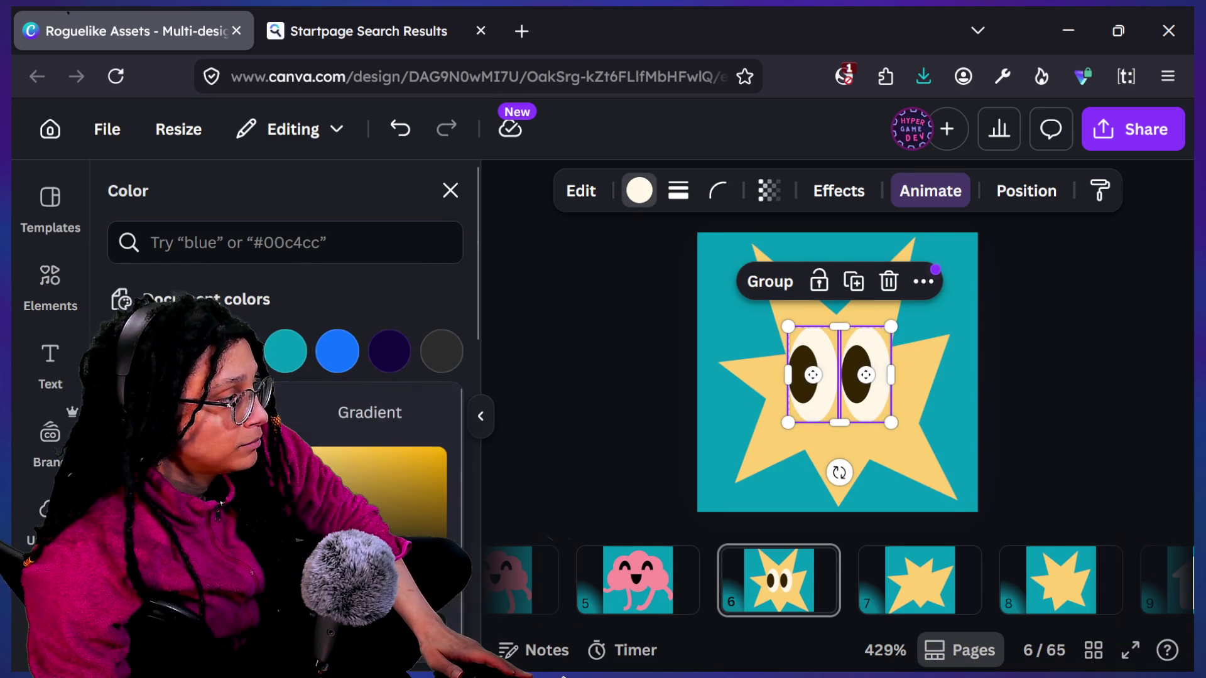
pyautogui.click(127, 350)
pyautogui.click(567, 351)
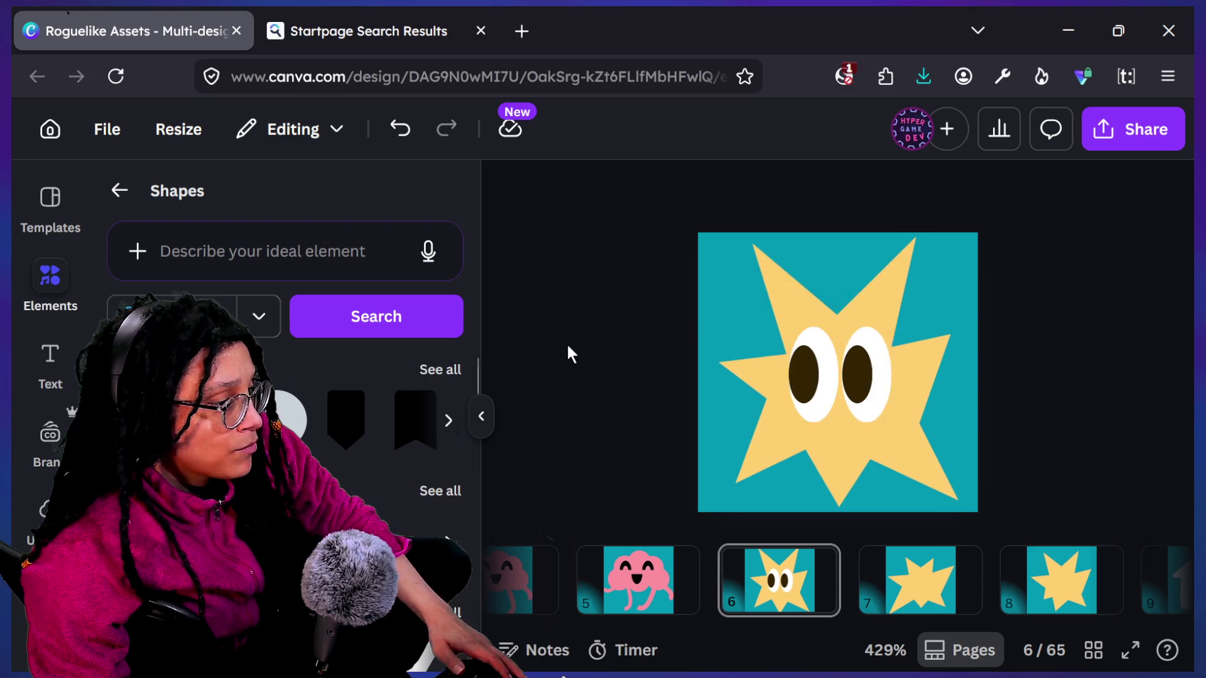
pyautogui.scroll(-5, 872, 329)
pyautogui.scroll(-1, 800, 345)
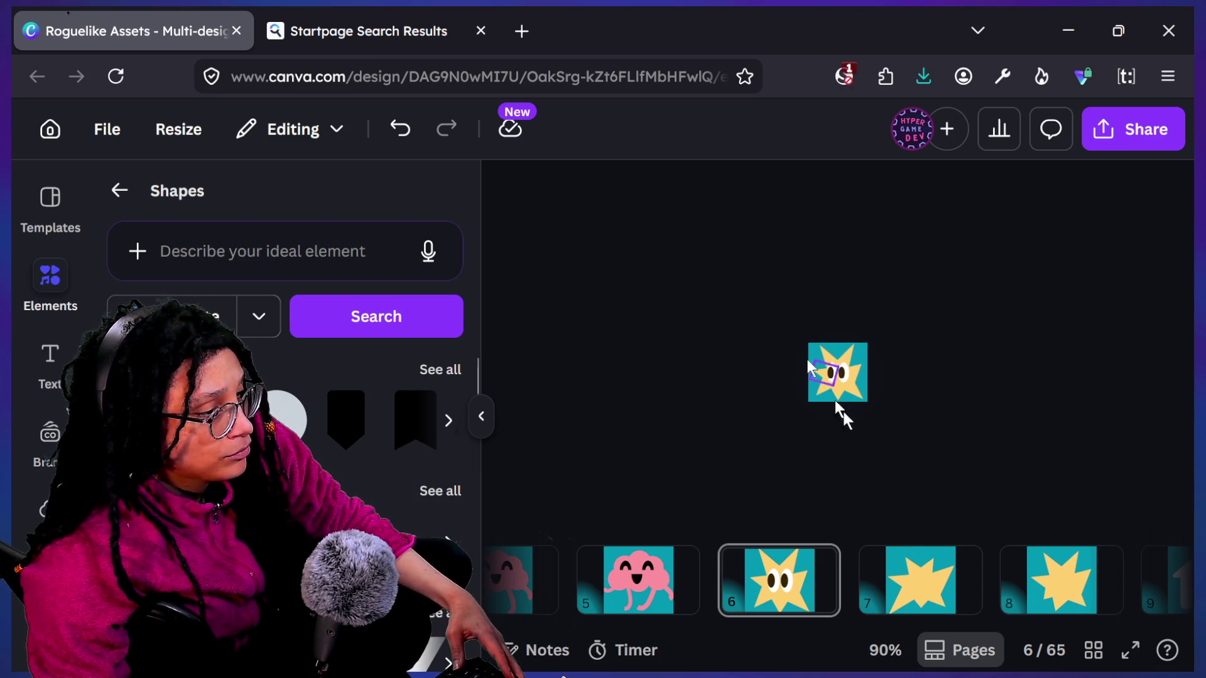
# Step: Select both pupils and eye whites on page 6 and paste them onto pages 7 and 8
pyautogui.scroll(10, 855, 397)
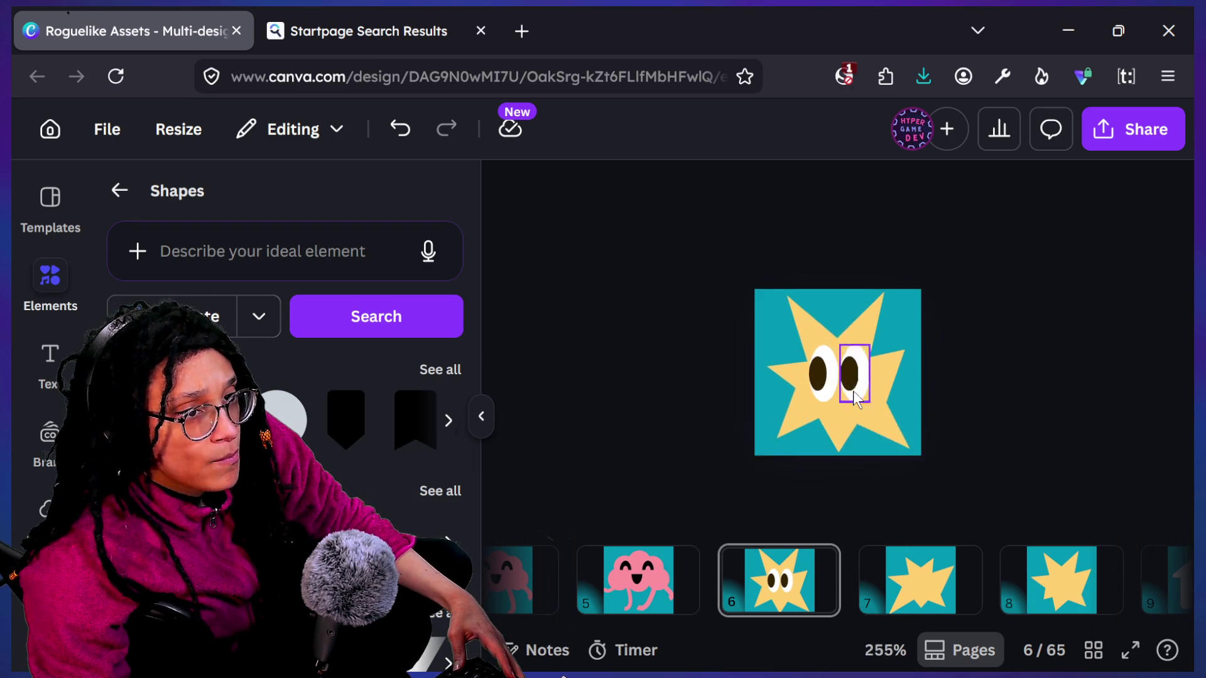
pyautogui.click(807, 388)
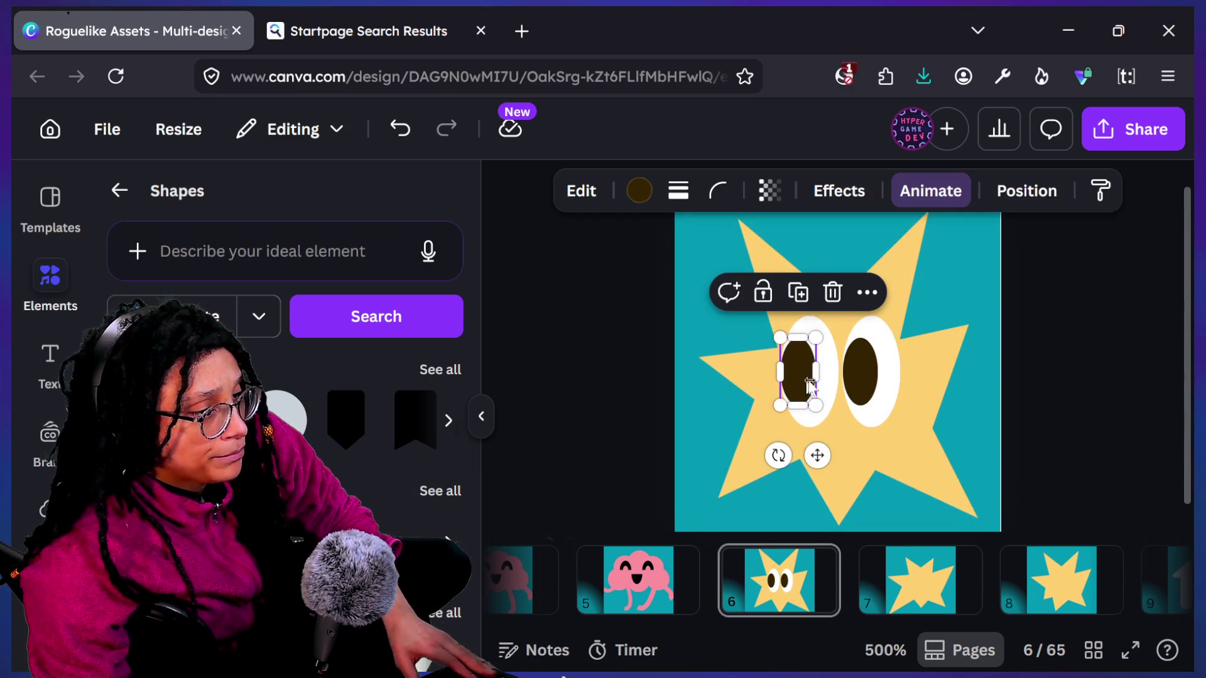
pyautogui.keyDown('shift'); pyautogui.click(860, 377); pyautogui.keyUp('shift')
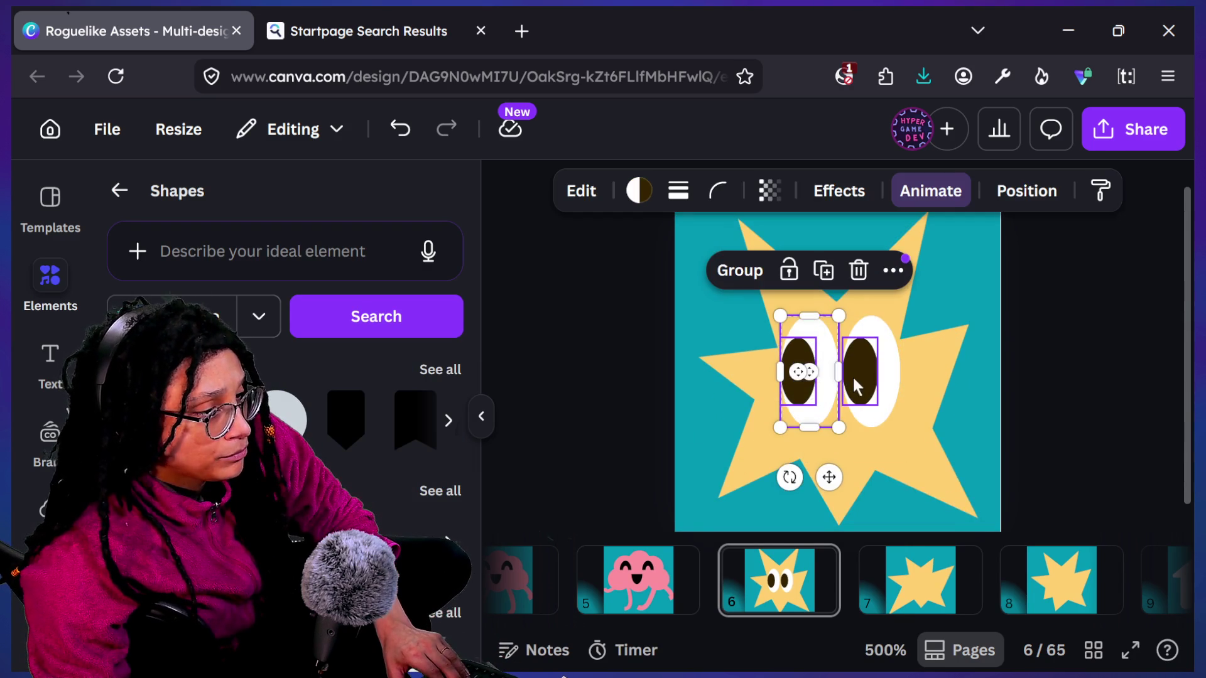
pyautogui.keyDown('shift'); pyautogui.click(890, 380); pyautogui.keyUp('shift')
pyautogui.click(921, 600)
pyautogui.hotkey('ctrl', 'v')
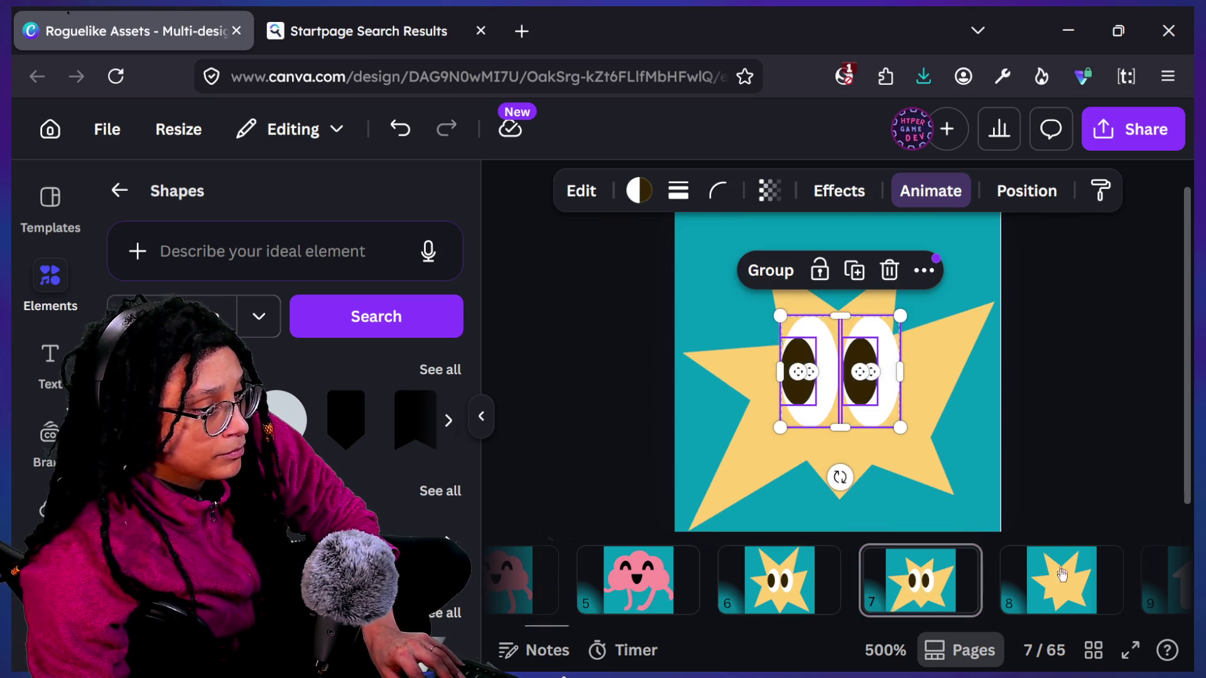
pyautogui.click(1062, 581)
pyautogui.hotkey('ctrl', 'v')
pyautogui.hotkey('ctrl', 'alt', '0')
pyautogui.click(998, 345)
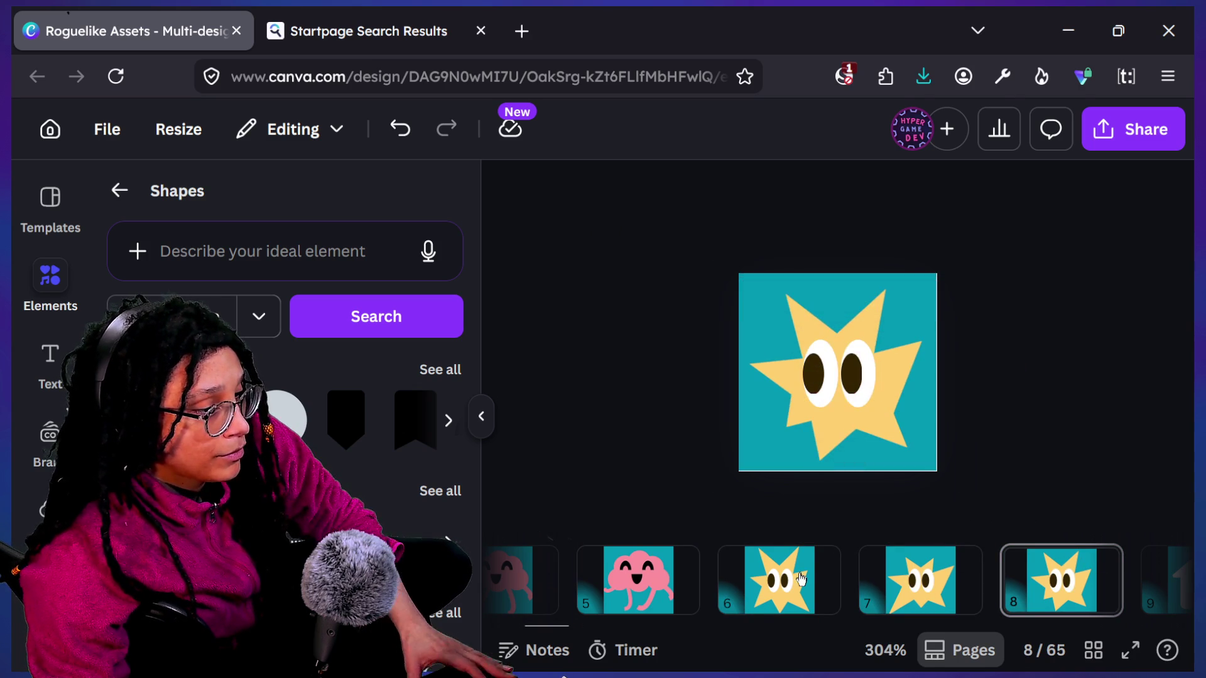
# Step: Flip between pages 6, 7 and 8 to compare the stars' eyes
pyautogui.click(798, 577)
pyautogui.press('Down')
pyautogui.press('Down')
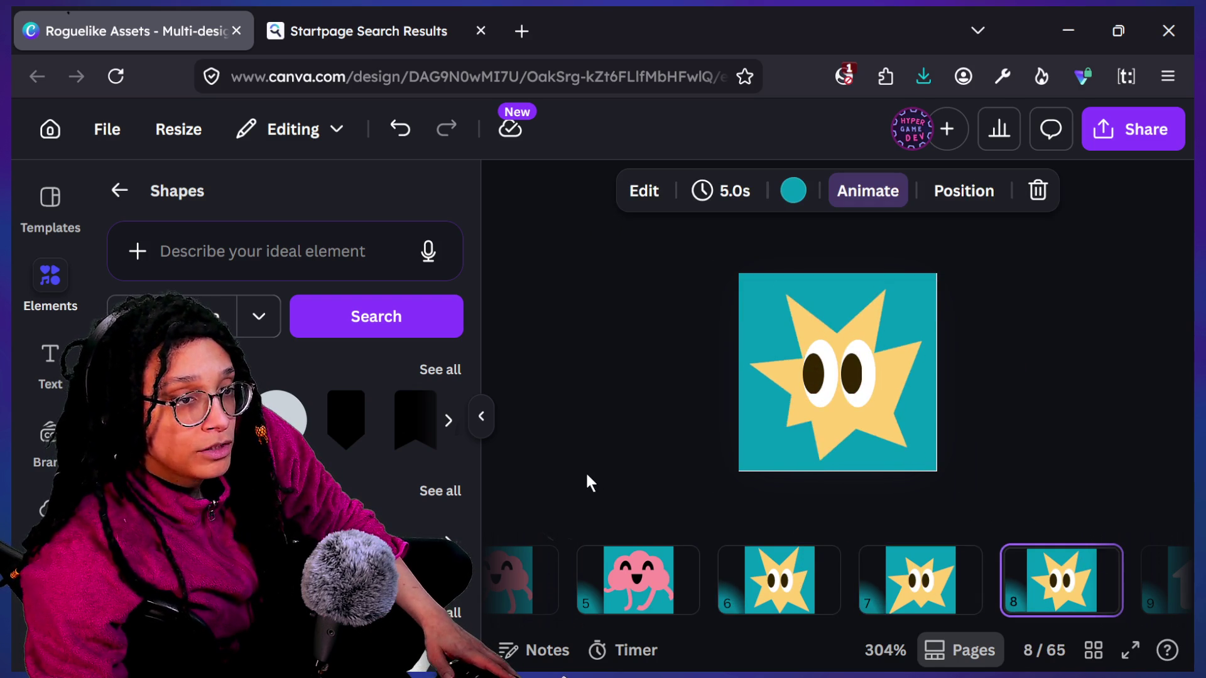
pyautogui.click(766, 593)
pyautogui.press('Down')
pyautogui.press('Down')
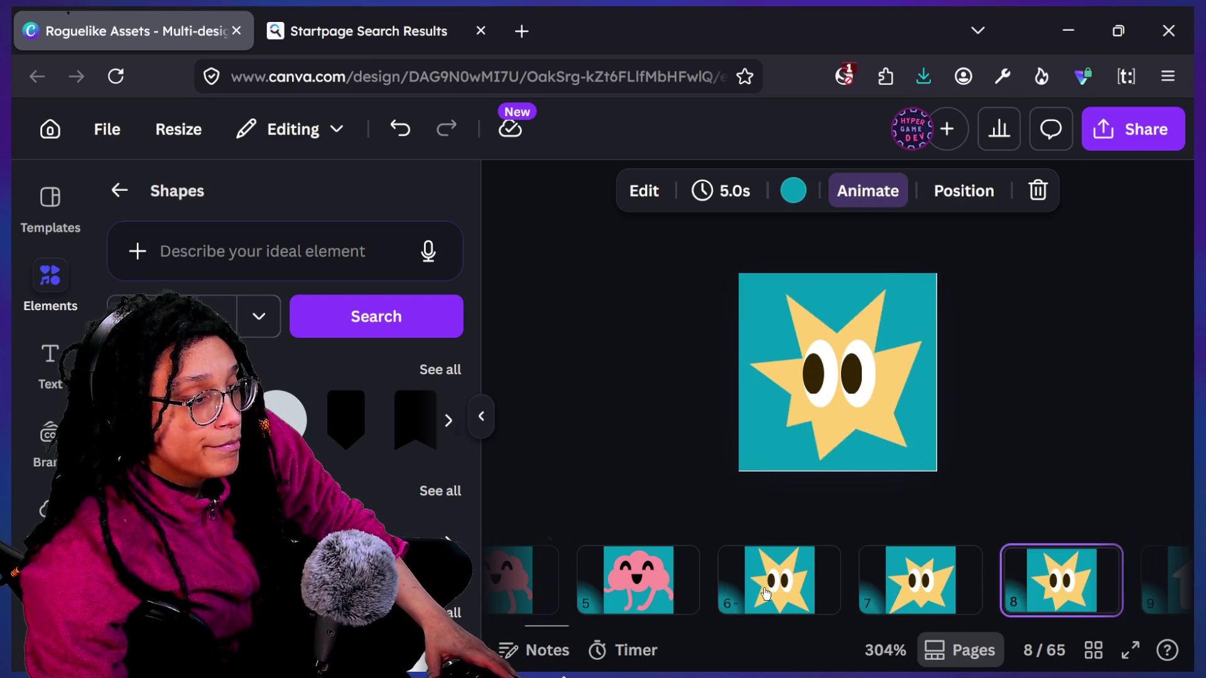
pyautogui.press('Up')
pyautogui.press('Up')
pyautogui.press('Down')
pyautogui.press('Down')
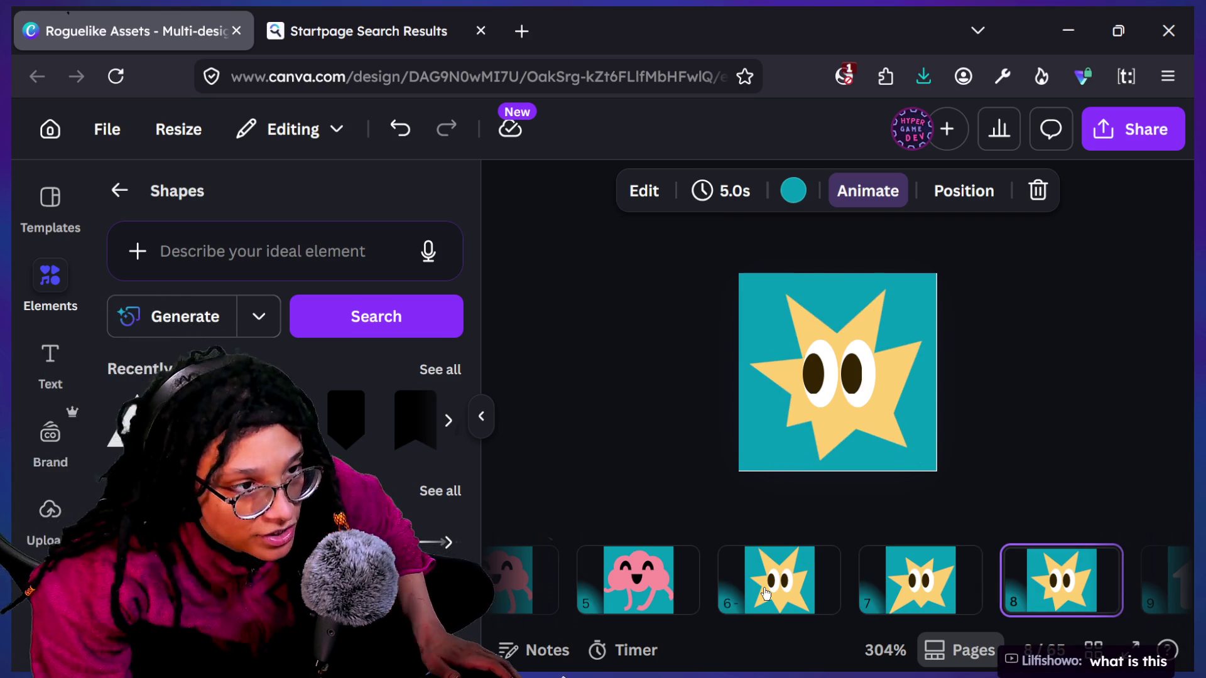
pyautogui.click(765, 593)
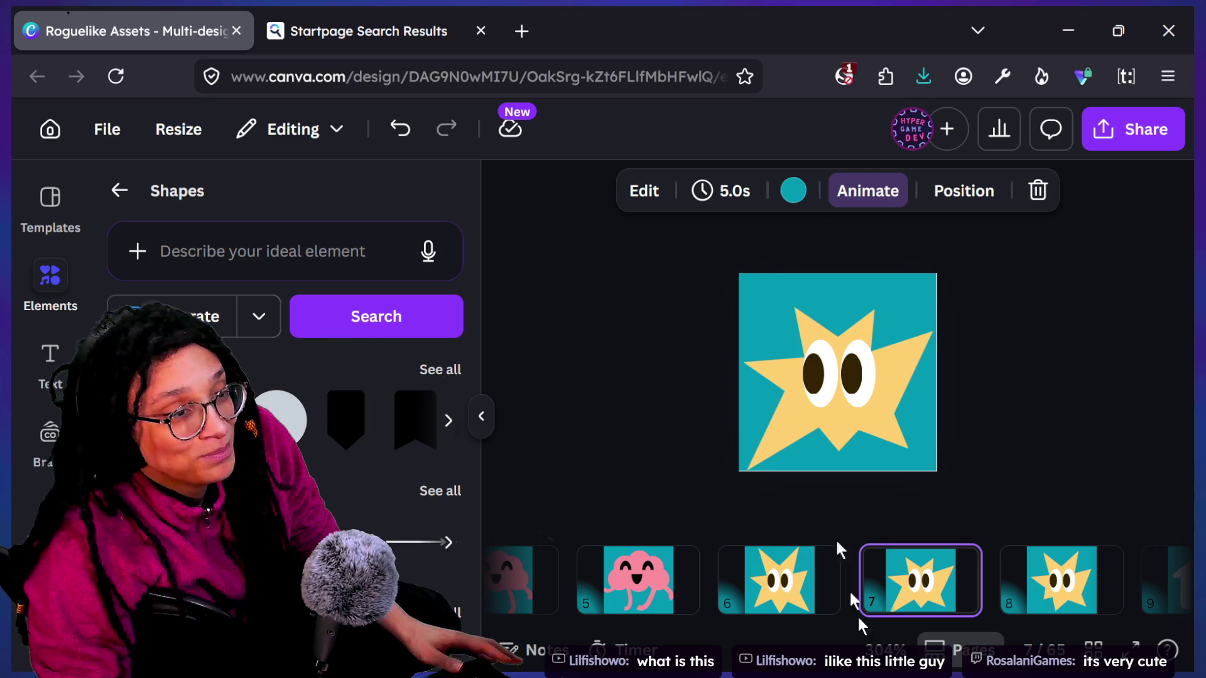
pyautogui.click(1131, 132)
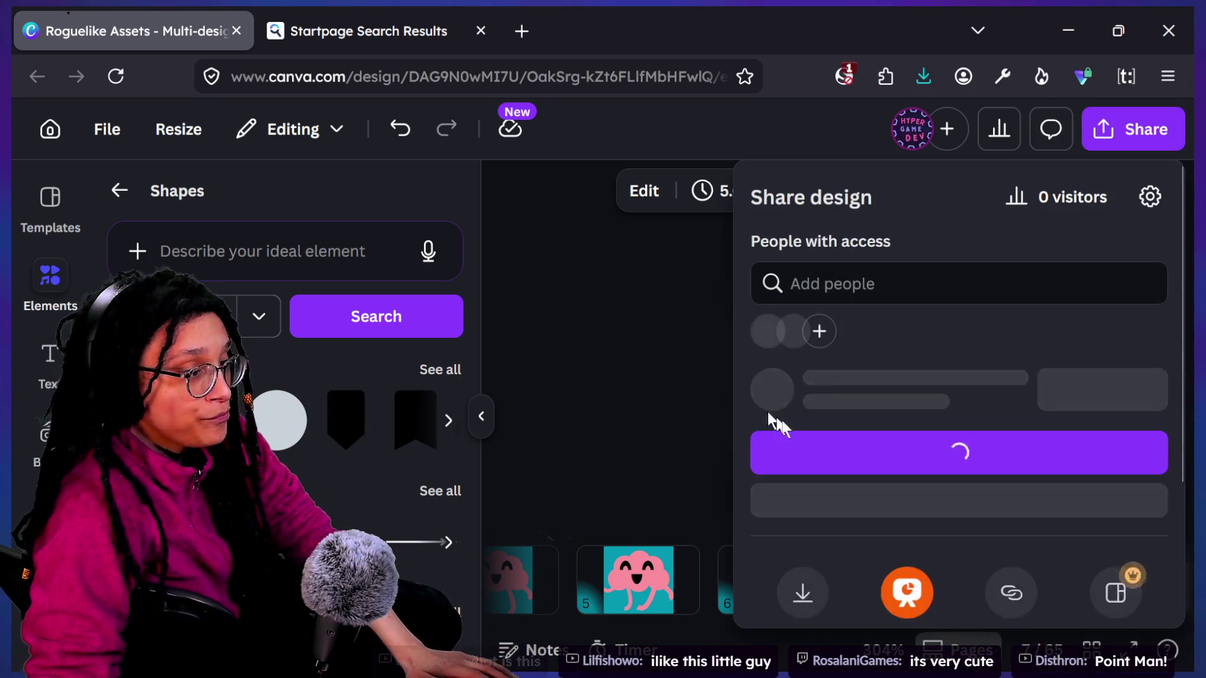
# Step: Set the download file type to PNG with a transparent background
pyautogui.click(813, 616)
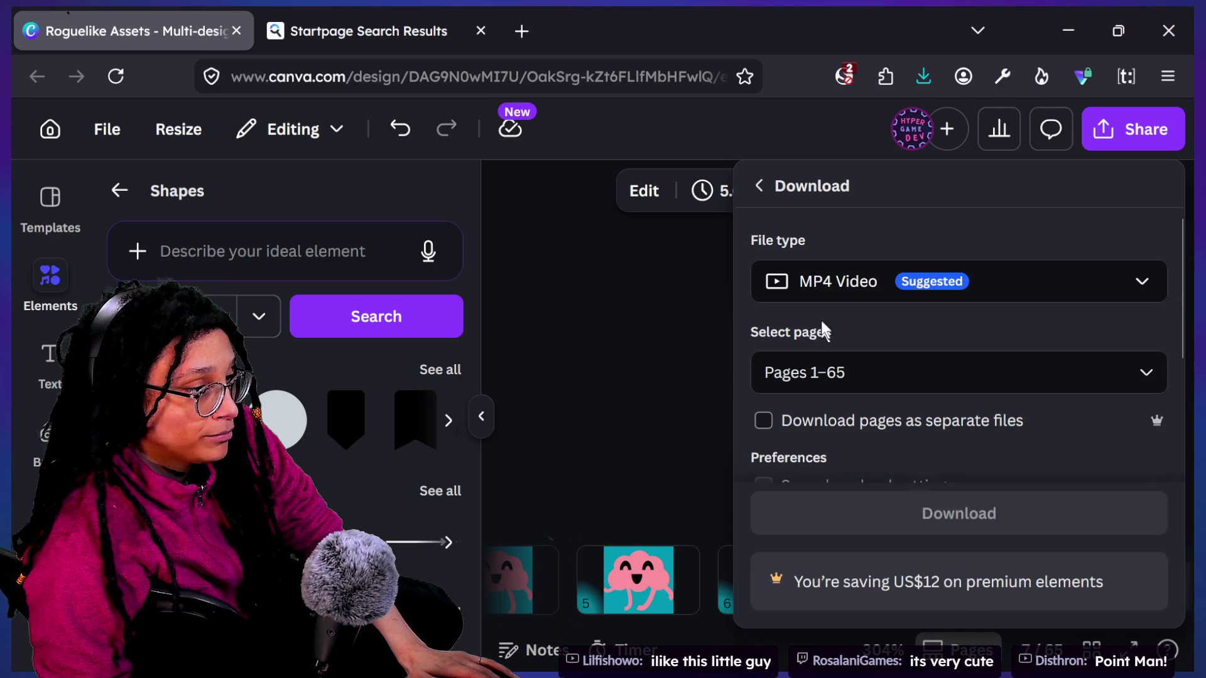
pyautogui.click(828, 286)
pyautogui.click(845, 433)
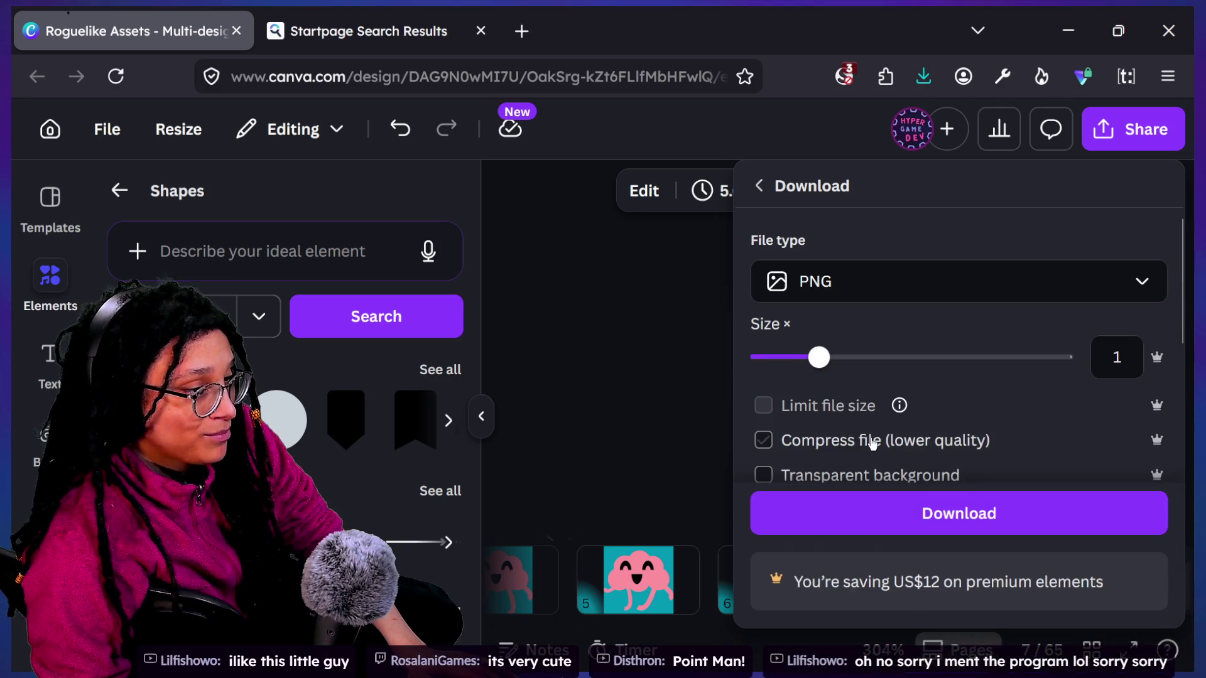
pyautogui.scroll(-2, 848, 421)
pyautogui.click(856, 405)
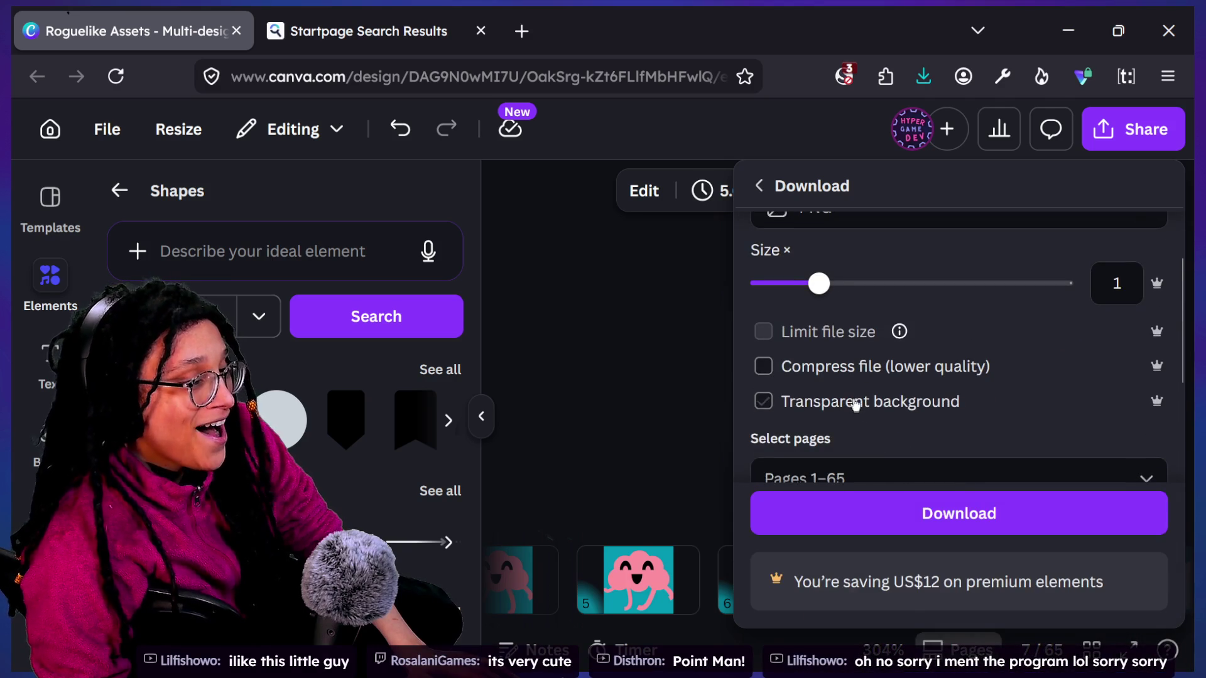
# Step: Limit the export to pages 6, 7 and 8 and save the download as Roguelike Assets.zip
pyautogui.click(887, 470)
pyautogui.press('BackSpace')
pyautogui.press('BackSpace')
pyautogui.press('BackSpace')
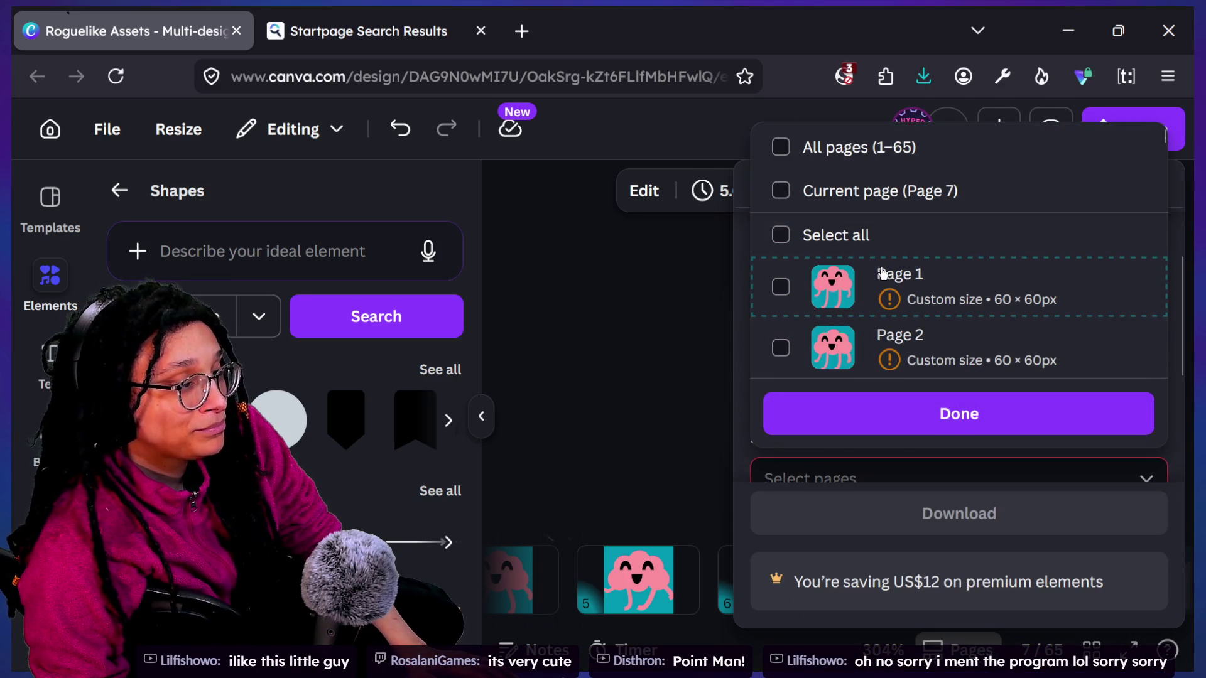
pyautogui.scroll(-5, 882, 273)
pyautogui.scroll(-1, 885, 274)
pyautogui.click(888, 274)
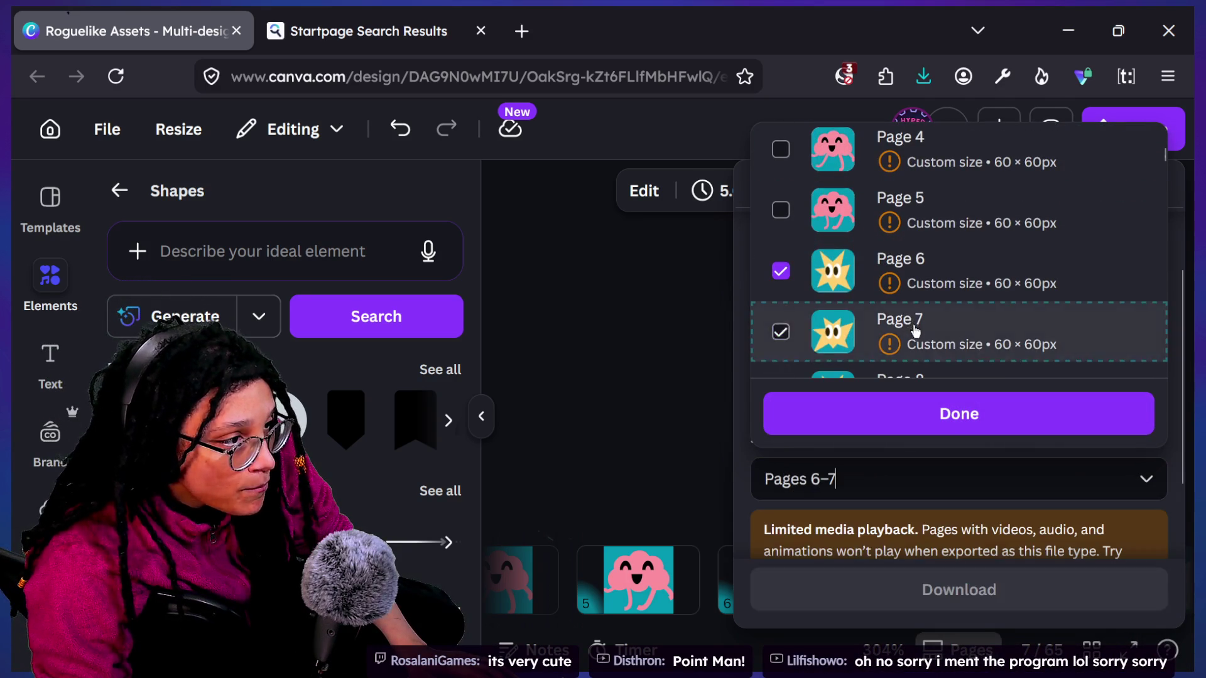
pyautogui.click(916, 336)
pyautogui.scroll(-1, 936, 345)
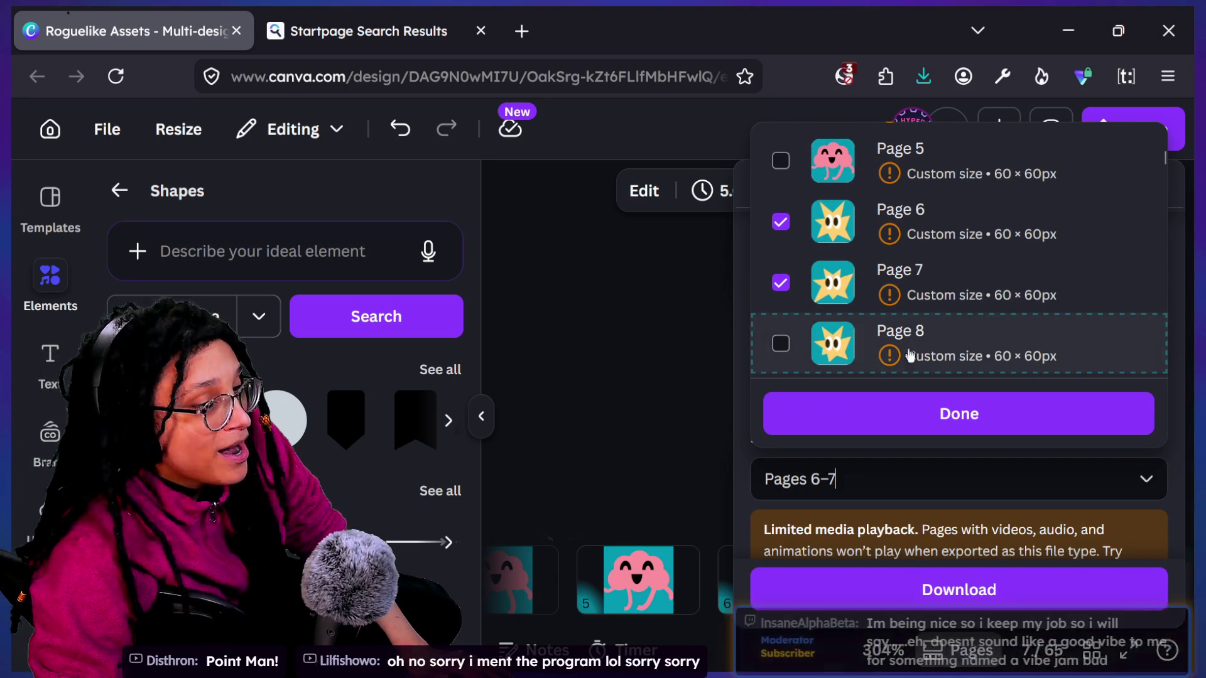
pyautogui.click(910, 350)
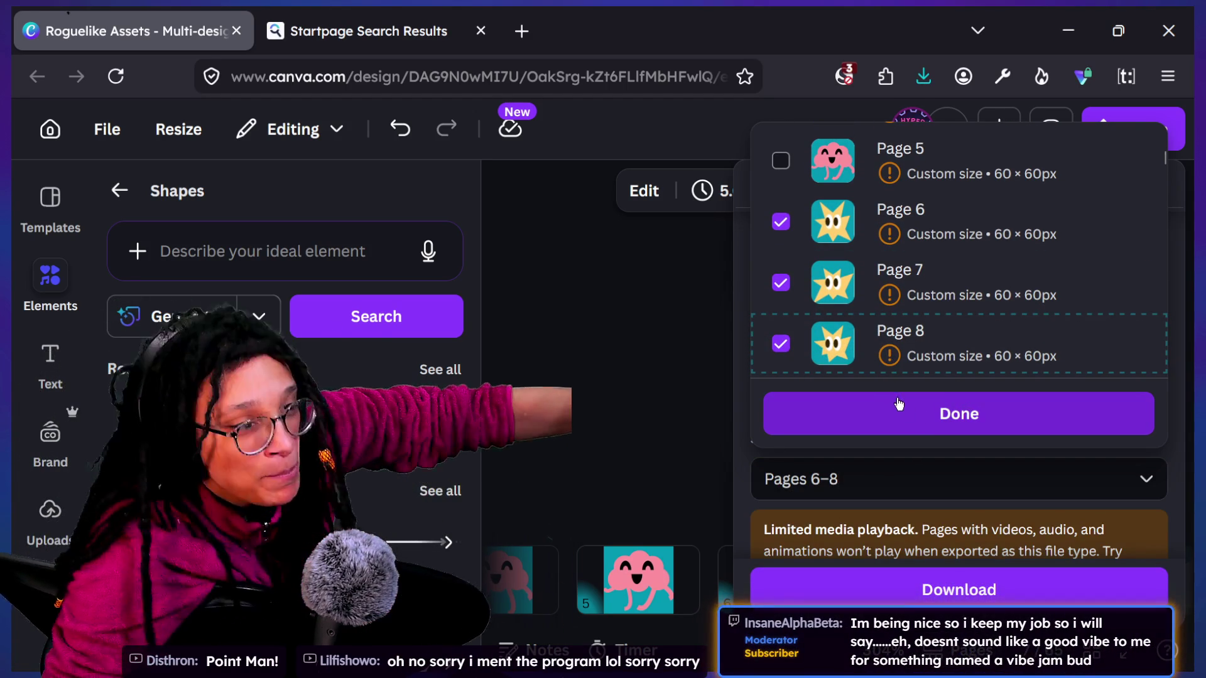
pyautogui.click(896, 420)
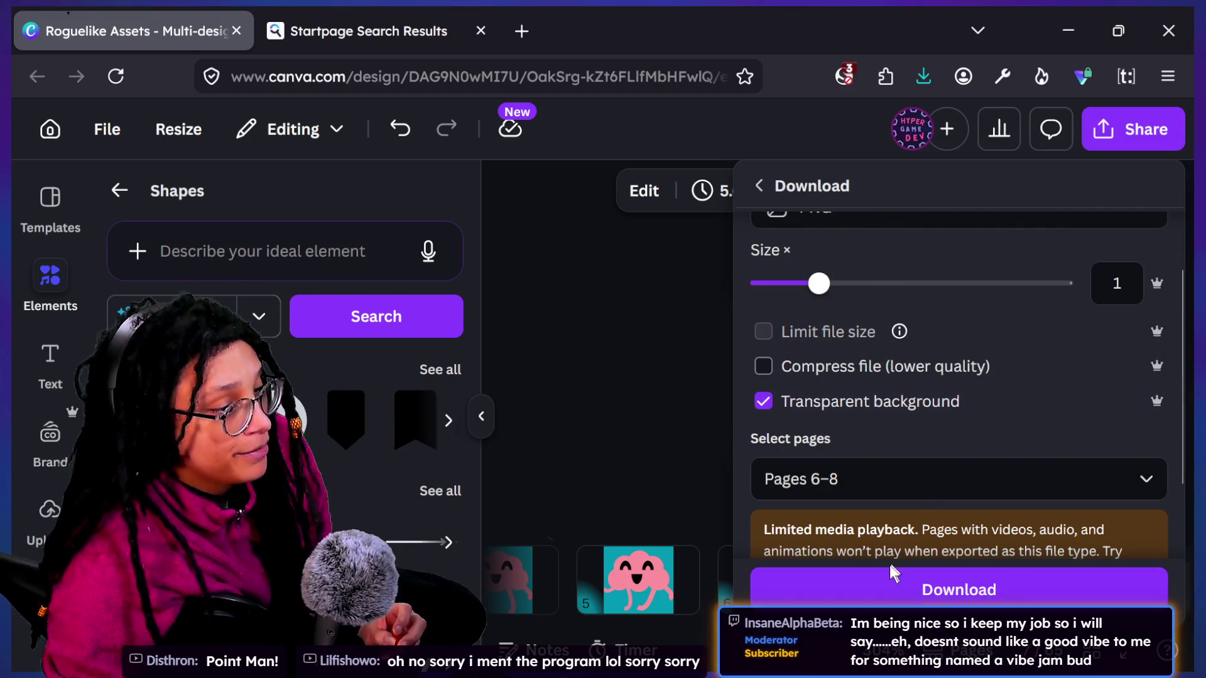
pyautogui.click(888, 593)
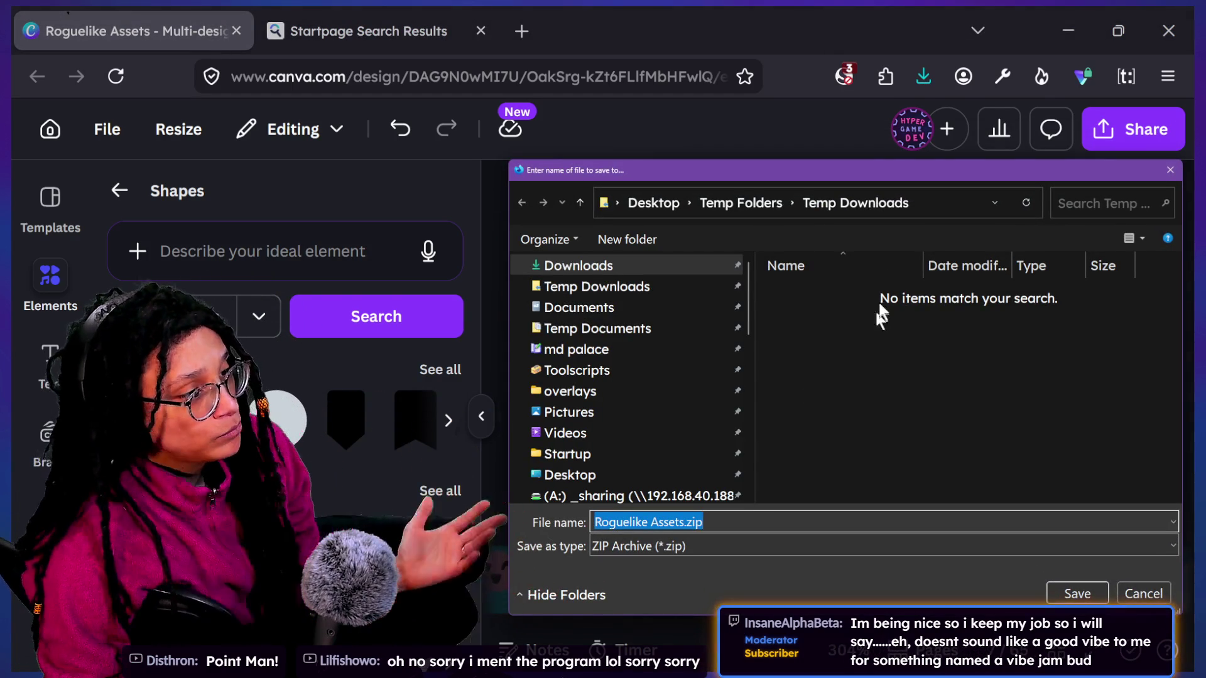
pyautogui.click(1077, 594)
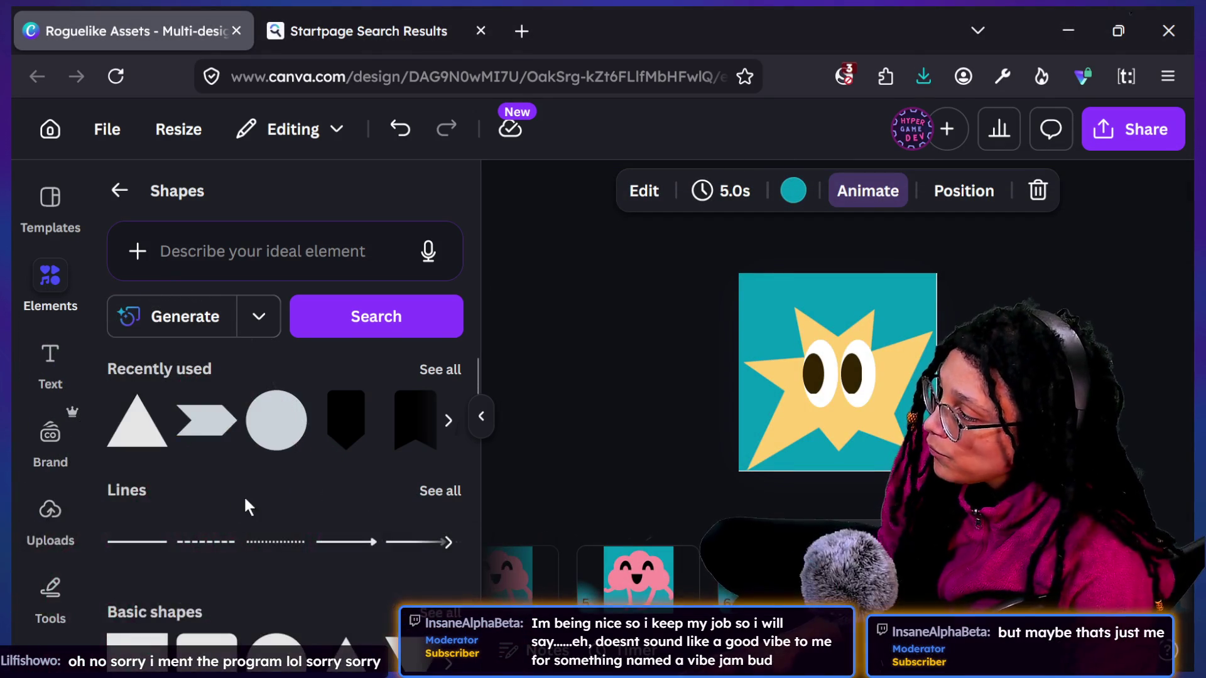
# Step: Browse the basic shapes in the Shapes panel, then go to page 5 with the pink brain
pyautogui.scroll(-2, 116, 405)
pyautogui.scroll(-6, 304, 496)
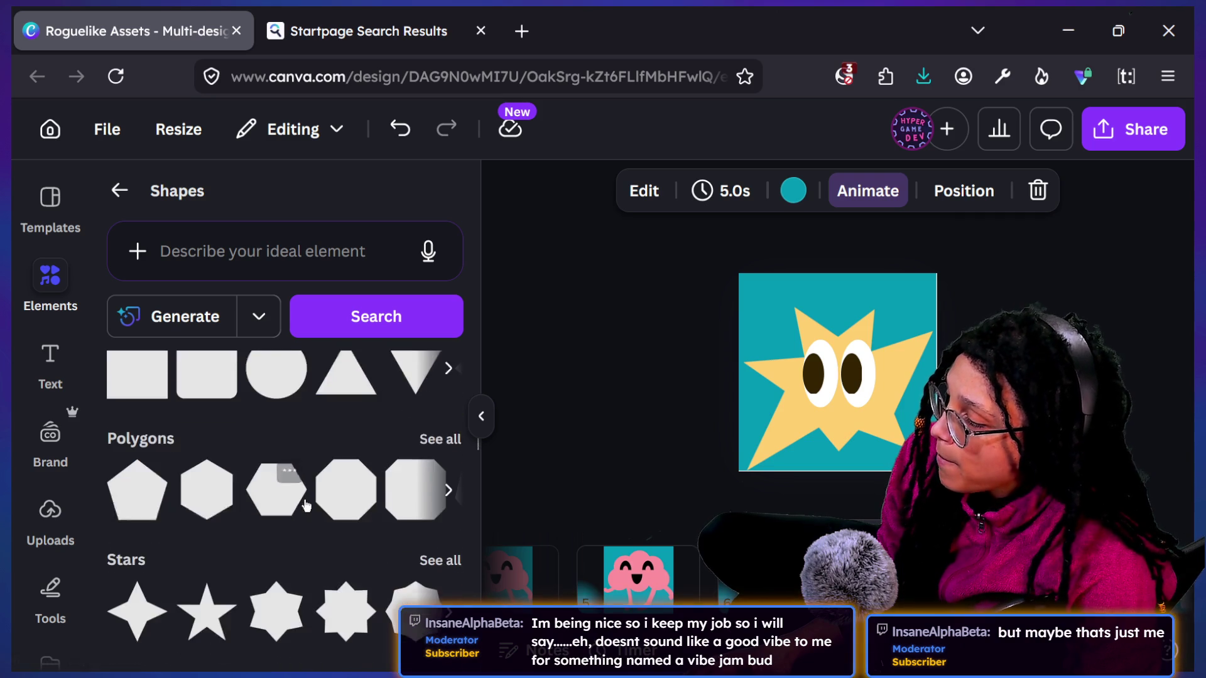
pyautogui.scroll(-6, 300, 562)
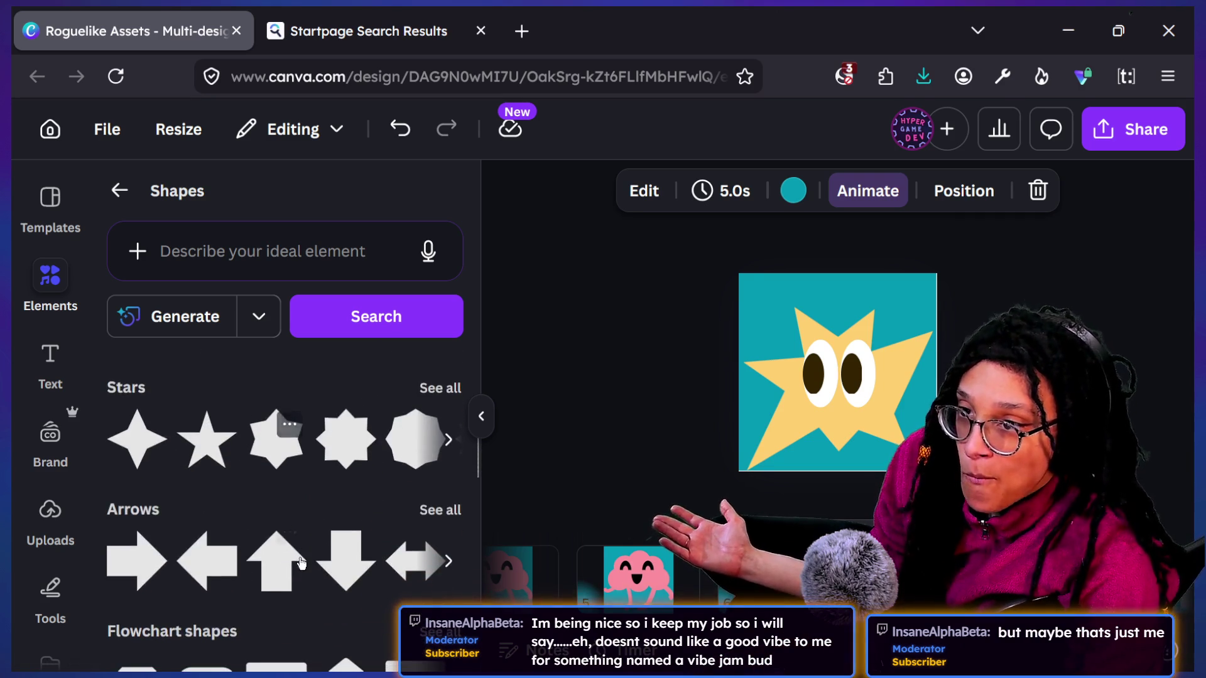
pyautogui.scroll(8, 300, 562)
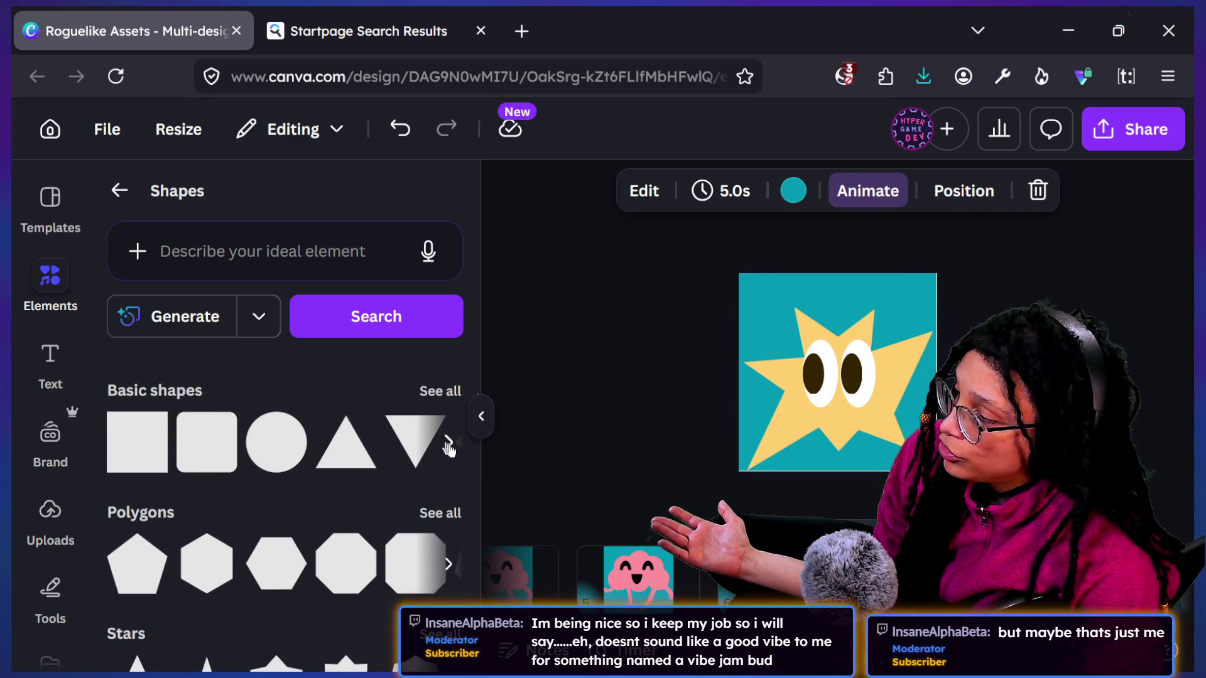
pyautogui.click(448, 442)
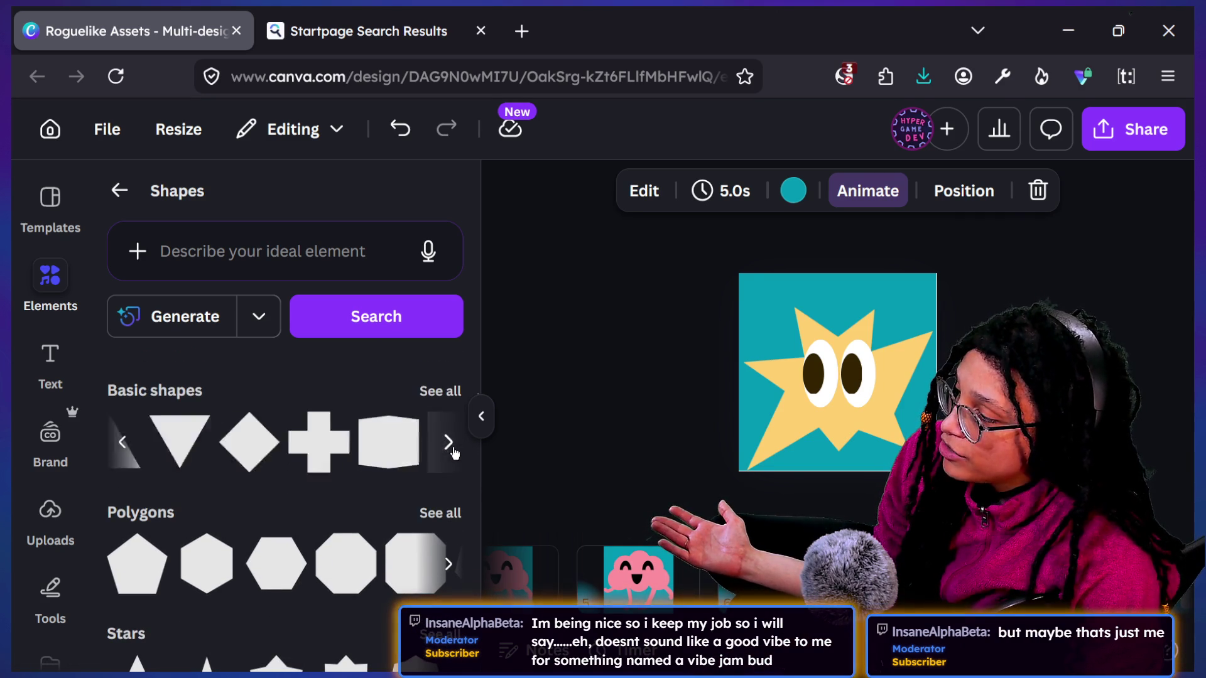
pyautogui.click(122, 442)
pyautogui.click(637, 574)
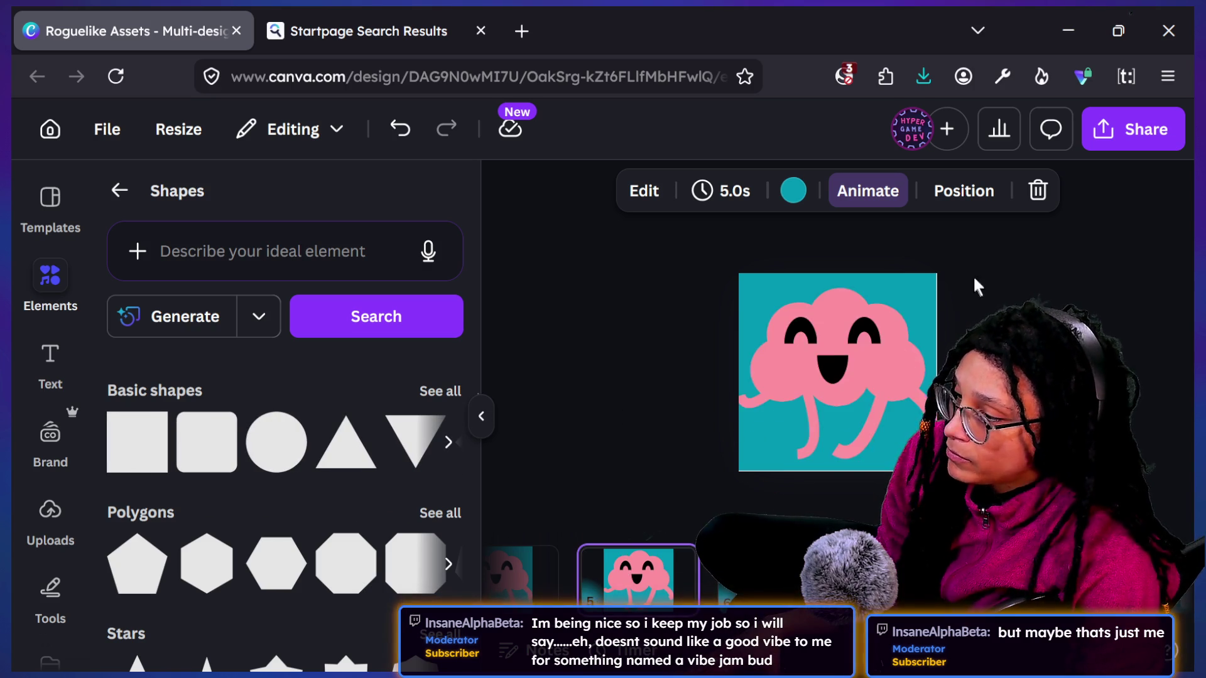
# Step: Try ungrouping and moving the brain's pieces, then undo back to the original grouped brain
pyautogui.click(849, 307)
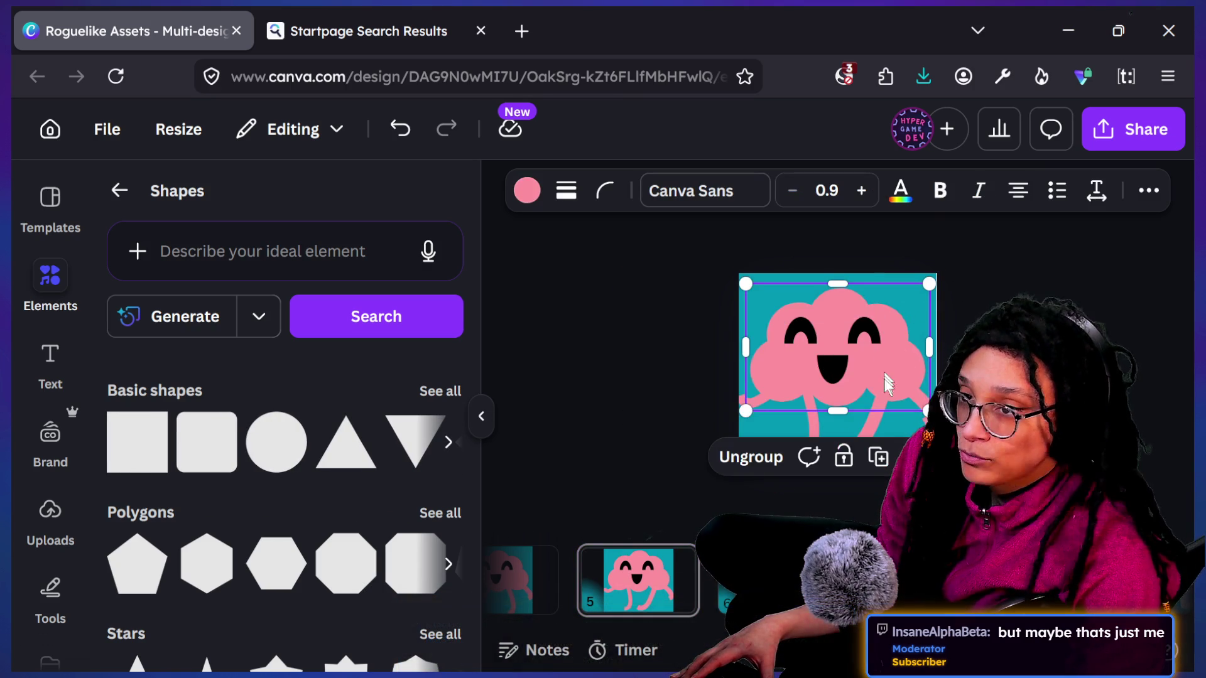
pyautogui.moveTo(846, 369); pyautogui.dragTo(802, 440)
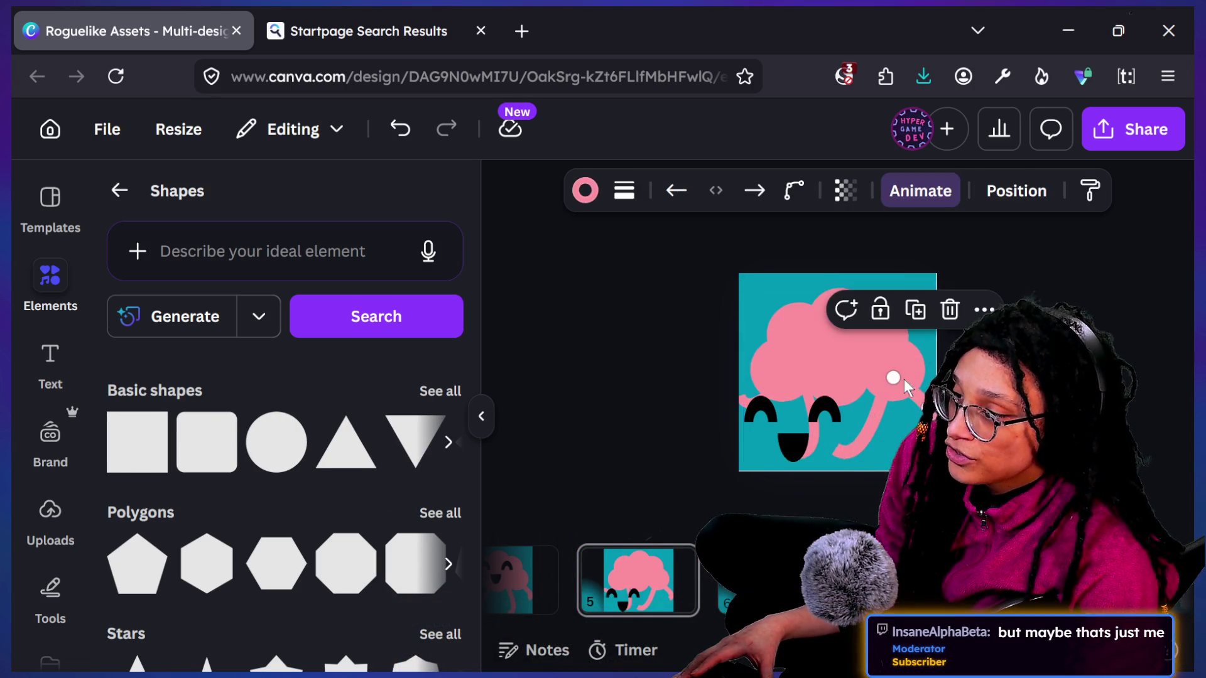
pyautogui.click(742, 452)
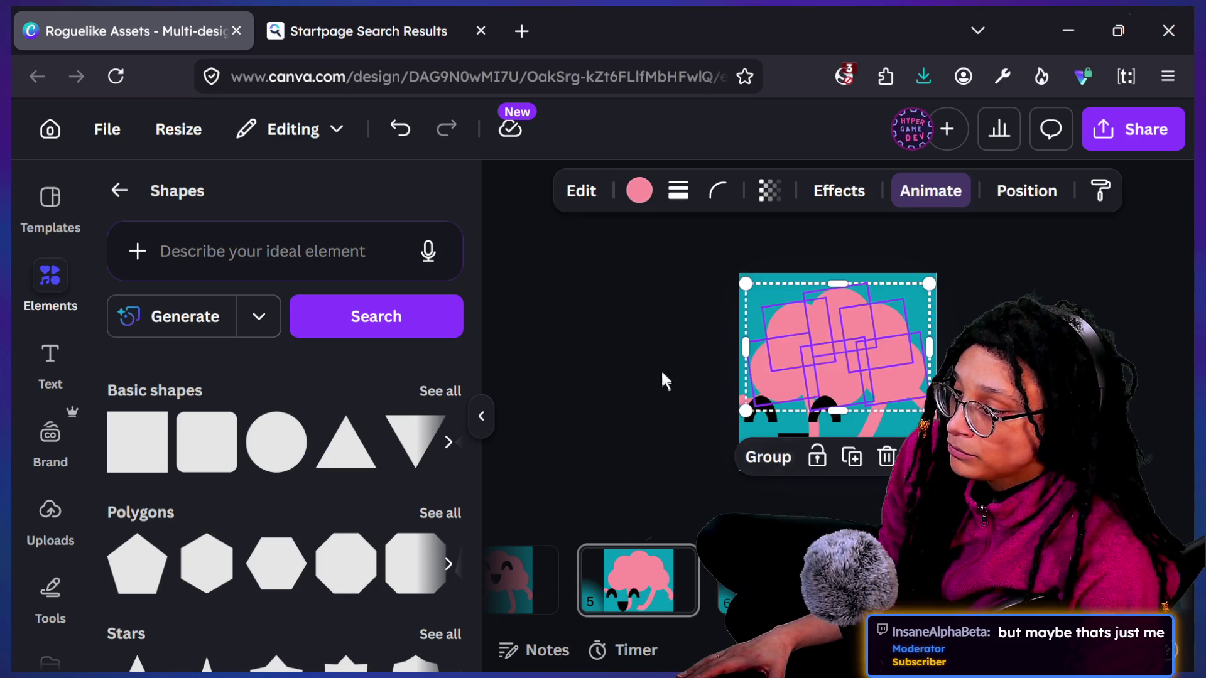
pyautogui.click(842, 337)
pyautogui.moveTo(842, 337)
pyautogui.mouseDown()
pyautogui.moveTo(888, 283)
pyautogui.moveTo(911, 301)
pyautogui.moveTo(813, 301)
pyautogui.moveTo(840, 384)
pyautogui.mouseUp()
pyautogui.hotkey('ctrl', 'z')
pyautogui.hotkey('ctrl', 'z')
pyautogui.hotkey('ctrl', 'z')
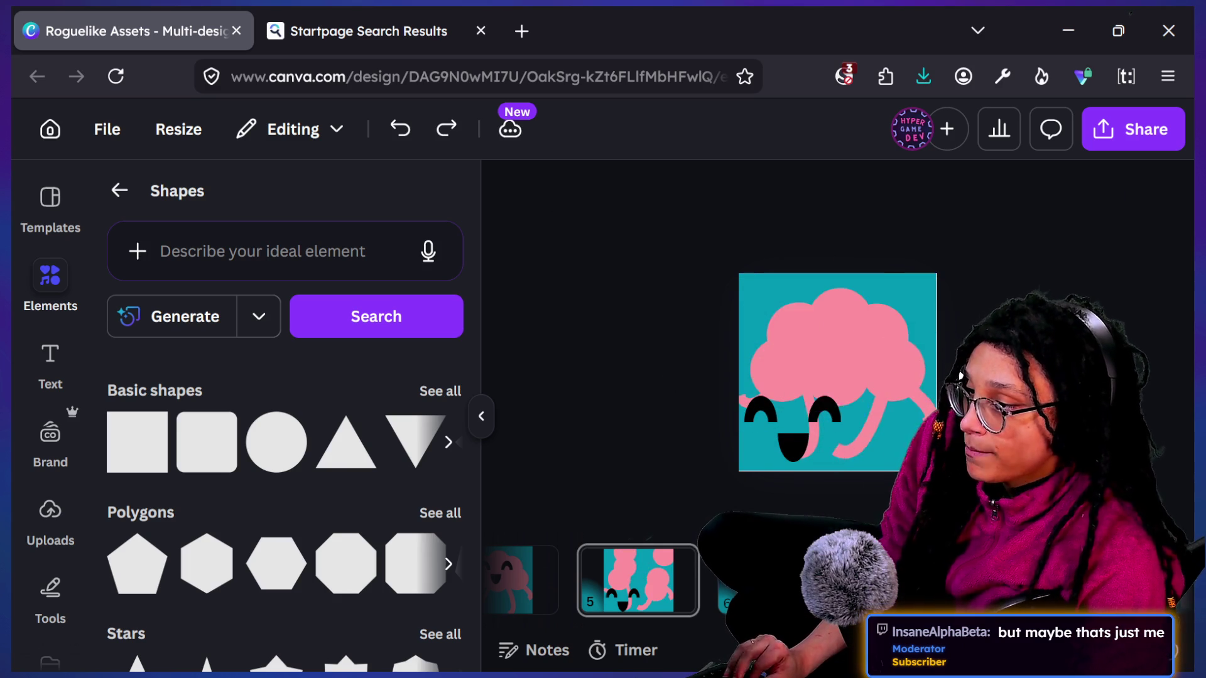
pyautogui.scroll(-3, 601, 586)
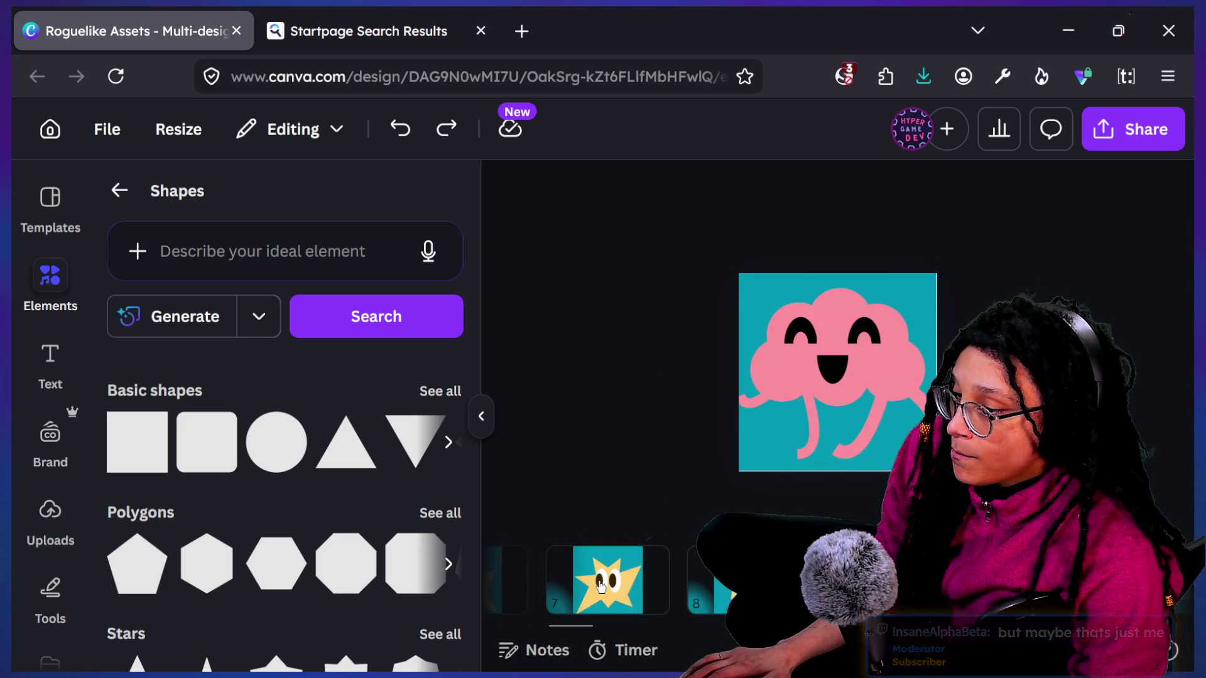
# Step: View the camera image on page 11, then try moving a cloud on the clouds page and undo it
pyautogui.scroll(-5, 600, 586)
pyautogui.scroll(5, 600, 586)
pyautogui.scroll(-3, 601, 589)
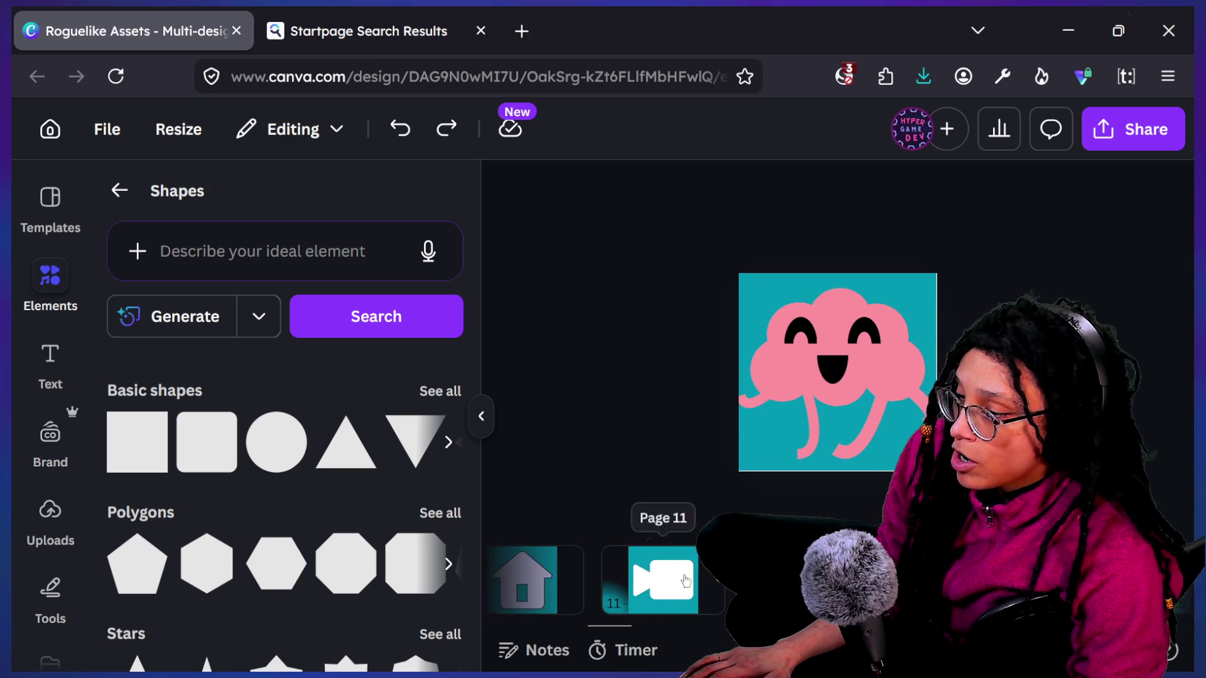
pyautogui.click(663, 579)
pyautogui.click(785, 332)
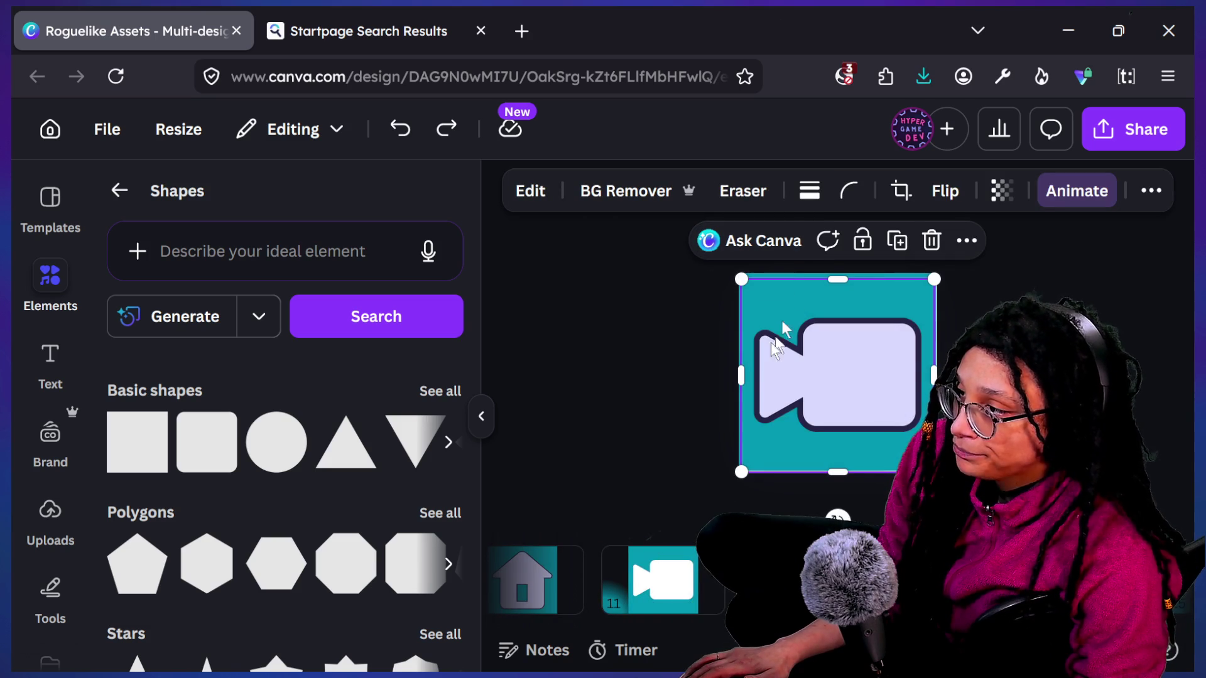
pyautogui.scroll(-5, 600, 581)
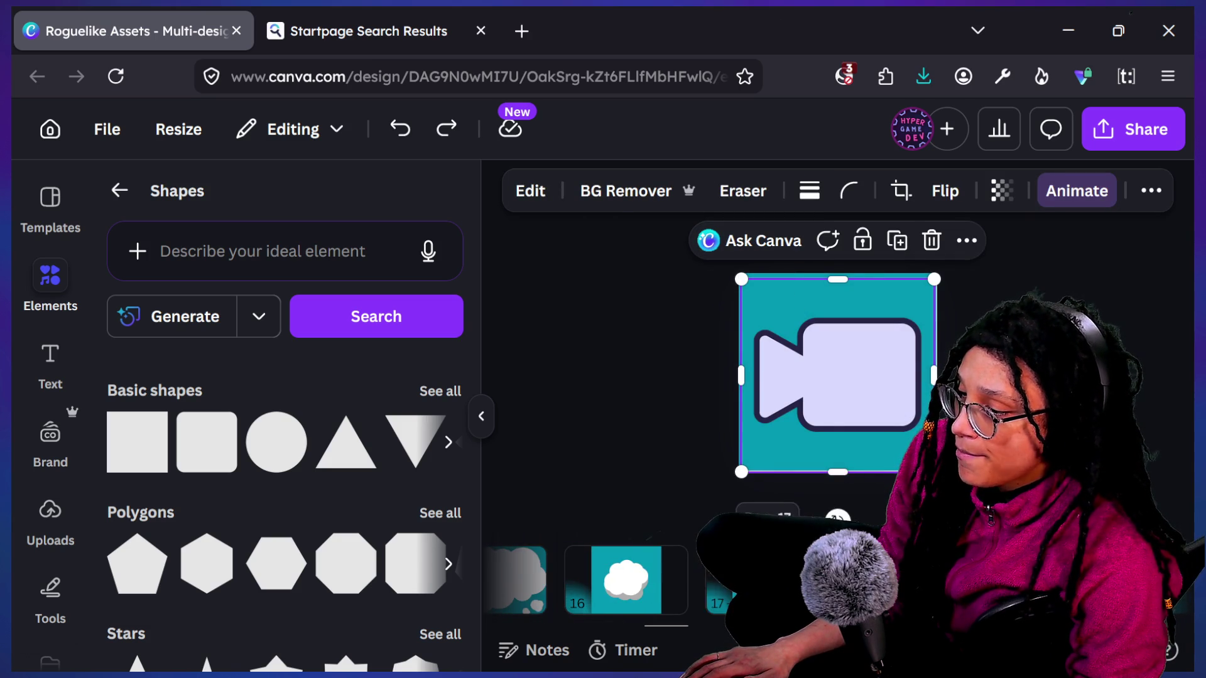
pyautogui.click(719, 581)
pyautogui.click(814, 320)
pyautogui.moveTo(814, 320); pyautogui.dragTo(790, 301)
pyautogui.hotkey('ctrl', 'z')
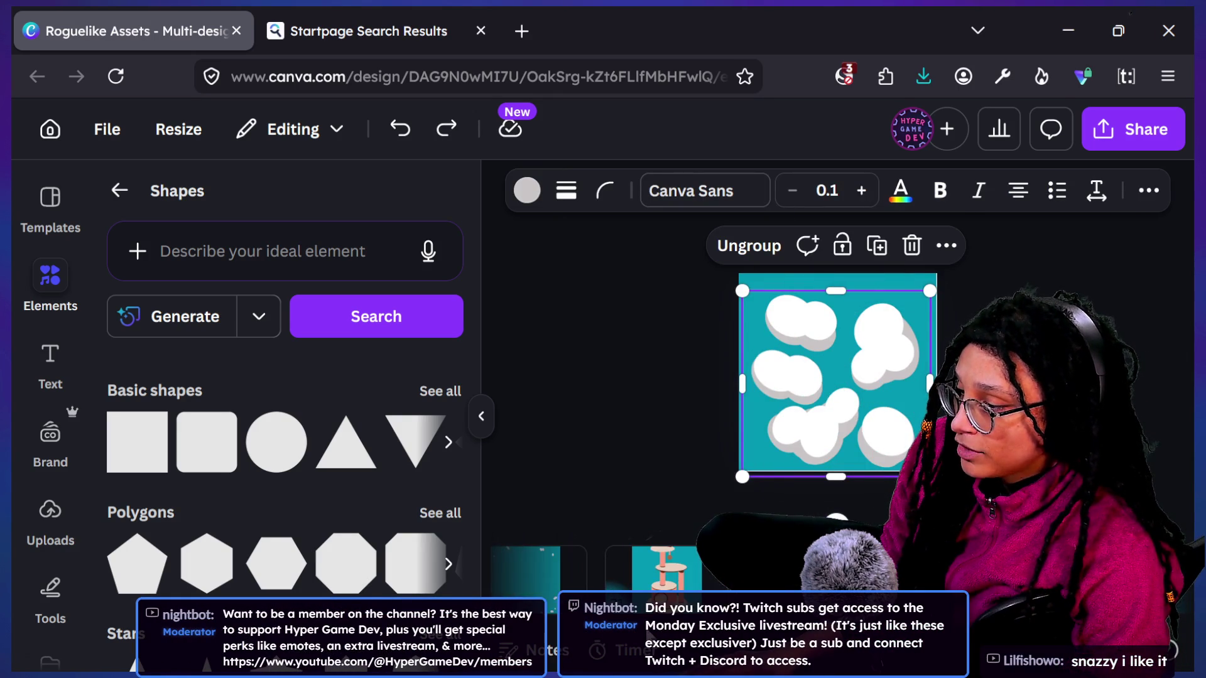
# Step: On page 21, rearrange the cat tree's posts, then undo every change to restore it
pyautogui.click(666, 568)
pyautogui.click(819, 395)
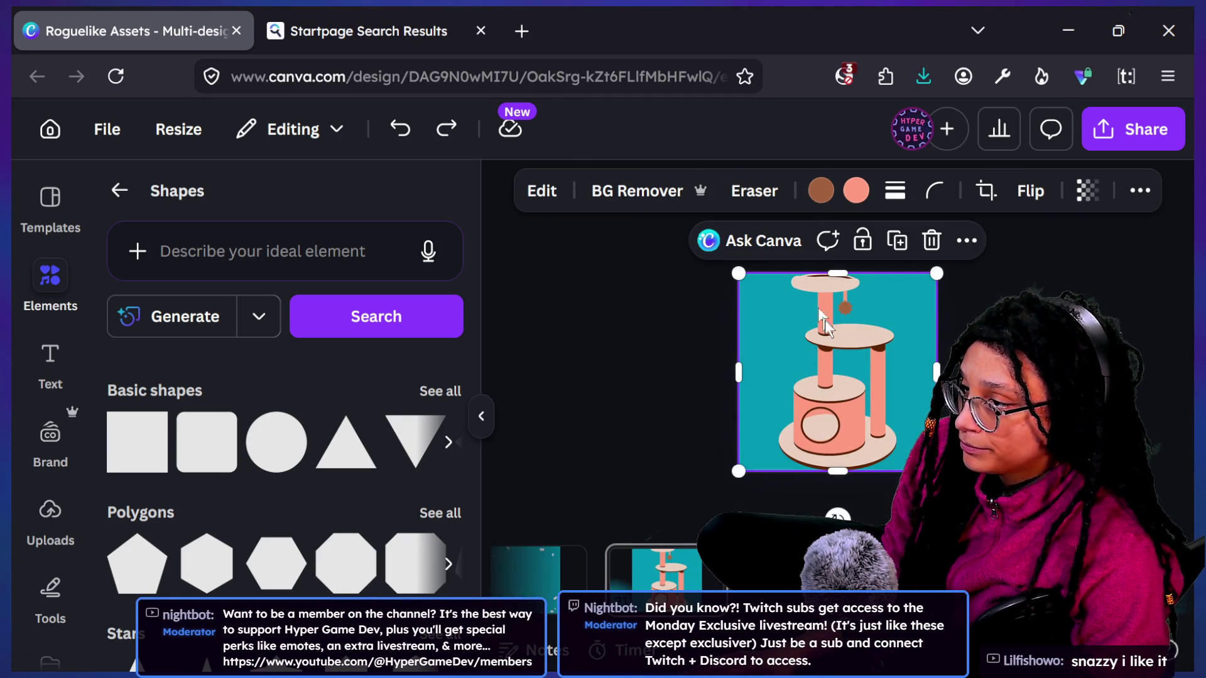
pyautogui.doubleClick(820, 359)
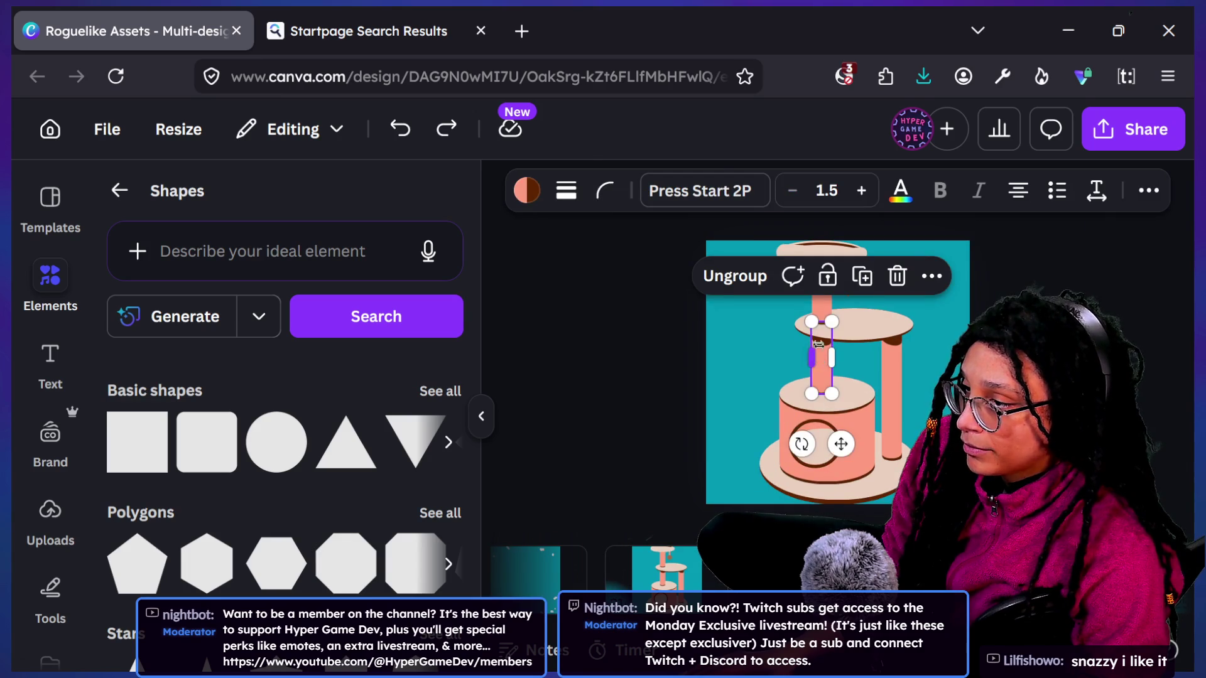
pyautogui.moveTo(842, 434); pyautogui.dragTo(753, 407)
pyautogui.click(767, 310)
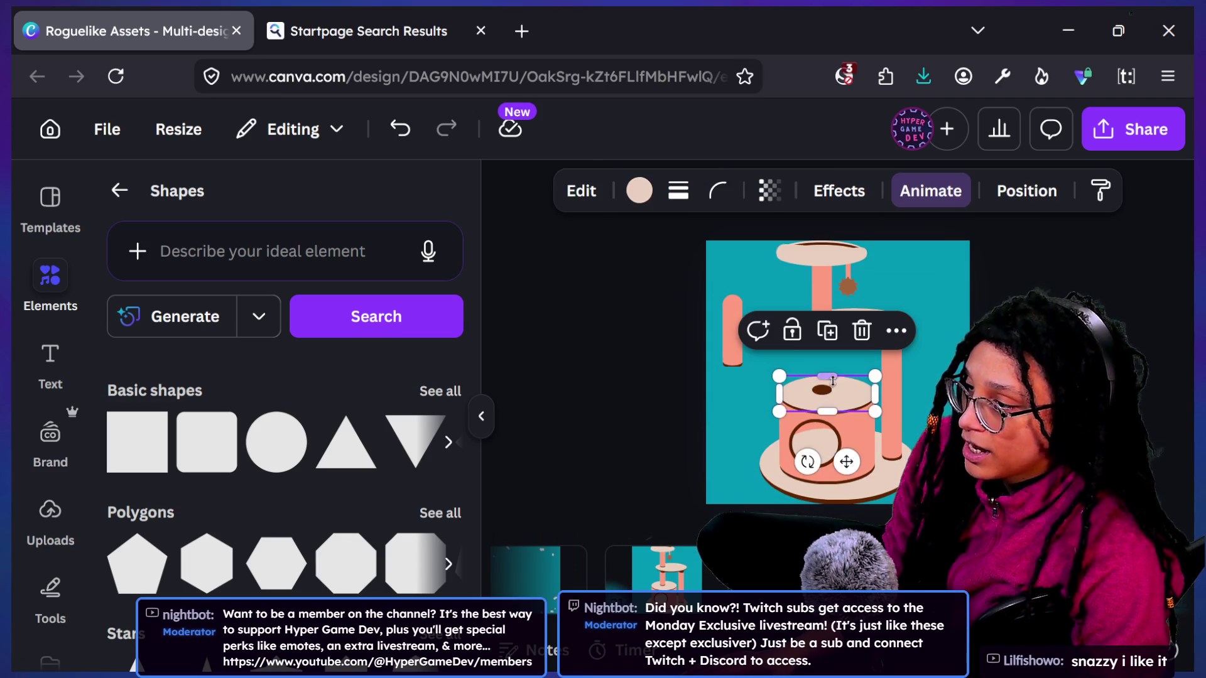
pyautogui.scroll(2, 757, 322)
pyautogui.click(666, 305)
pyautogui.moveTo(679, 365); pyautogui.dragTo(795, 378)
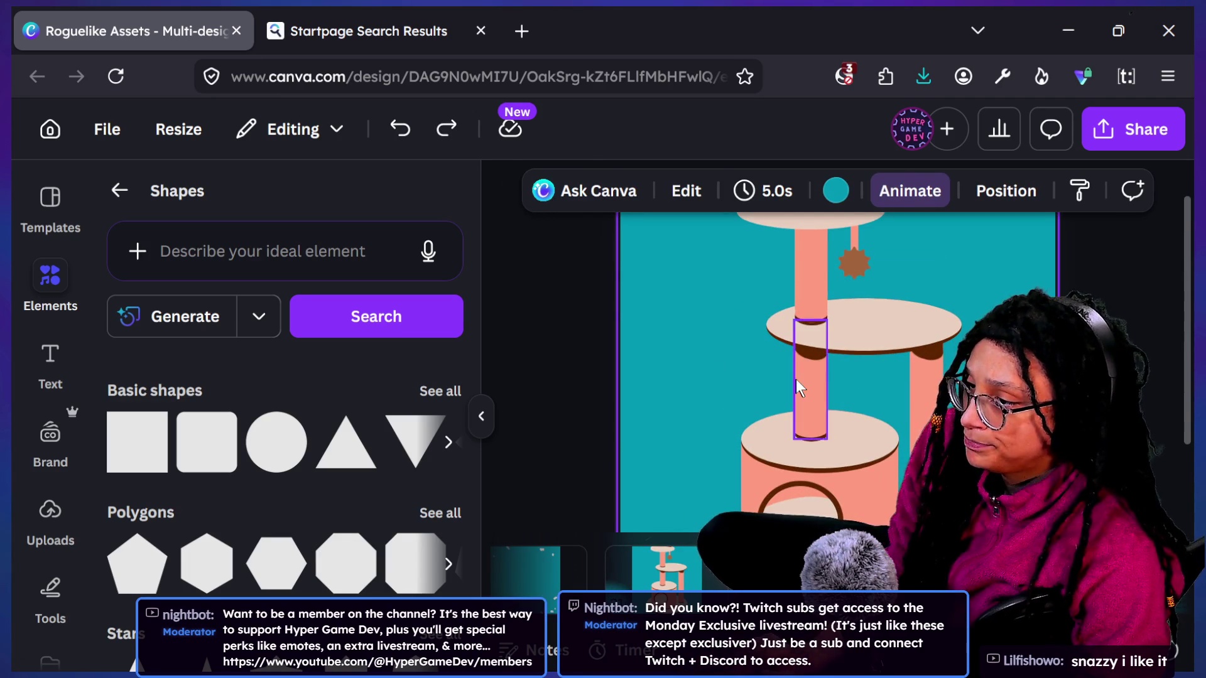
pyautogui.scroll(-3, 796, 378)
pyautogui.hotkey('ctrl', 'y')
pyautogui.hotkey('ctrl', 'y')
pyautogui.hotkey('ctrl', 'y')
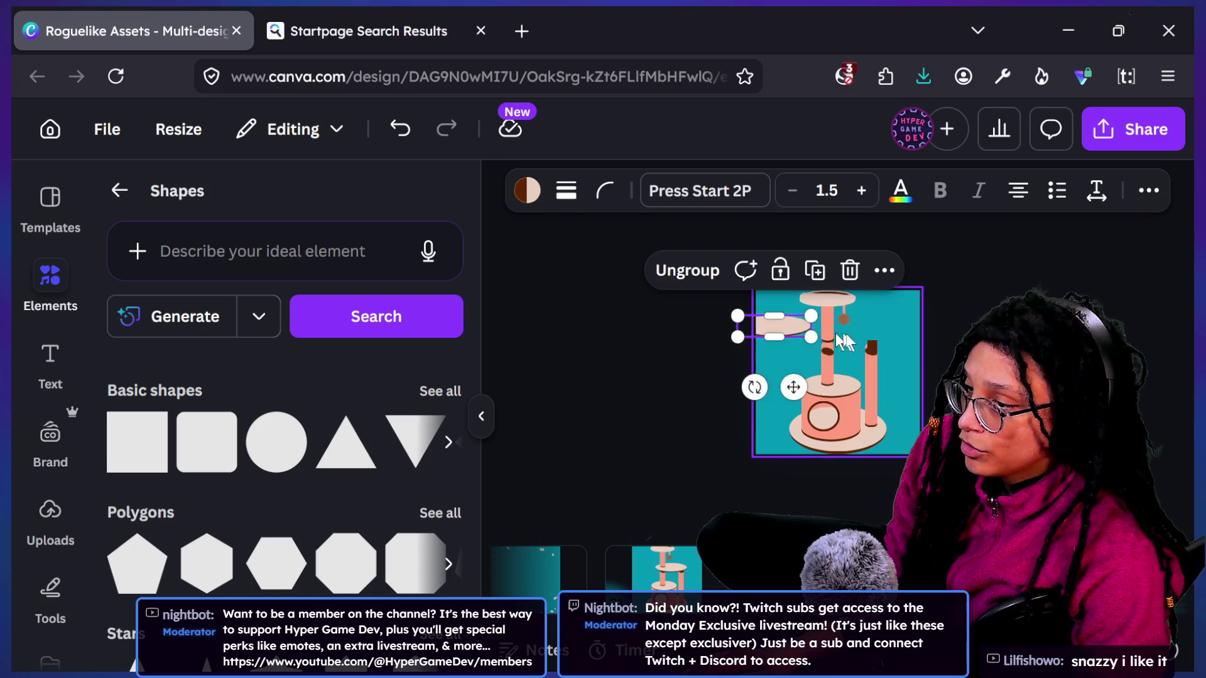
pyautogui.hotkey('ctrl', 'z')
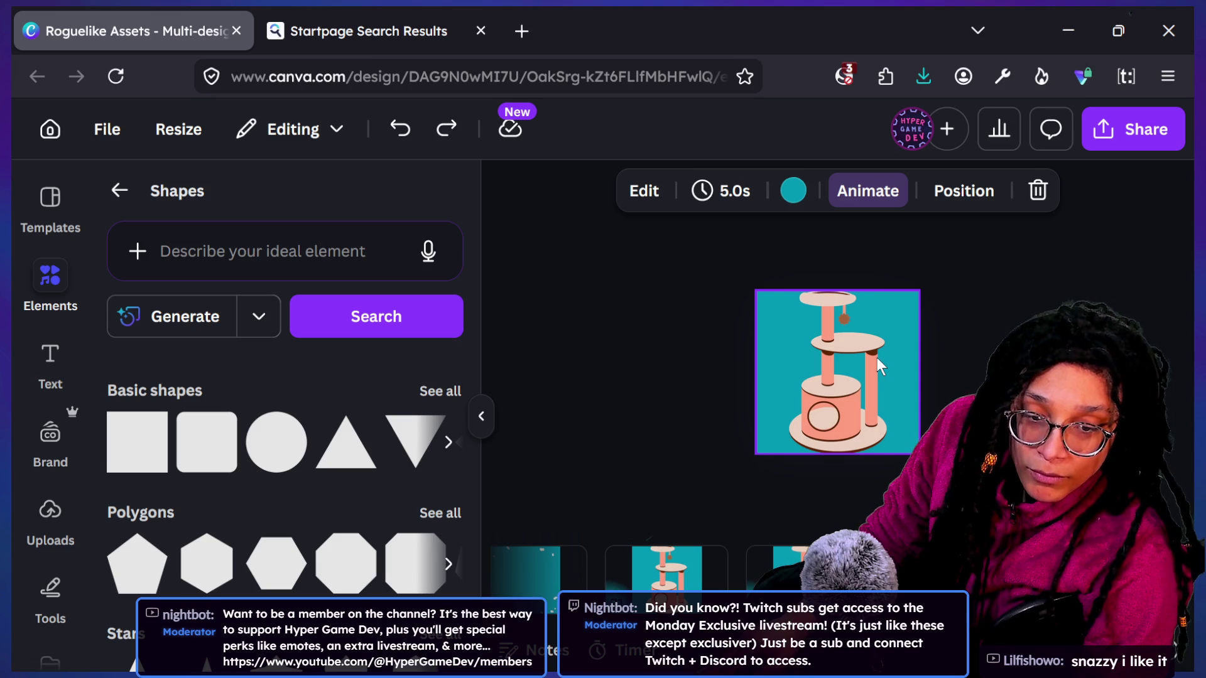
pyautogui.hotkey('ctrl', 'z')
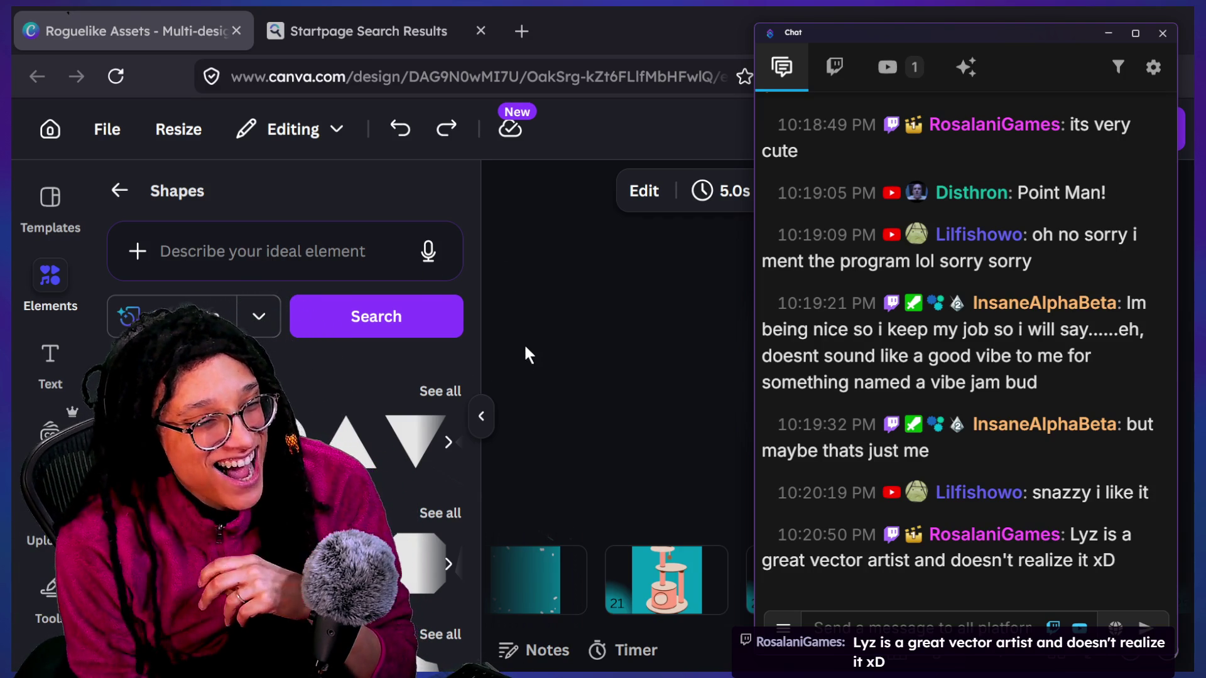
# Step: Bring Canva in front of the chat, then switch to the Godot Engine roguelike project
pyautogui.click(606, 406)
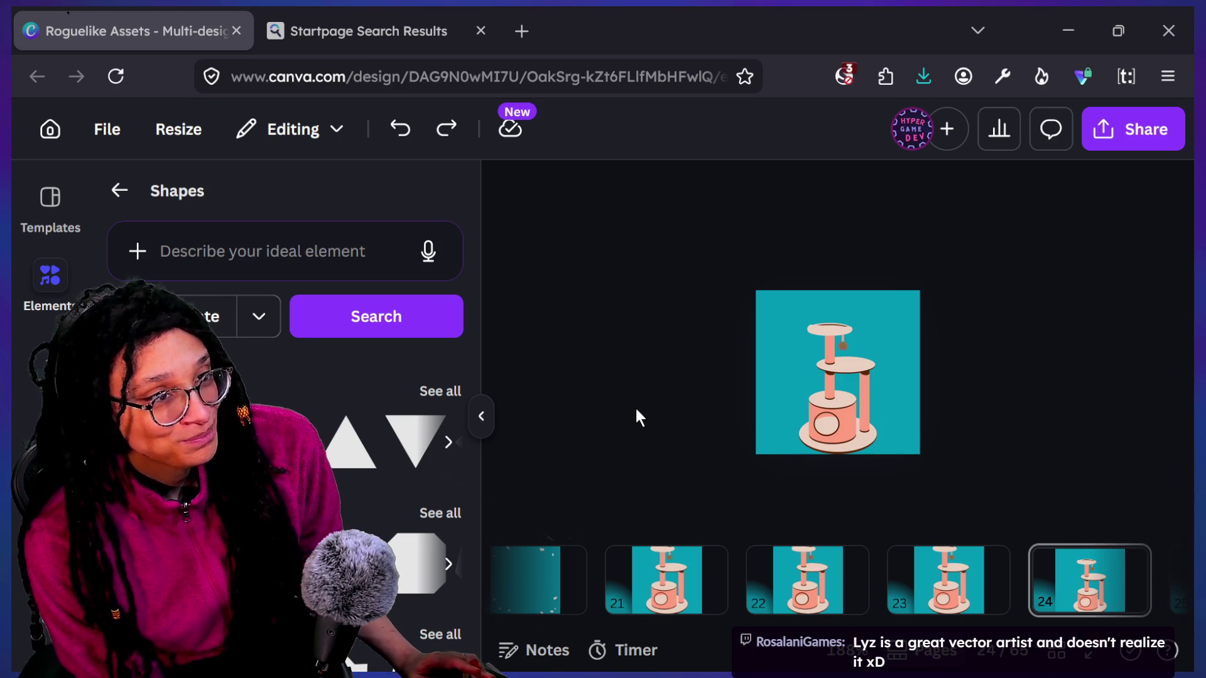
pyautogui.hotkey('alt', 'Tab')
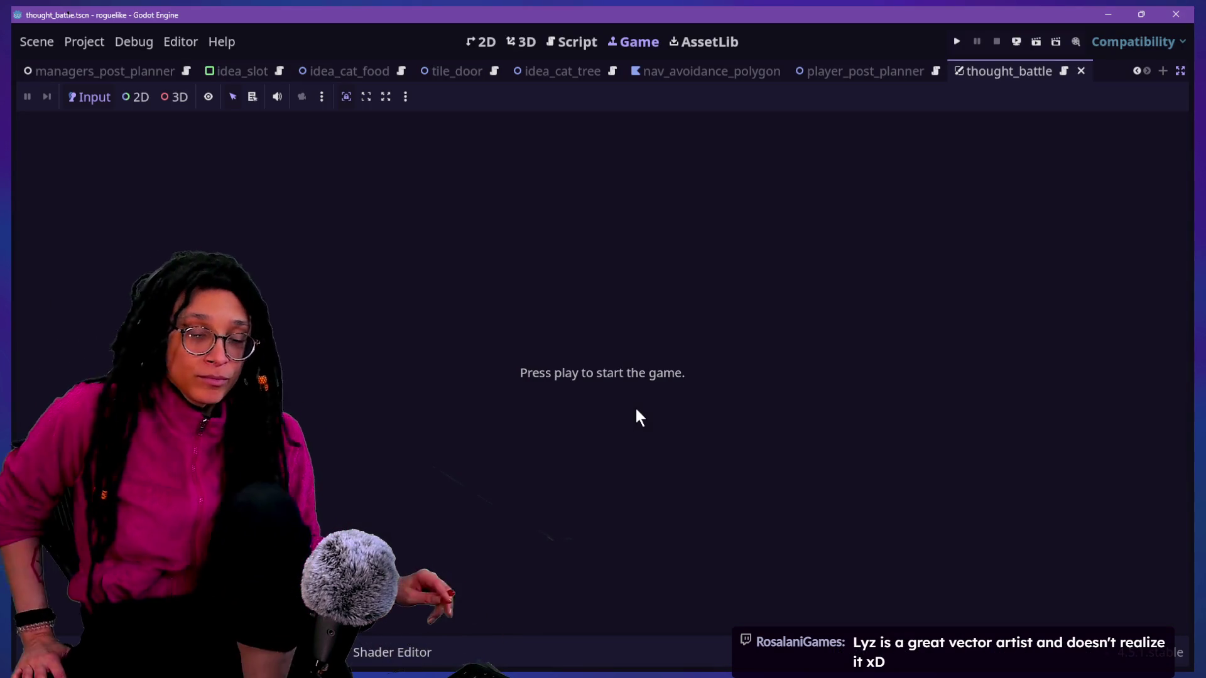
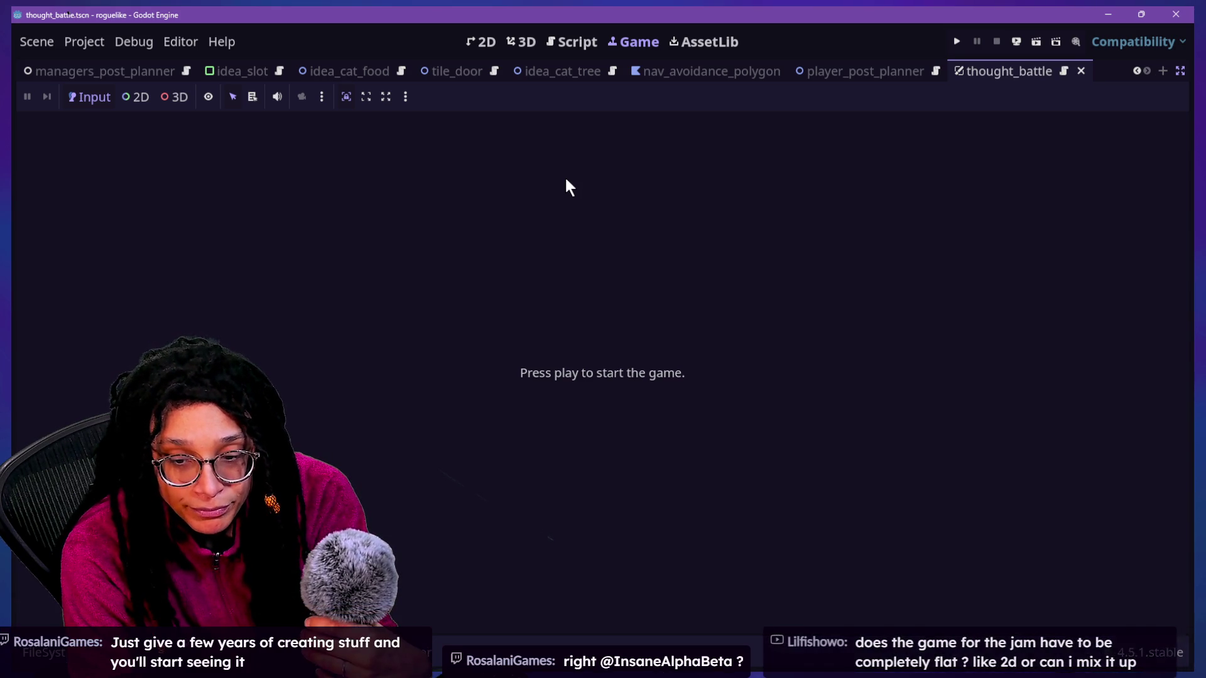
# Step: Check line 83 of the thought_battle tween code, then show the thought_battle scene in the 2D view
pyautogui.click(579, 41)
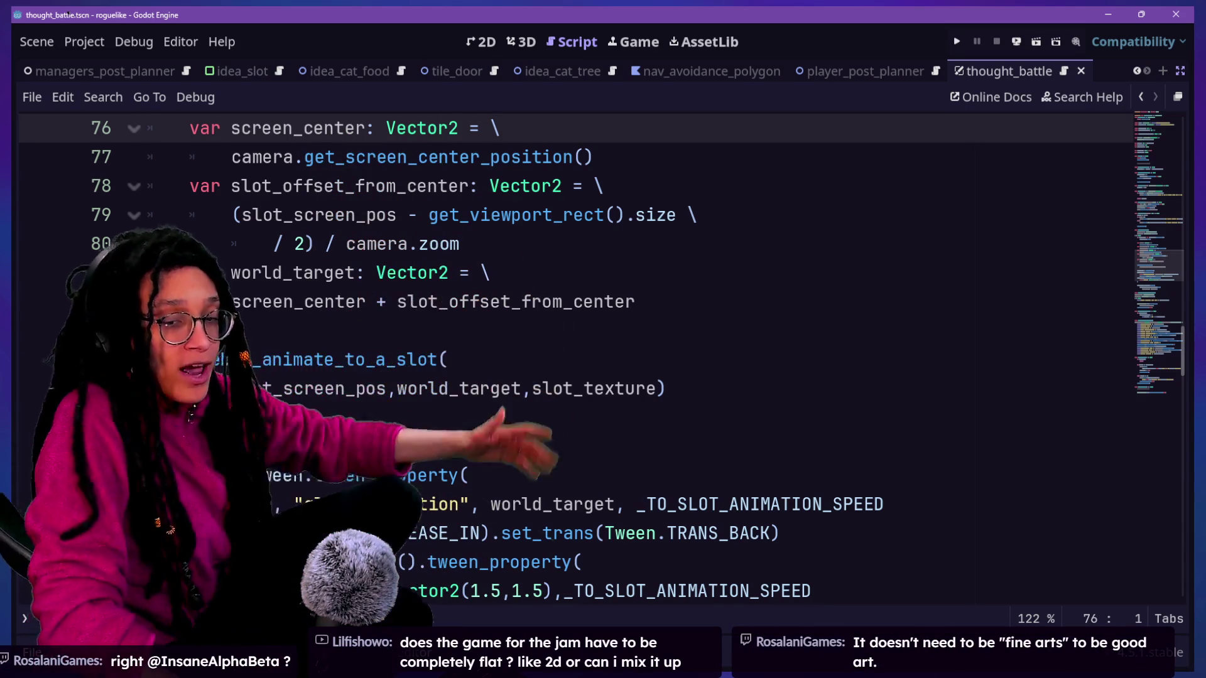
pyautogui.click(386, 338)
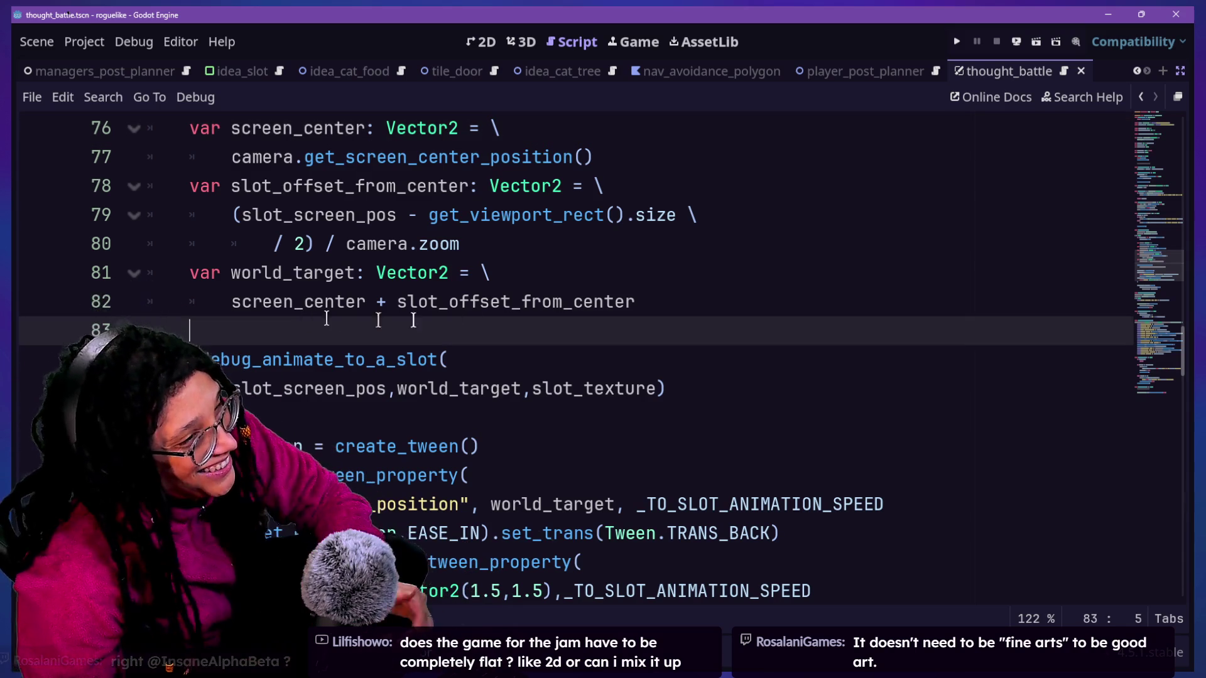
pyautogui.moveTo(635, 208)
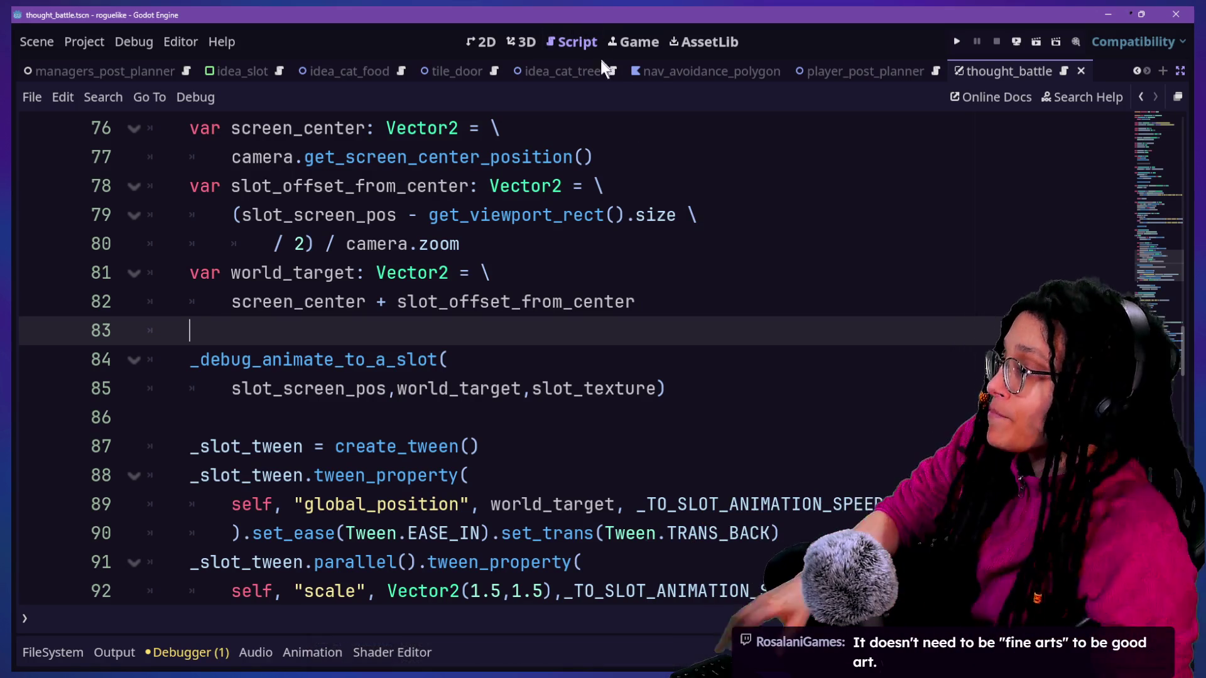
pyautogui.click(485, 44)
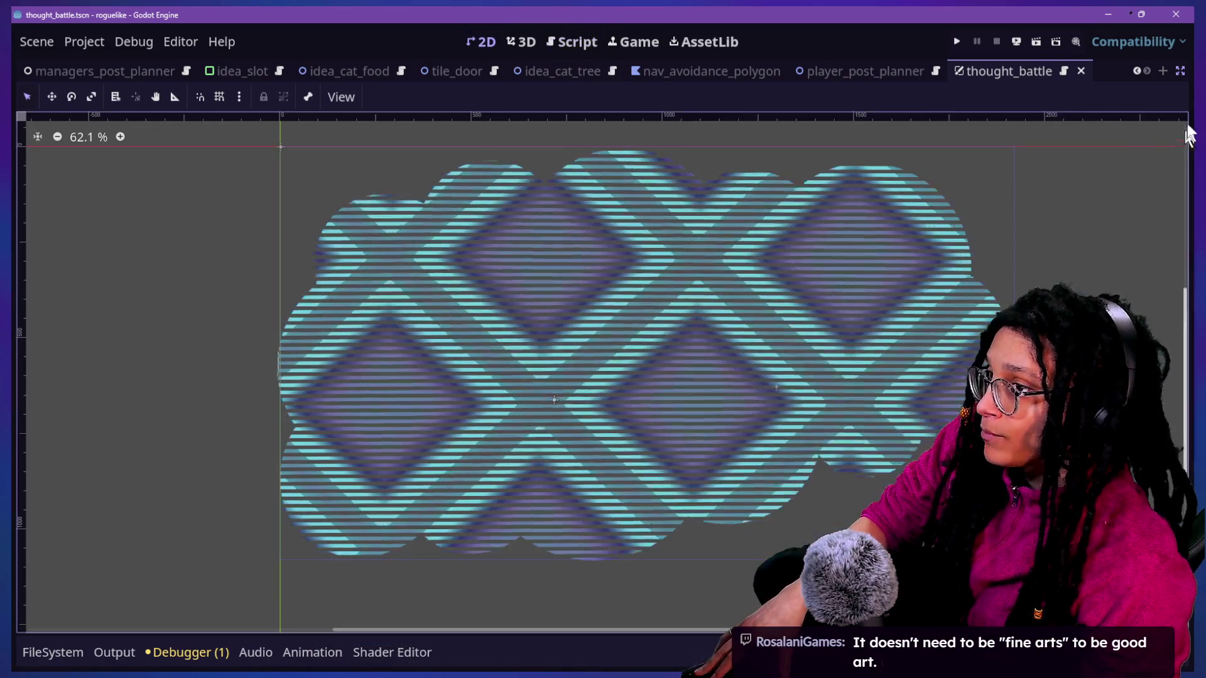
# Step: Filter the FileSystem dock for 'nav' and open path_navigator_post_planner.tscn
pyautogui.click(1180, 71)
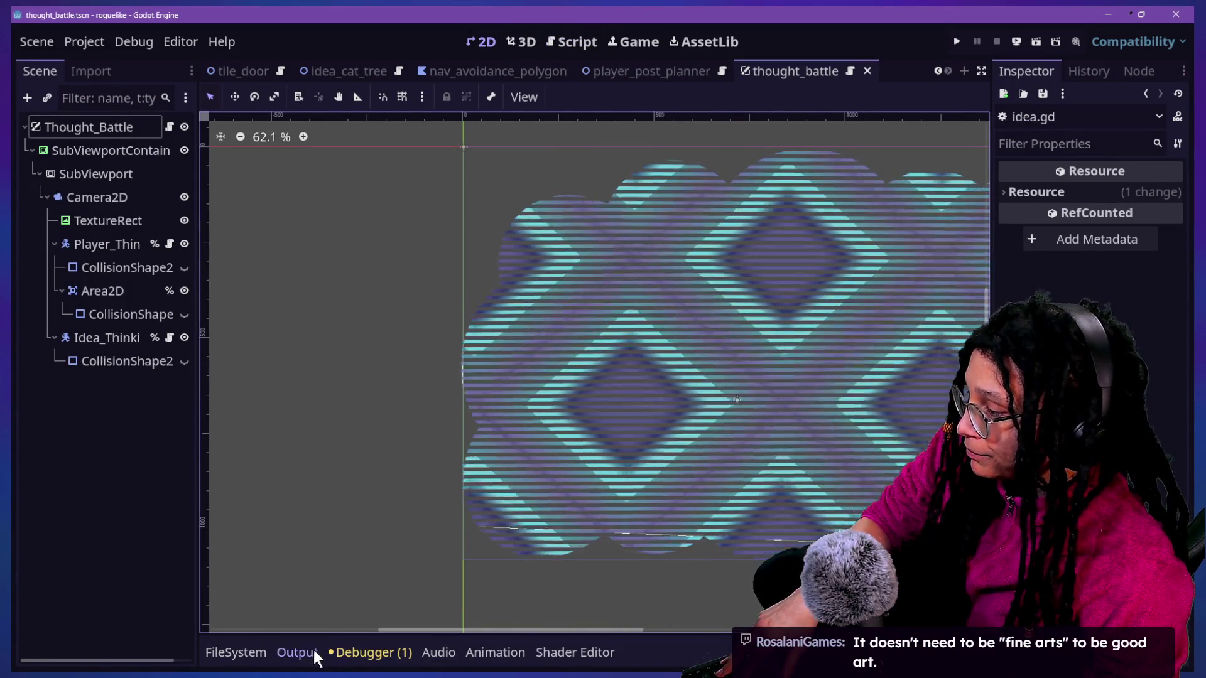
pyautogui.click(308, 652)
pyautogui.click(236, 653)
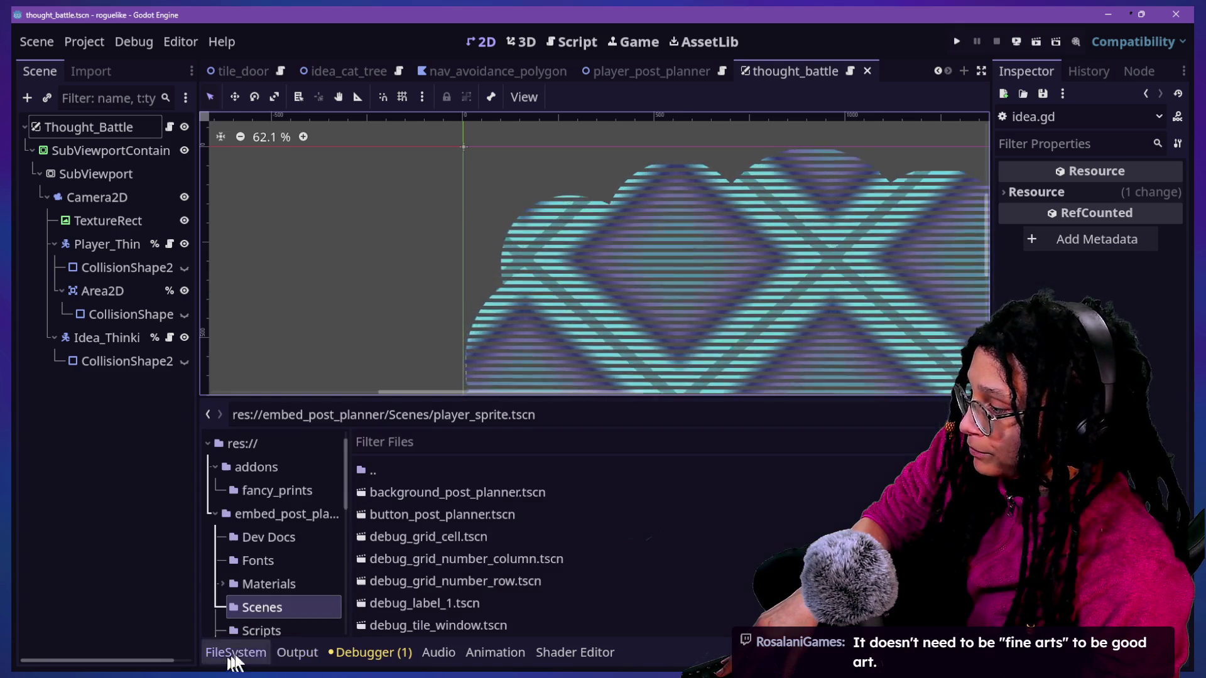
pyautogui.click(550, 447)
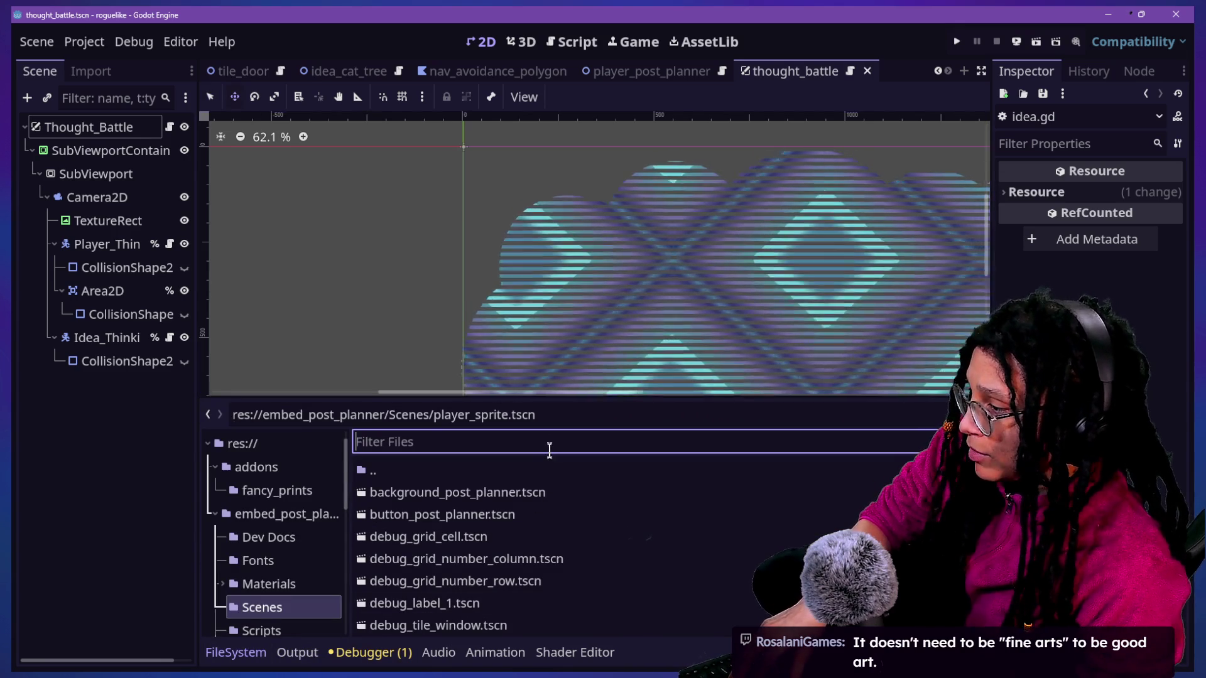
pyautogui.write('walk')
pyautogui.press('BackSpace')
pyautogui.press('BackSpace')
pyautogui.press('BackSpace')
pyautogui.write('nav')
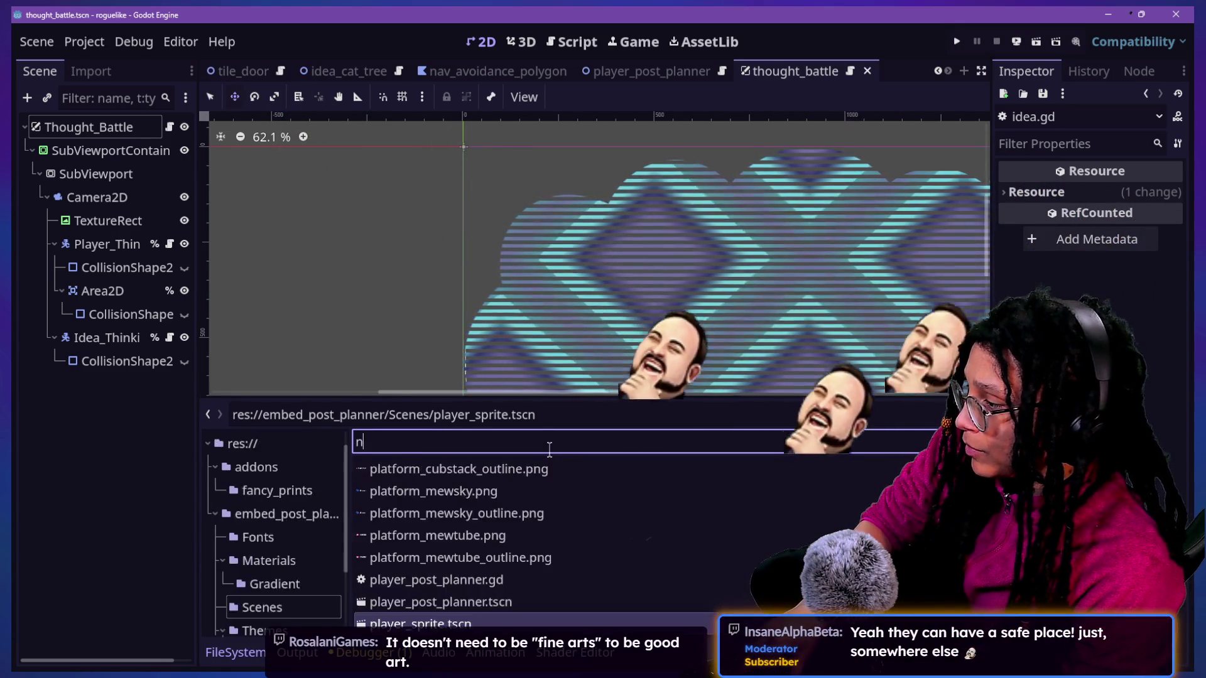
pyautogui.click(544, 489)
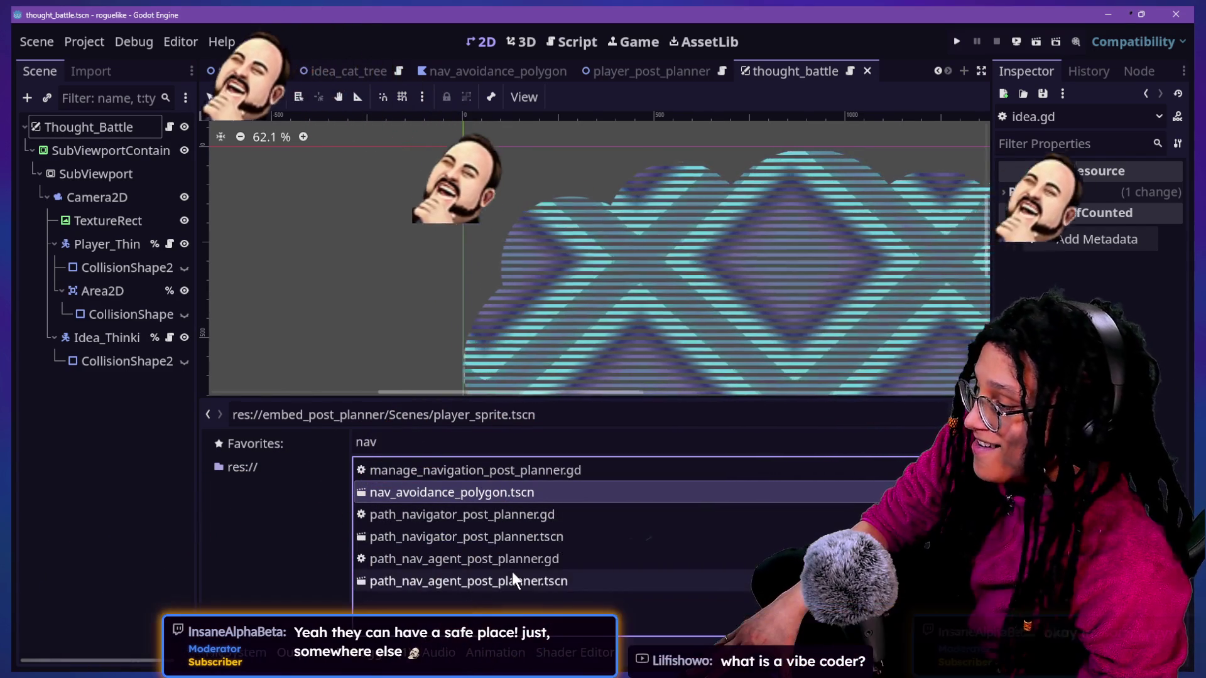
pyautogui.click(512, 578)
pyautogui.click(498, 533)
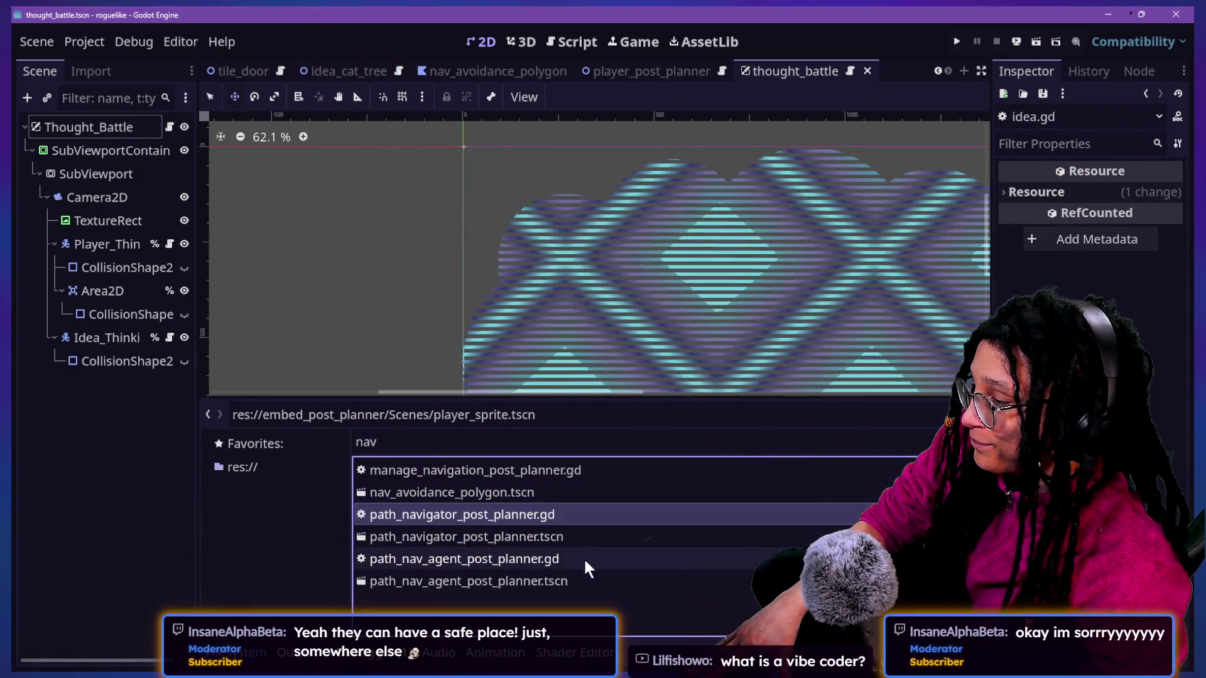
pyautogui.doubleClick(570, 538)
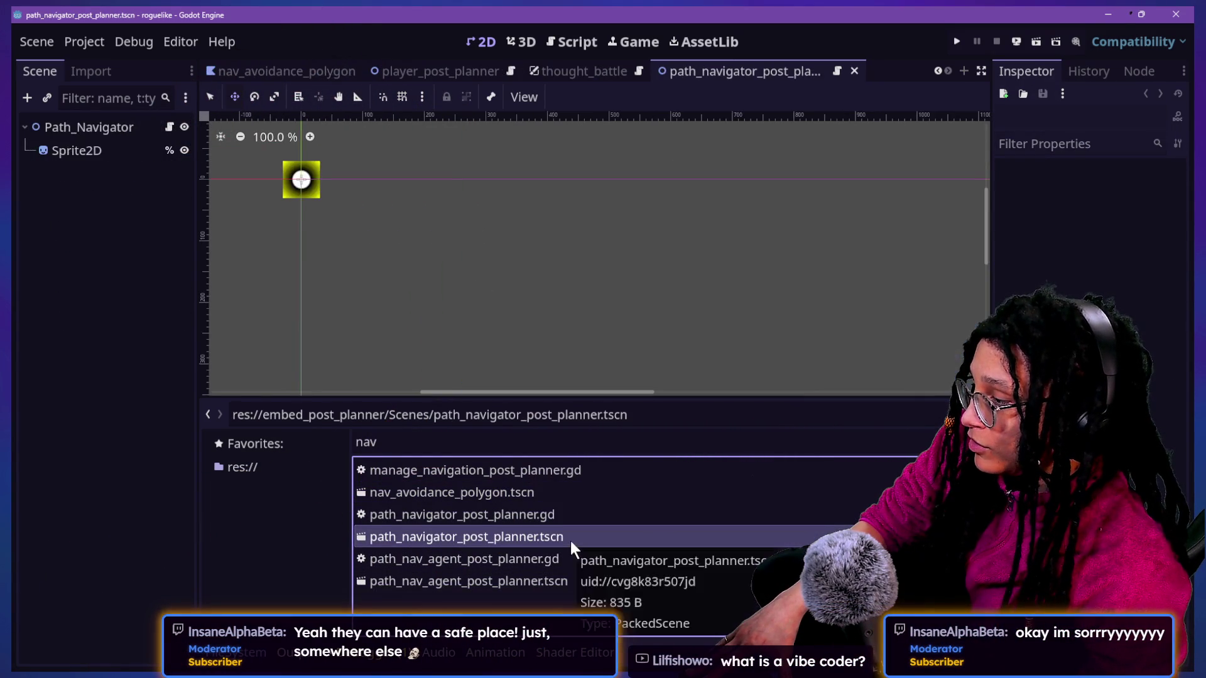
# Step: Inspect the Sprite2D node, then open the Path_Navigator node's attached script
pyautogui.scroll(6, 289, 166)
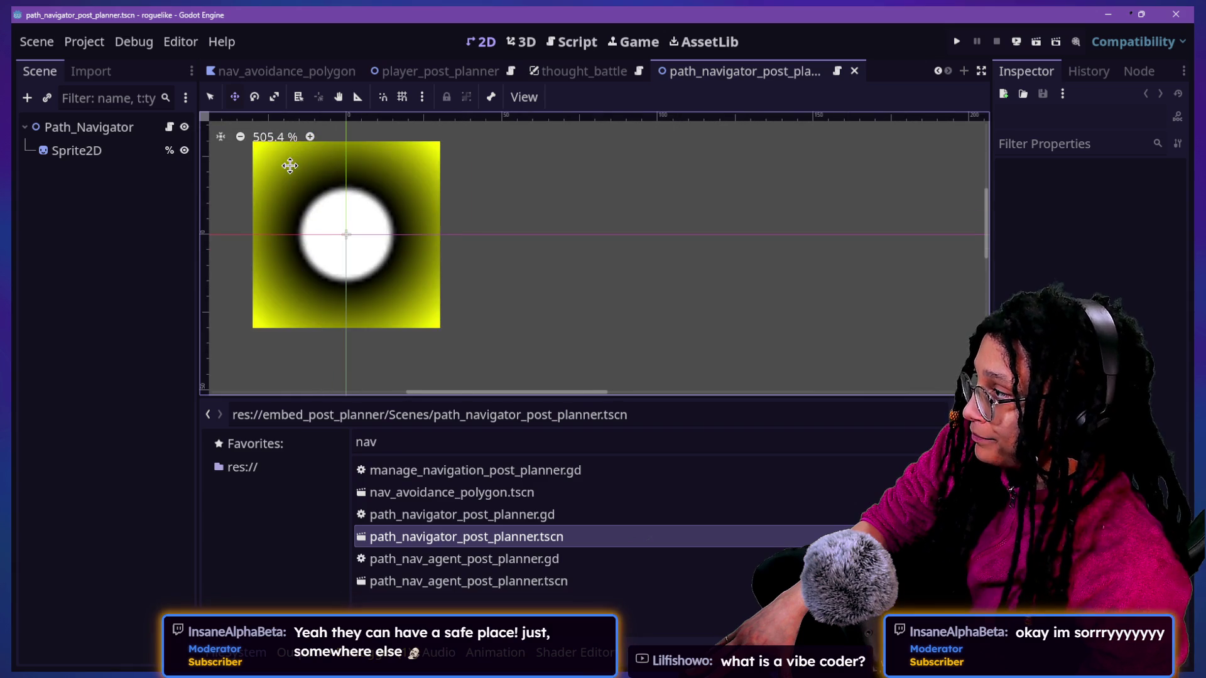
pyautogui.click(160, 148)
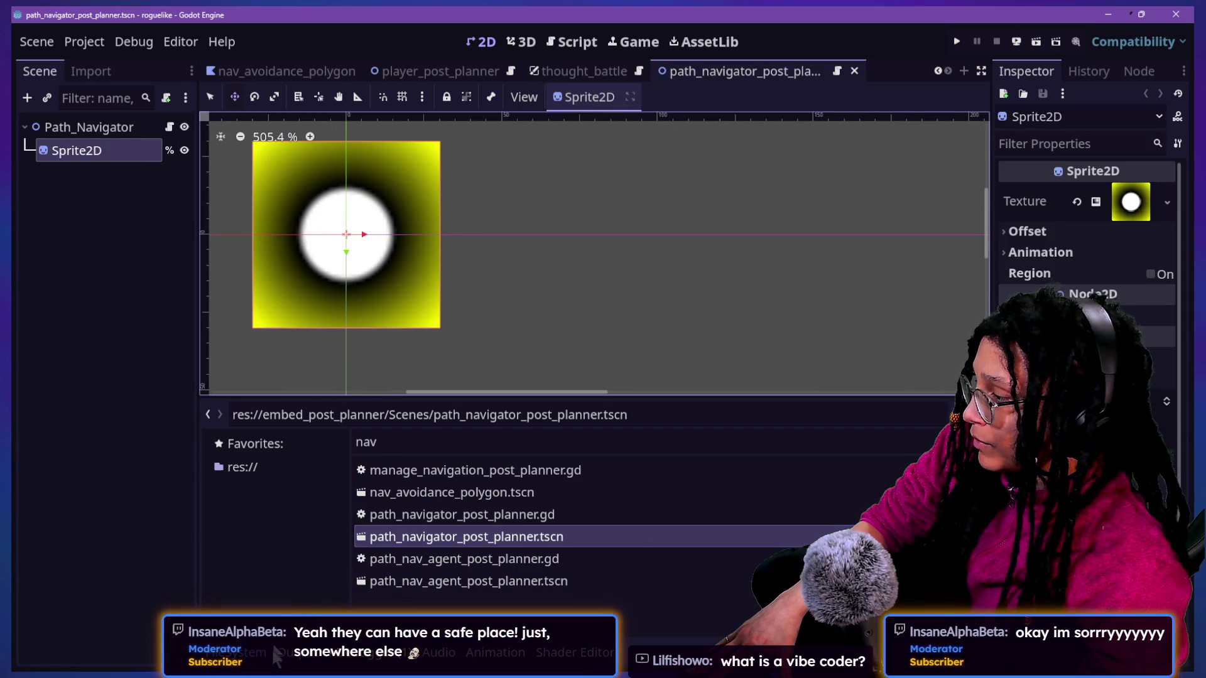
pyautogui.click(299, 660)
pyautogui.click(342, 659)
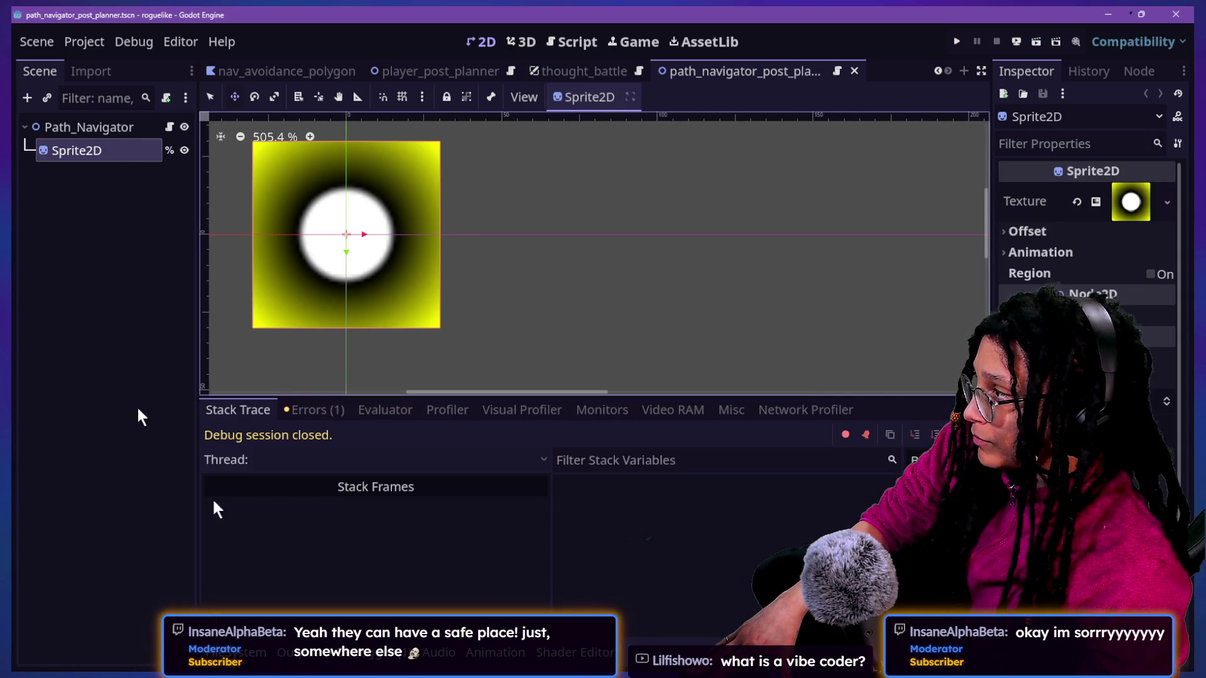
pyautogui.rightClick(65, 128)
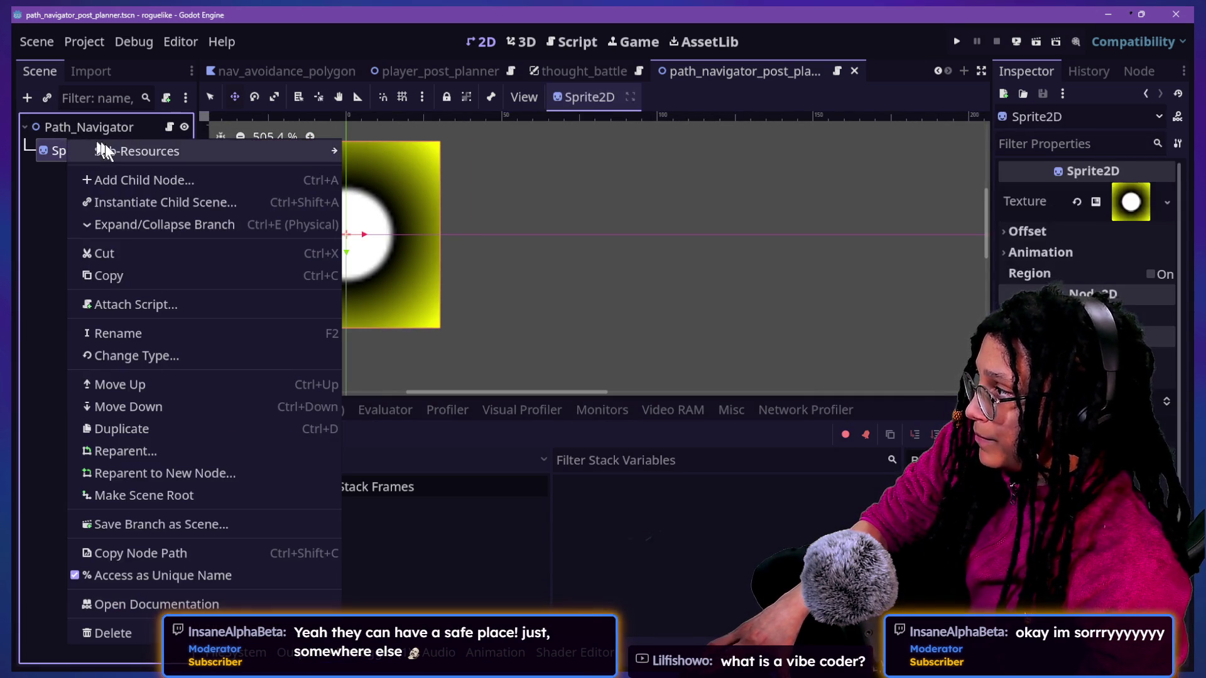
pyautogui.click(65, 129)
pyautogui.click(75, 150)
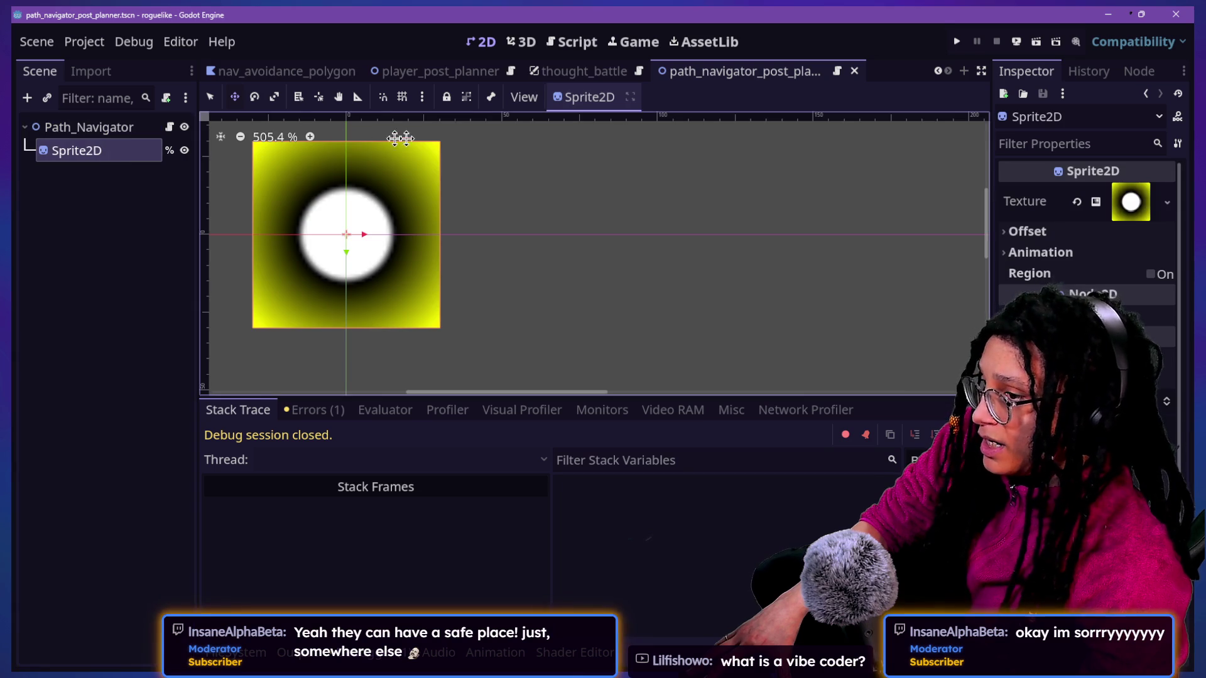
pyautogui.click(169, 126)
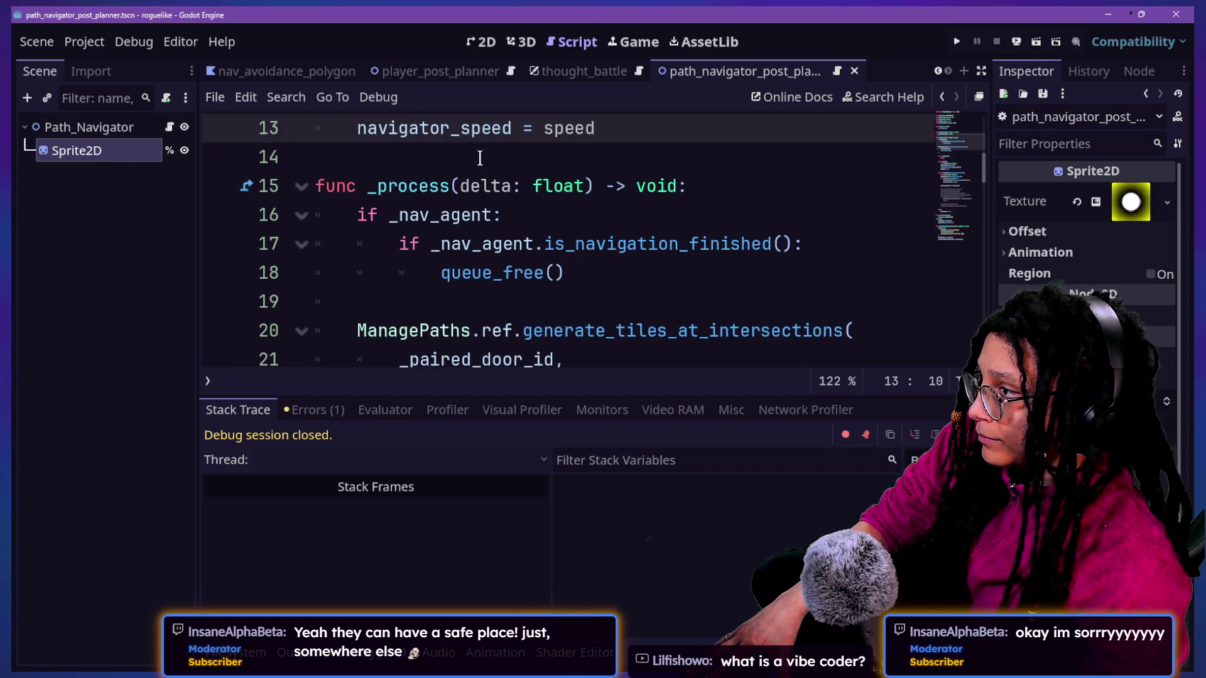
# Step: Search the Path_Navigator script for 'sprite2d' and jump to the Tile class in tile.gd
pyautogui.scroll(4, 480, 157)
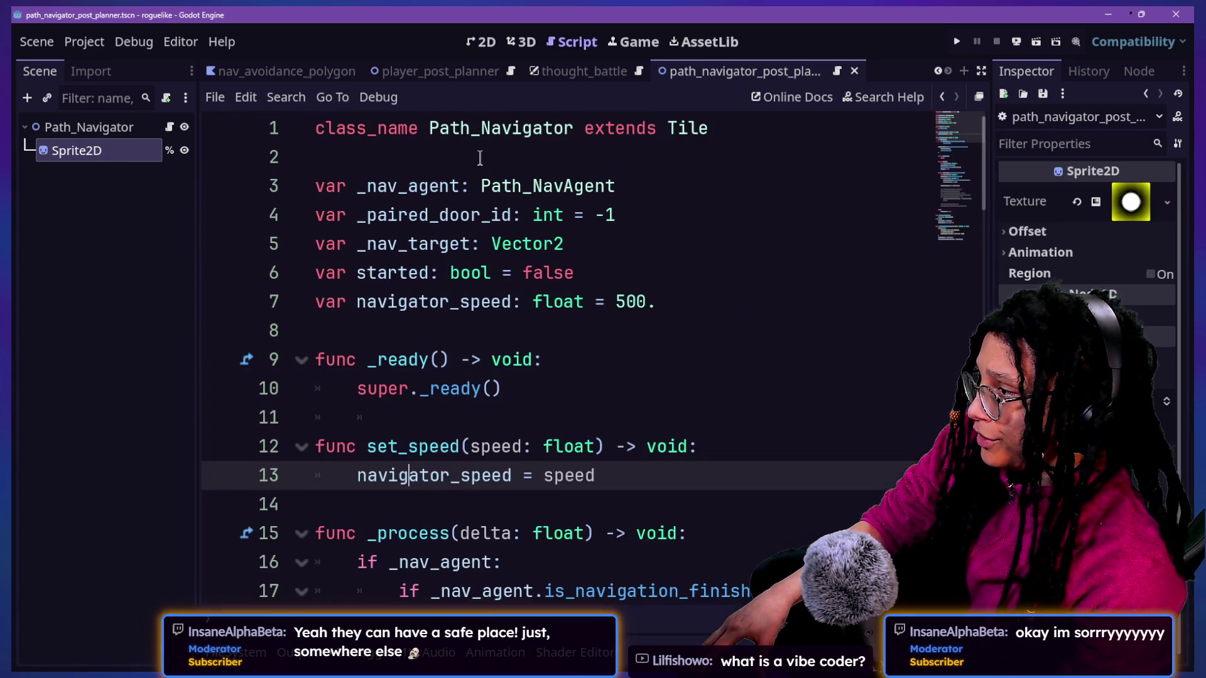
pyautogui.click(659, 353)
pyautogui.hotkey('ctrl', 'f')
pyautogui.write('s')
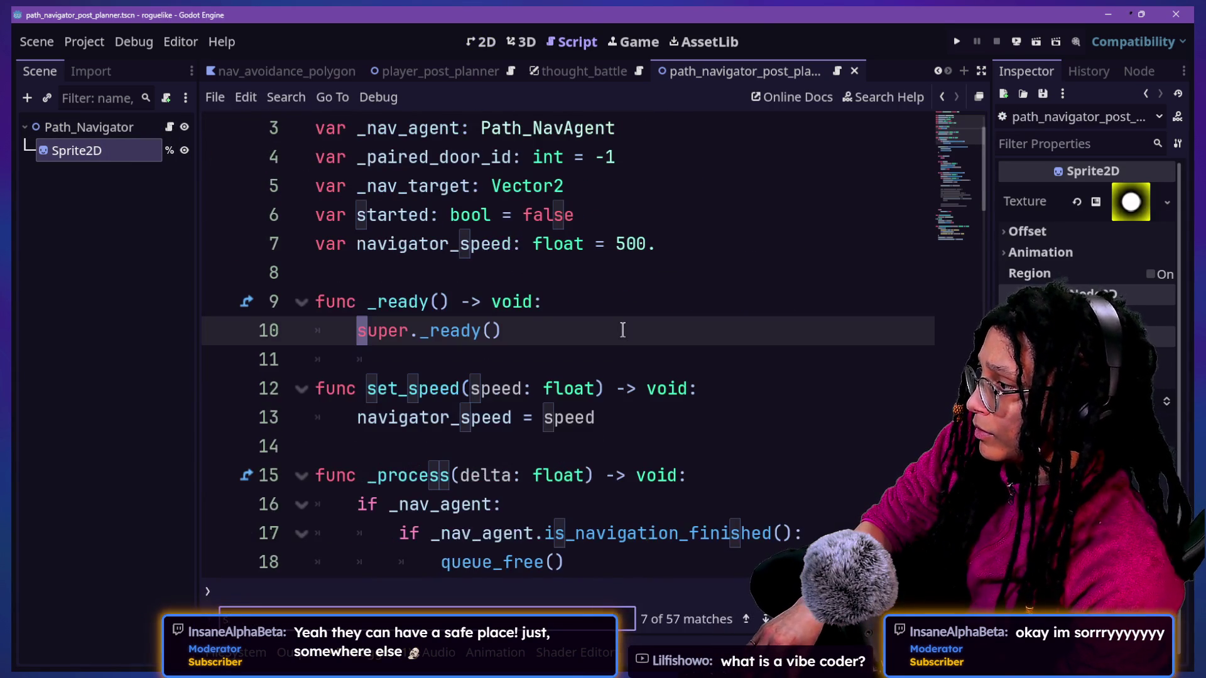
pyautogui.write('prite2d')
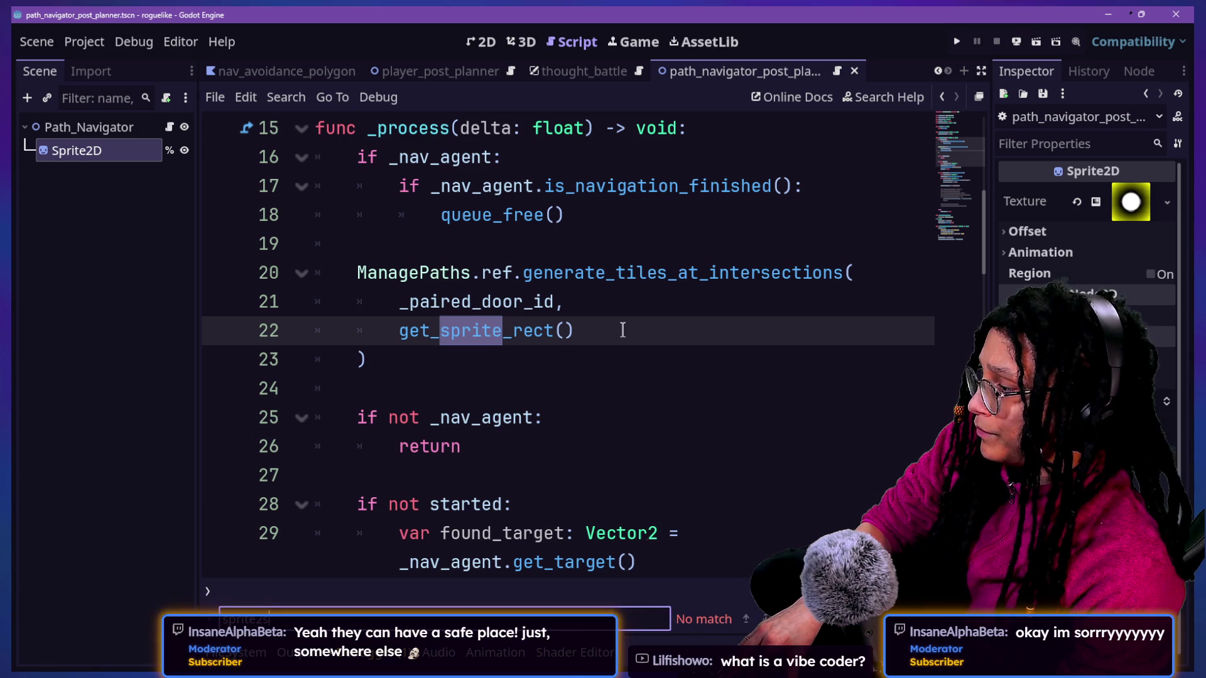
pyautogui.scroll(5, 622, 330)
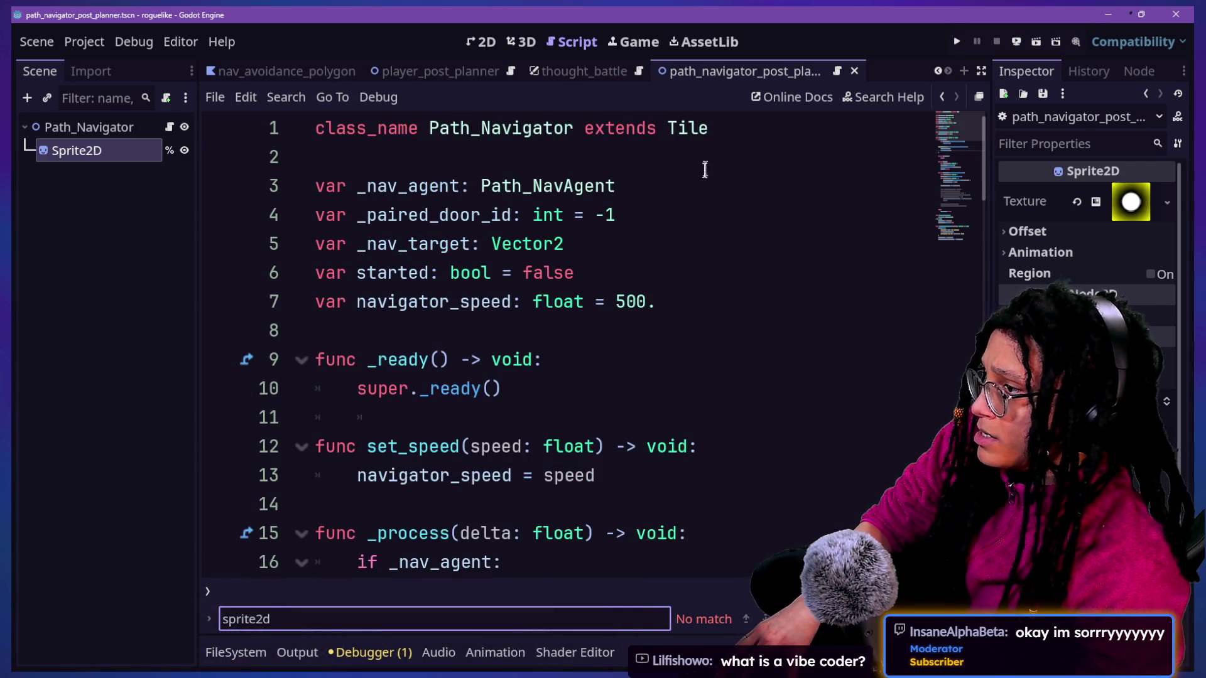
pyautogui.click(682, 129)
pyautogui.keyDown('ctrl'); pyautogui.click(688, 129); pyautogui.keyUp('ctrl')
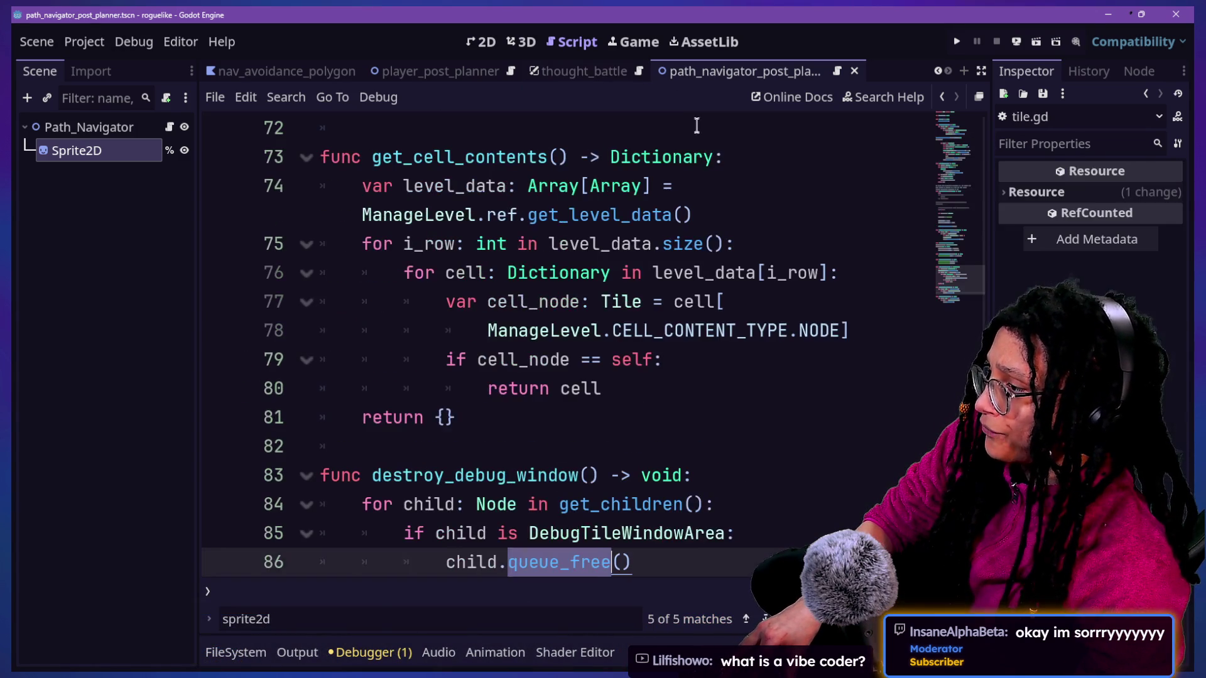
pyautogui.click(669, 244)
# Step: Find the Sprite2D check on line 10 of tile.gd, then search the class docs for 'animated'
pyautogui.hotkey('ctrl', 'f')
pyautogui.write('sprite2d')
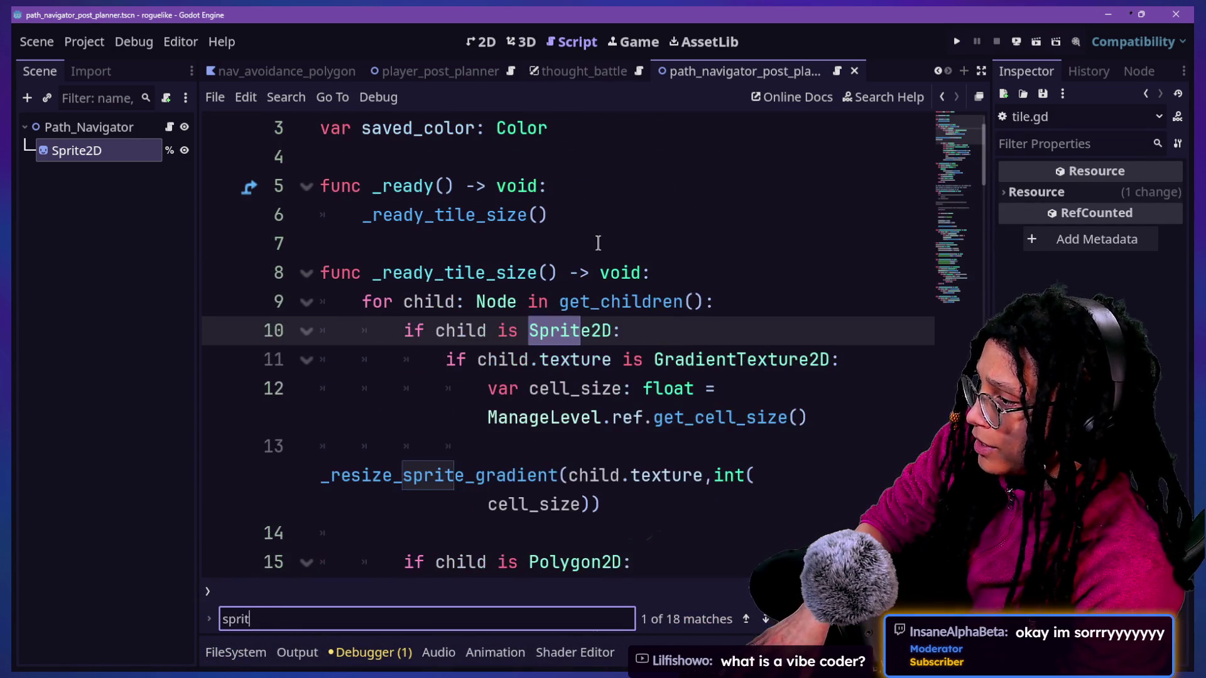
pyautogui.click(610, 259)
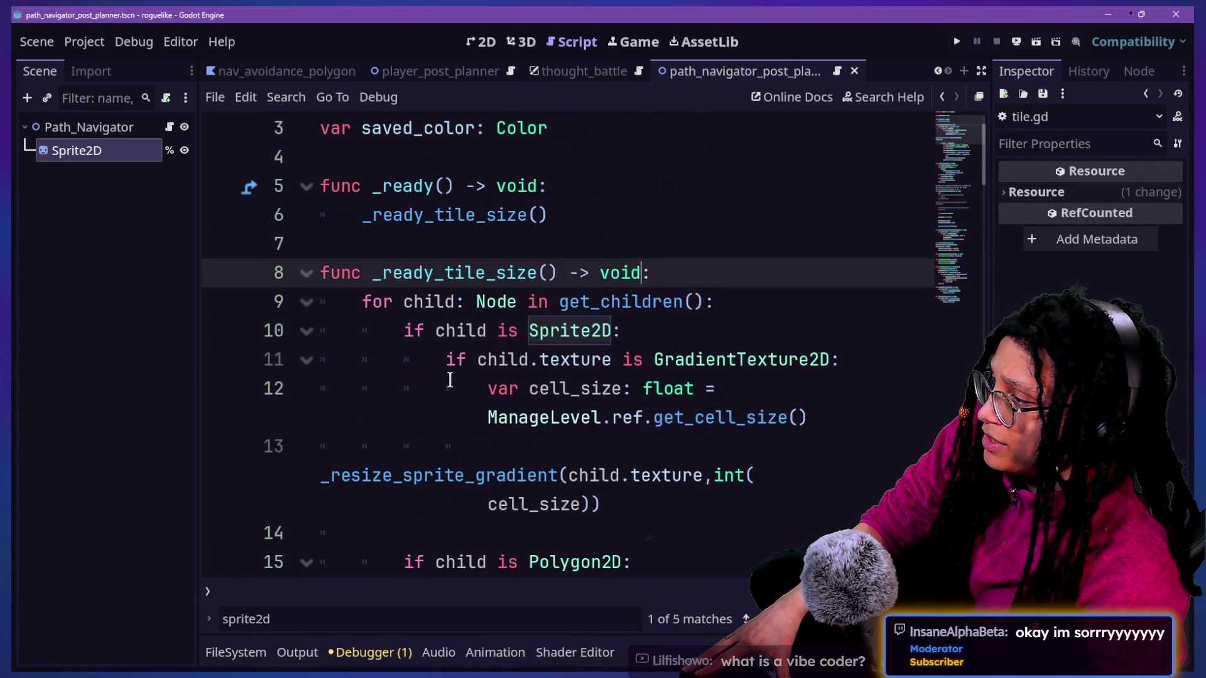
pyautogui.click(653, 333)
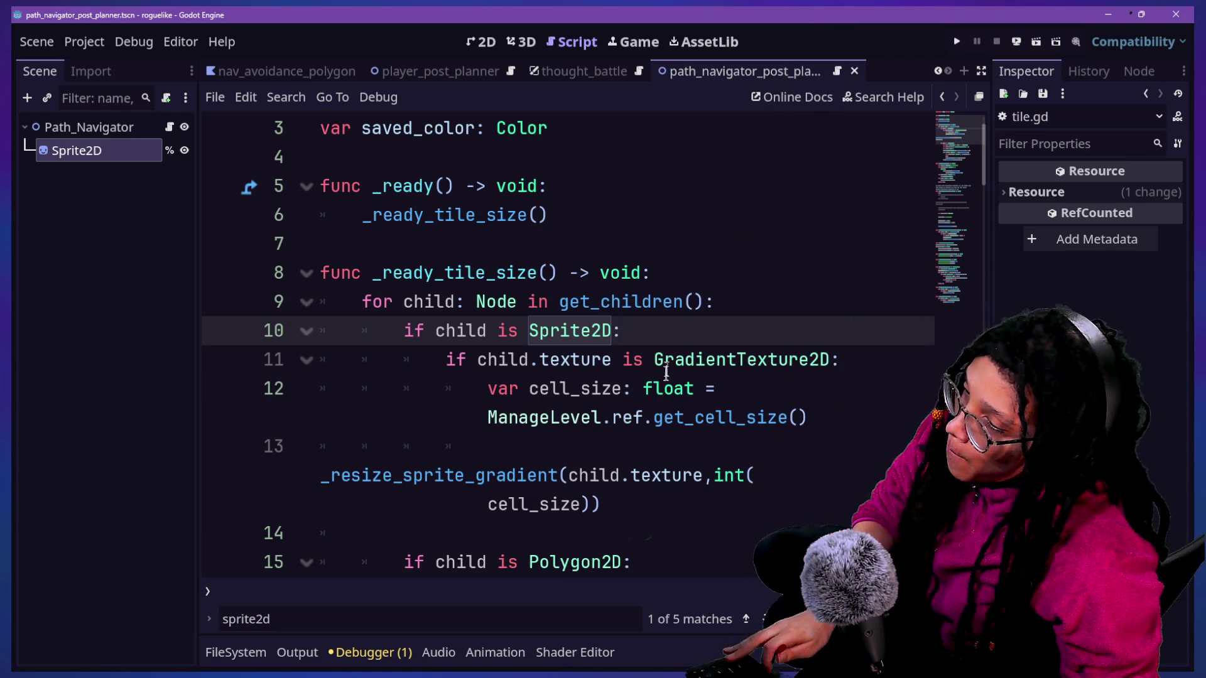
pyautogui.click(900, 92)
pyautogui.write('animated')
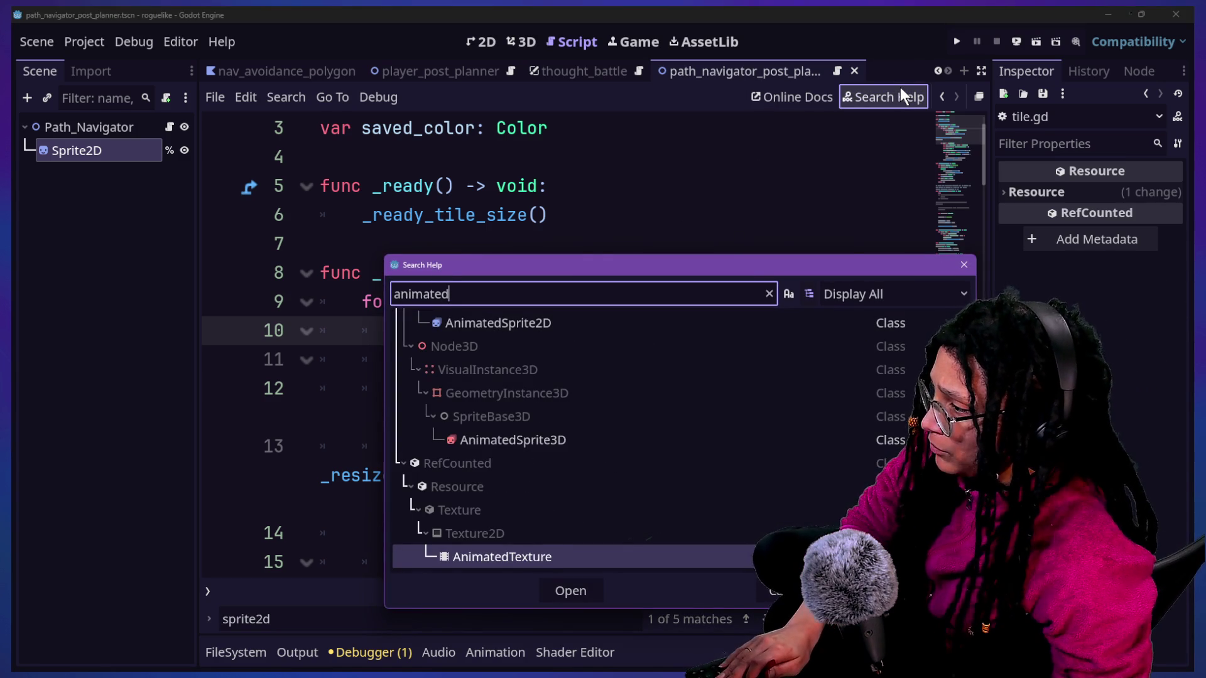
pyautogui.press('Up')
pyautogui.press('Up')
pyautogui.press('Up')
pyautogui.press('Return')
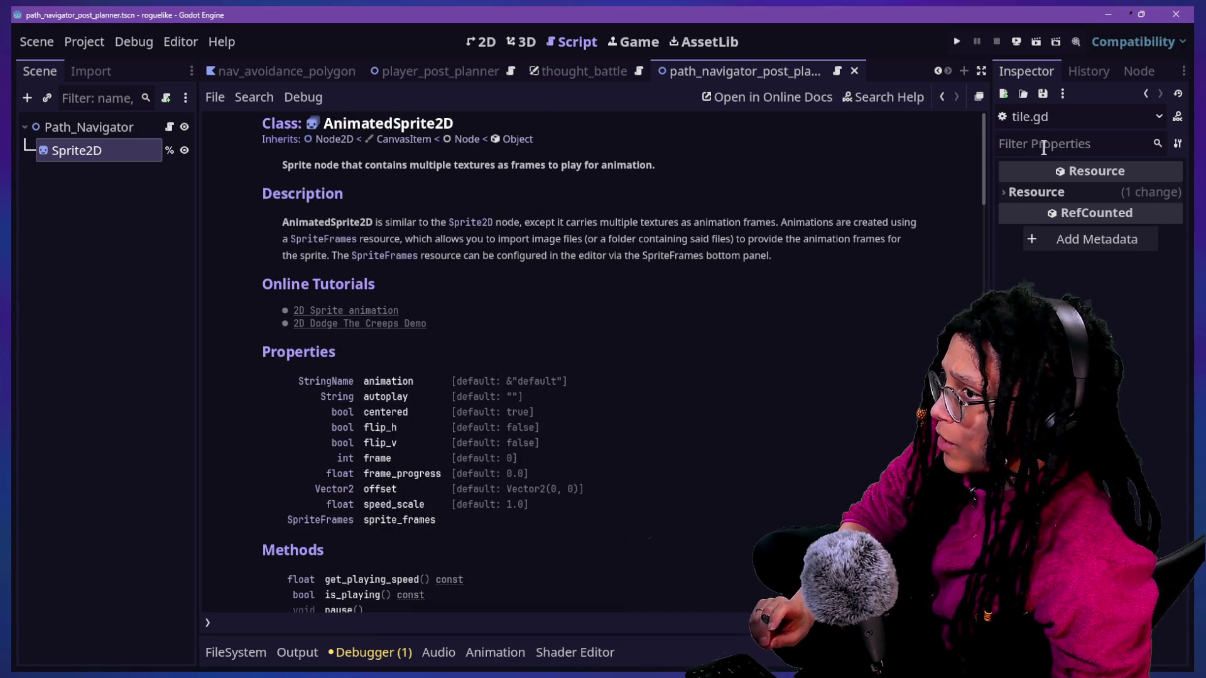
pyautogui.click(941, 96)
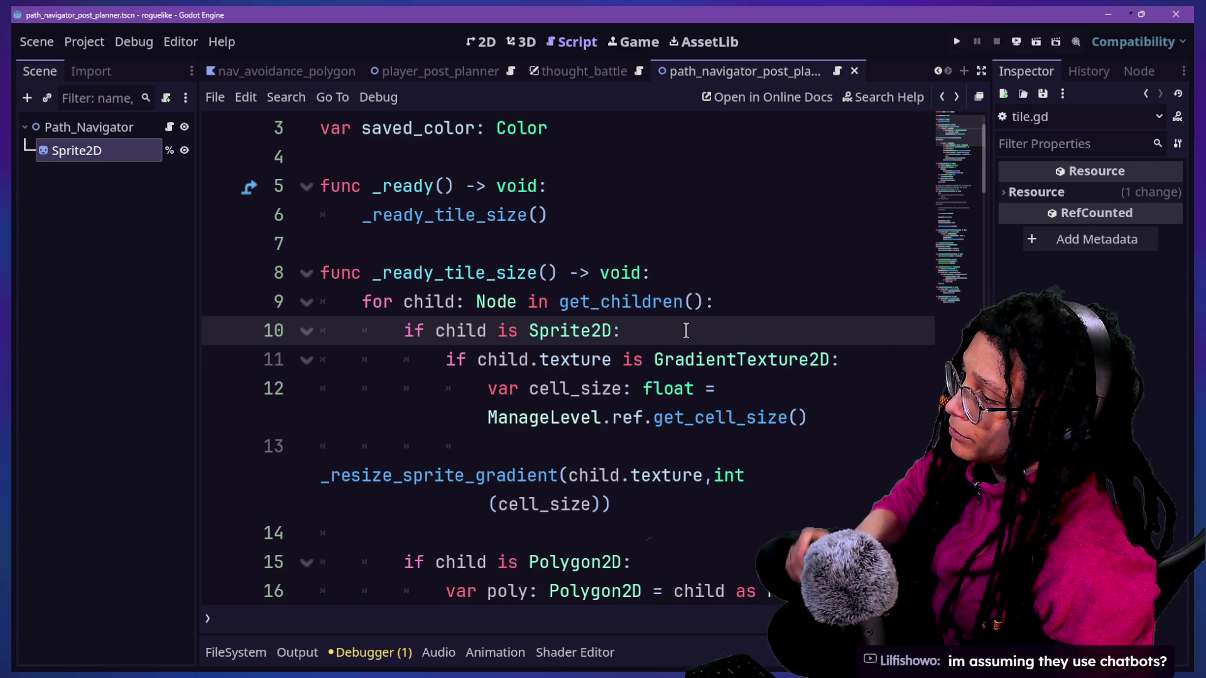
pyautogui.write('or child is A')
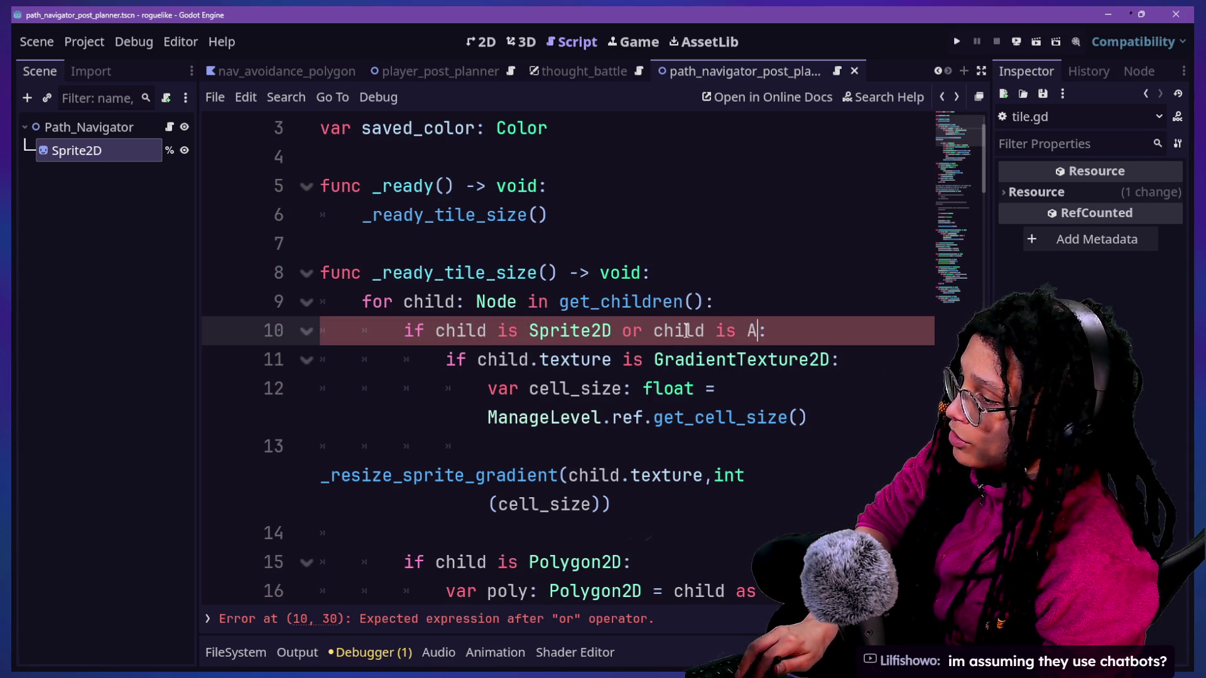
pyautogui.write('nimated')
# Step: Complete the AnimatedSprite2D check on line 10 and toggle the full-width script editor
pyautogui.press('Return')
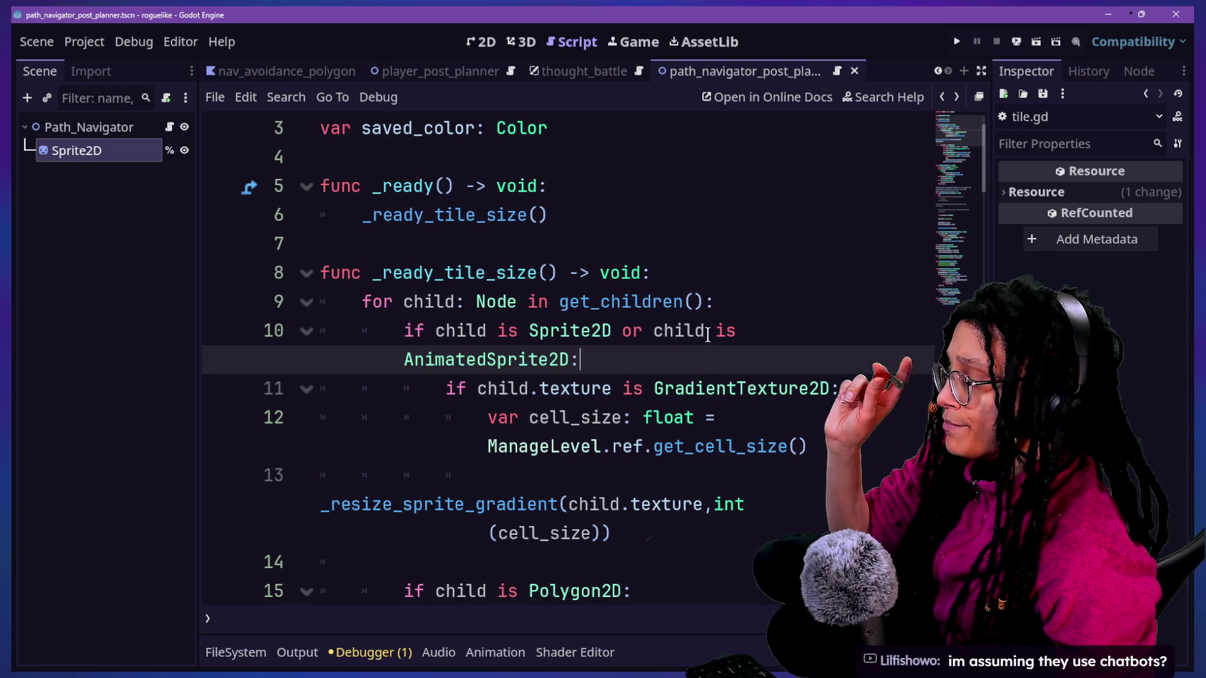
pyautogui.scroll(-1, 680, 419)
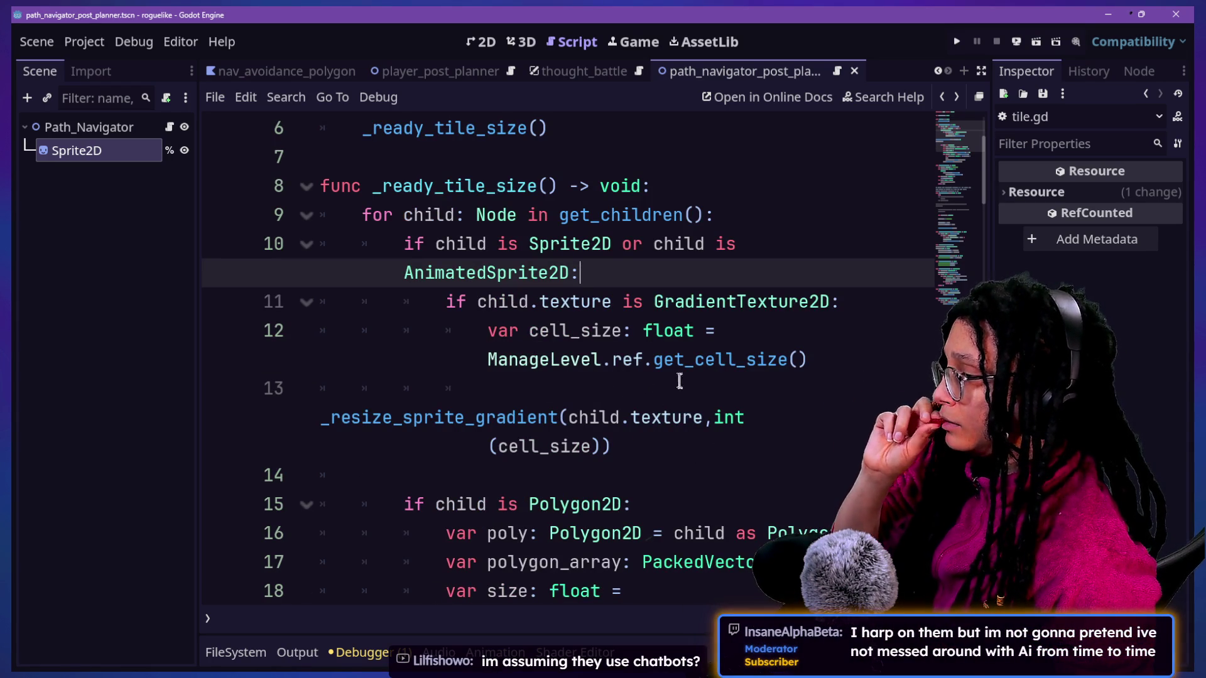
pyautogui.hotkey('ctrl', 'shift', 'F11')
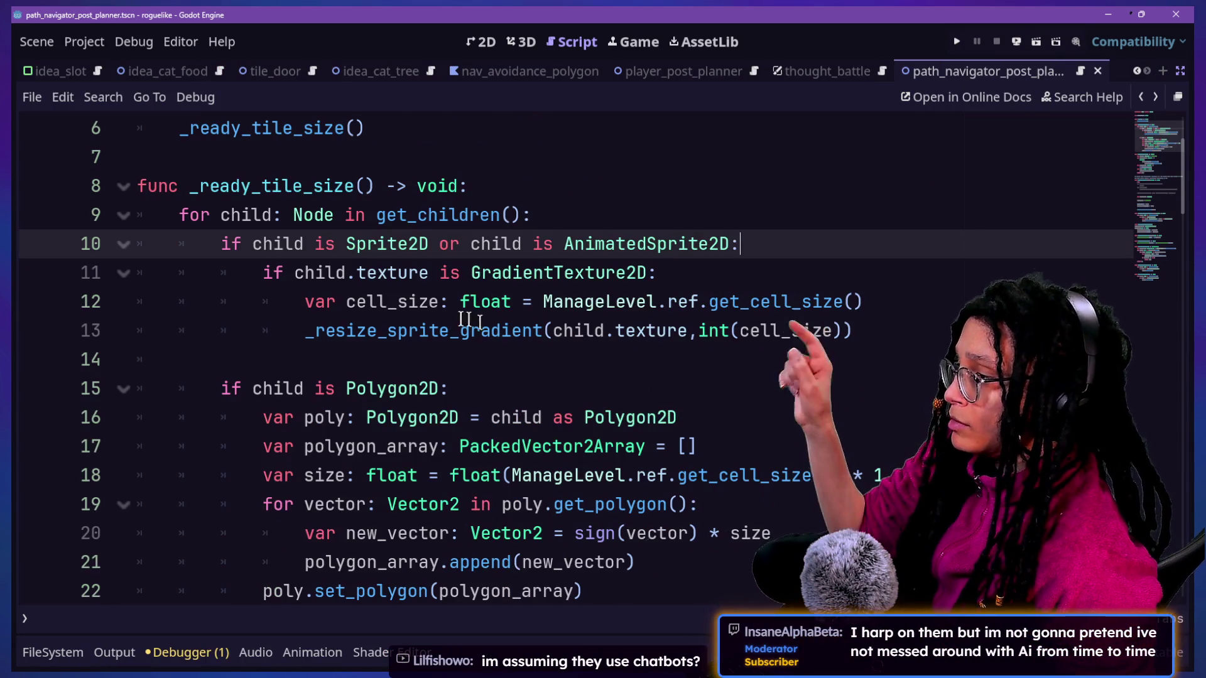
pyautogui.click(411, 303)
pyautogui.click(501, 329)
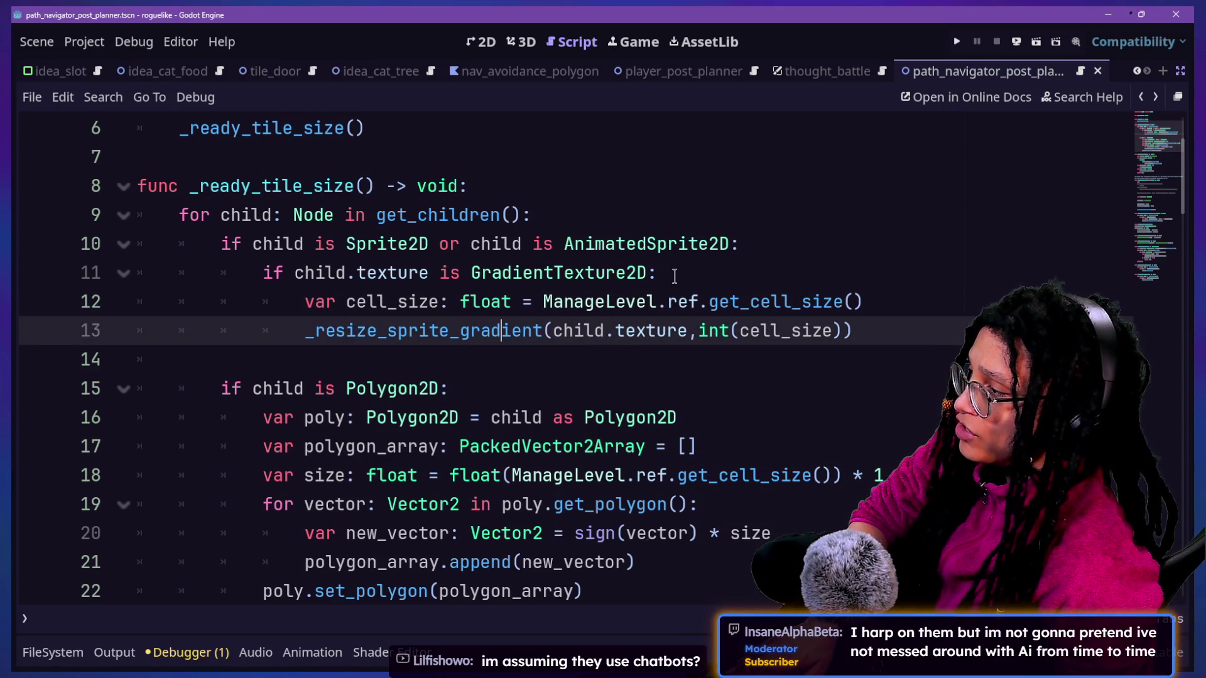
pyautogui.click(1180, 72)
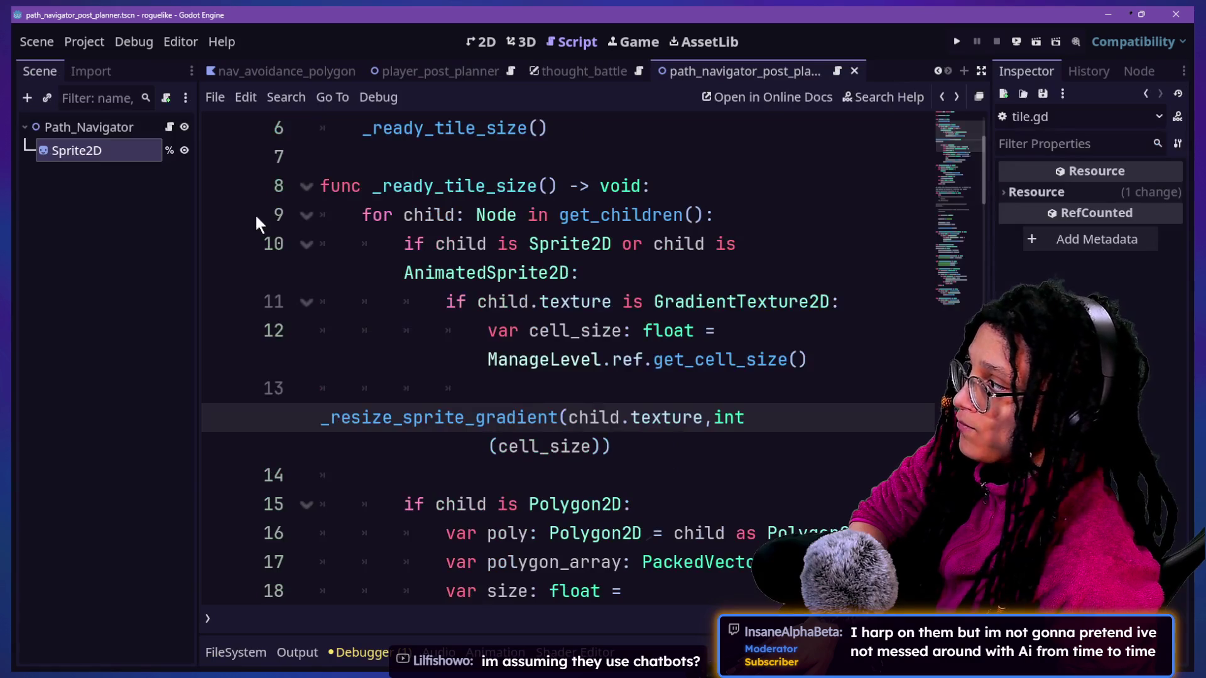
pyautogui.click(724, 247)
pyautogui.click(724, 280)
# Step: Start an AnimatedSprite2D-typed variable declaration on a new line under line 10
pyautogui.press('Return')
pyautogui.write('var sprite2d:')
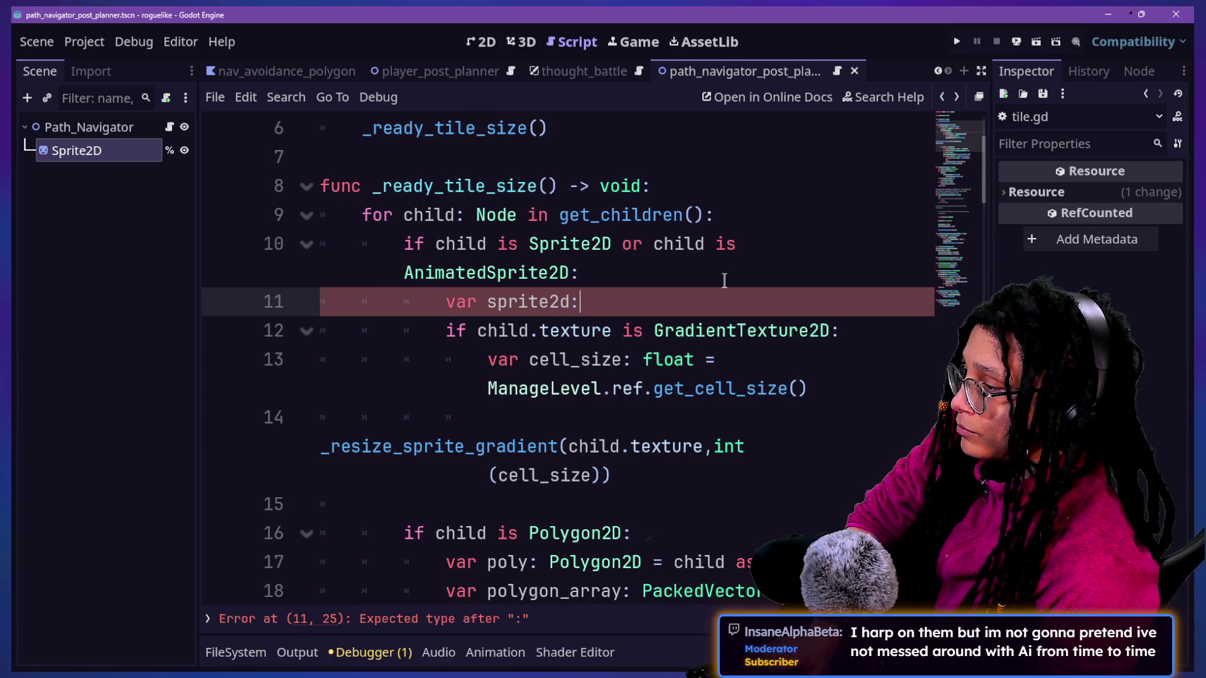
pyautogui.write('s')
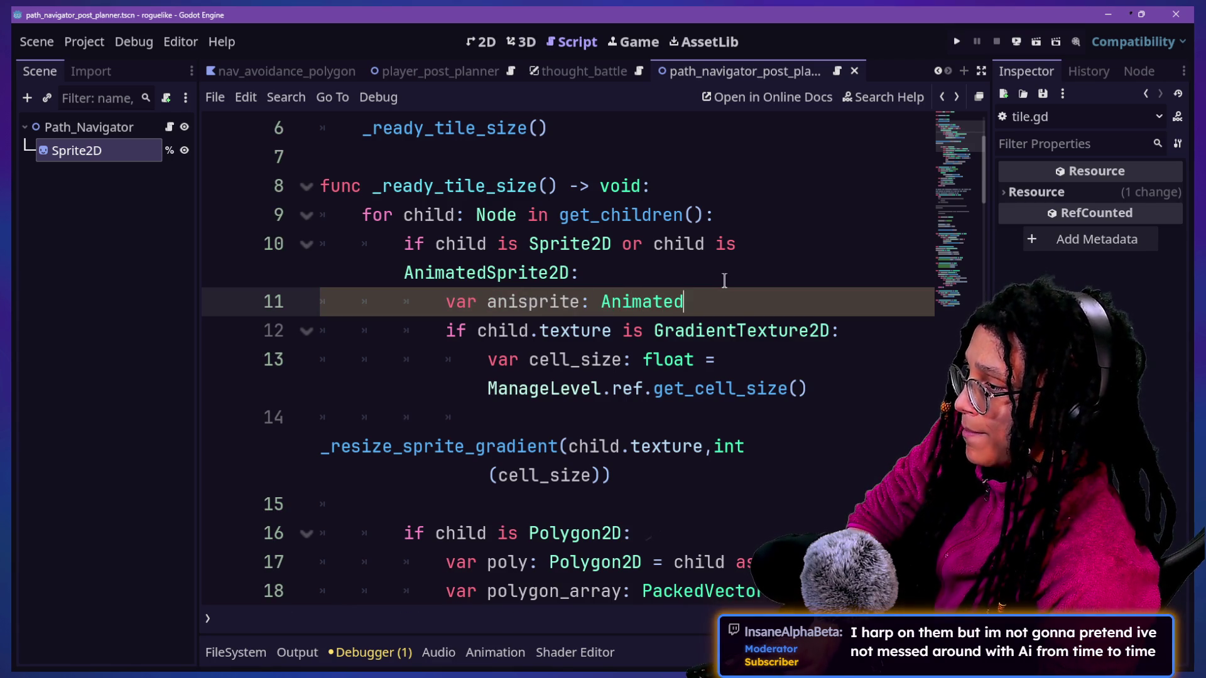
pyautogui.write('Sprite2')
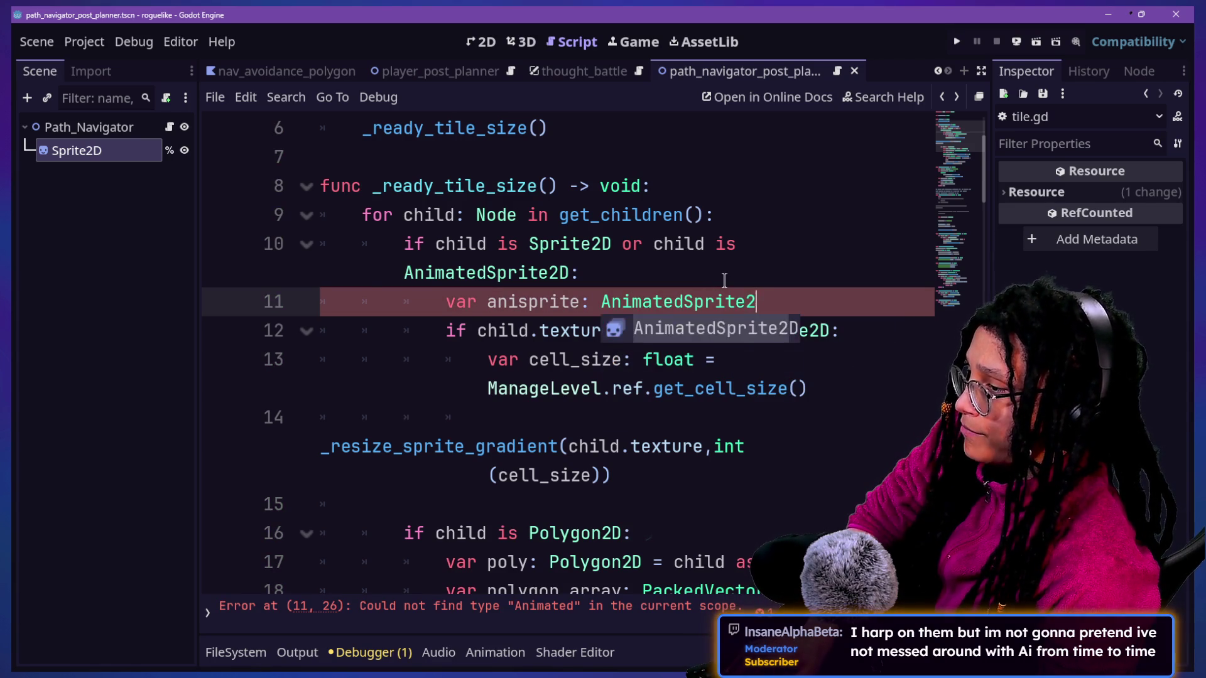
pyautogui.press('Return')
pyautogui.write('= ')
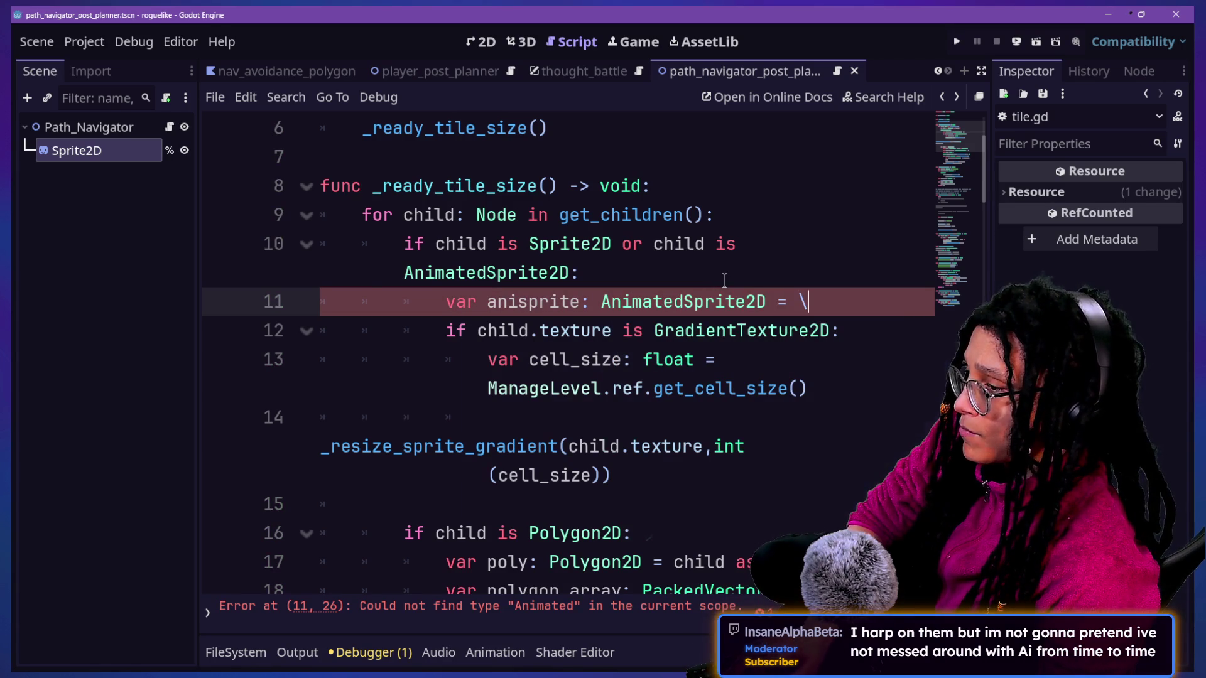
pyautogui.write('\\')
pyautogui.press('Return')
pyautogui.write('a')
pyautogui.press('BackSpace')
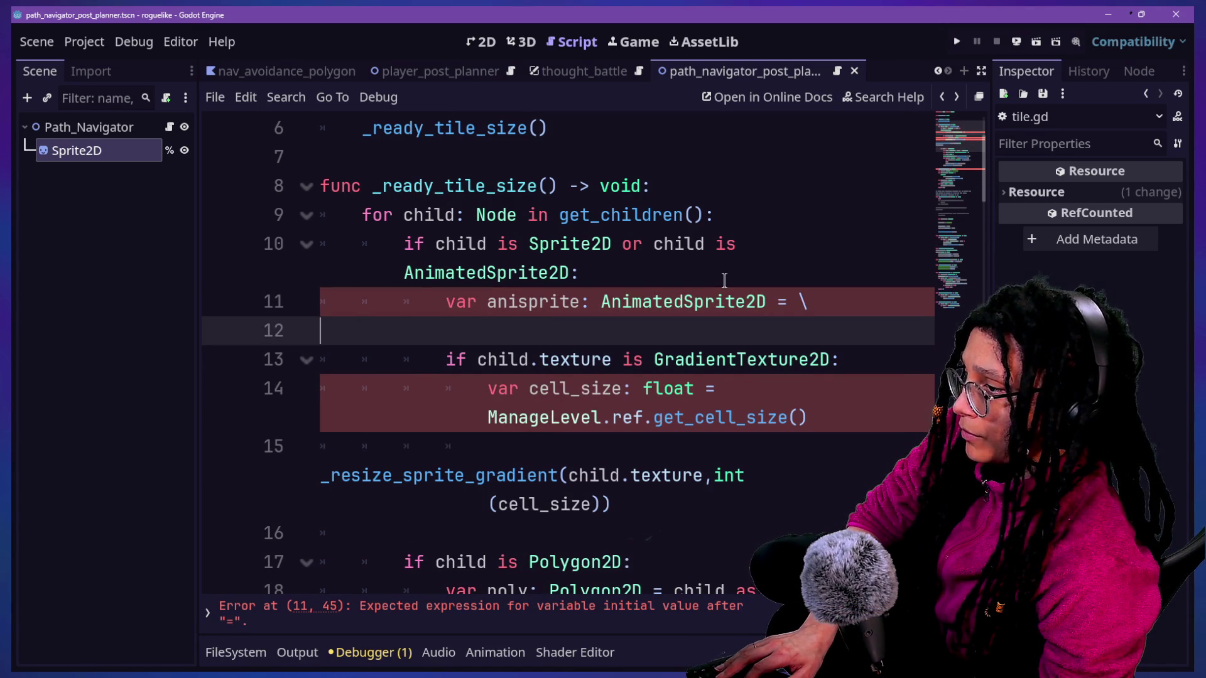
pyautogui.press('BackSpace')
pyautogui.press('BackSpace')
pyautogui.press('BackSpace')
# Step: Try an anisprite.texture line below the declaration, then erase it
pyautogui.press('Return')
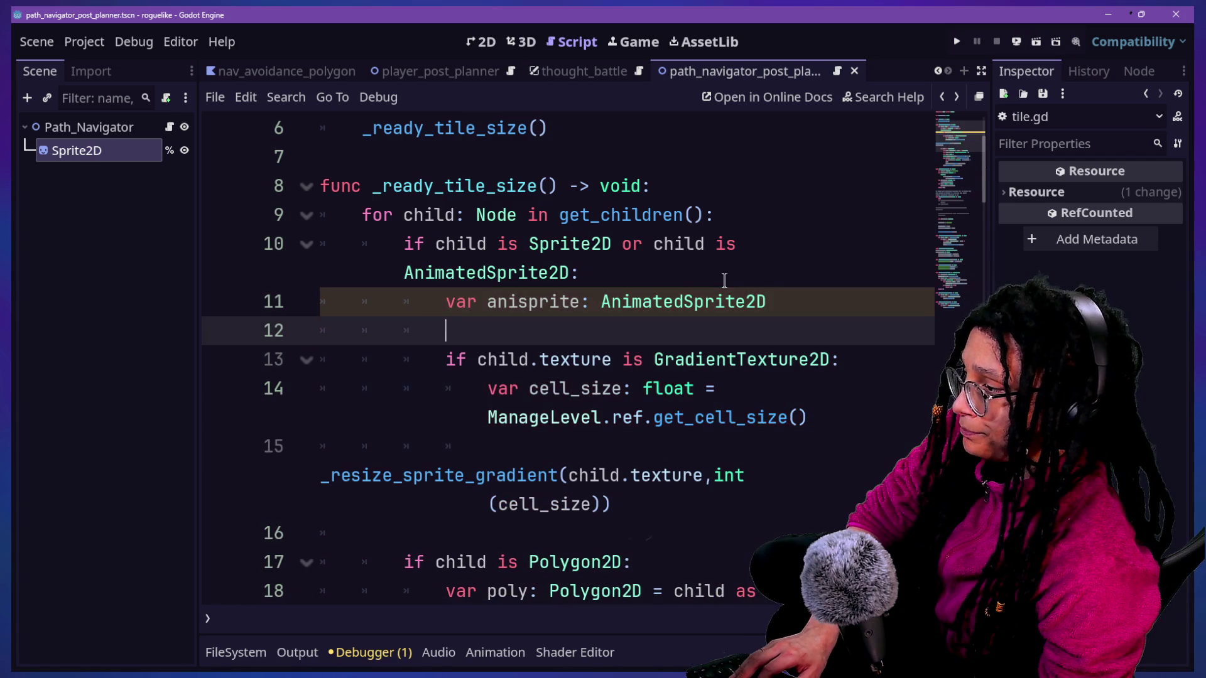
pyautogui.write('anisprite.')
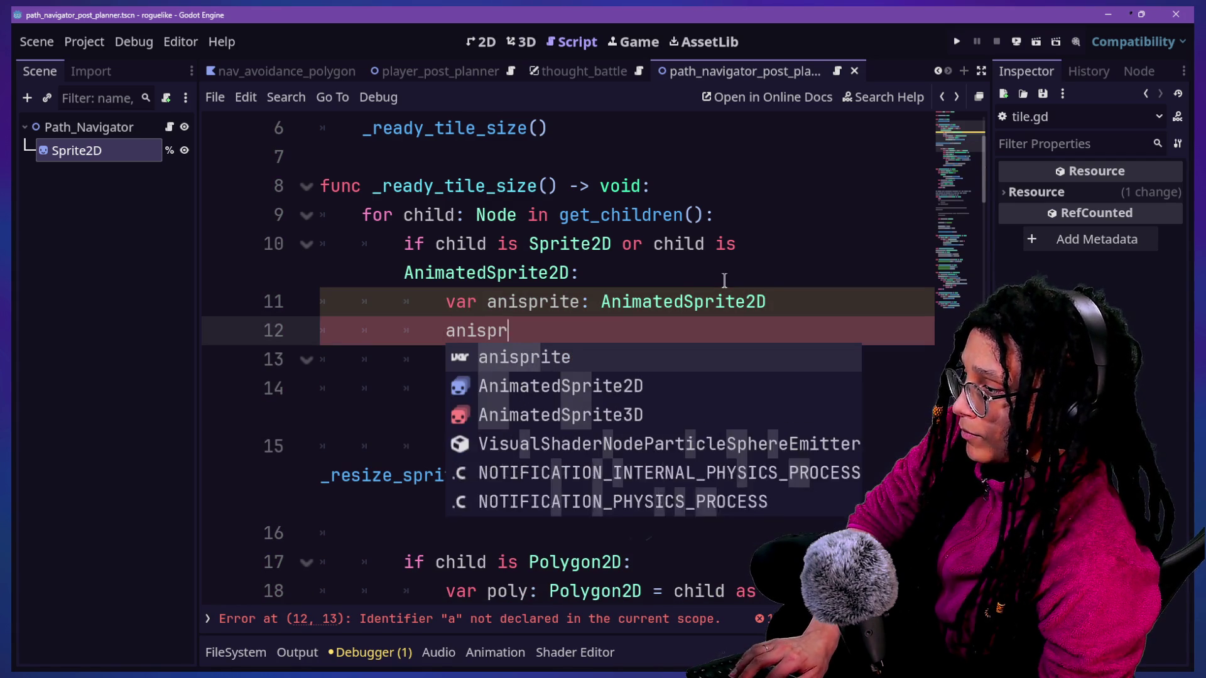
pyautogui.write('textue')
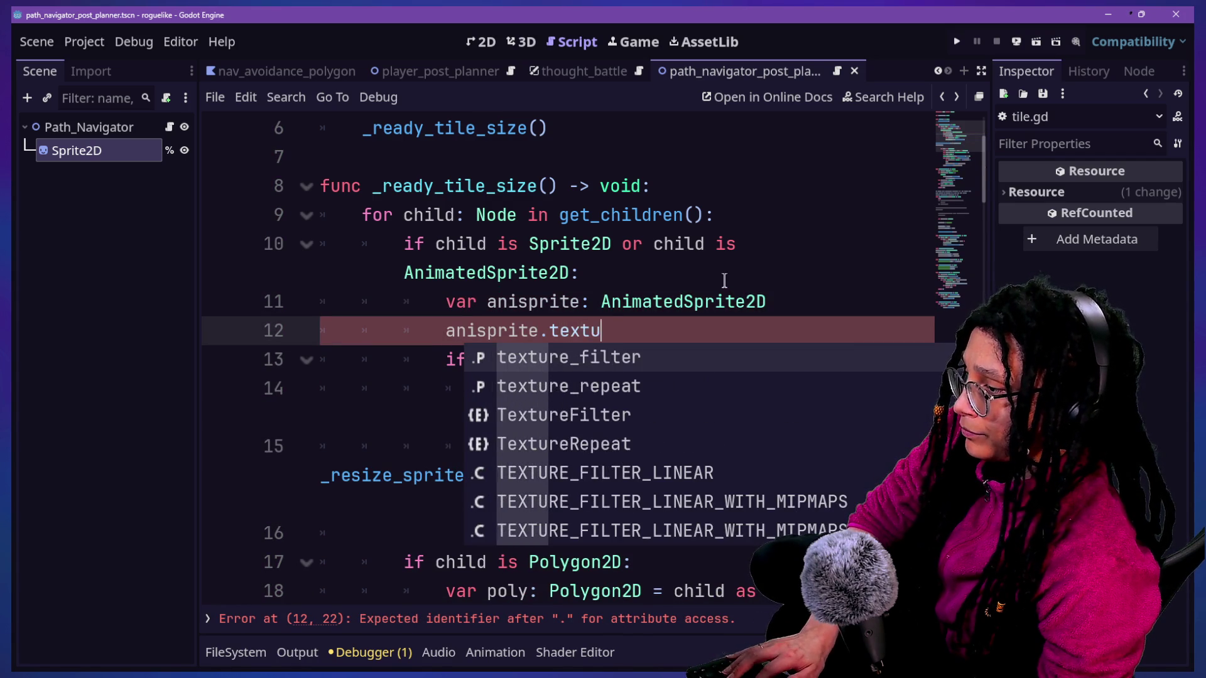
pyautogui.press('BackSpace')
pyautogui.write('re')
pyautogui.press('Down')
pyautogui.press('Down')
pyautogui.press('Down')
pyautogui.press('Escape')
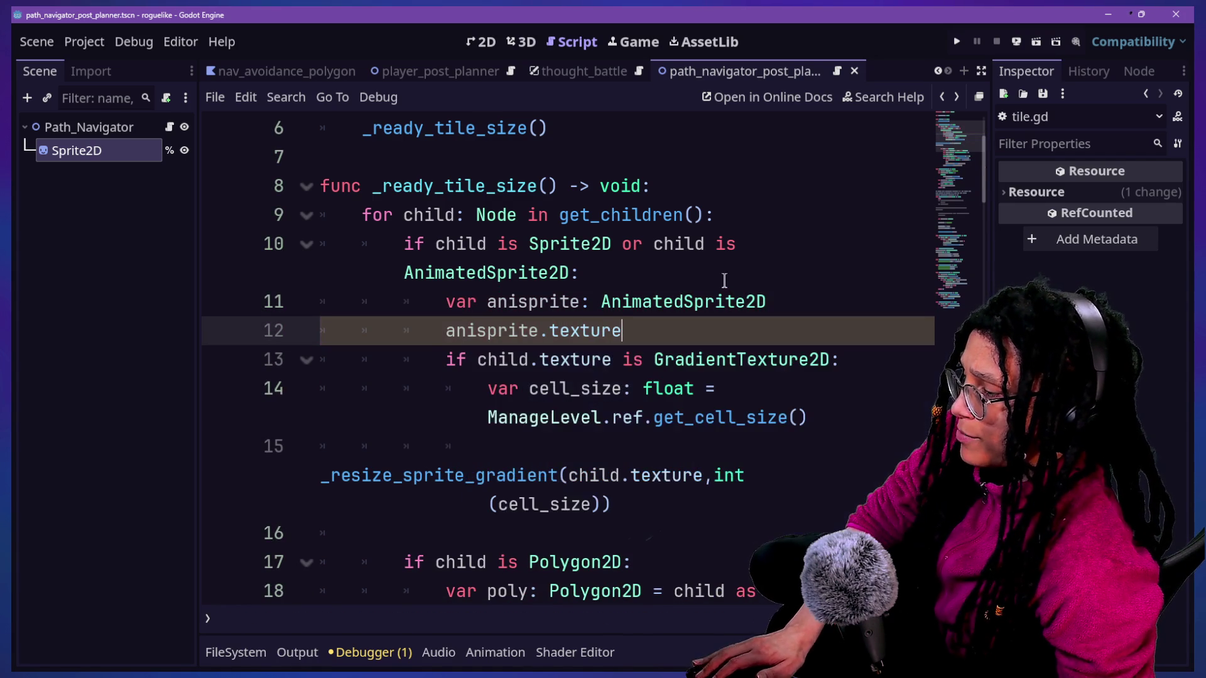
pyautogui.press('BackSpace')
pyautogui.press('BackSpace')
pyautogui.press('BackSpace')
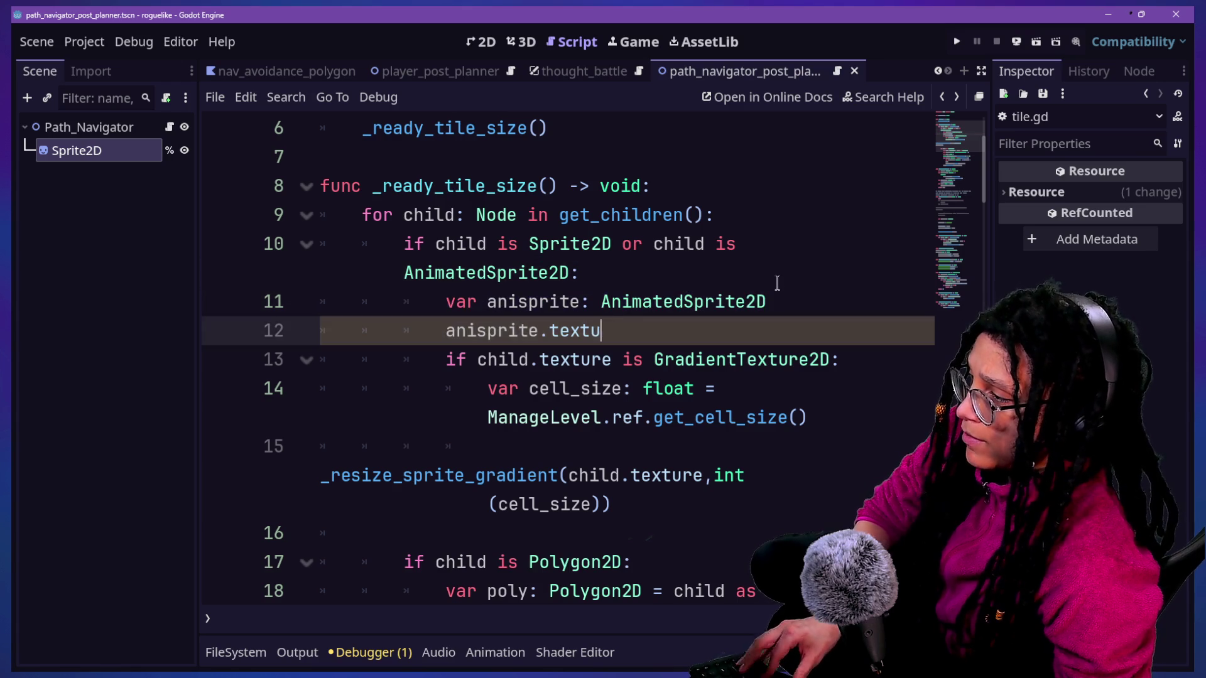
pyautogui.press('BackSpace')
pyautogui.press('BackSpace')
pyautogui.press('BackSpace')
pyautogui.write('= \\')
pyautogui.press('Return')
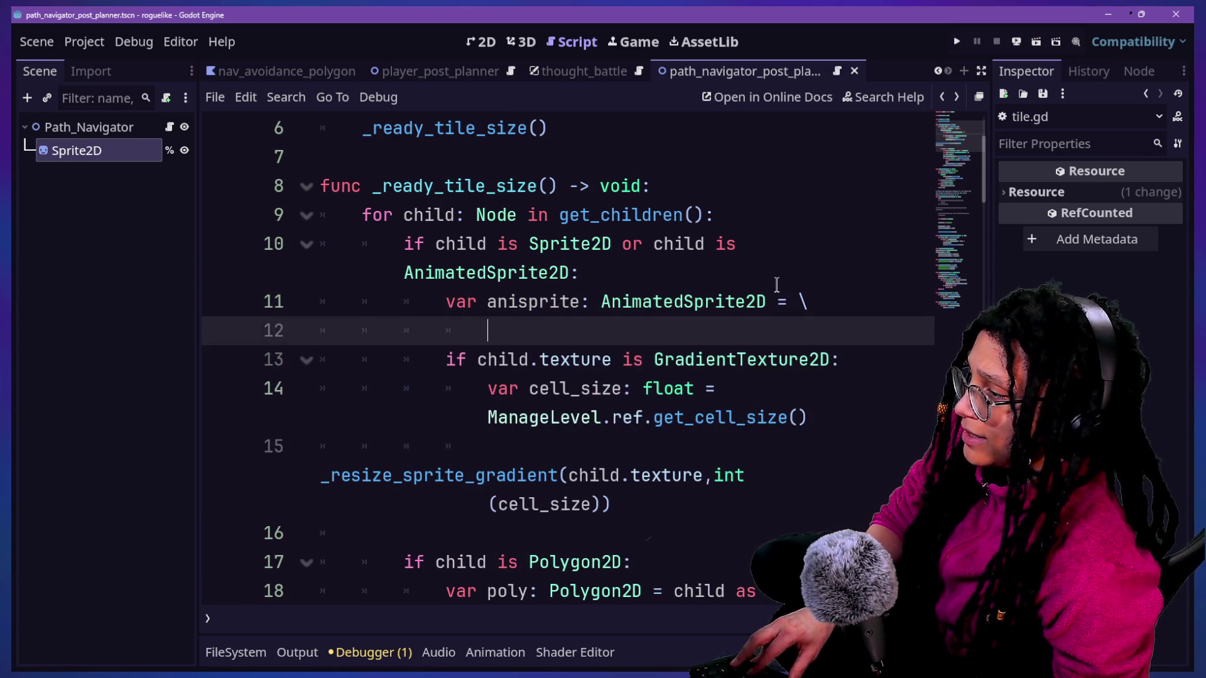
pyautogui.press('BackSpace')
pyautogui.press('BackSpace')
pyautogui.press('BackSpace')
# Step: Undo the edits back to 'if child is Sprite2D:' and select 'extends Node2D' on line 1
pyautogui.hotkey('ctrl', 'z')
pyautogui.hotkey('ctrl', 'z')
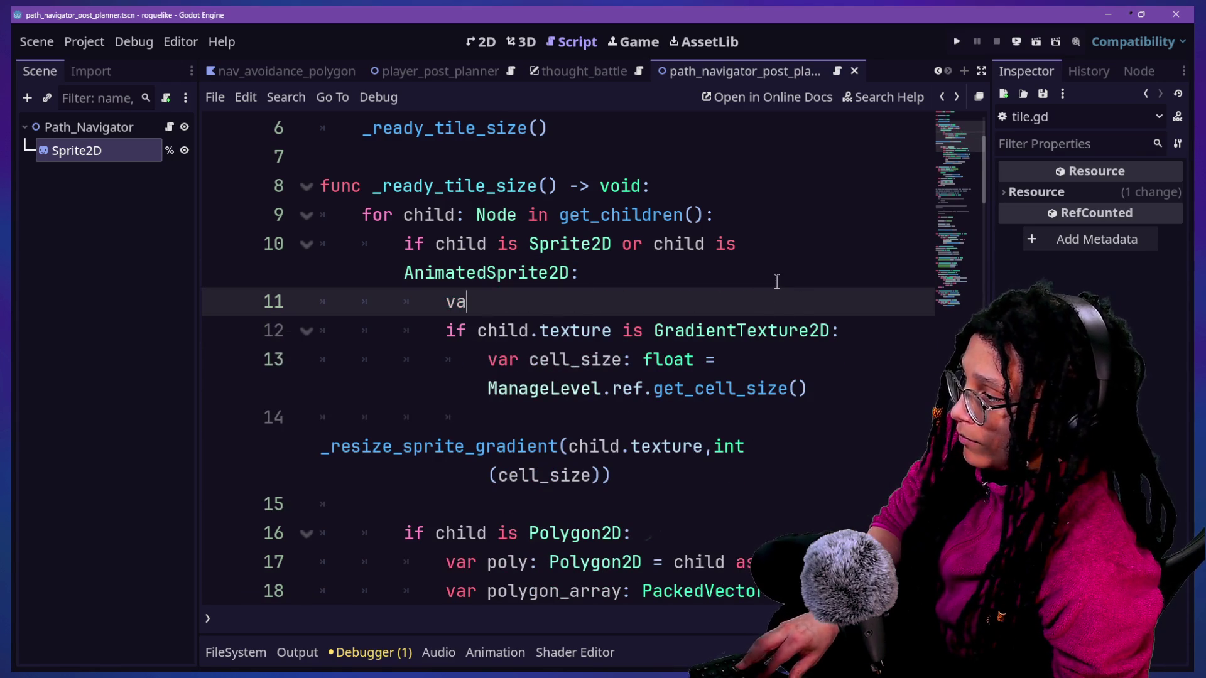
pyautogui.hotkey('ctrl', 'z')
pyautogui.hotkey('ctrl', 'z')
pyautogui.hotkey('ctrl', 'z')
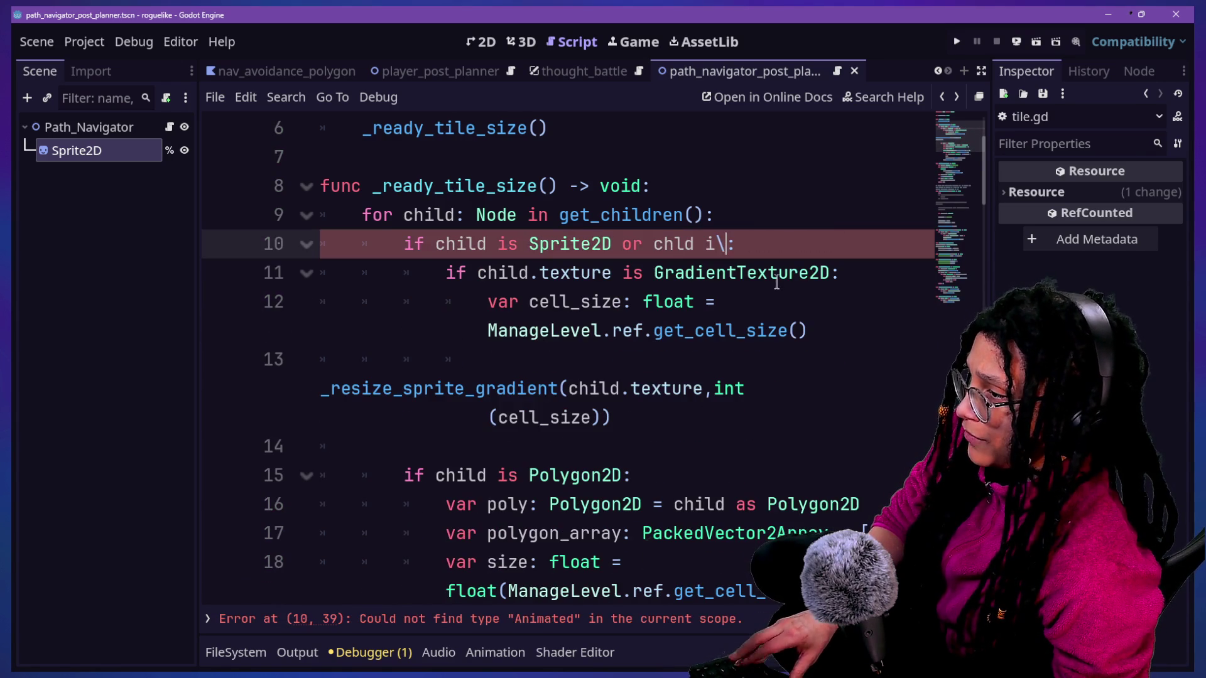
pyautogui.scroll(-10, 728, 286)
pyautogui.scroll(8, 729, 285)
pyautogui.click(728, 286)
pyautogui.press('Down')
pyautogui.moveTo(527, 301)
pyautogui.mouseDown()
pyautogui.moveTo(657, 417)
pyautogui.moveTo(540, 199)
pyautogui.mouseUp()
pyautogui.scroll(-7, 653, 421)
pyautogui.scroll(-1, 649, 425)
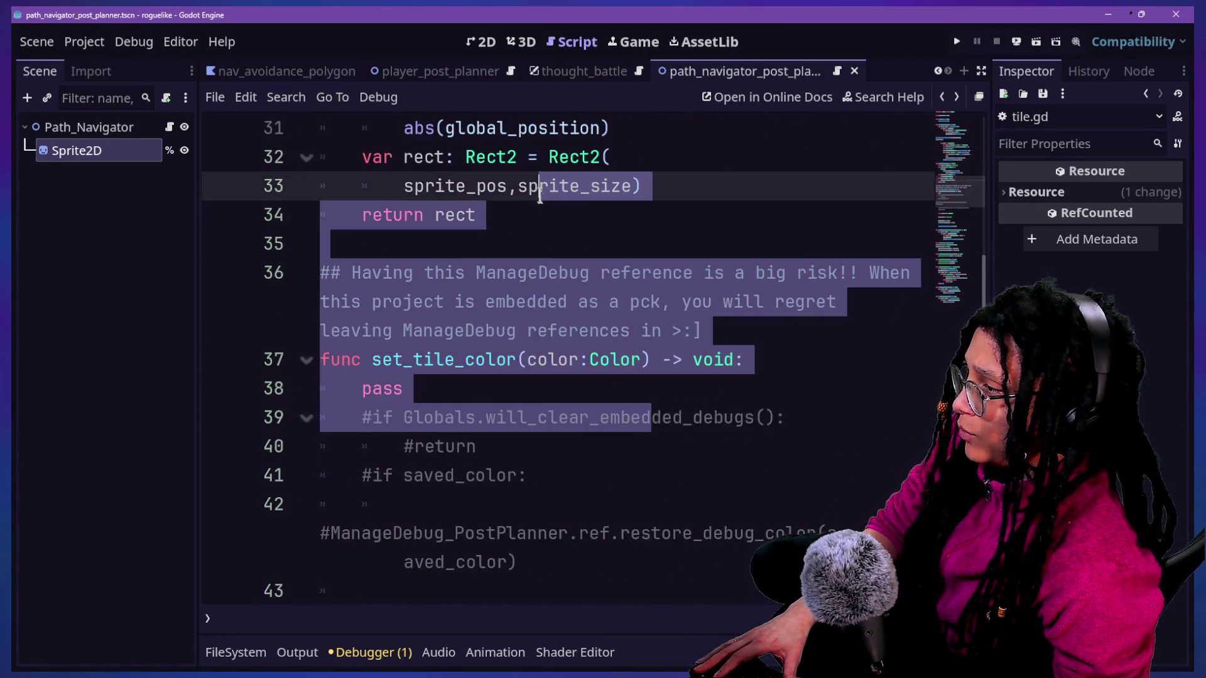
pyautogui.scroll(10, 540, 195)
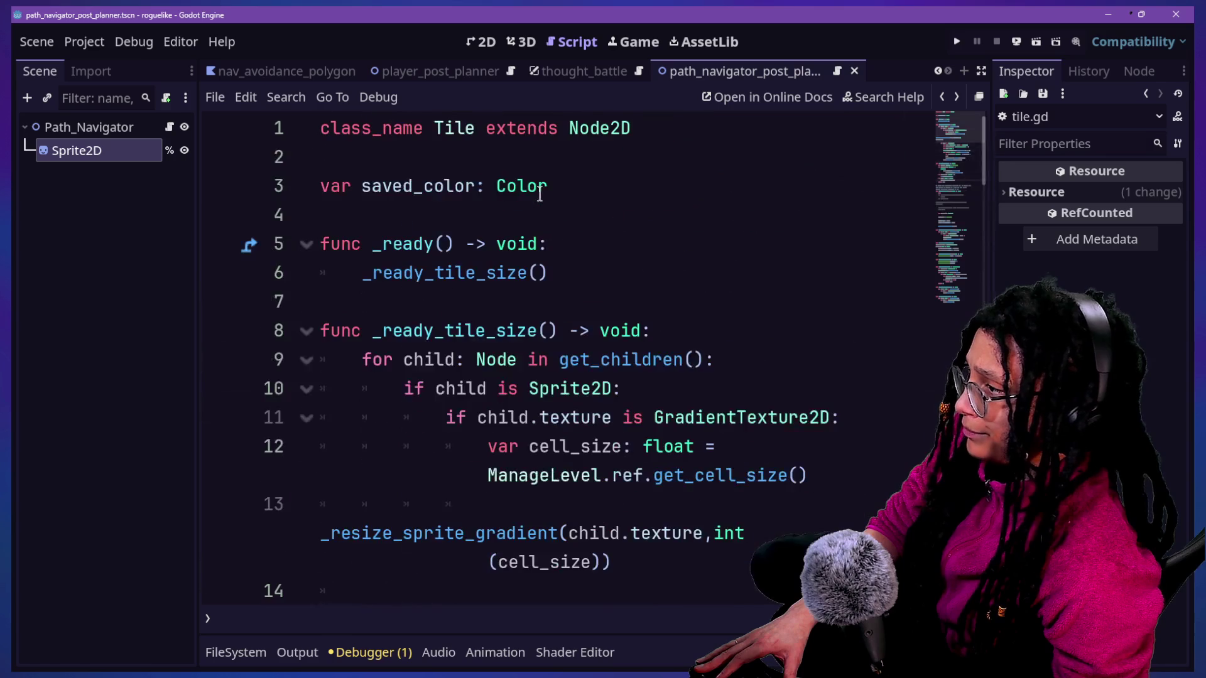
pyautogui.moveTo(546, 113); pyautogui.dragTo(667, 121)
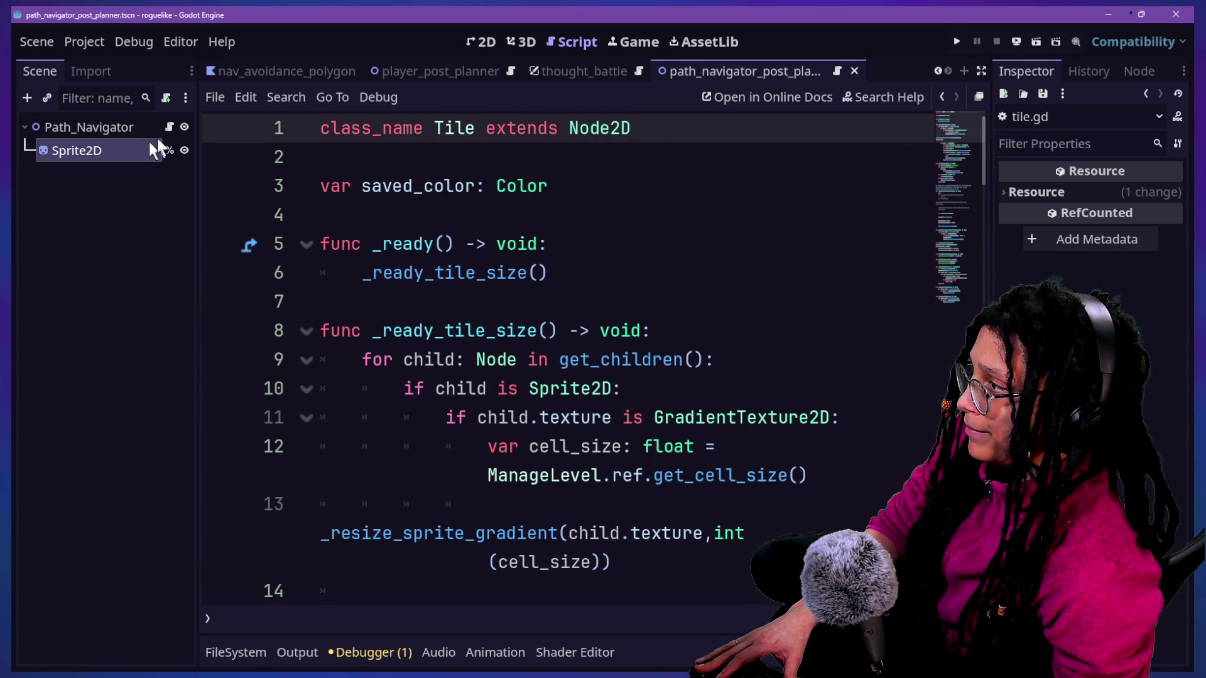
# Step: Search Quick Open for 'player' files, then cancel without opening any
pyautogui.click(407, 197)
pyautogui.hotkey('shift', 'alt', 'o')
pyautogui.write('player')
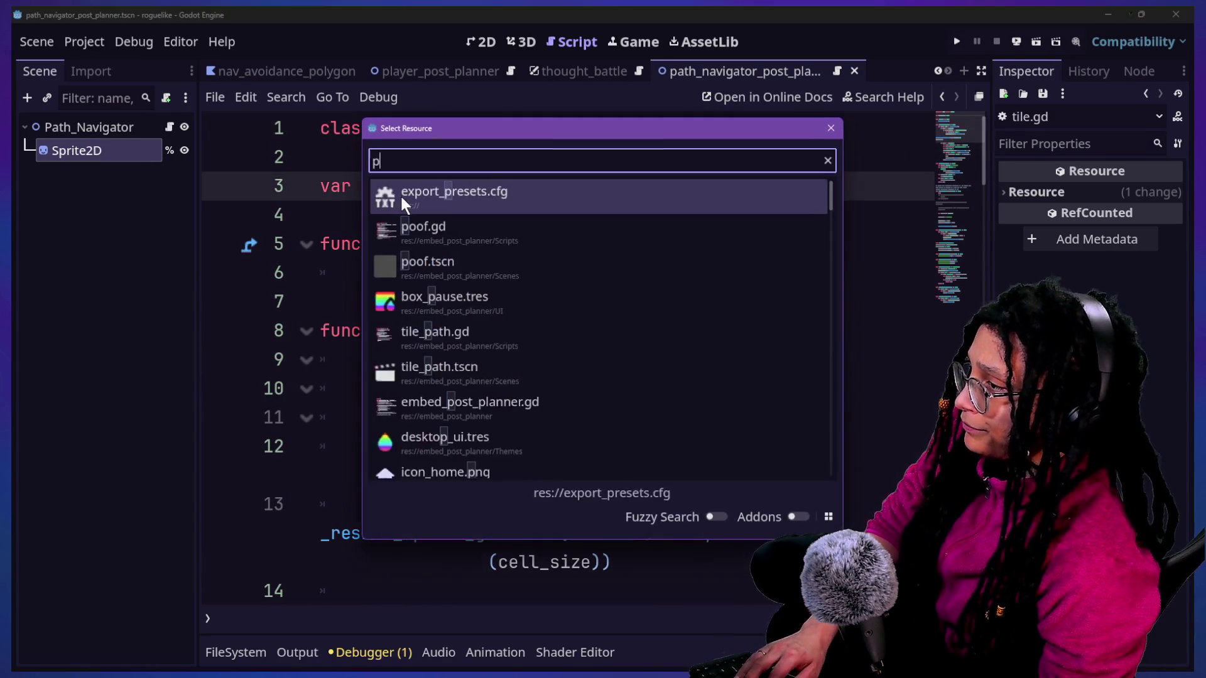
pyautogui.press('Down')
pyautogui.press('Down')
pyautogui.press('Down')
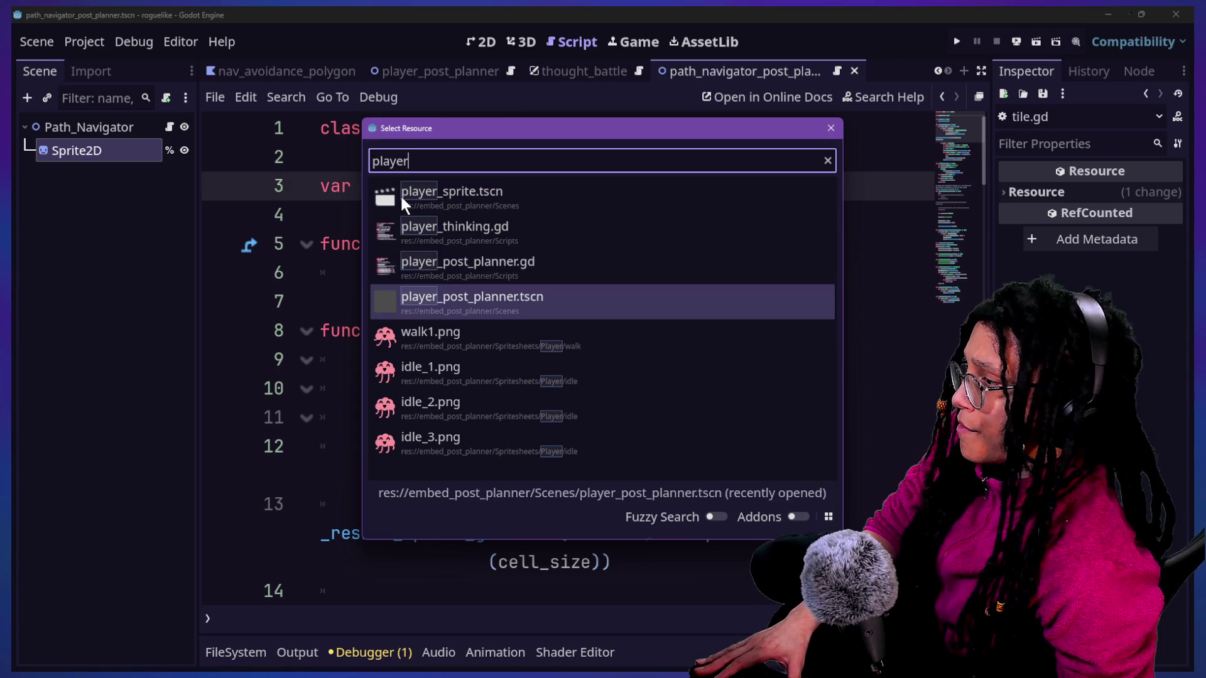
pyautogui.press('Up')
pyautogui.press('Up')
pyautogui.press('Up')
pyautogui.press('Escape')
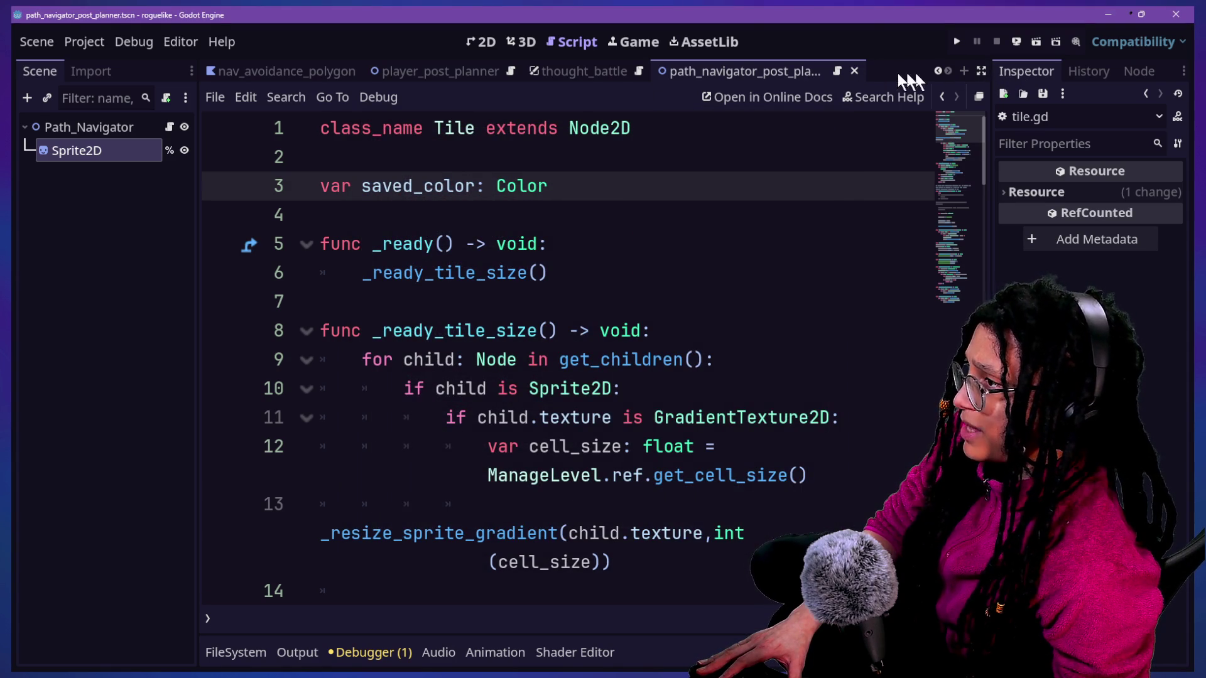
# Step: Switch to the managers_post_planner scene in 2D and run the project
pyautogui.hotkey('ctrl', 'F1')
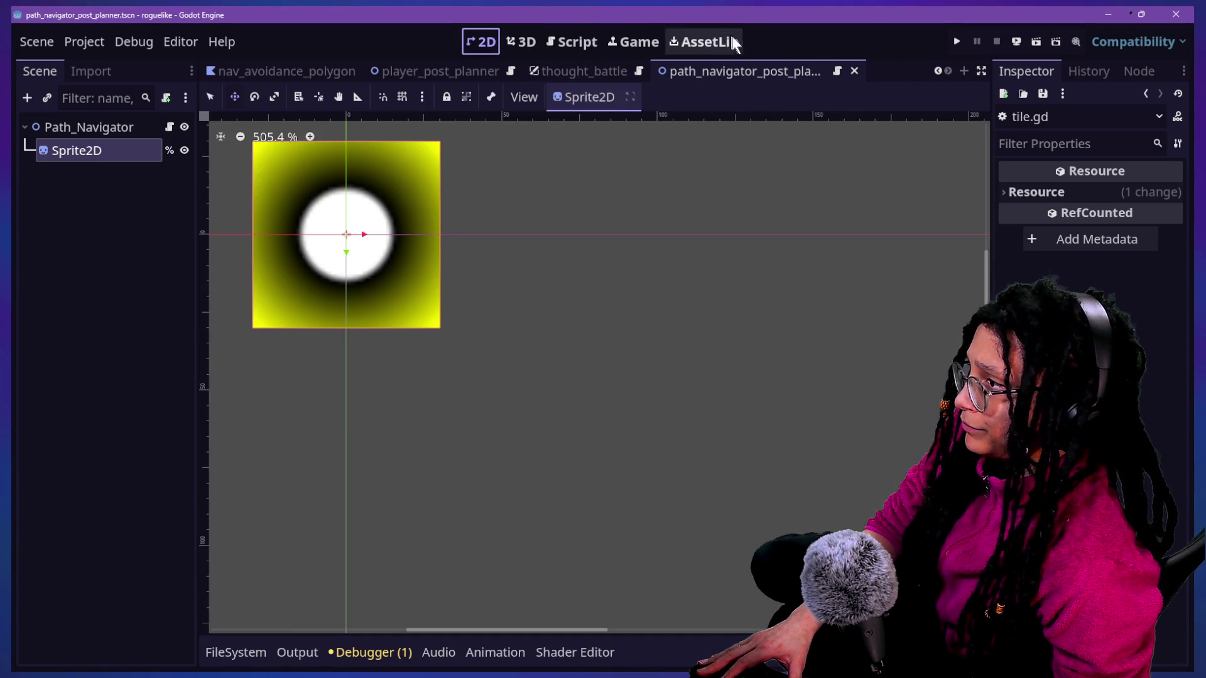
pyautogui.scroll(5, 585, 70)
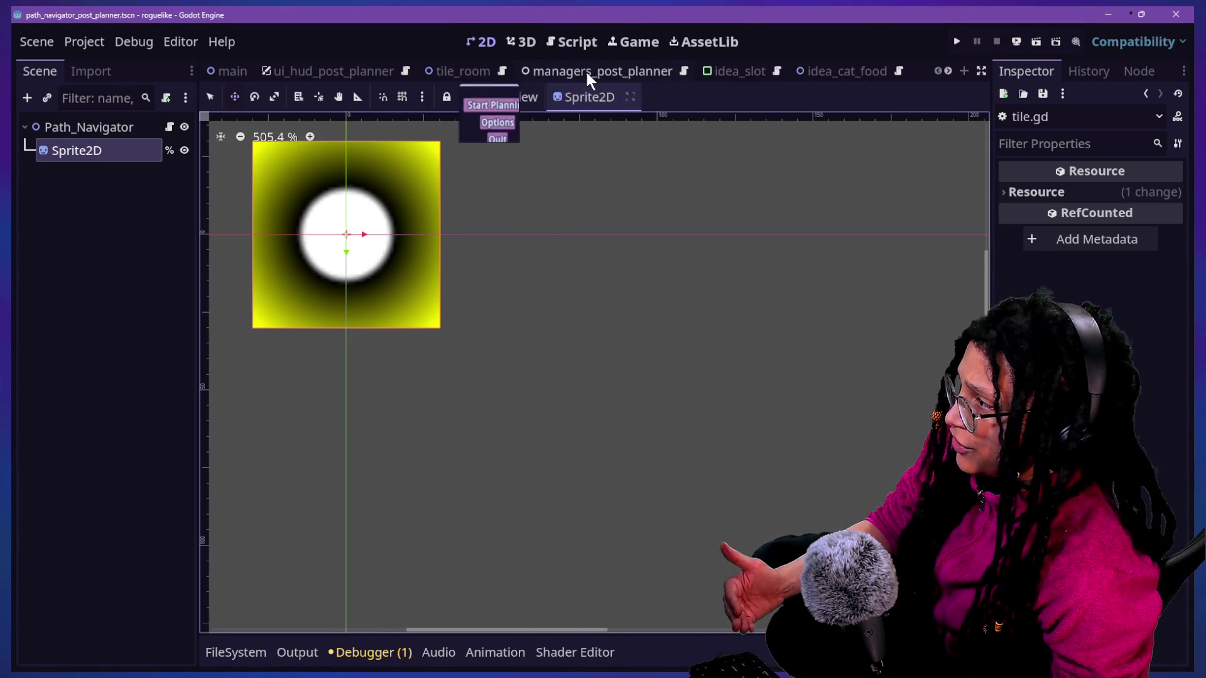
pyautogui.click(579, 73)
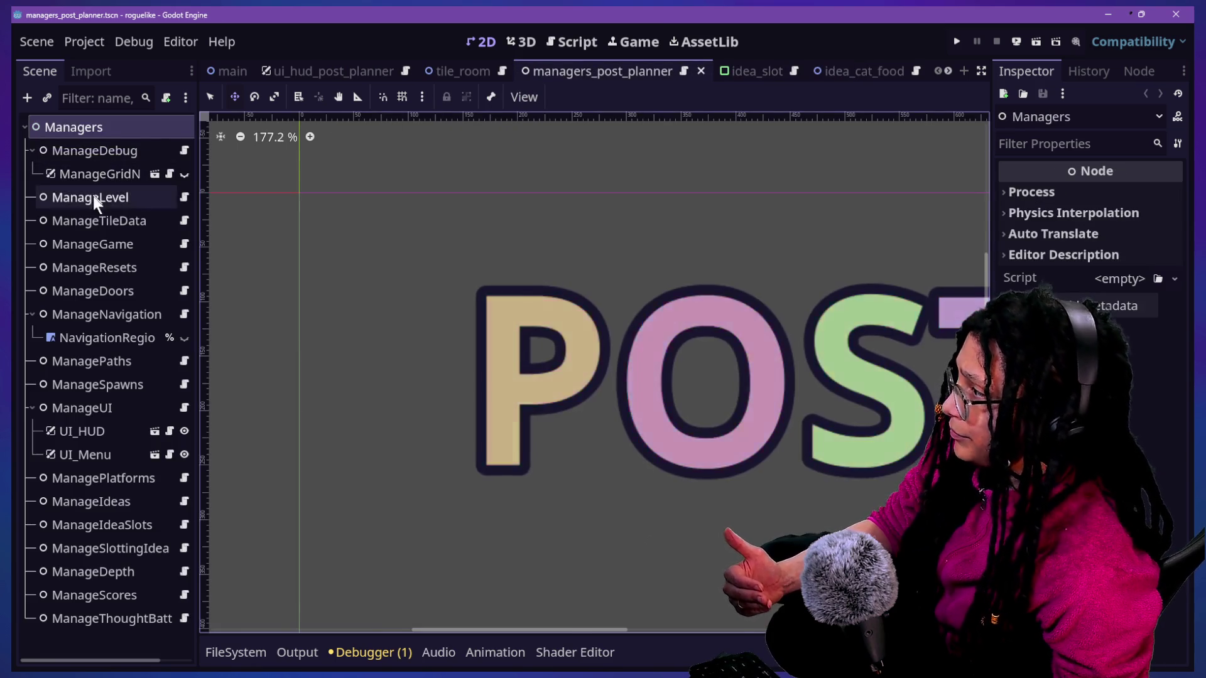
pyautogui.click(957, 41)
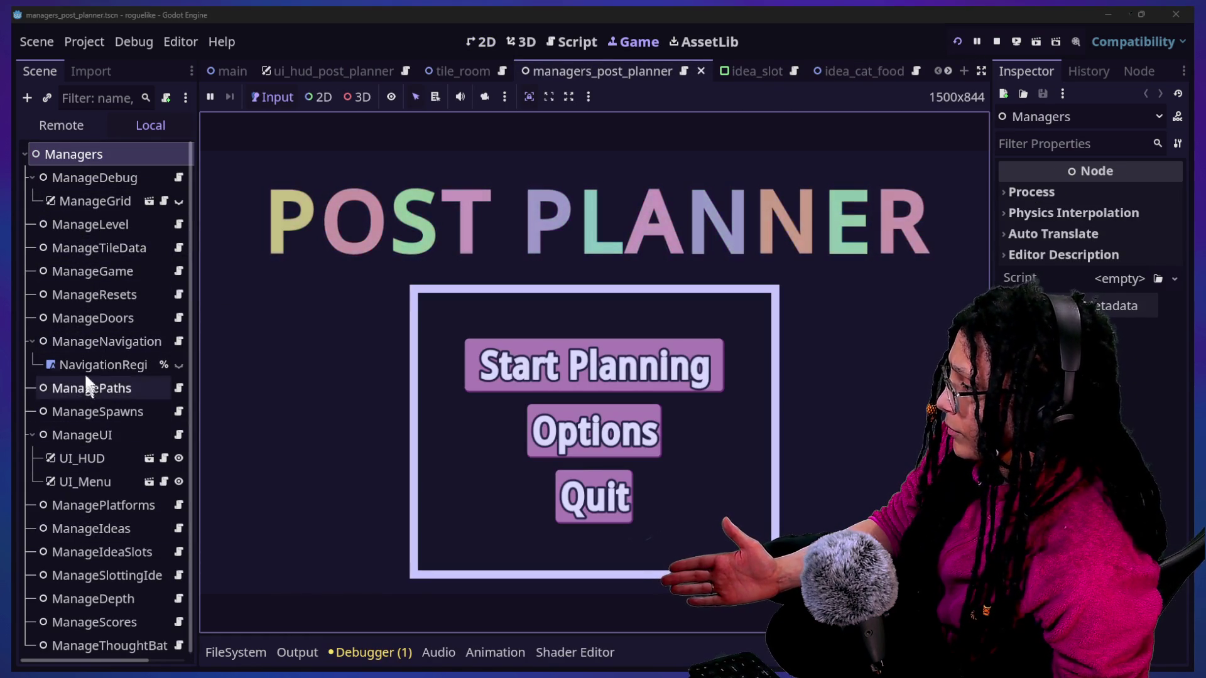
# Step: Set ManageLevel's Cell Size to 80.0, then Start Planning on the Mewsky platform in the game
pyautogui.click(94, 225)
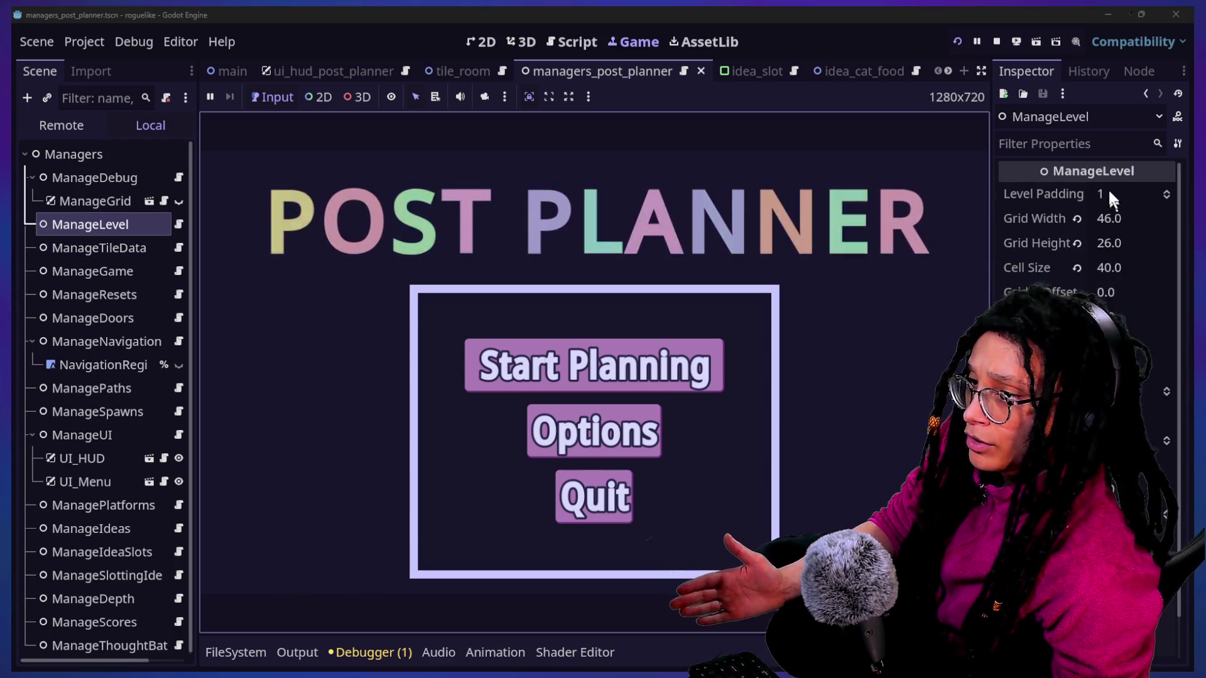
pyautogui.click(1110, 218)
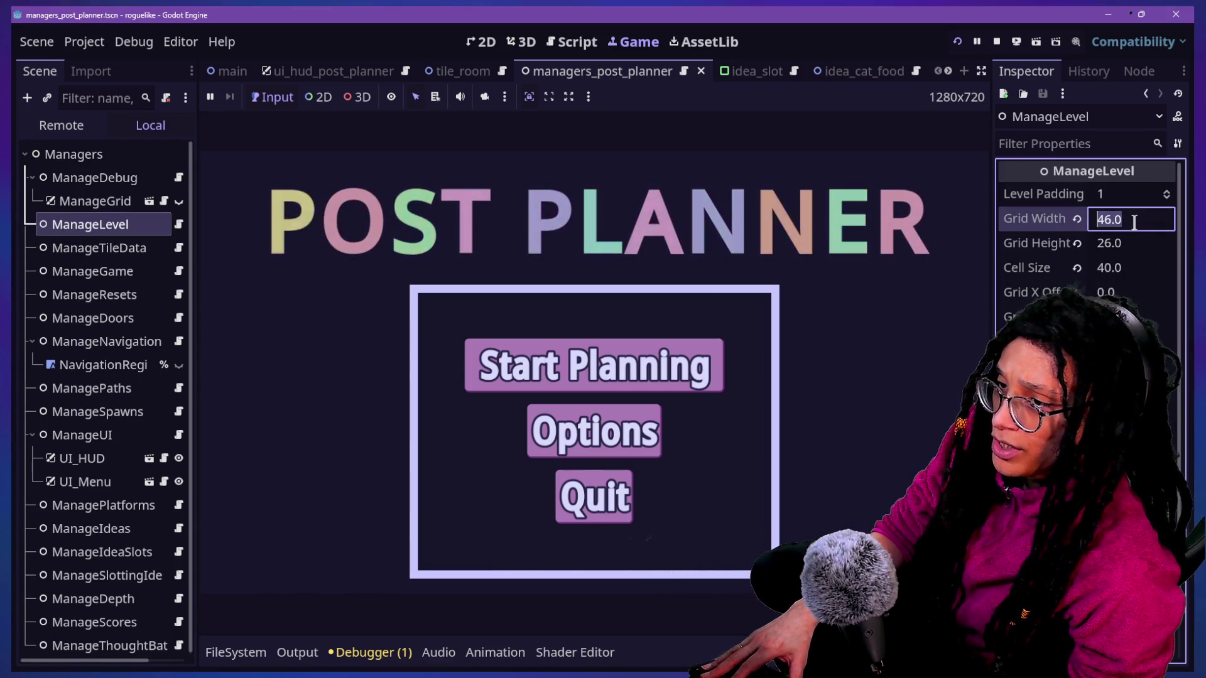
pyautogui.click(1159, 266)
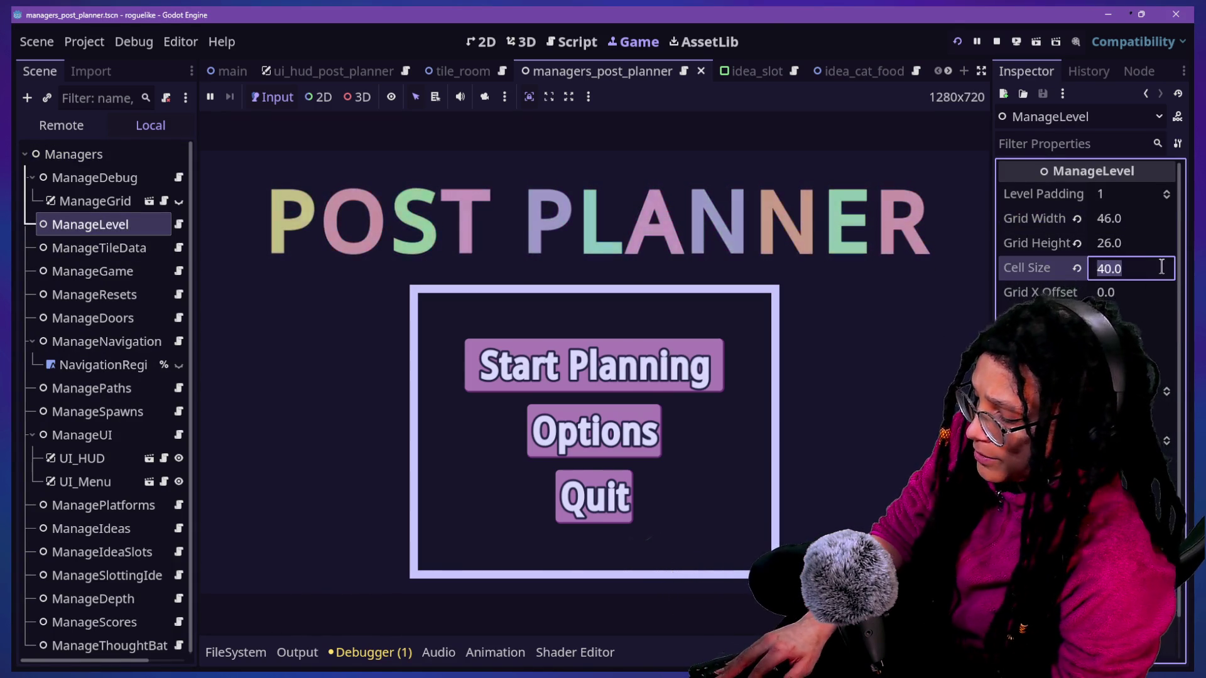
pyautogui.write('80.0')
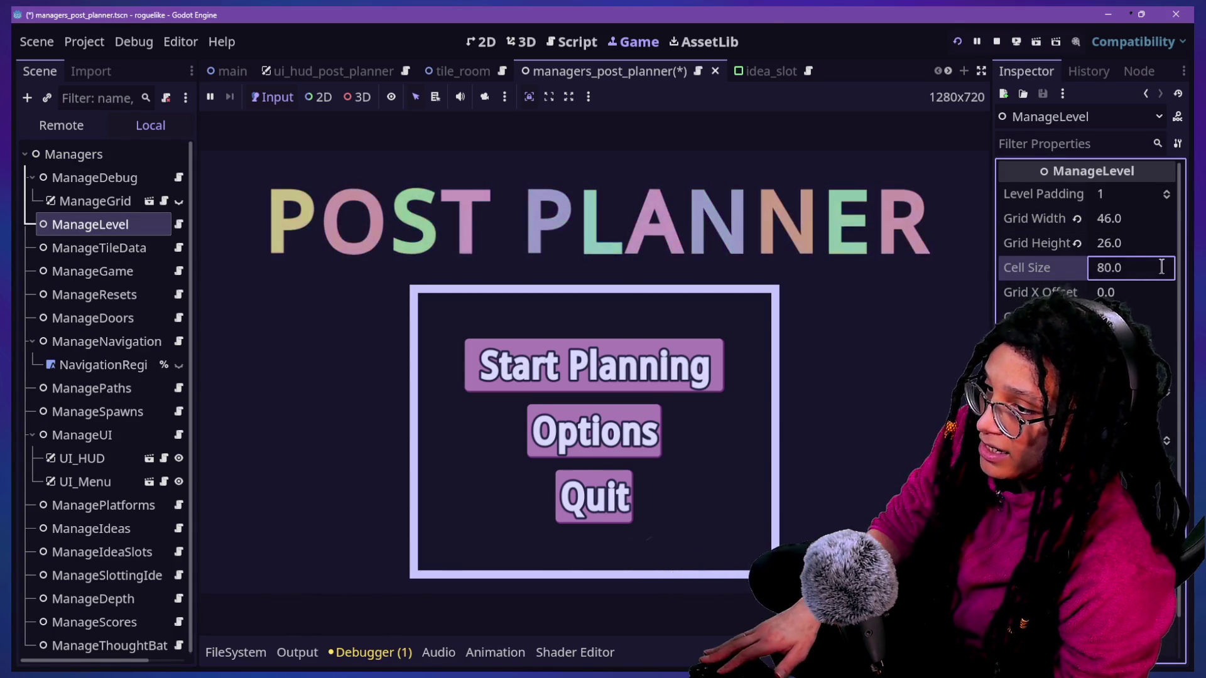
pyautogui.press('Return')
pyautogui.click(684, 380)
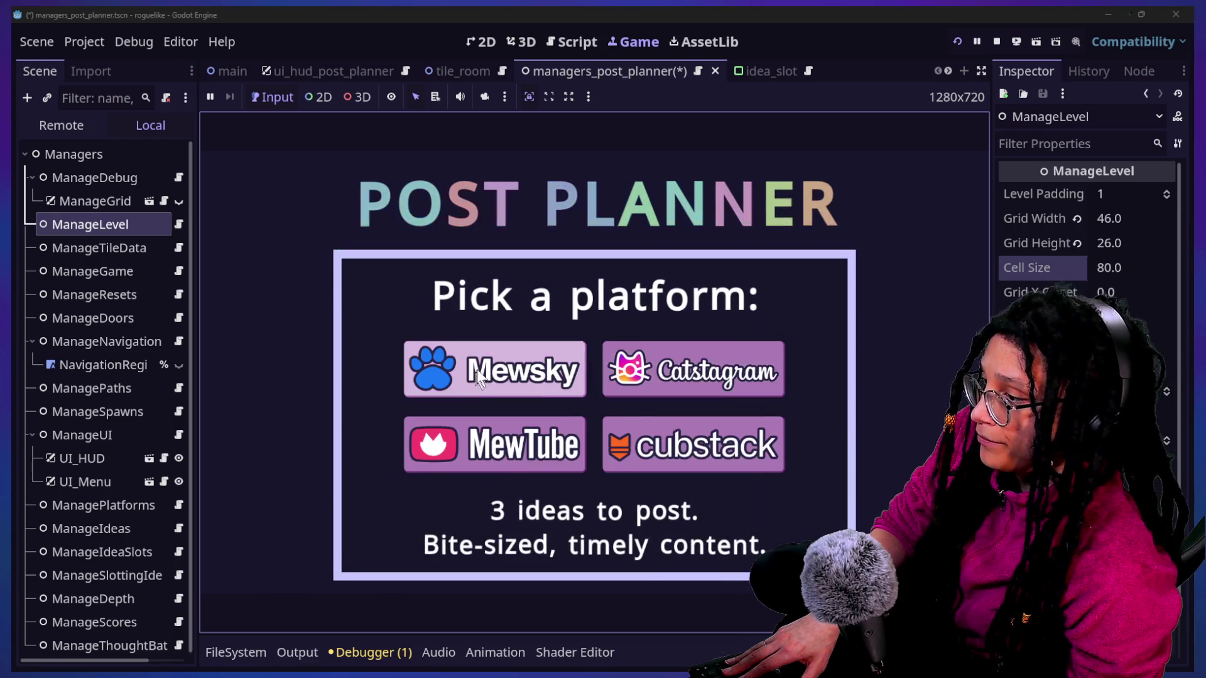
pyautogui.click(559, 383)
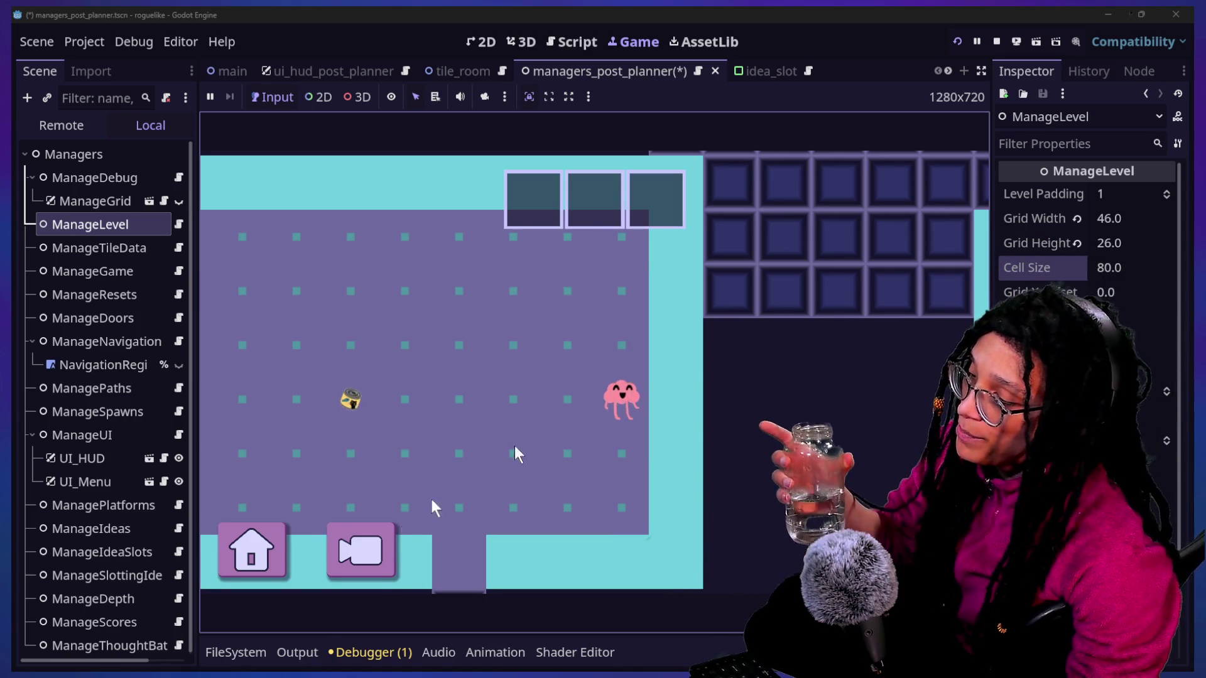
# Step: Toggle the game camera overview, pause back to the title, and reload a level
pyautogui.click(371, 550)
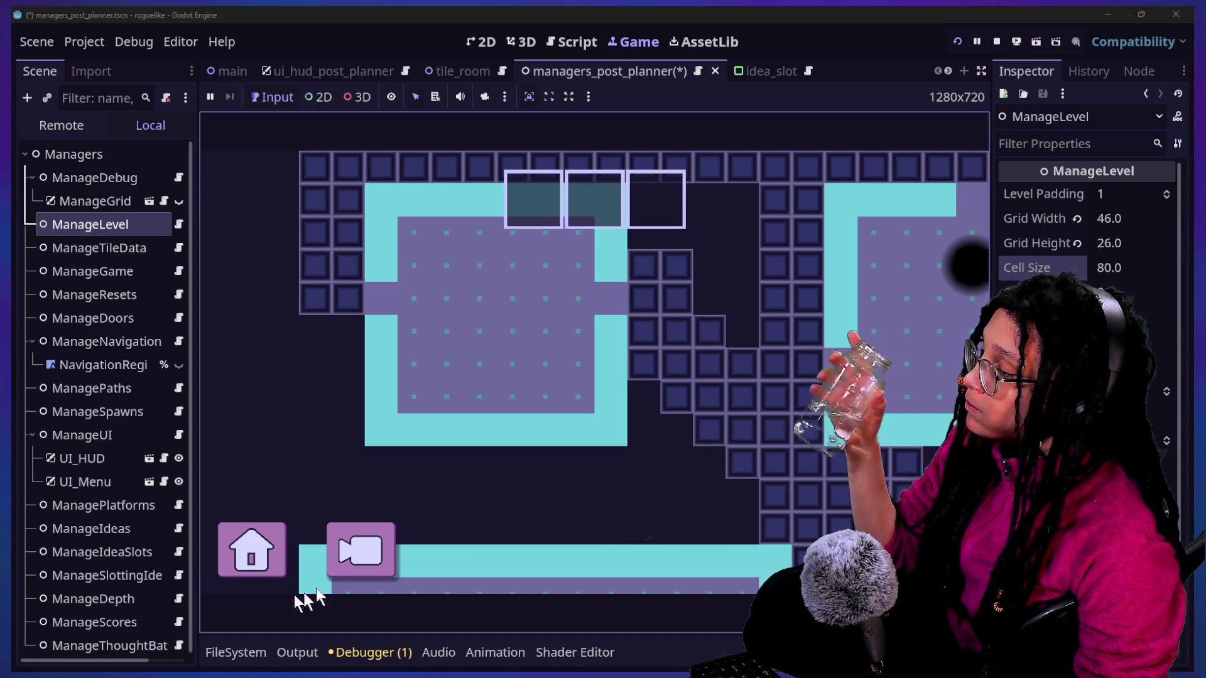
pyautogui.click(370, 553)
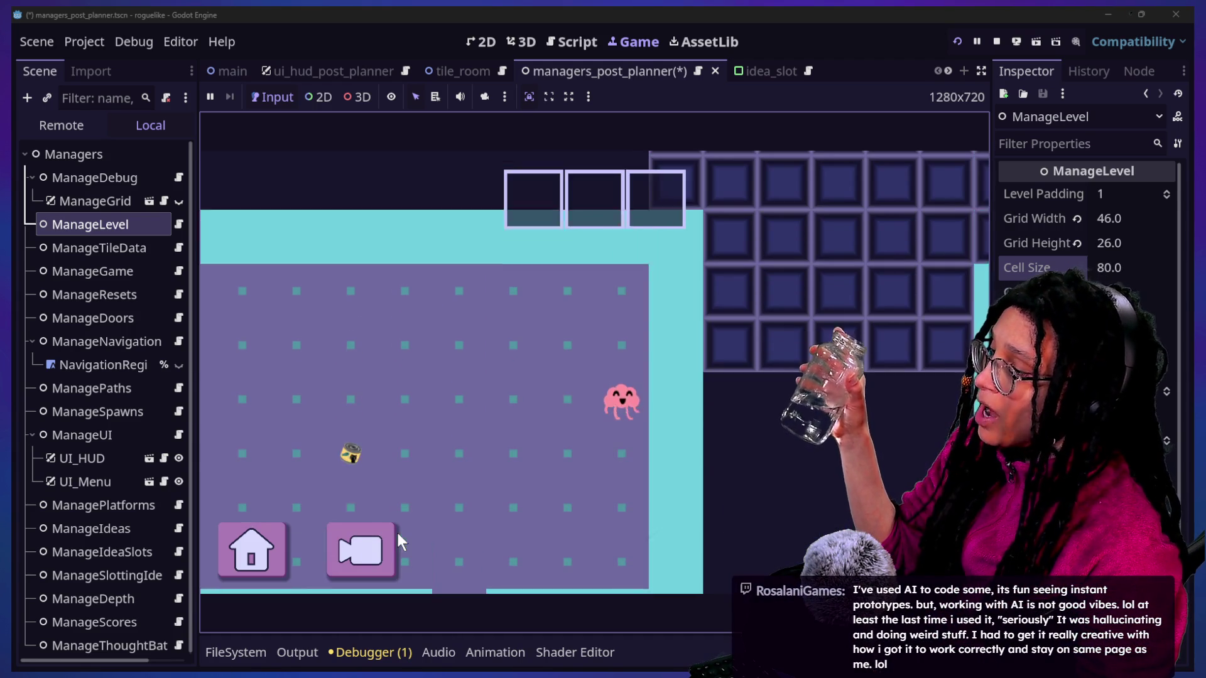
pyautogui.click(376, 541)
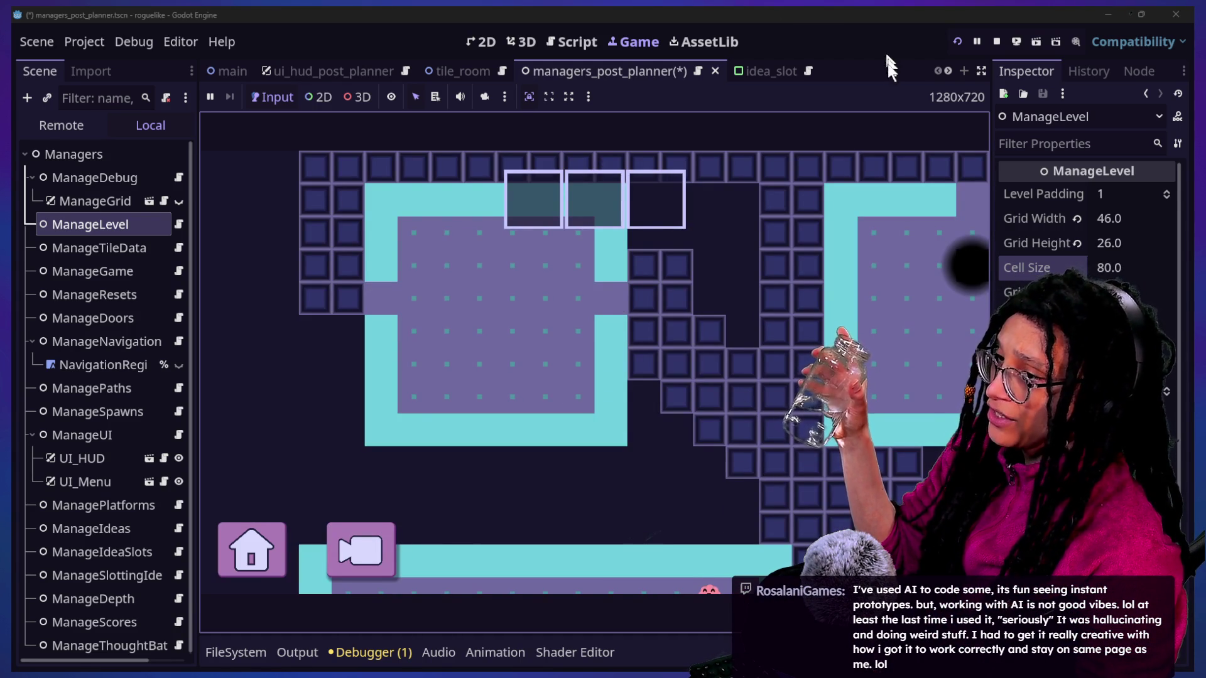
pyautogui.click(250, 565)
pyautogui.click(552, 416)
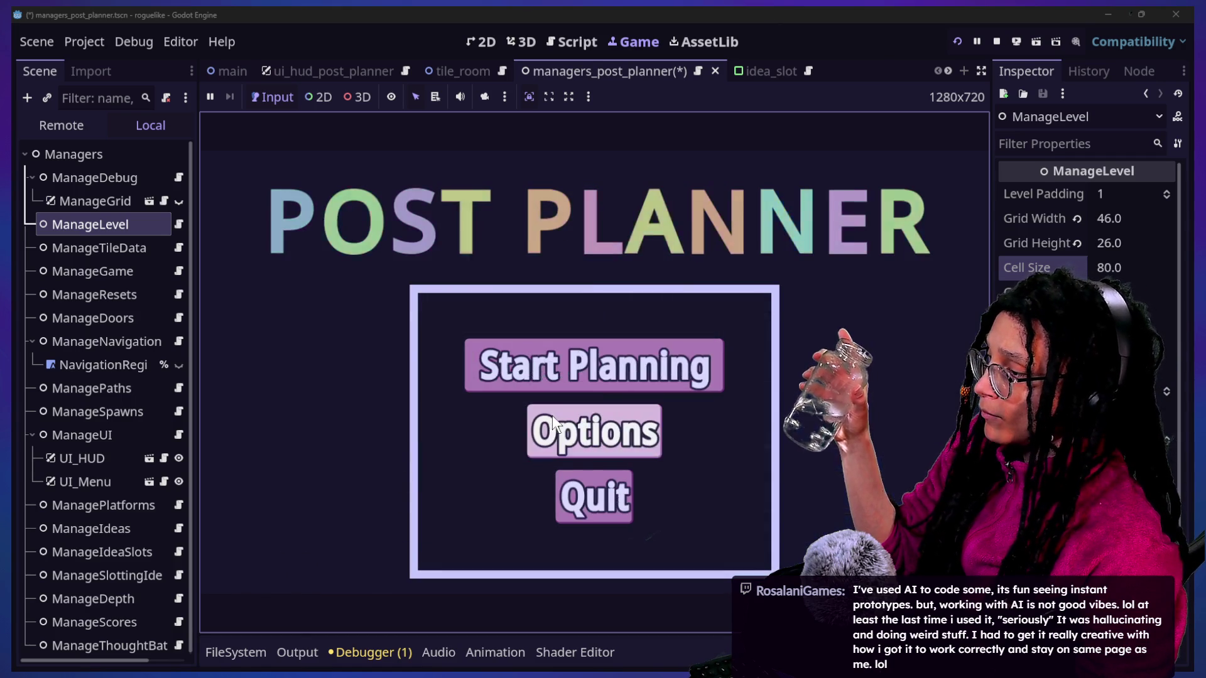
pyautogui.click(568, 352)
pyautogui.click(748, 347)
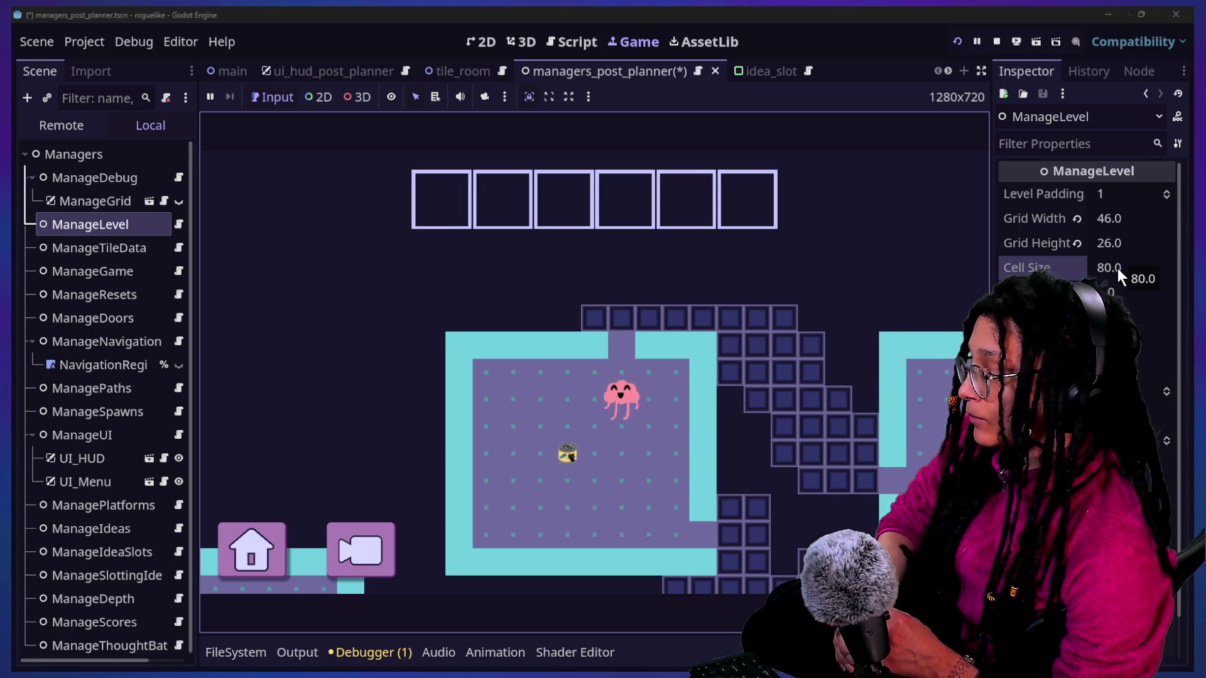
# Step: Re-enter Cell Size 80, save and restart, then play a Catstagram level
pyautogui.click(1117, 269)
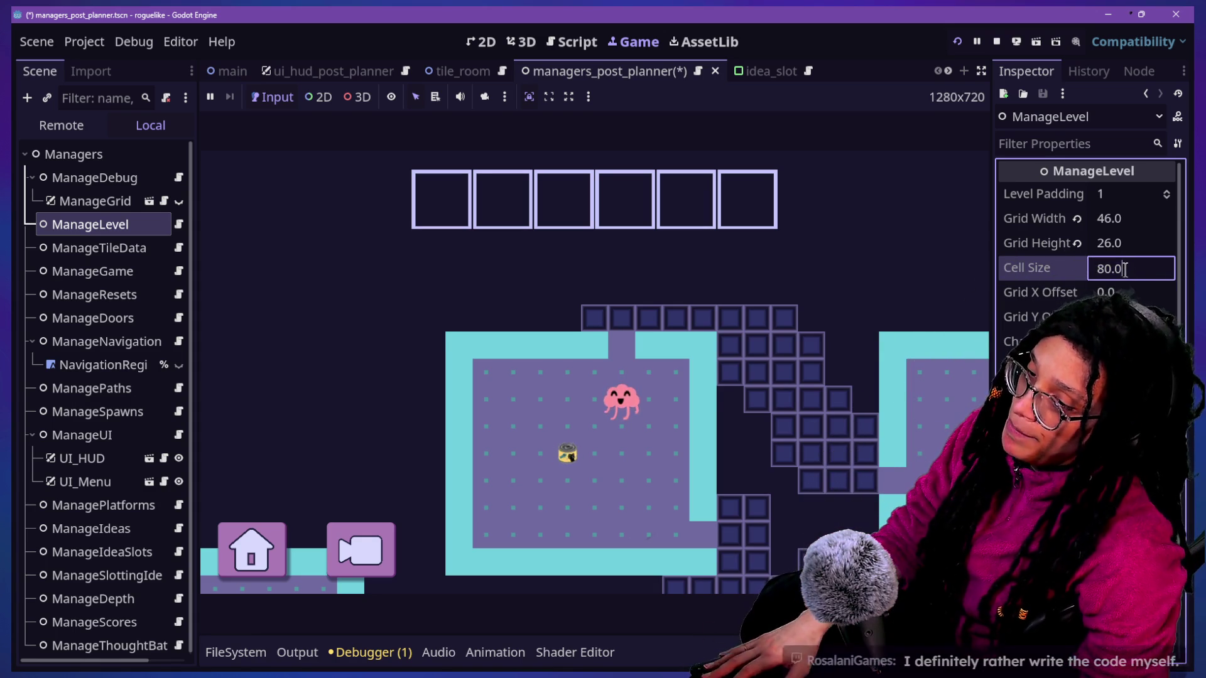
pyautogui.write('80')
pyautogui.click(778, 291)
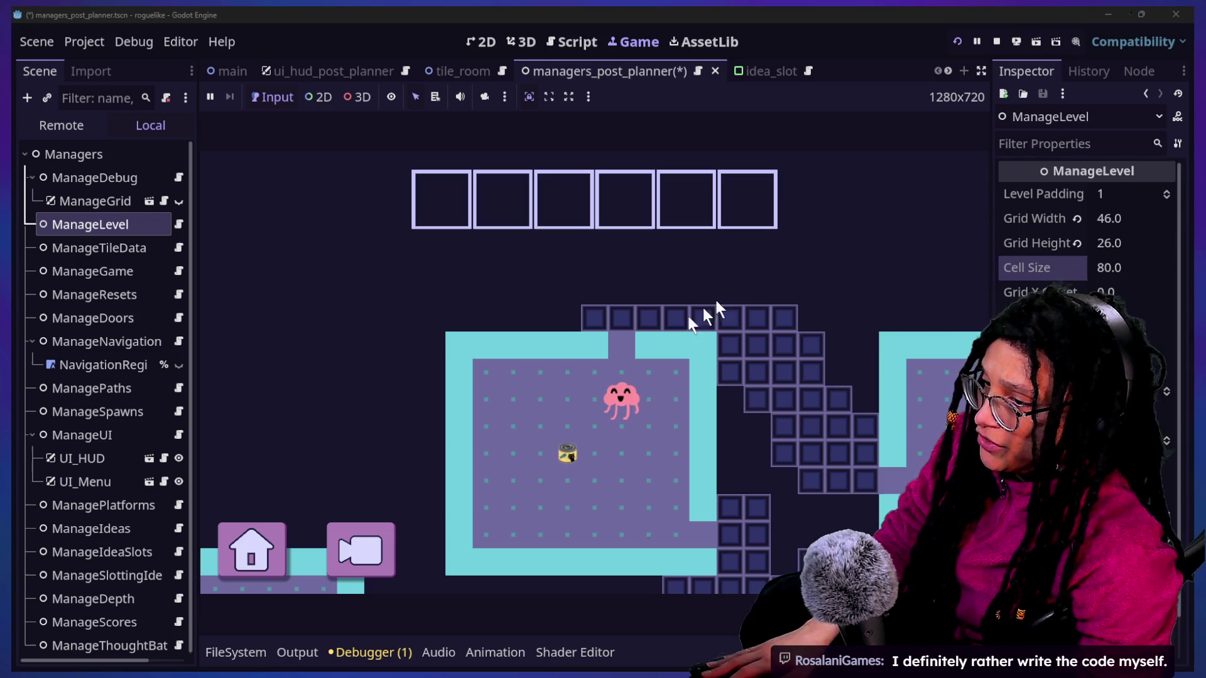
pyautogui.click(360, 546)
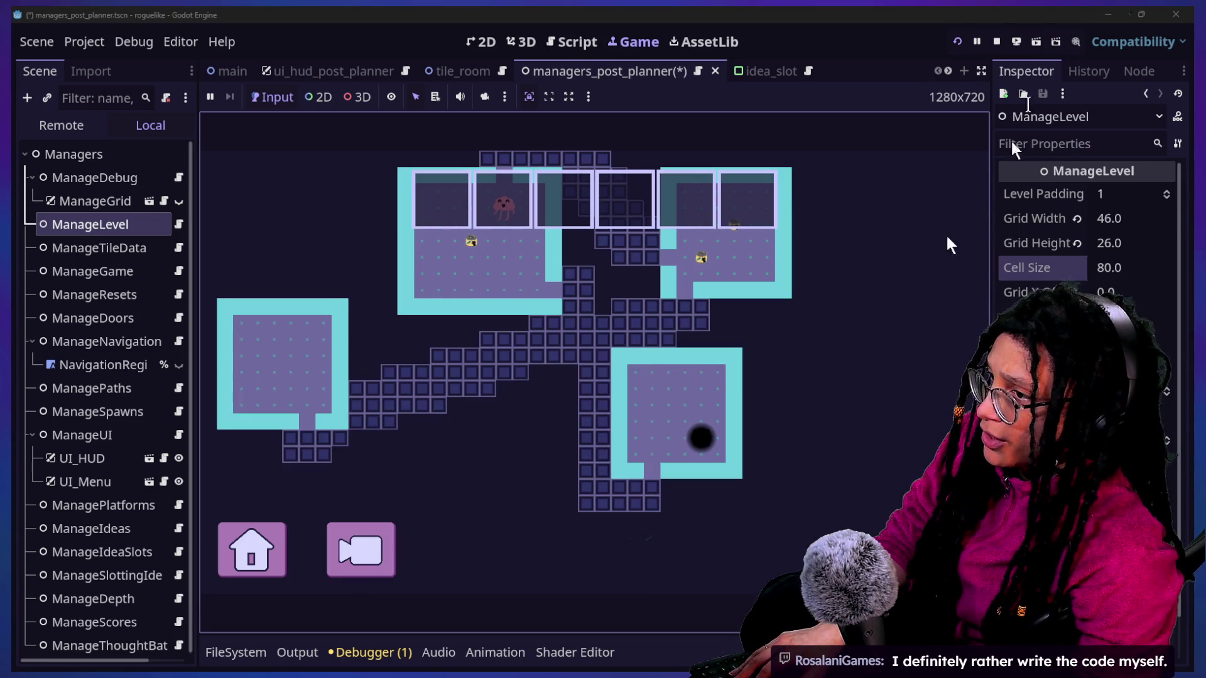
pyautogui.click(957, 42)
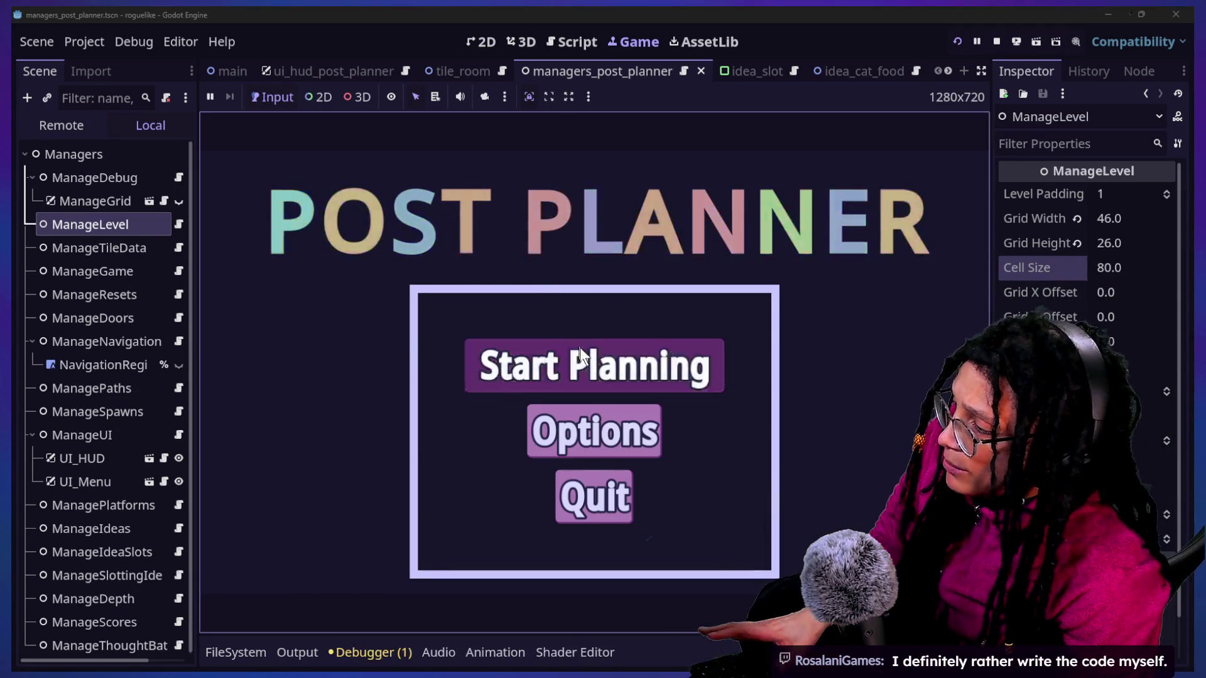
pyautogui.click(579, 345)
pyautogui.moveTo(621, 368)
pyautogui.click(689, 371)
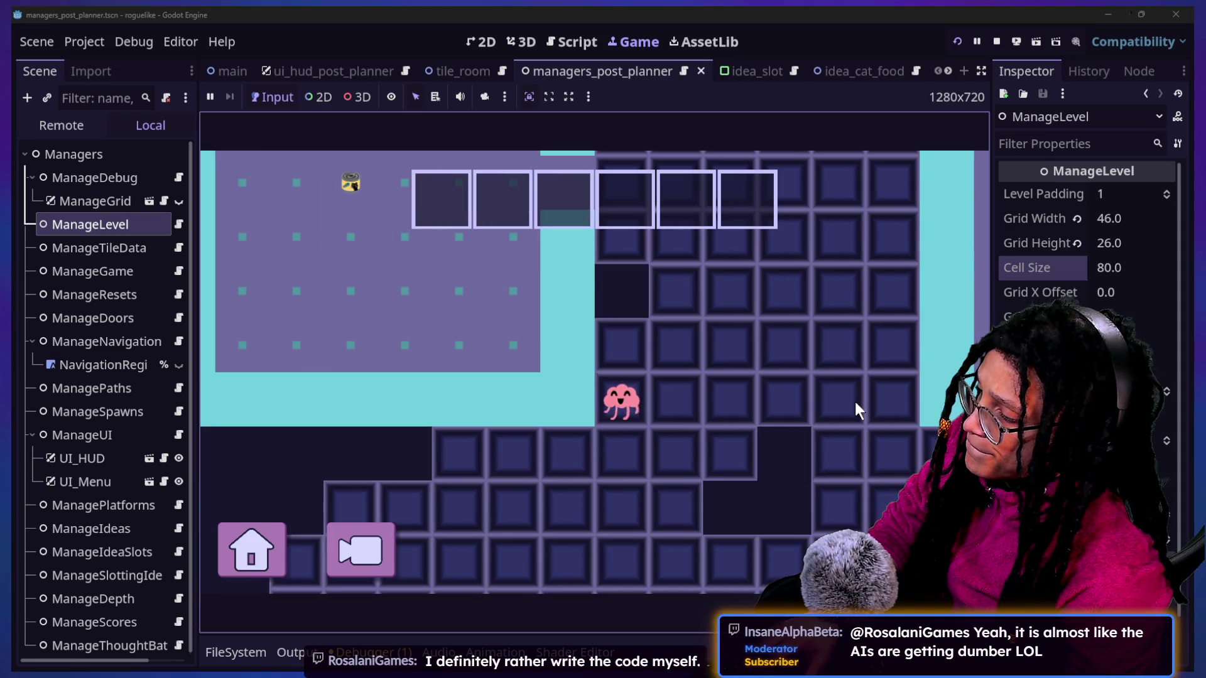
pyautogui.click(1108, 268)
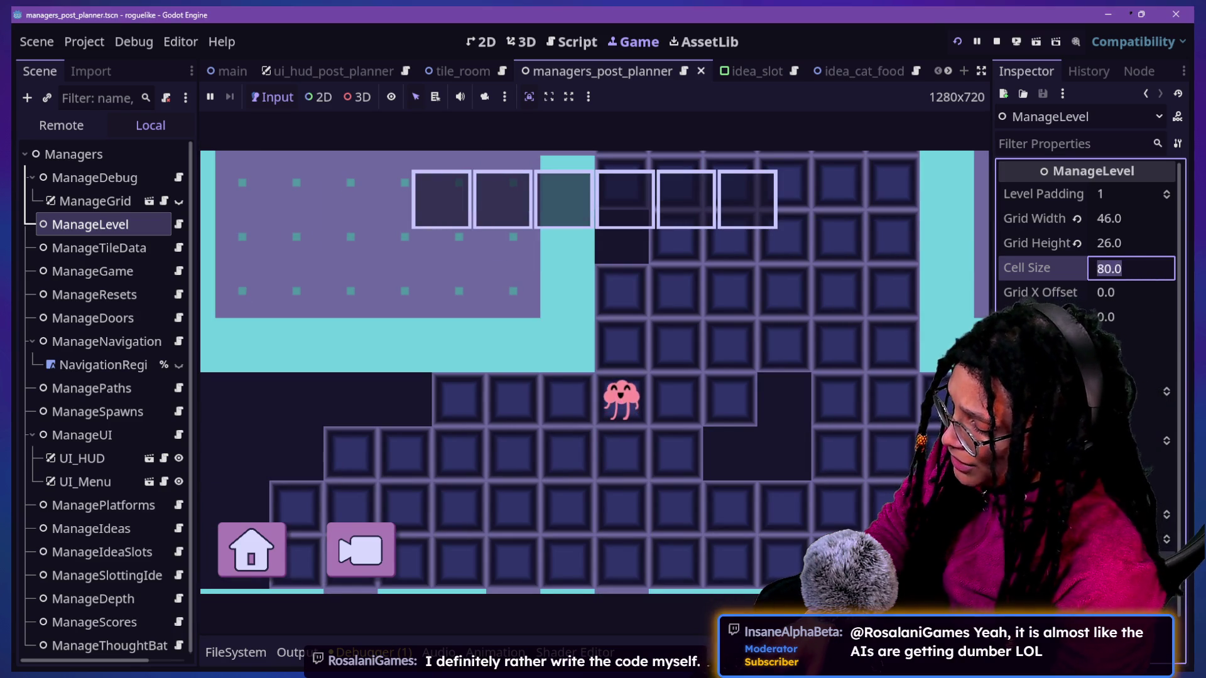
# Step: Set Cell Size to 40, relaunch the game, and play a Catstagram level
pyautogui.write('40')
pyautogui.press('Return')
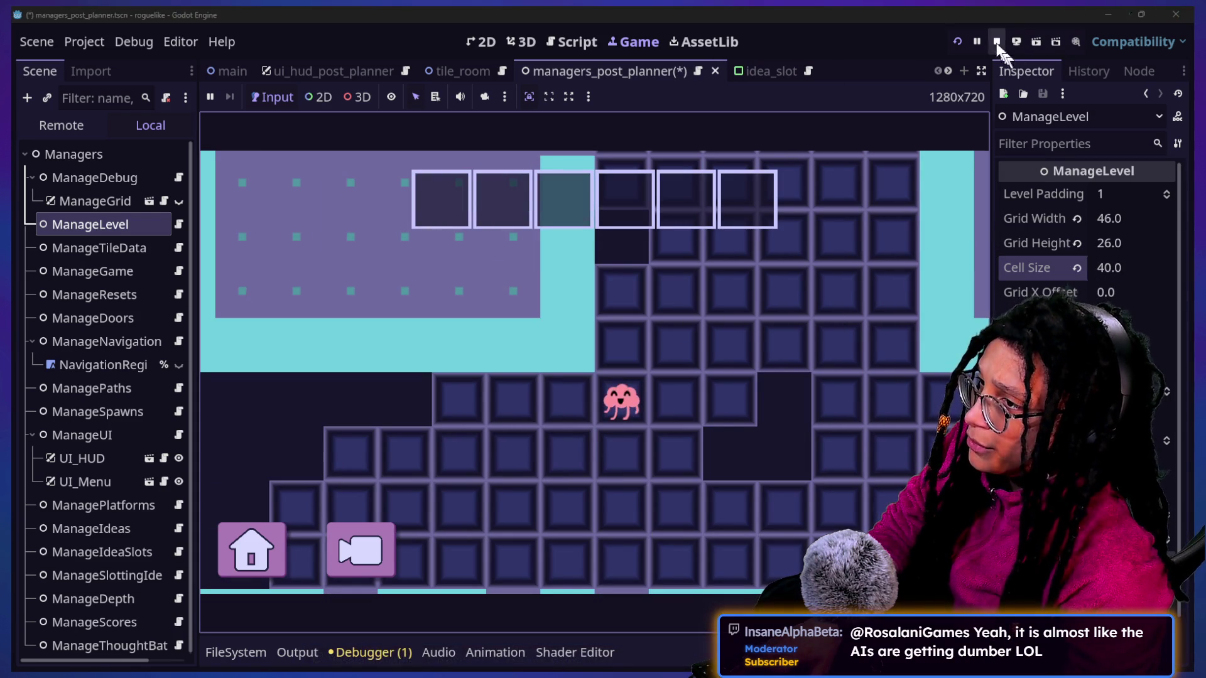
pyautogui.click(1016, 41)
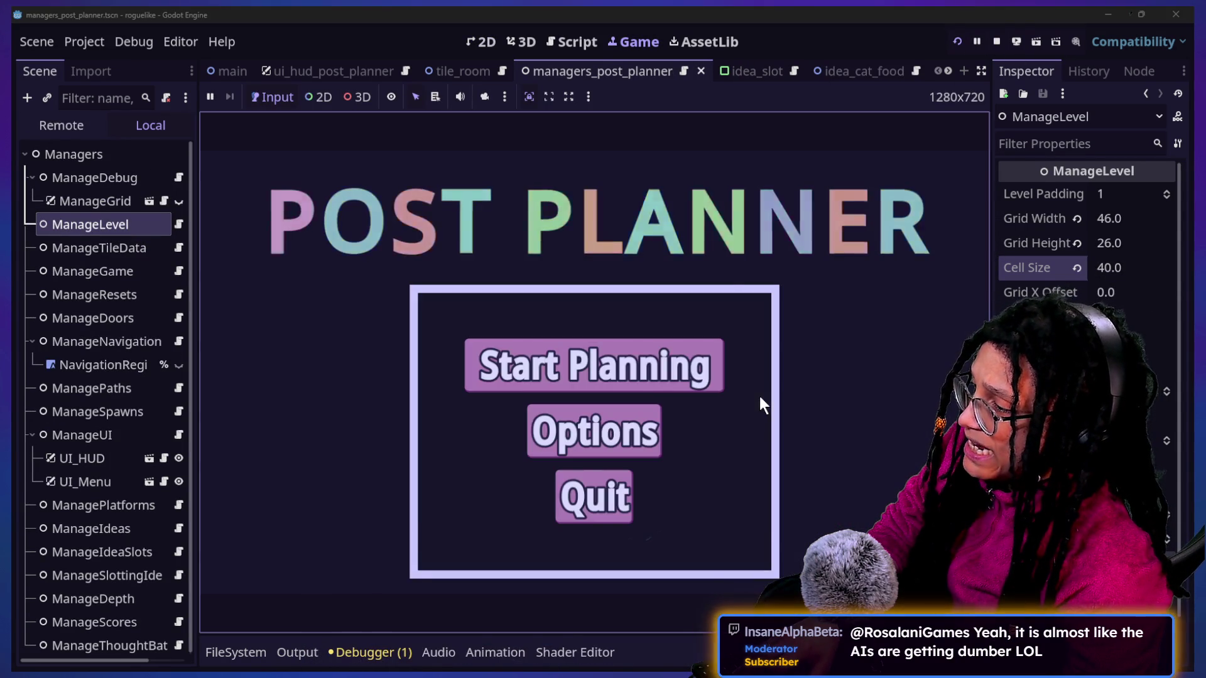
pyautogui.click(647, 376)
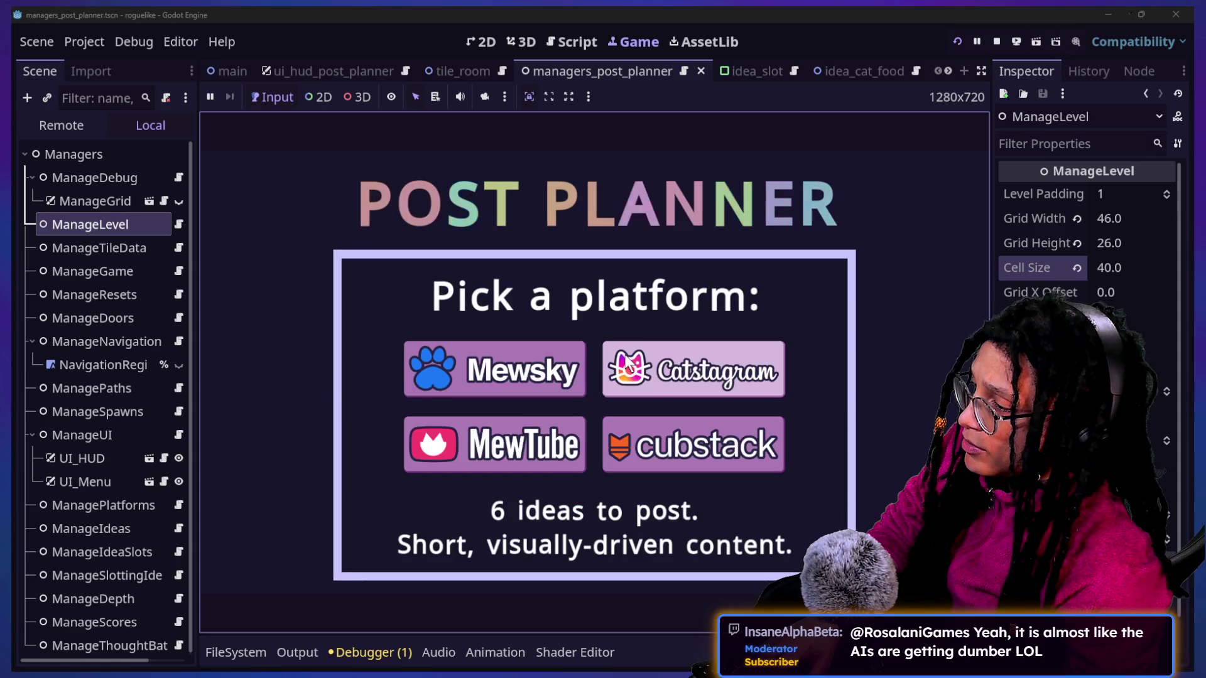
pyautogui.click(649, 379)
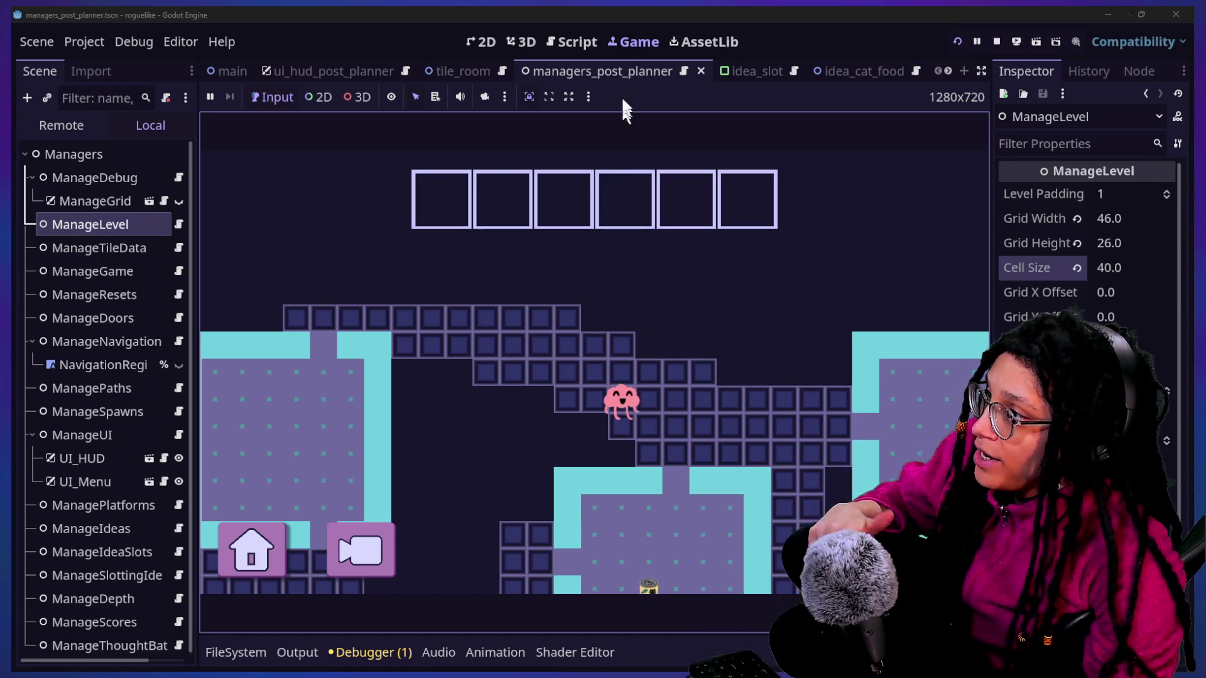
# Step: Stop the game and view the manager script's code at line 119
pyautogui.click(996, 41)
pyautogui.click(524, 43)
pyautogui.click(557, 44)
pyautogui.click(623, 478)
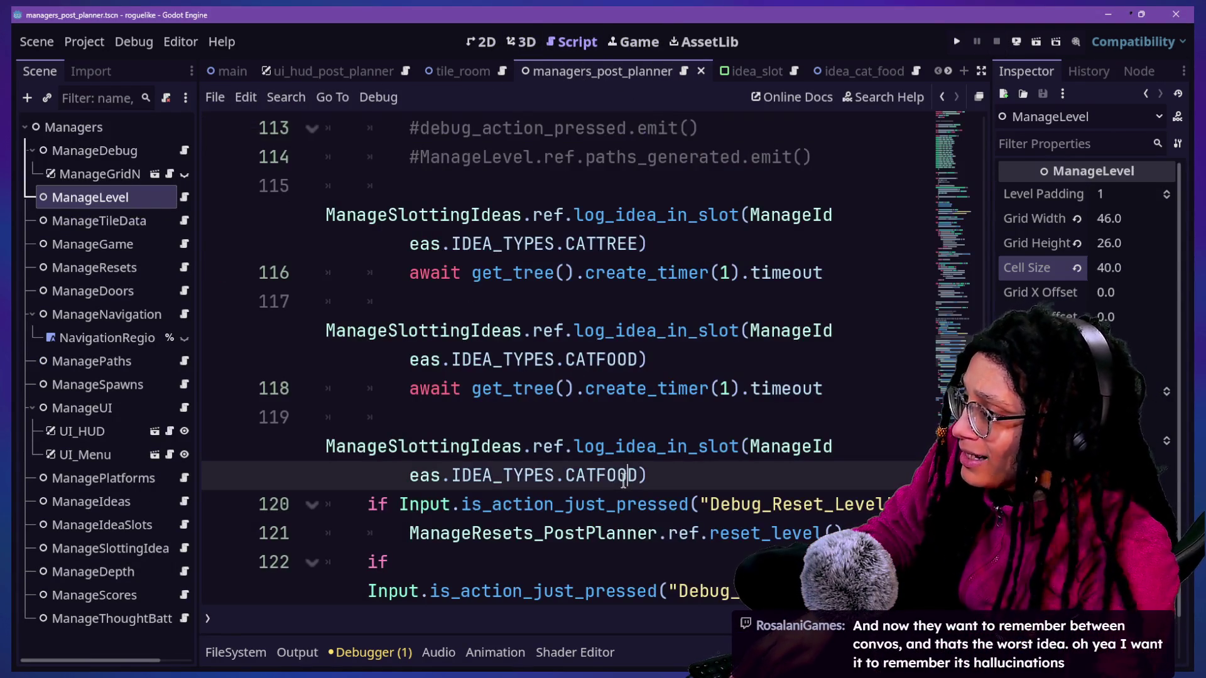
# Step: Open path_navigator_post_planner.tscn through Quick Open with a 'nav' search
pyautogui.hotkey('shift', 'alt', 'o')
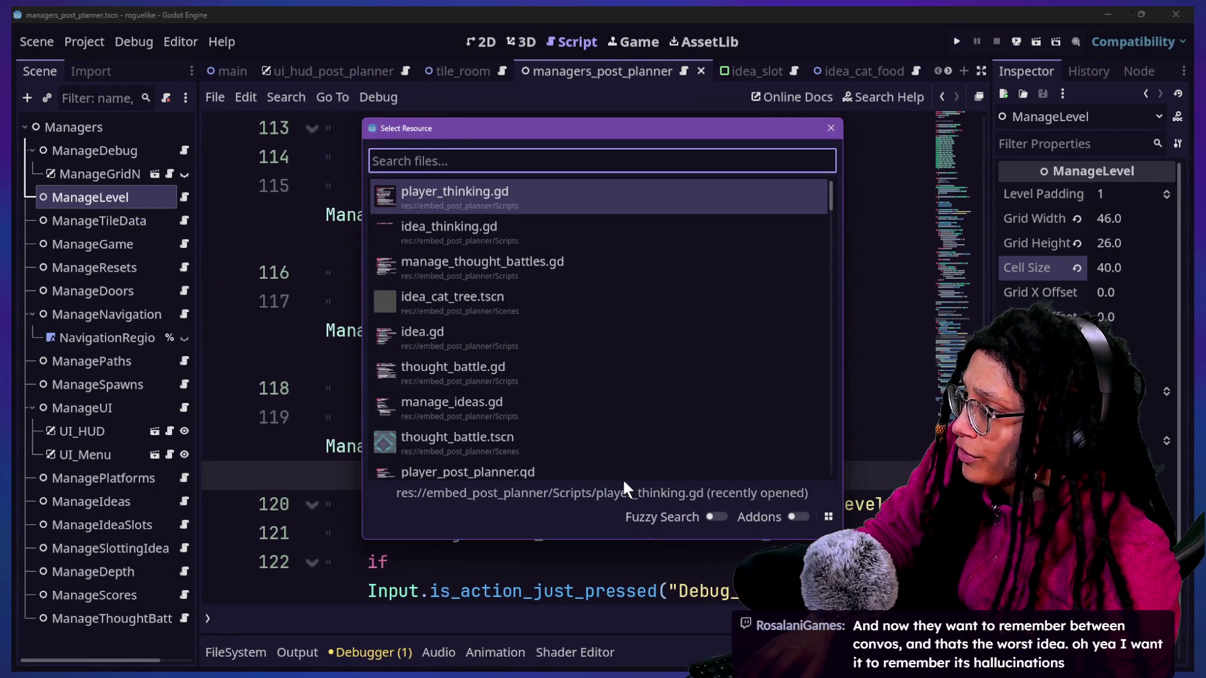
pyautogui.write('nav')
pyautogui.press('Down')
pyautogui.press('Down')
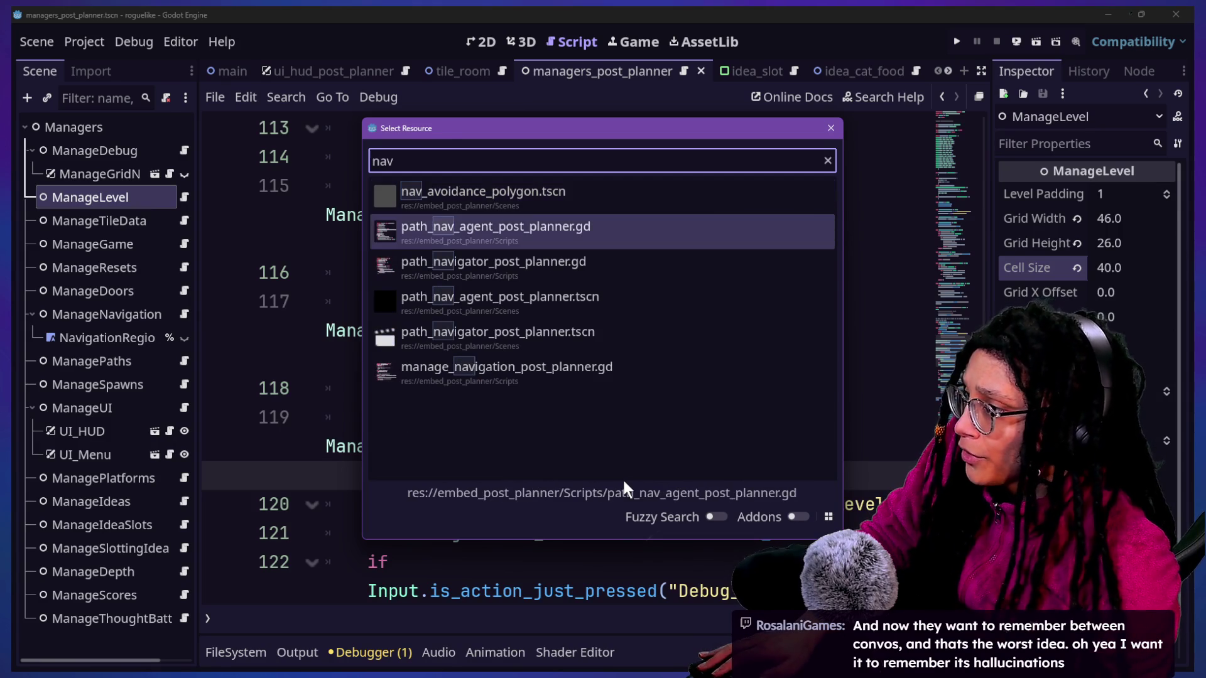
pyautogui.press('Down')
pyautogui.press('Down')
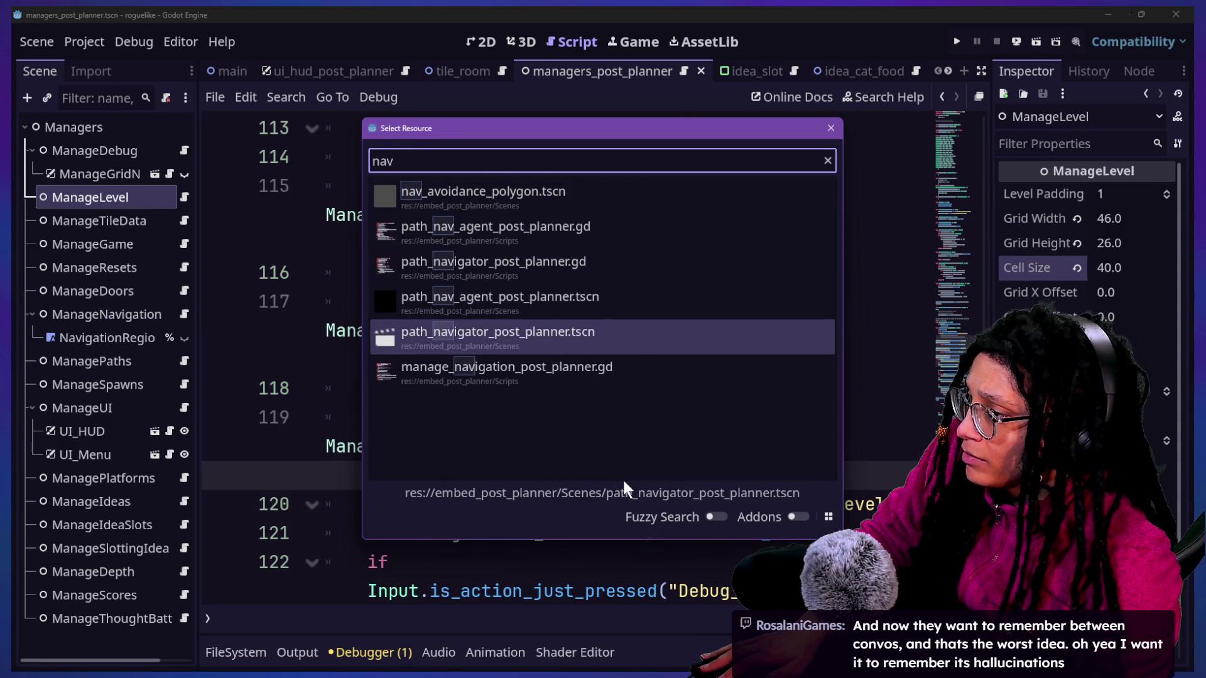
pyautogui.press('Return')
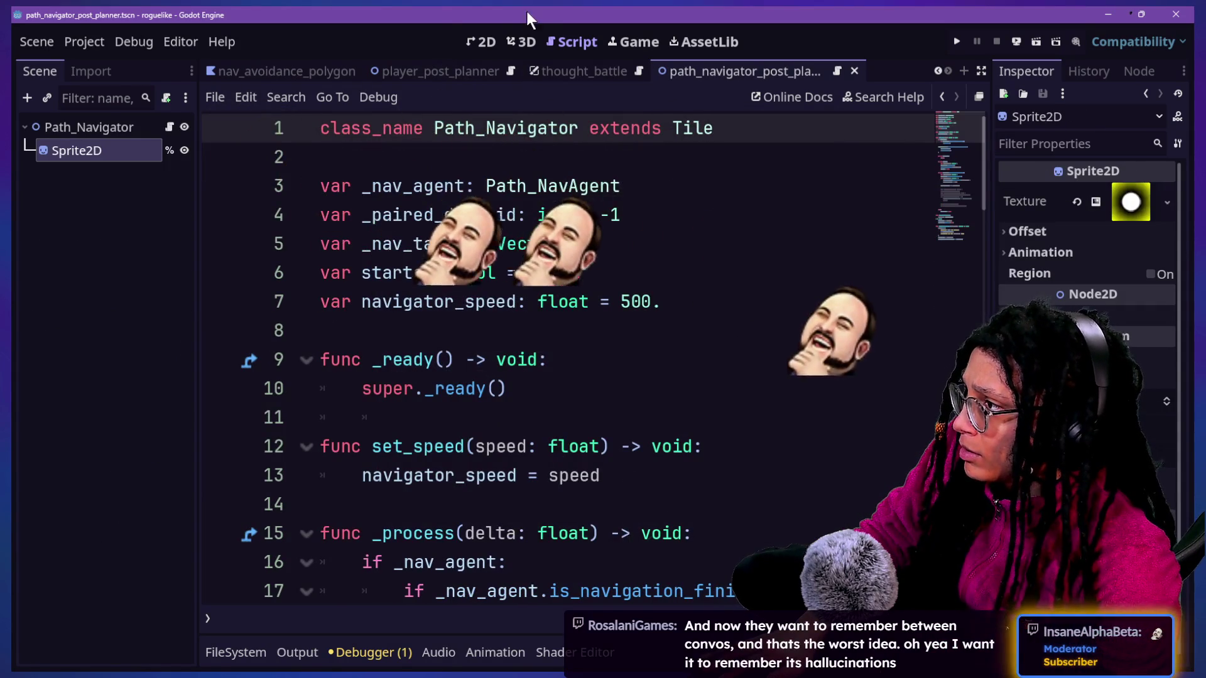
# Step: Inspect the glowing Sprite2D in 2D, then open the Path_Navigator root node's script
pyautogui.click(480, 41)
pyautogui.click(107, 158)
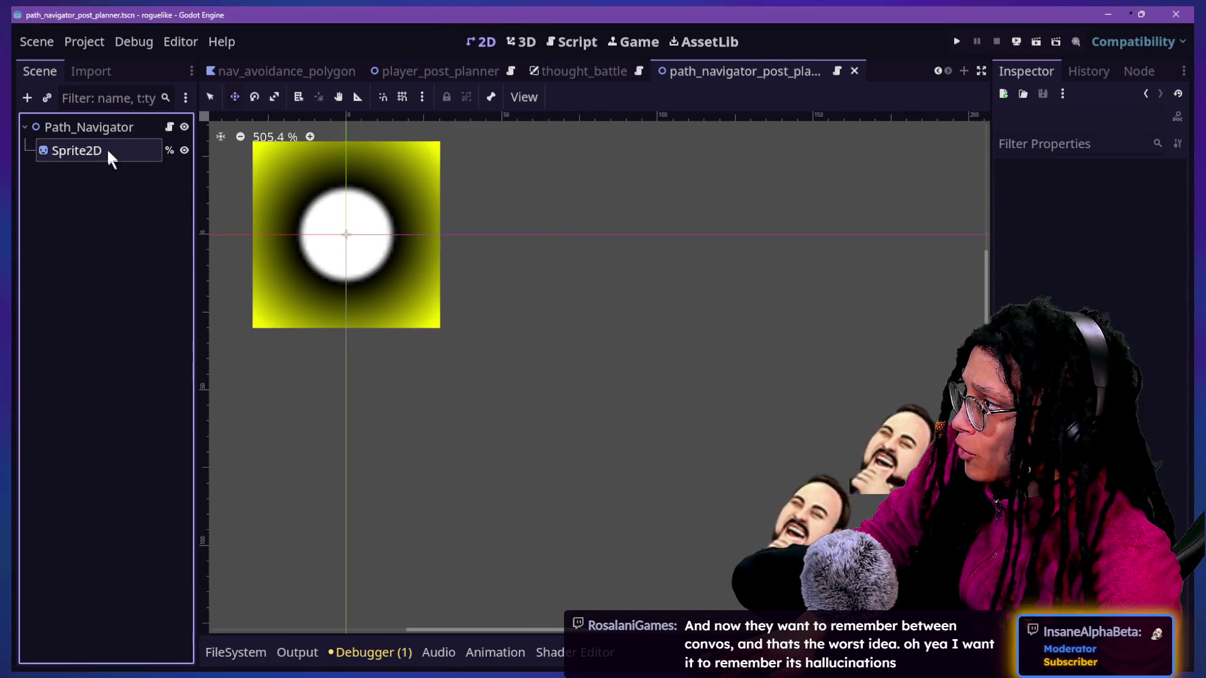
pyautogui.scroll(-7, 289, 181)
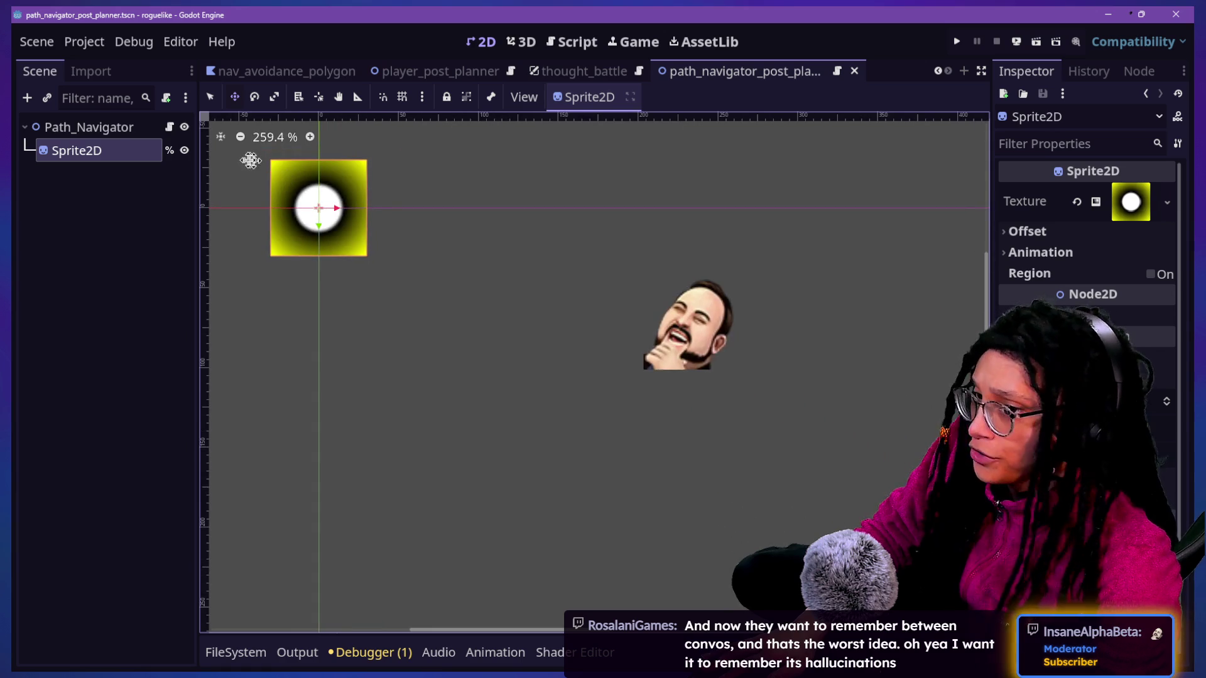
pyautogui.scroll(8, 246, 160)
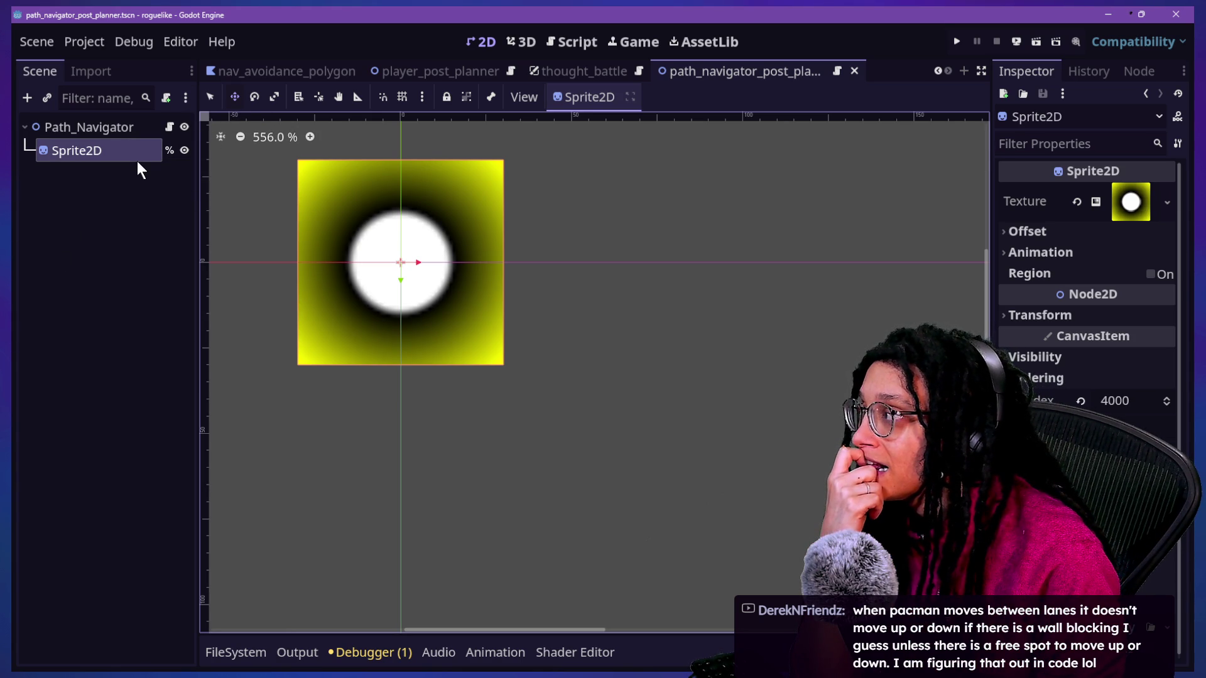
pyautogui.click(126, 119)
pyautogui.click(166, 127)
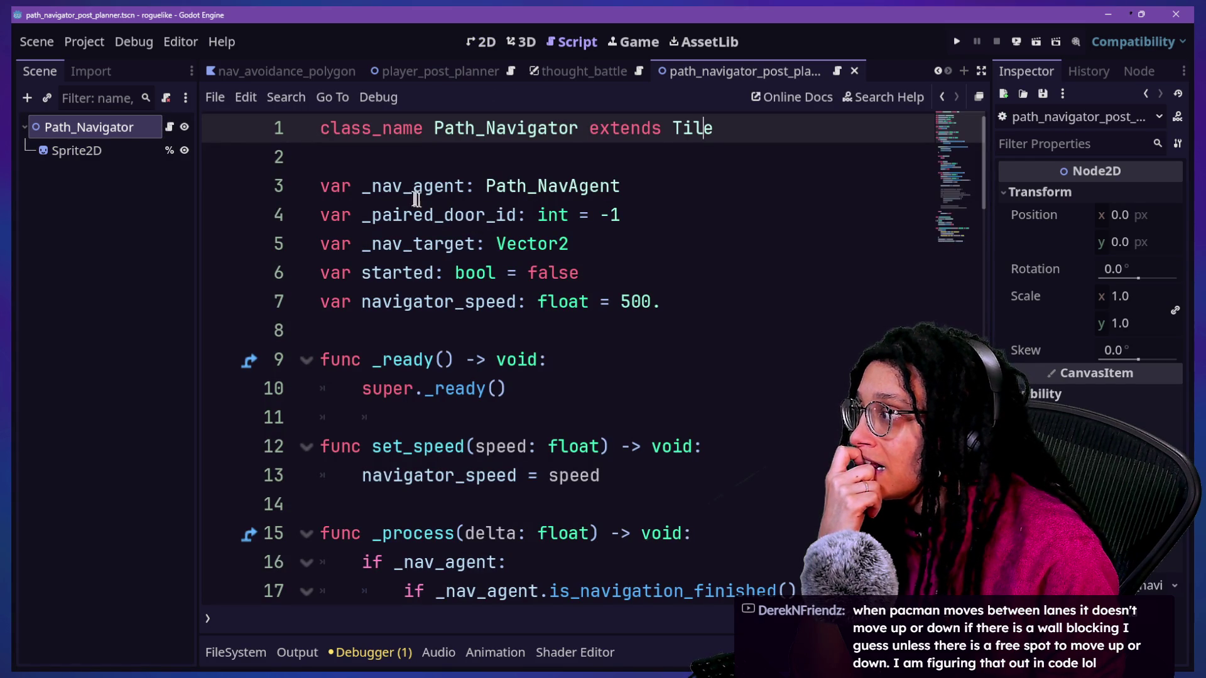
# Step: Change line 1 of the Path_Navigator script to extend Node2D instead of Tile
pyautogui.click(384, 186)
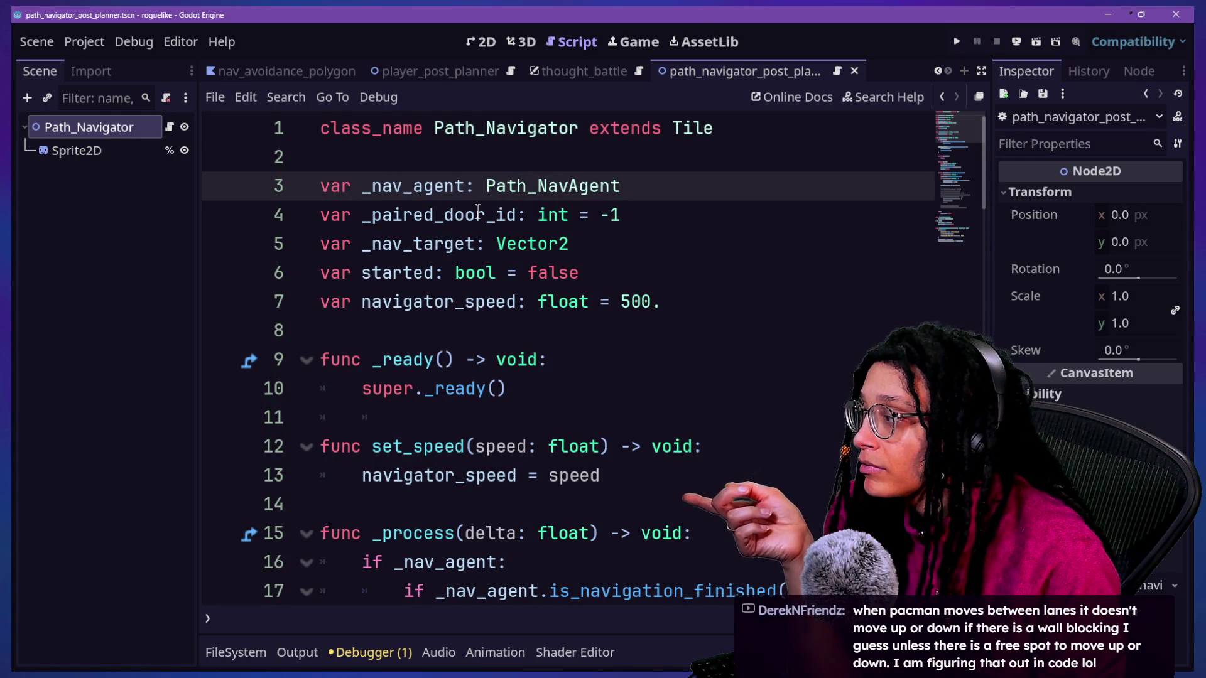
pyautogui.scroll(-1, 478, 210)
pyautogui.scroll(1, 584, 229)
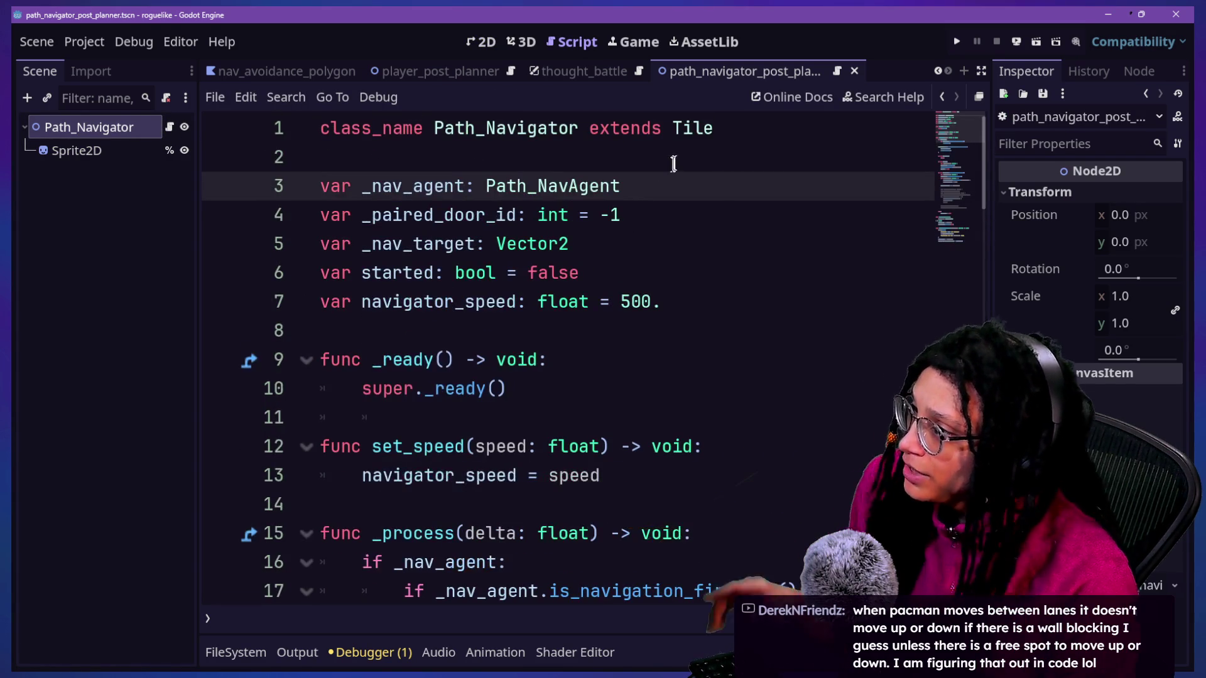
pyautogui.keyDown('ctrl'); pyautogui.click(702, 135); pyautogui.keyUp('ctrl')
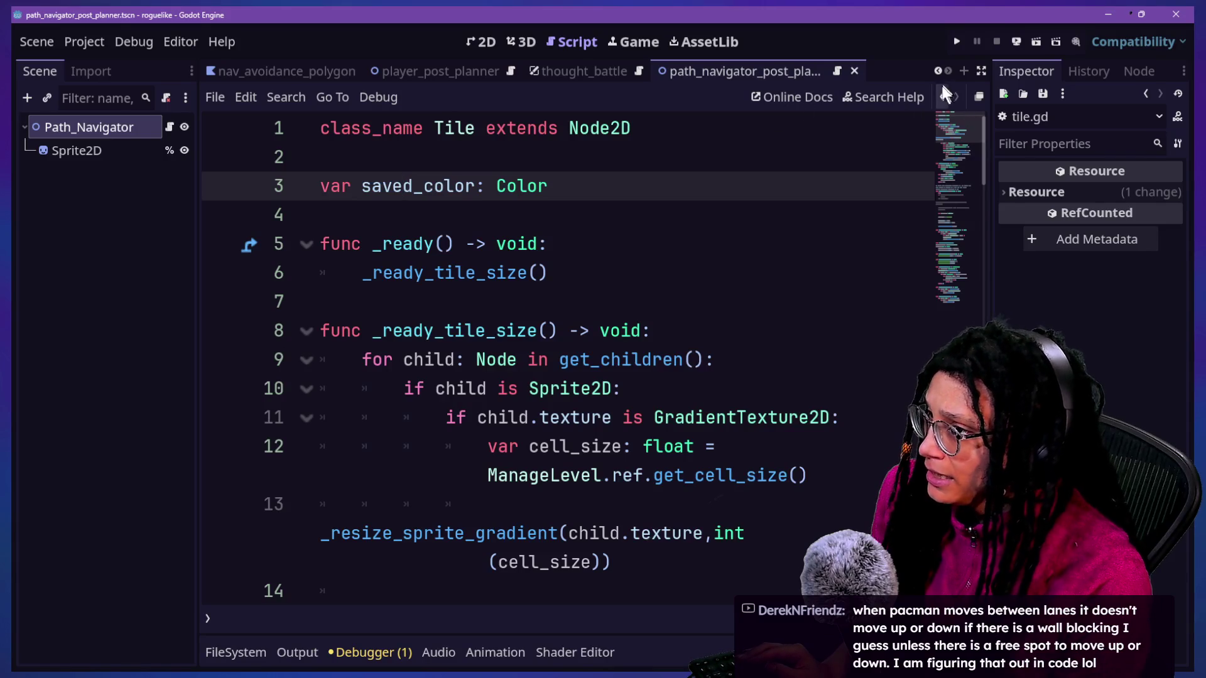
pyautogui.click(944, 96)
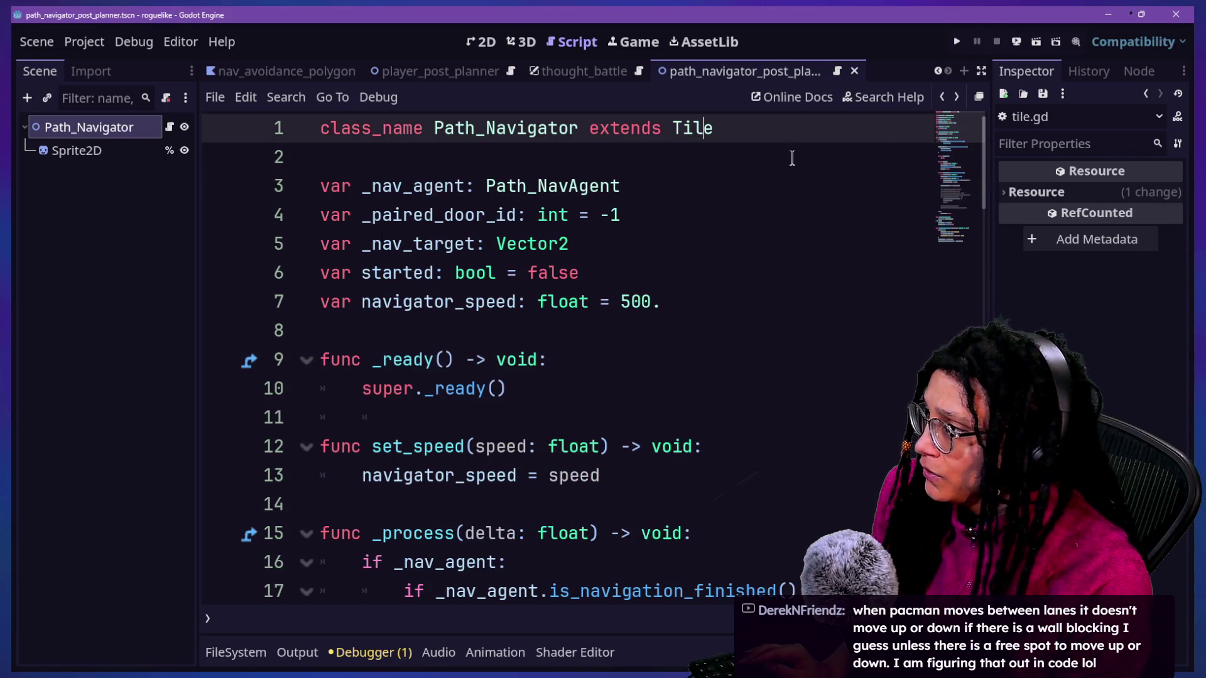
pyautogui.doubleClick(711, 124)
pyautogui.write('Node2D')
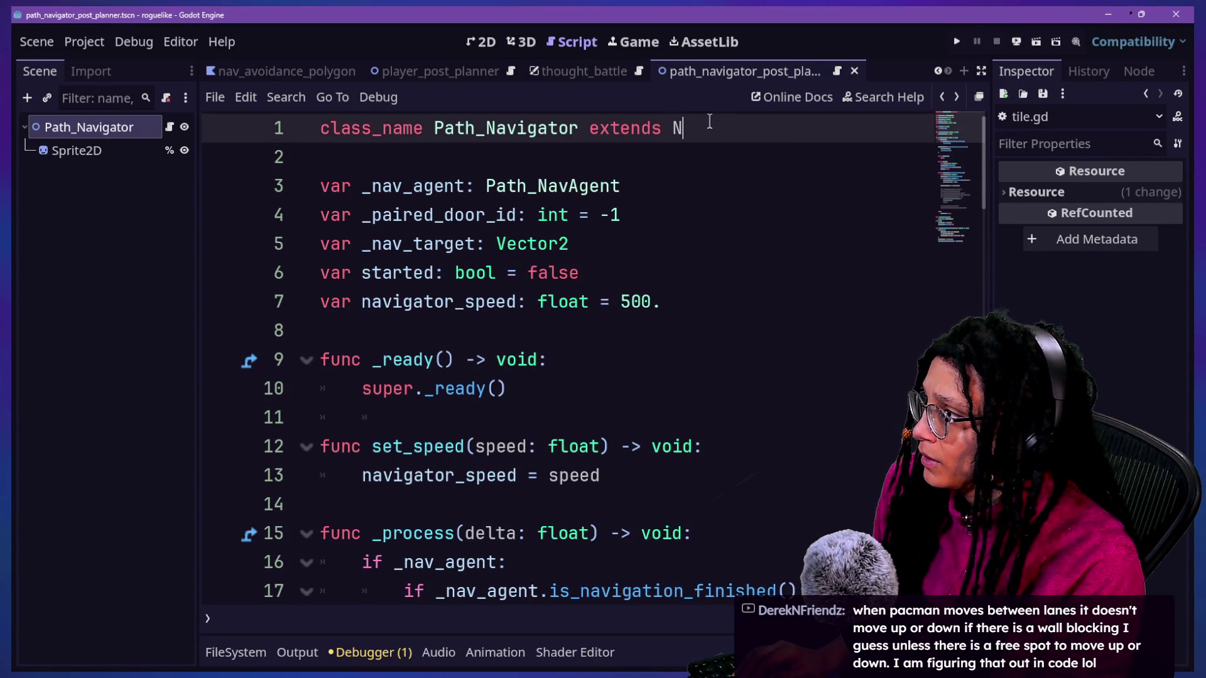
# Step: Delete the _ready() function and its leftover blank line from the script
pyautogui.click(413, 355)
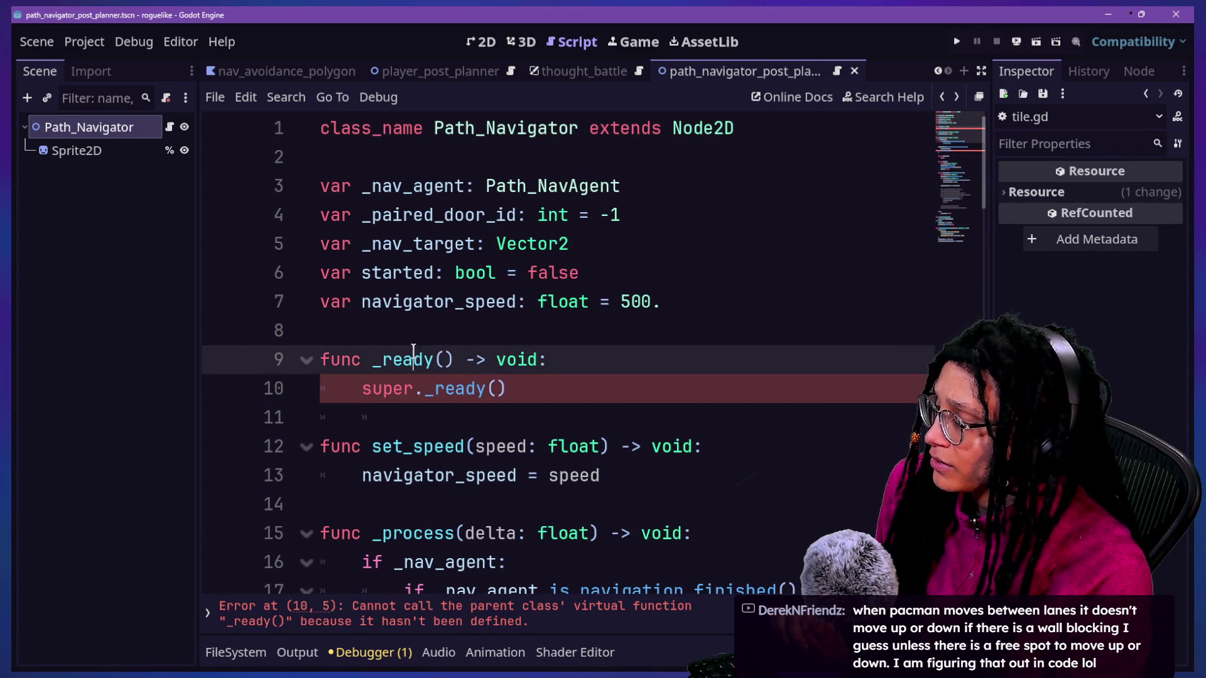
pyautogui.moveTo(547, 389); pyautogui.dragTo(564, 334)
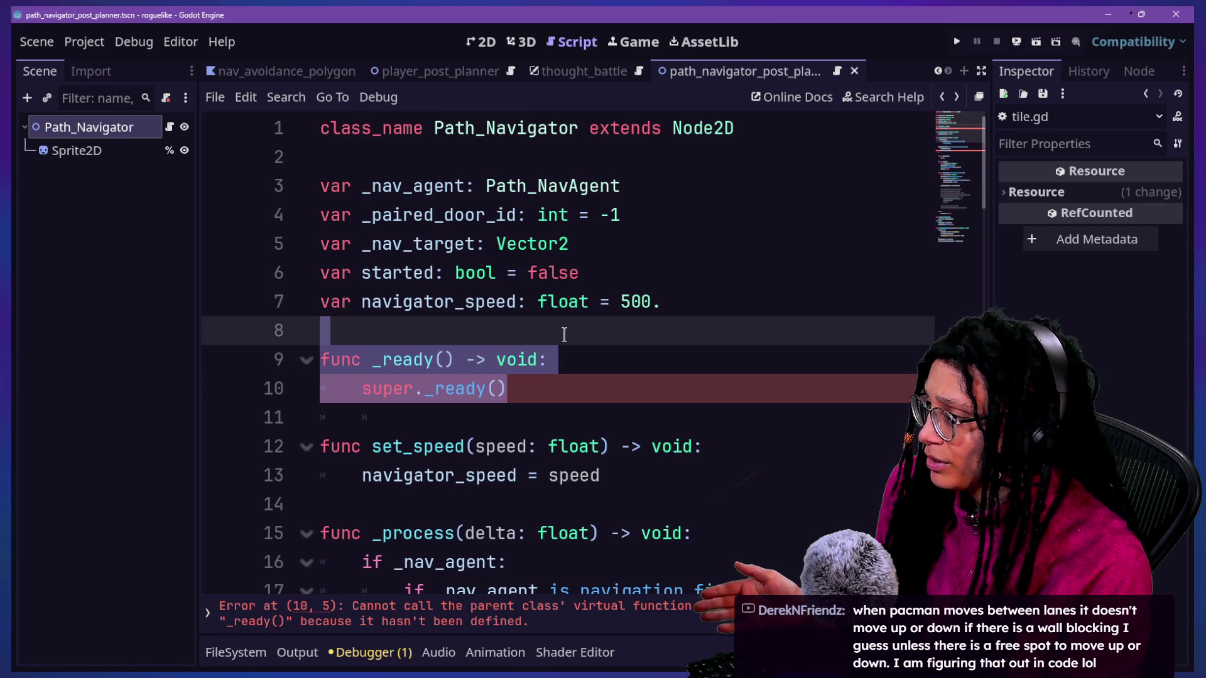
pyautogui.press('BackSpace')
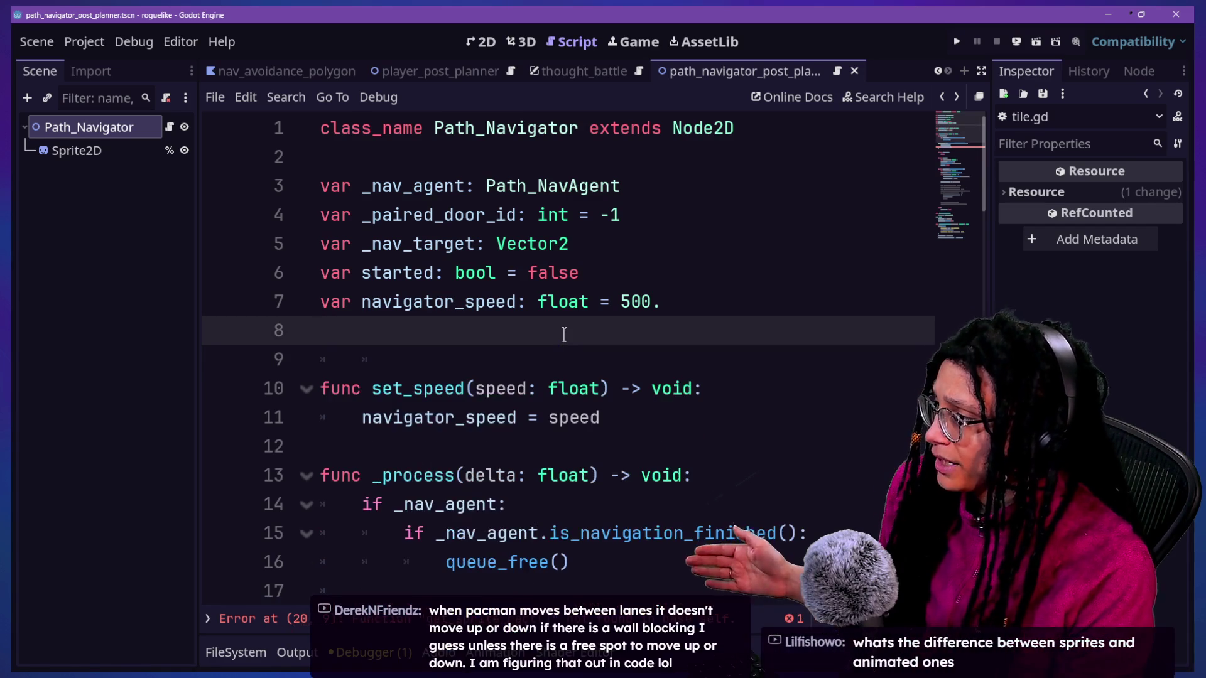
pyautogui.press('BackSpace')
pyautogui.scroll(-6, 694, 407)
pyautogui.scroll(3, 693, 407)
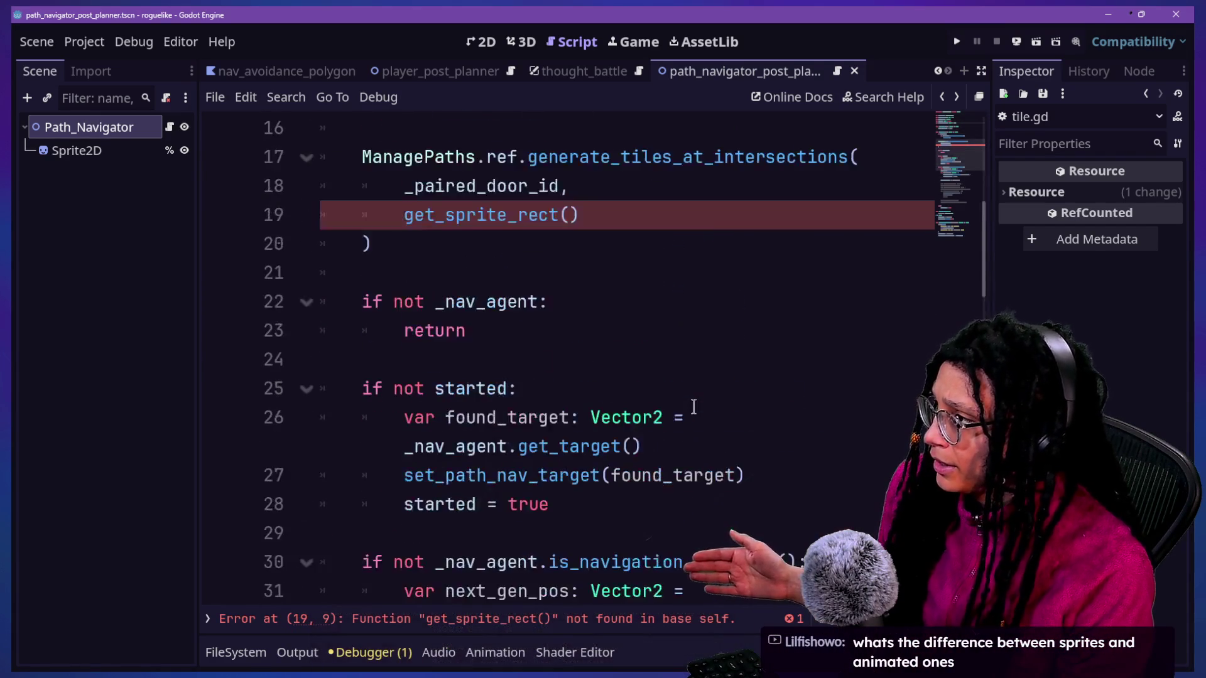
# Step: Undo twice to restore _ready() and 'extends Tile', then open tile.gd from the Tile name
pyautogui.click(523, 341)
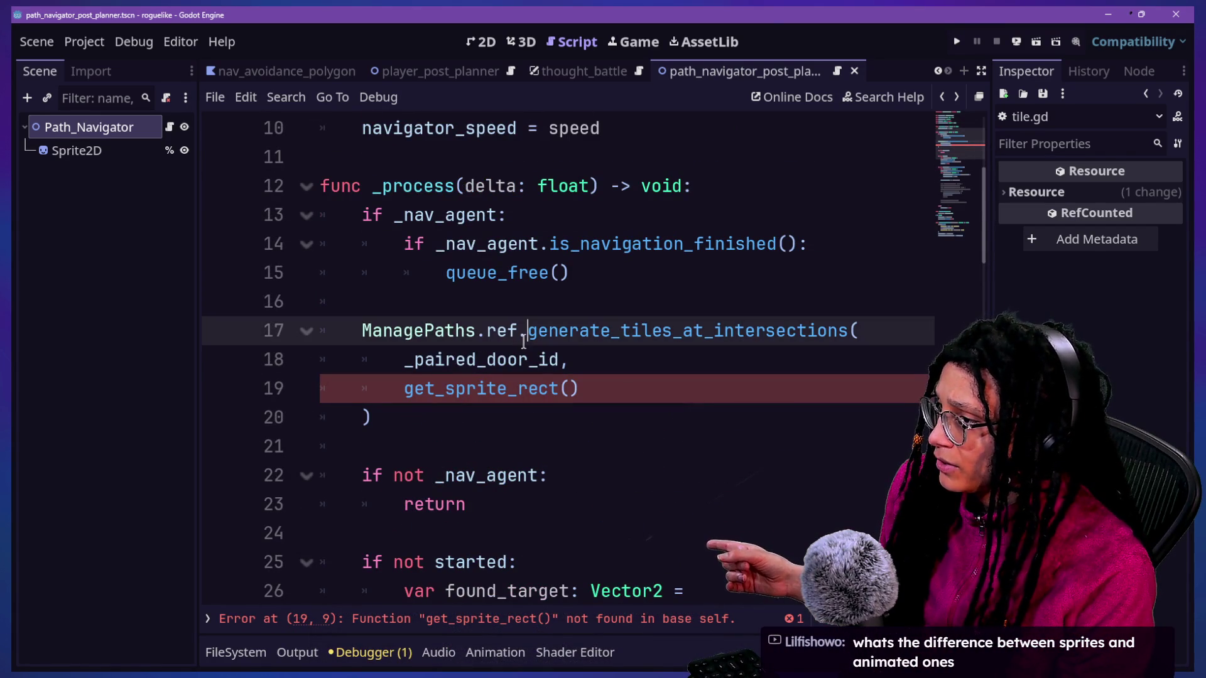
pyautogui.write('.')
pyautogui.click(581, 341)
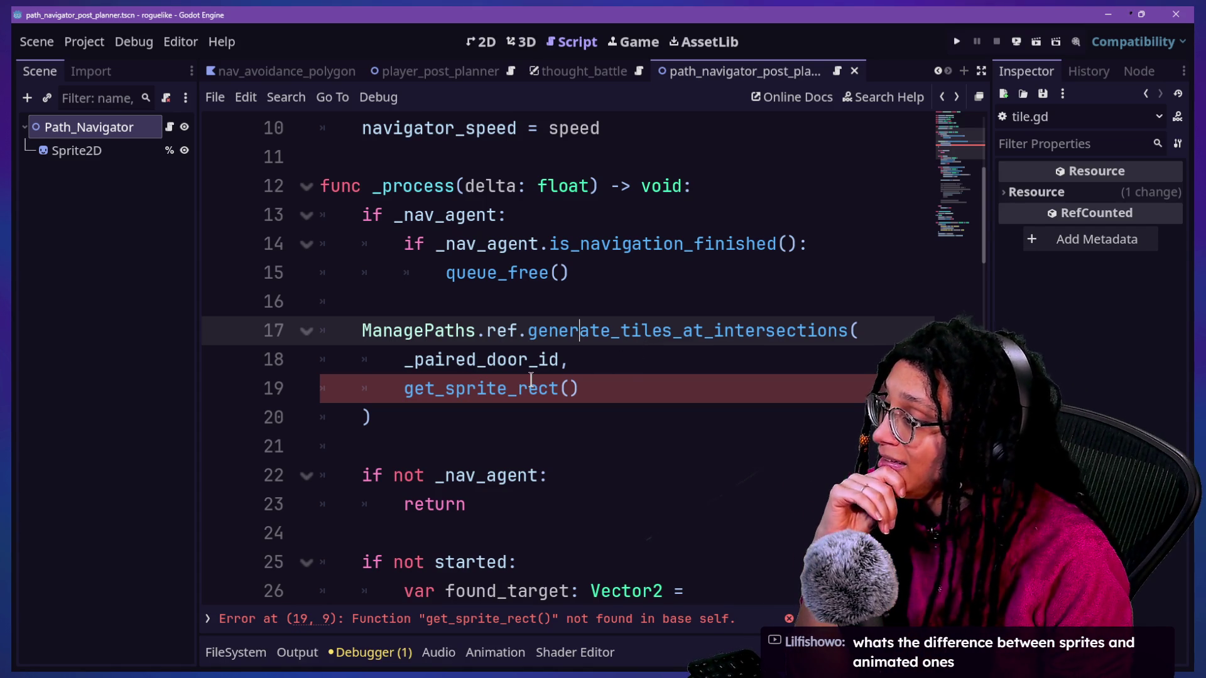
pyautogui.scroll(3, 735, 336)
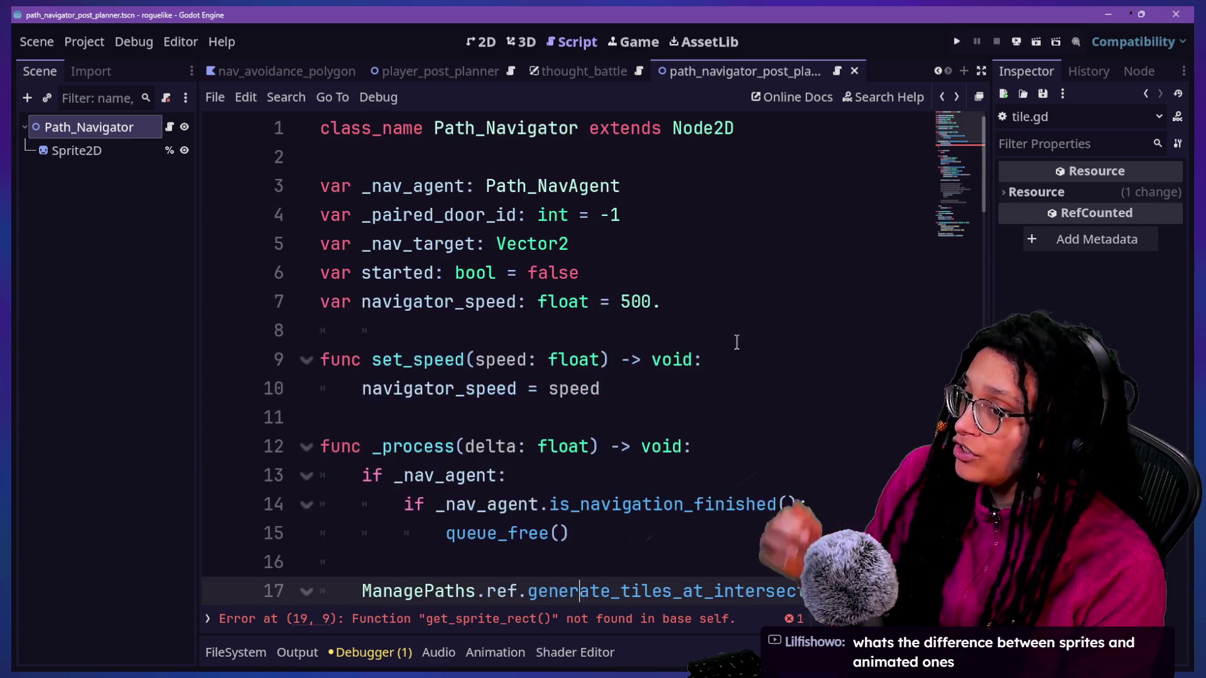
pyautogui.hotkey('ctrl', 'z')
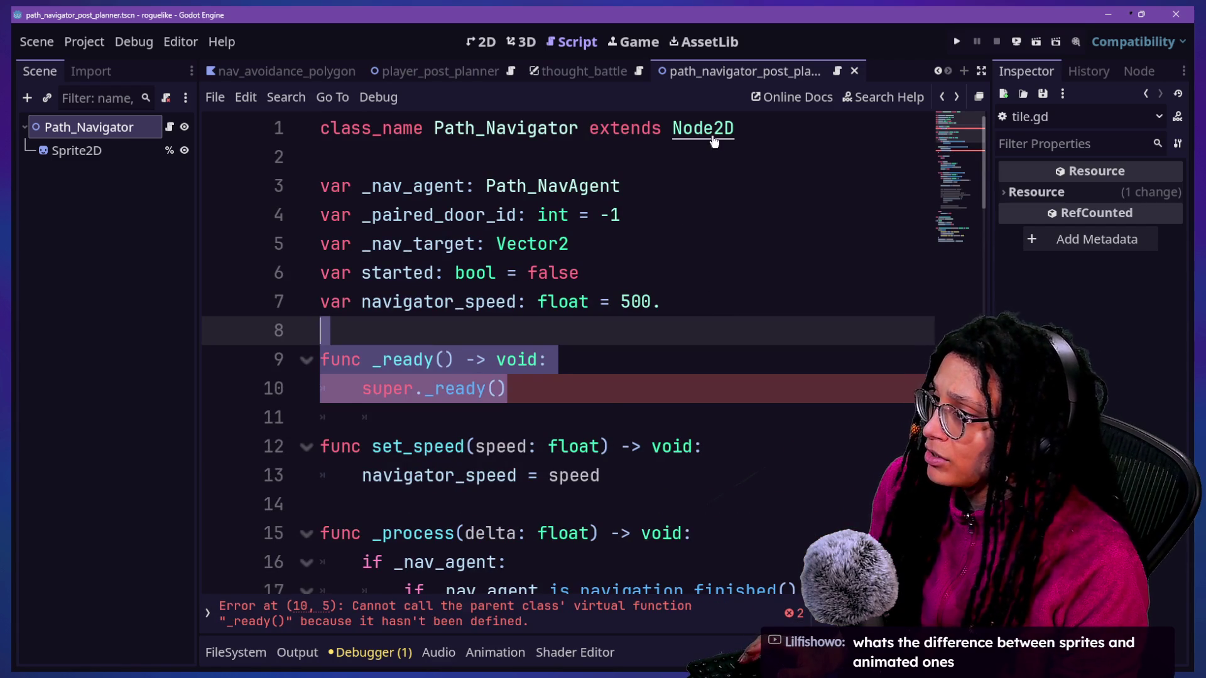
pyautogui.hotkey('ctrl', 'z')
pyautogui.keyDown('ctrl'); pyautogui.click(700, 132); pyautogui.keyUp('ctrl')
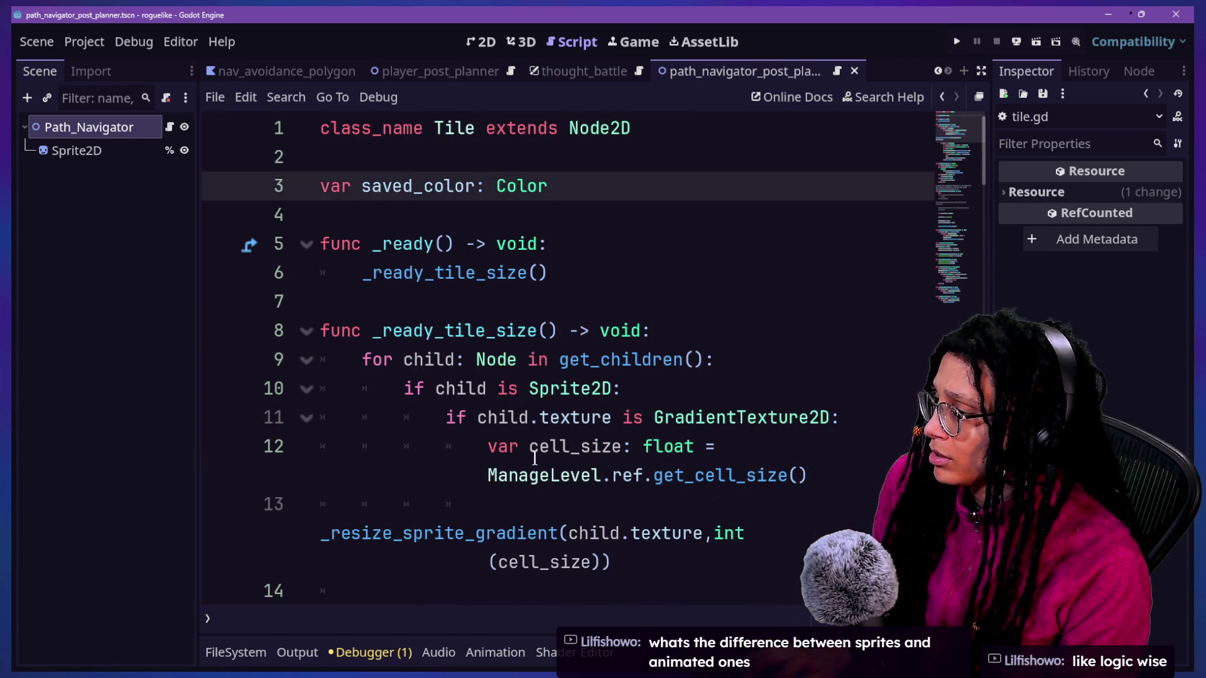
# Step: Search tile.gd for 'get_sprite'
pyautogui.hotkey('ctrl', 'f')
pyautogui.write('get_sprite')
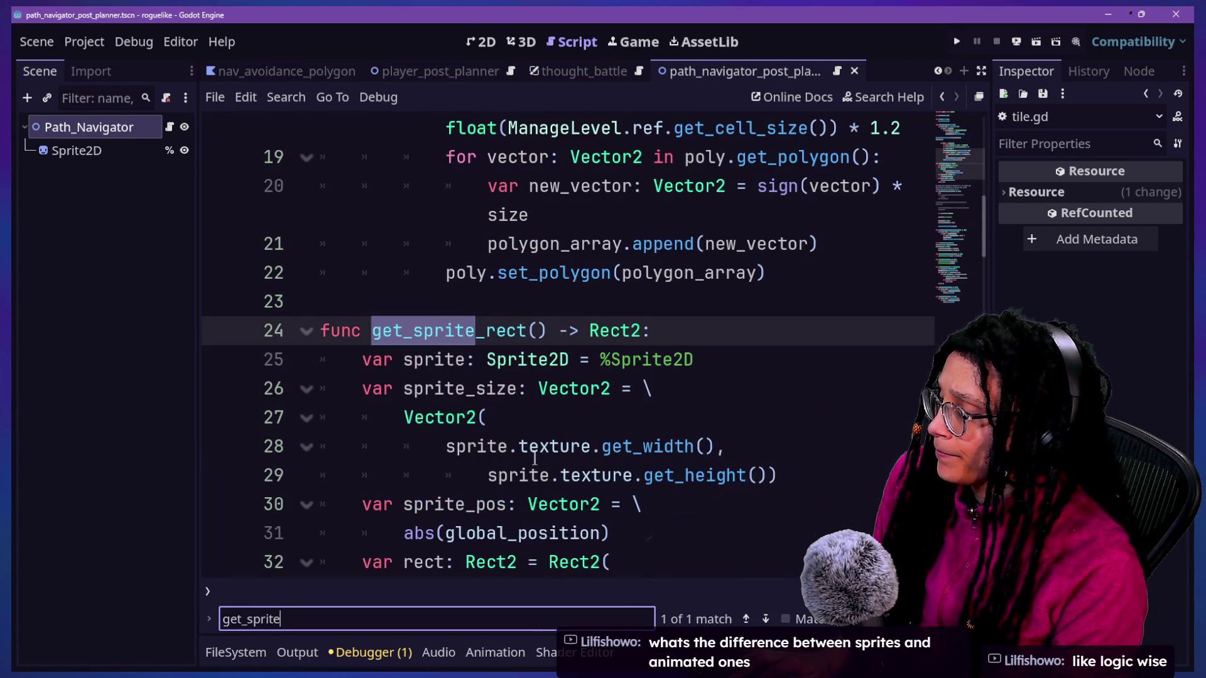
pyautogui.scroll(-3, 534, 459)
pyautogui.scroll(2, 521, 449)
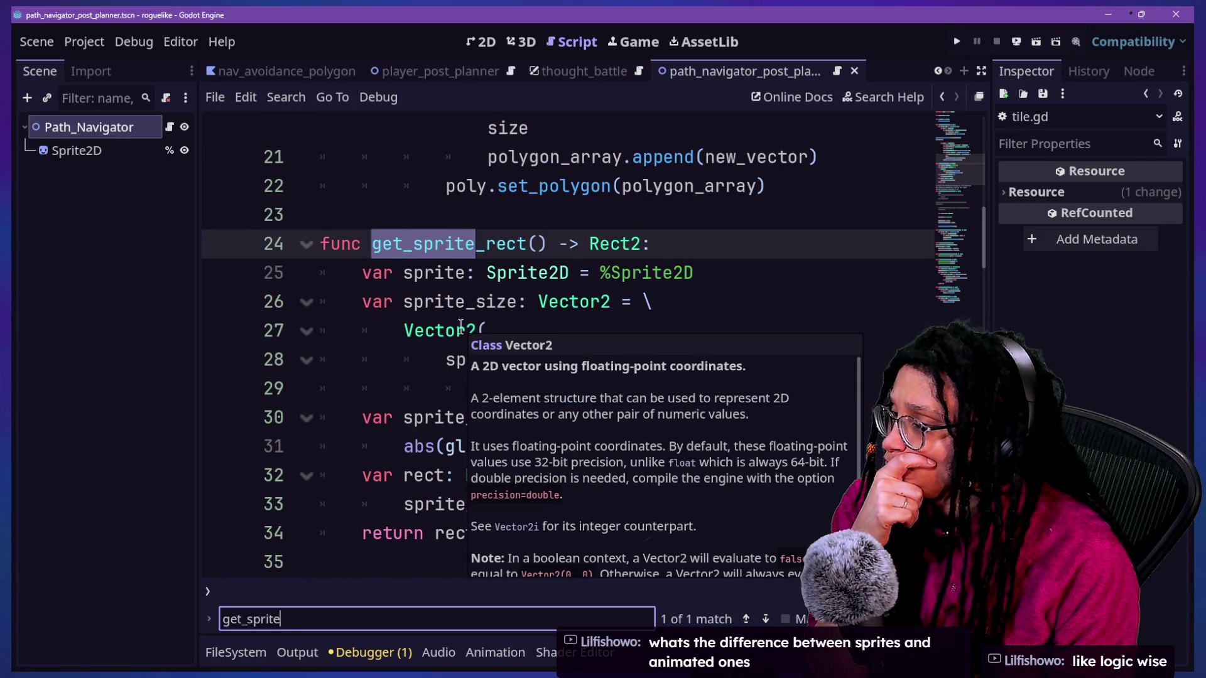
pyautogui.click(389, 220)
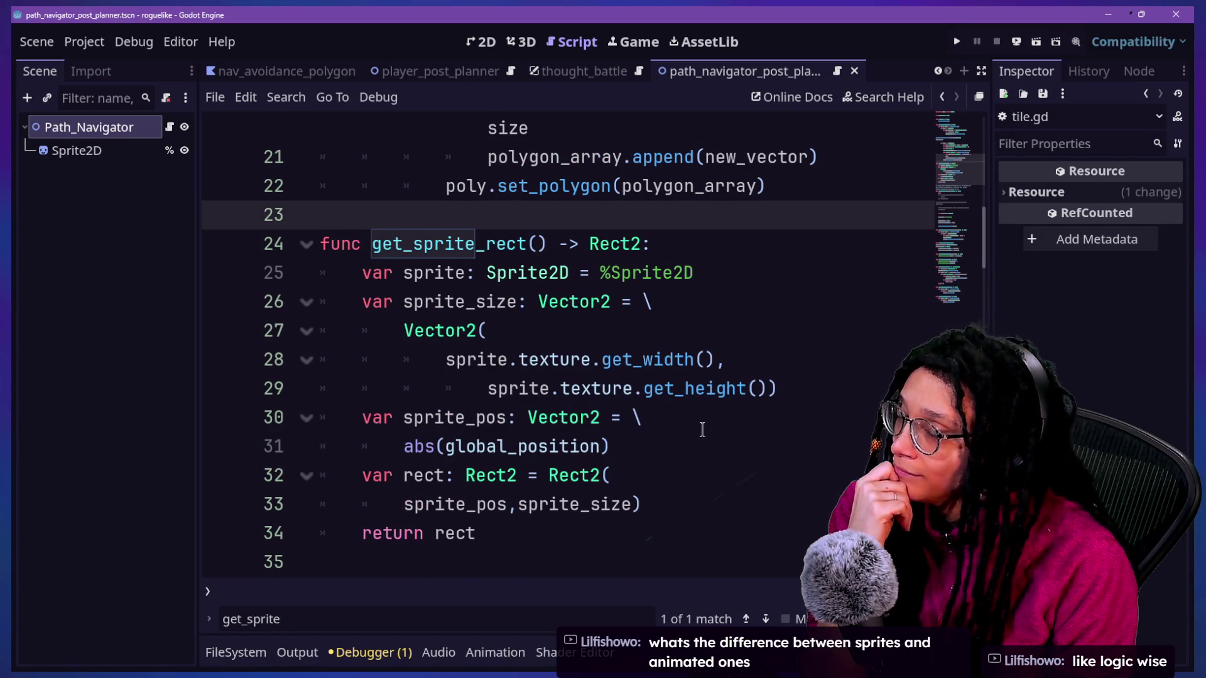
pyautogui.scroll(7, 755, 320)
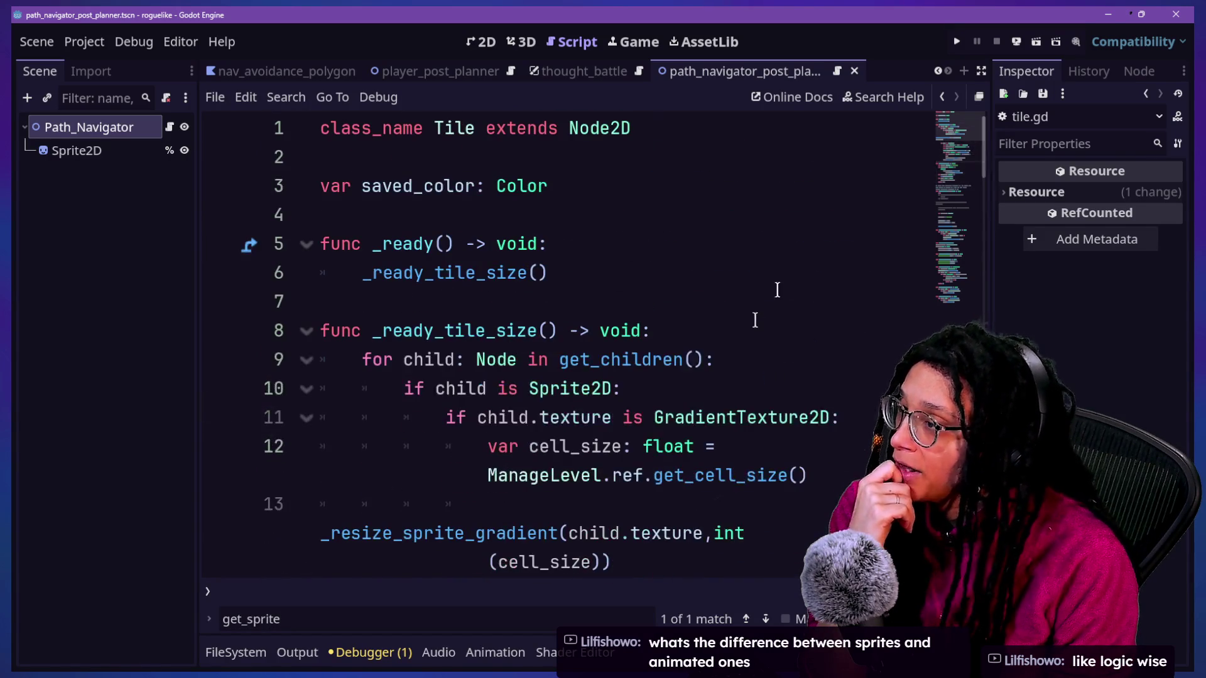
pyautogui.scroll(-1, 940, 113)
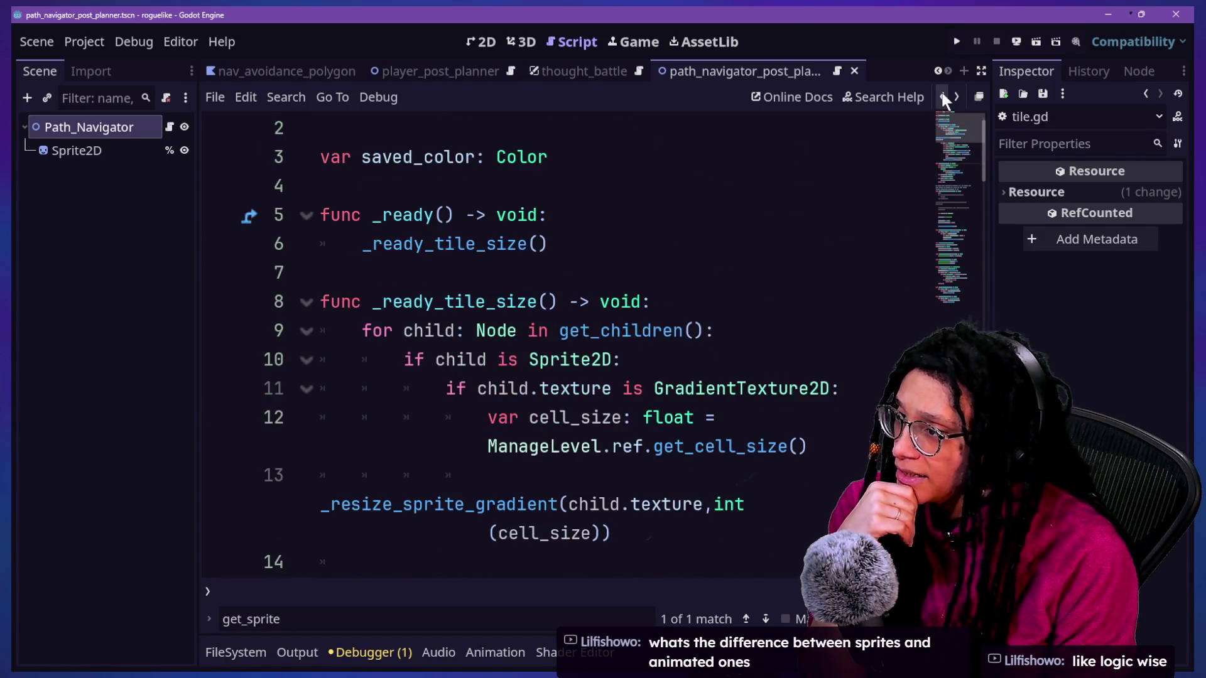
# Step: Back in the Path_Navigator script, search 'get_sprite' again and jump to the get_sprite_rect definition
pyautogui.click(941, 97)
pyautogui.scroll(-9, 764, 324)
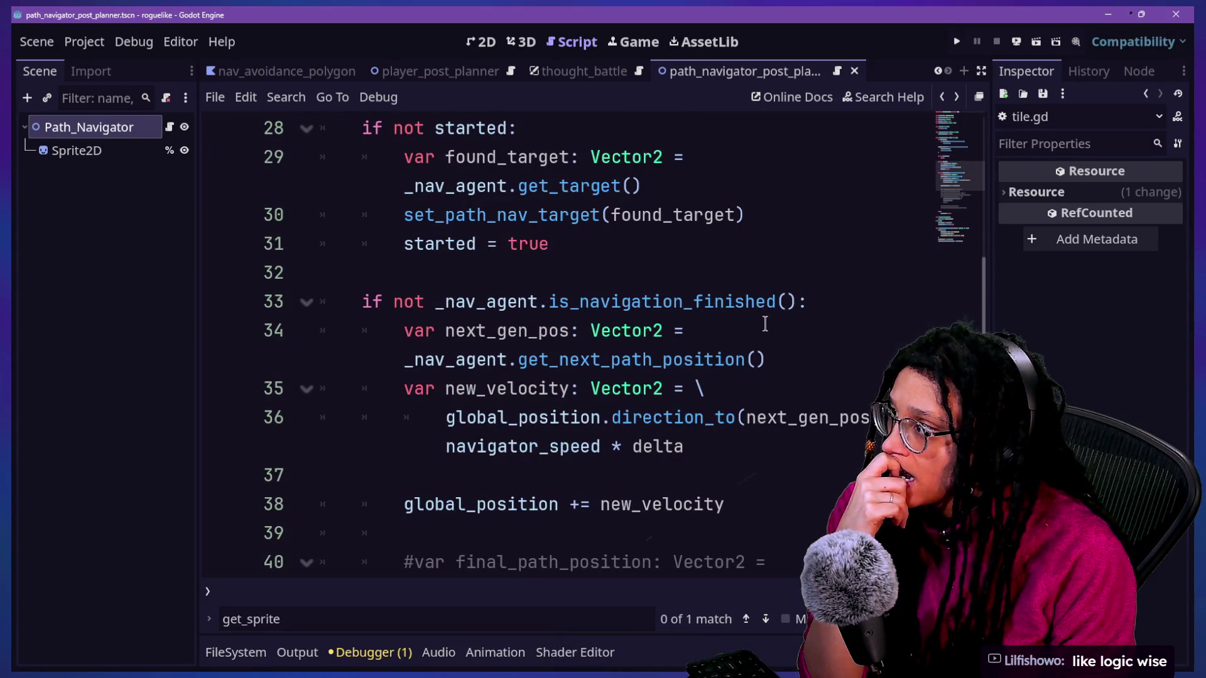
pyautogui.scroll(1, 764, 324)
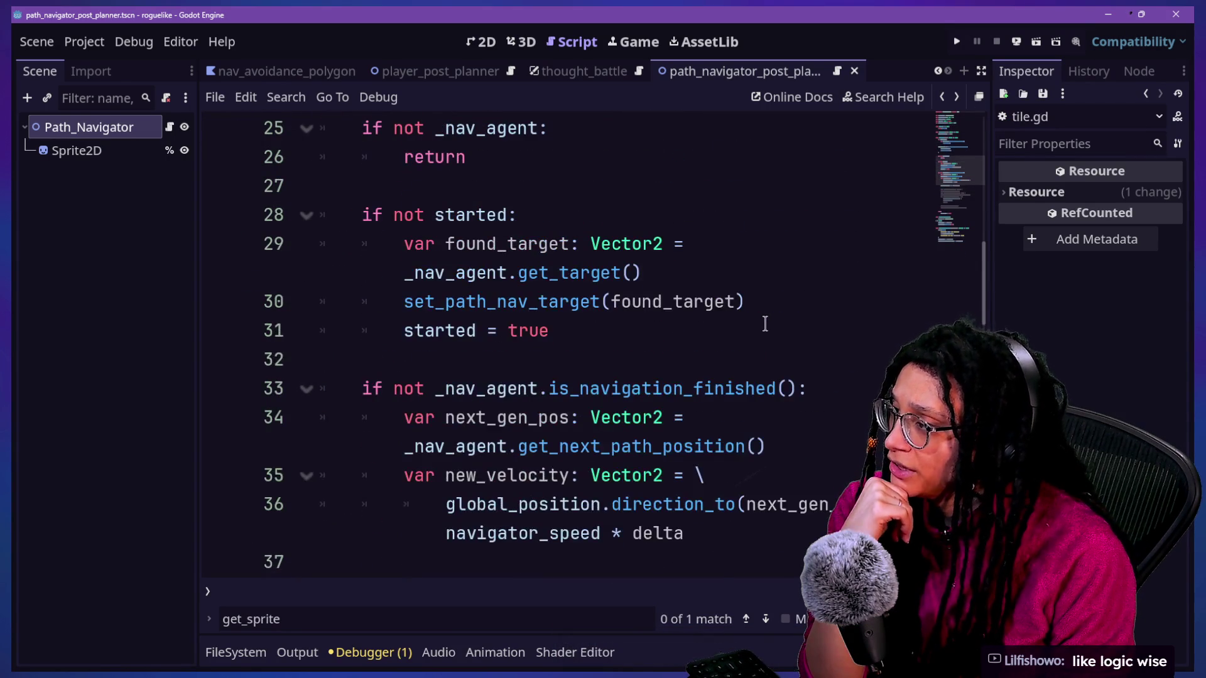
pyautogui.click(765, 325)
pyautogui.hotkey('ctrl', 'f')
pyautogui.write('get')
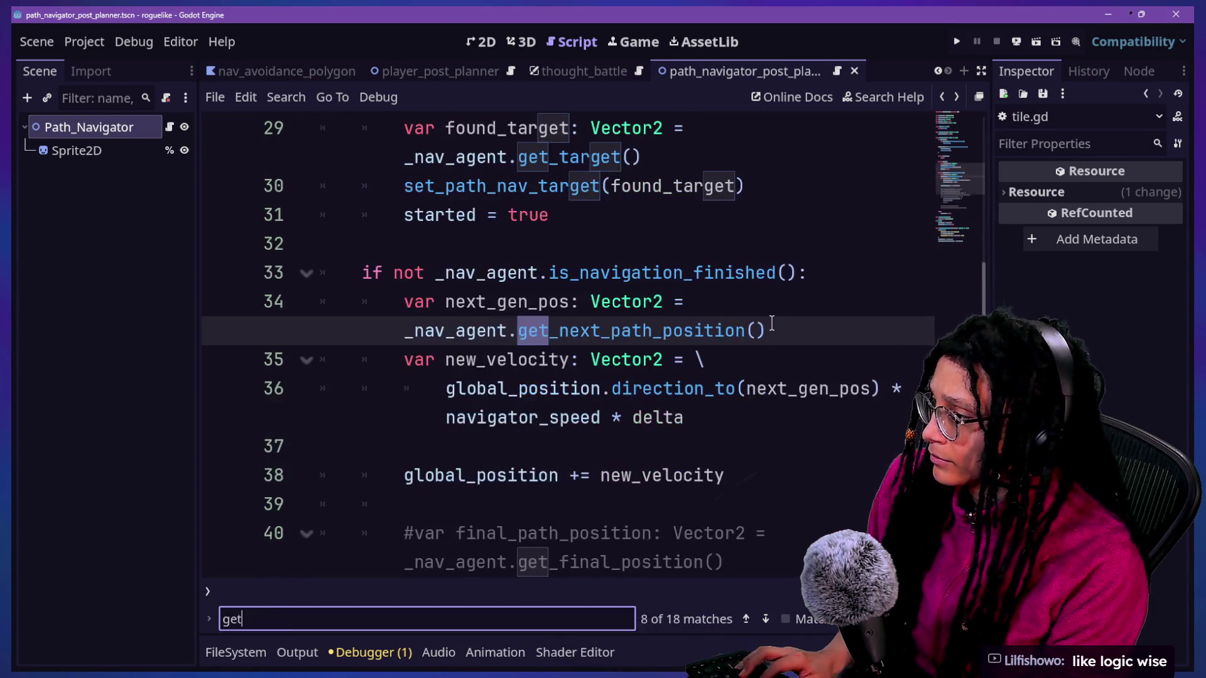
pyautogui.write('_sprite')
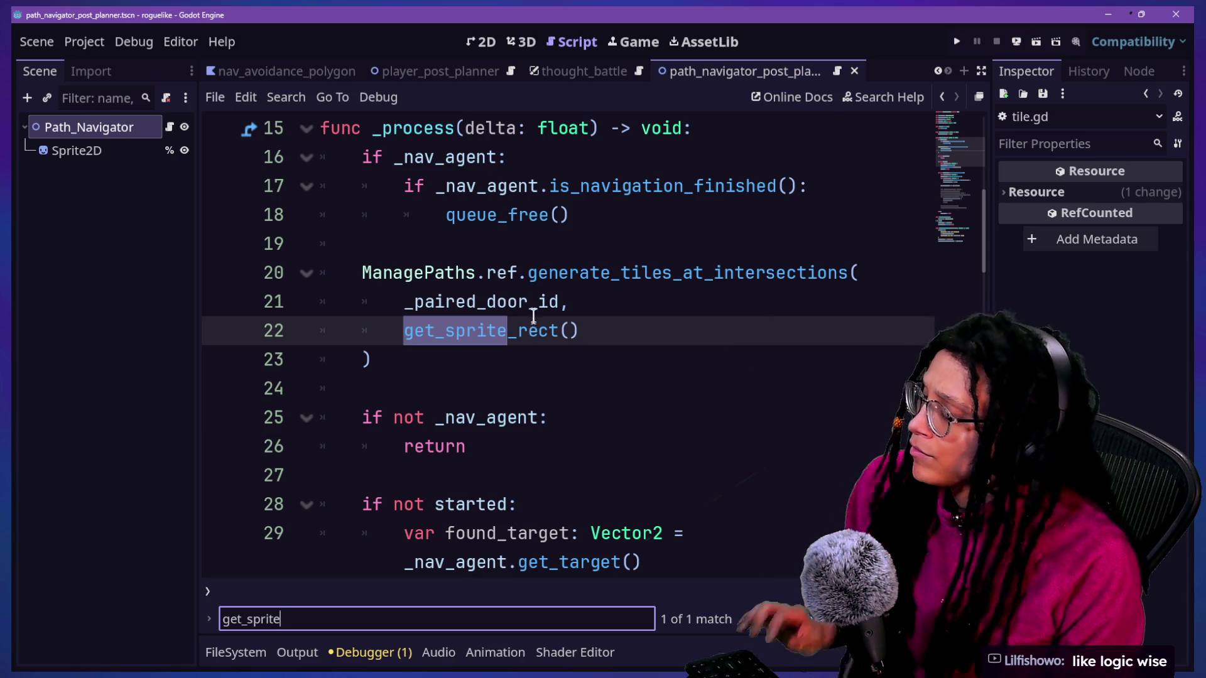
pyautogui.keyDown('ctrl'); pyautogui.click(458, 324); pyautogui.keyUp('ctrl')
pyautogui.scroll(-2, 574, 373)
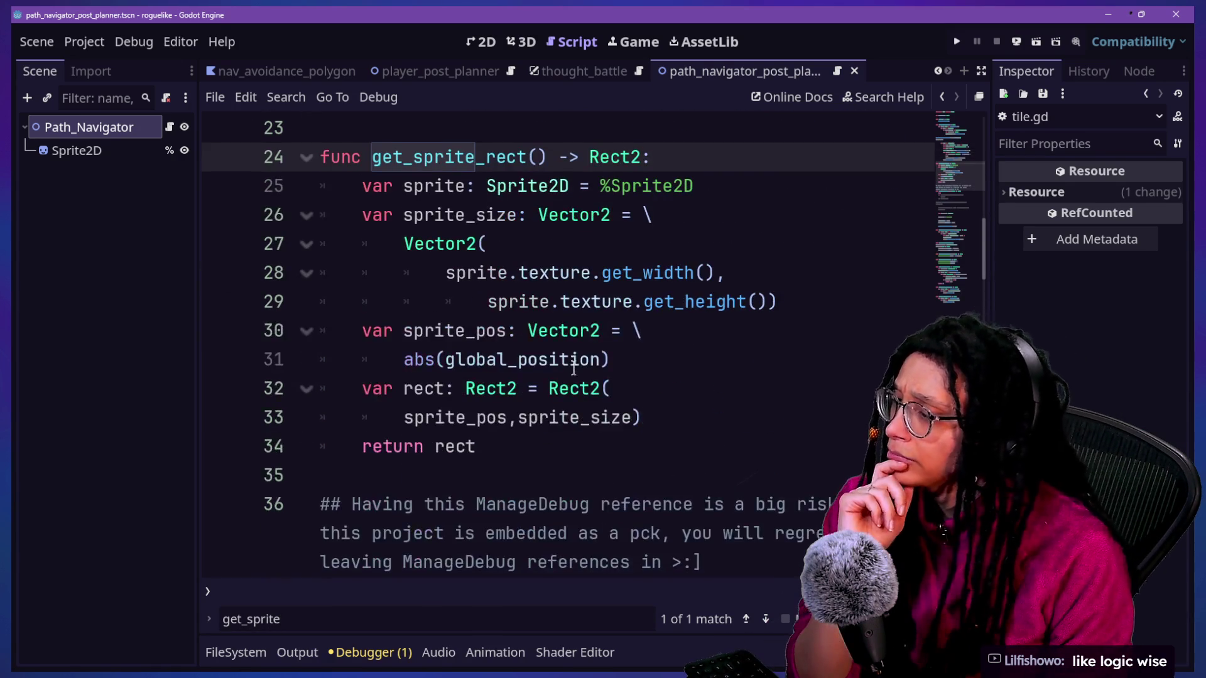
pyautogui.scroll(1, 533, 356)
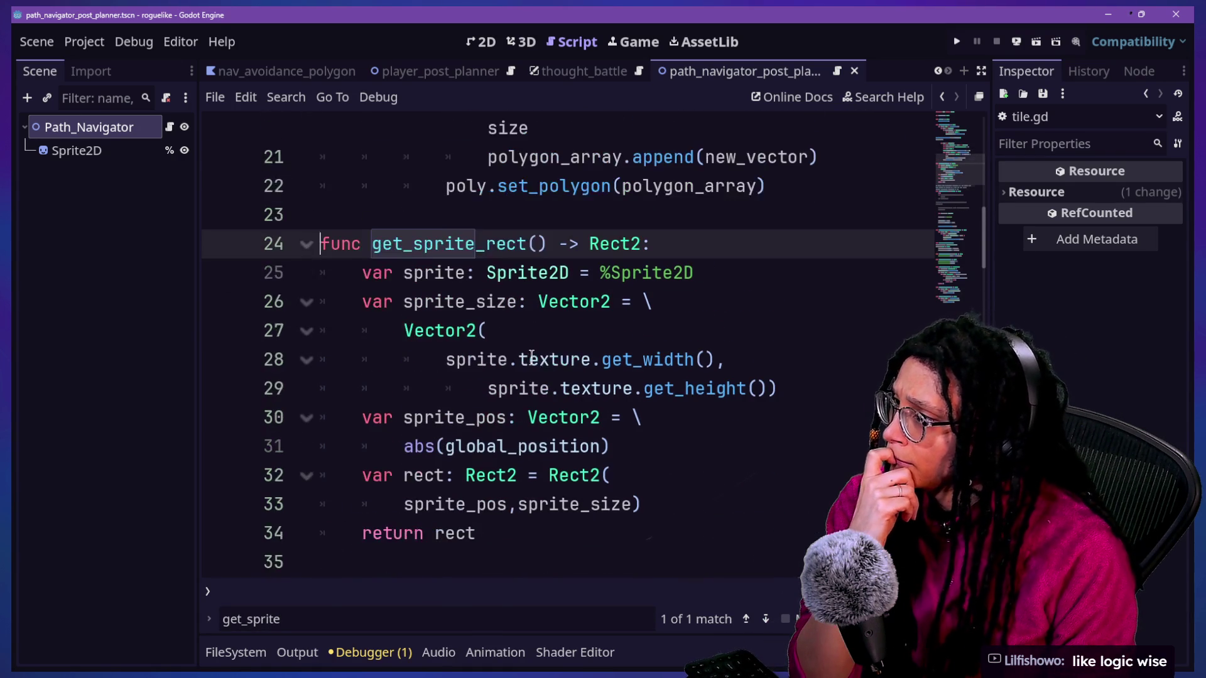
# Step: Navigate back and forward, then open the generate_tiles_at_intersections definition in manage_paths.gd
pyautogui.click(942, 97)
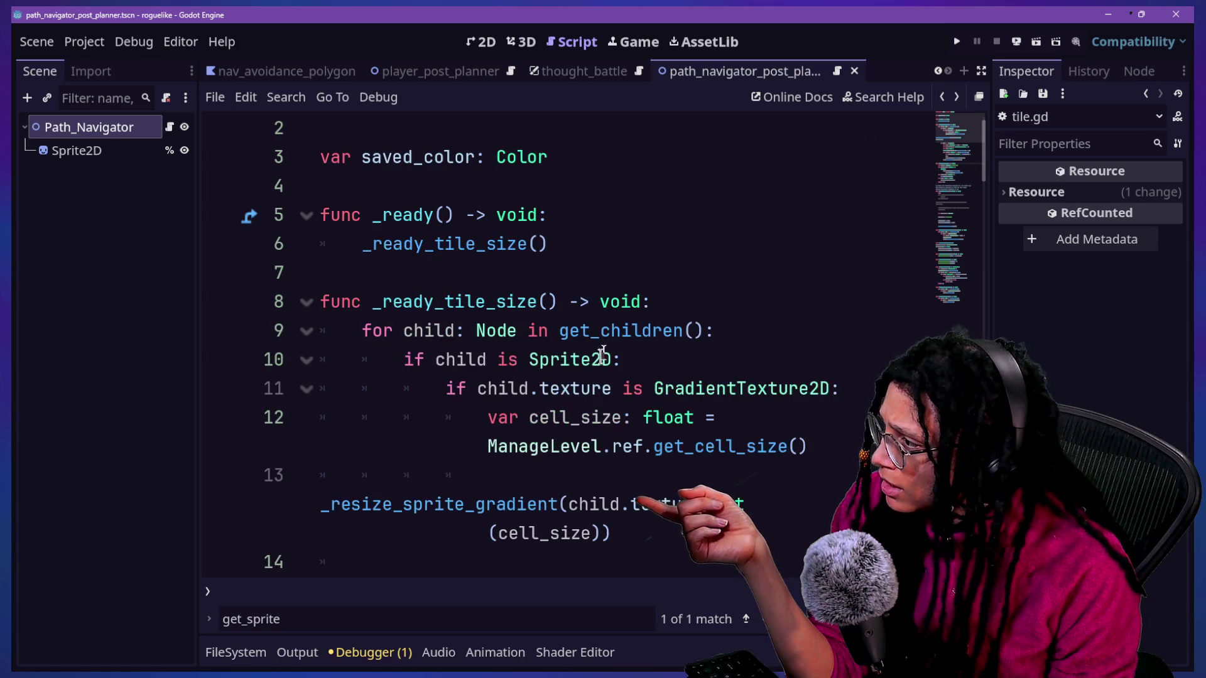
pyautogui.click(956, 97)
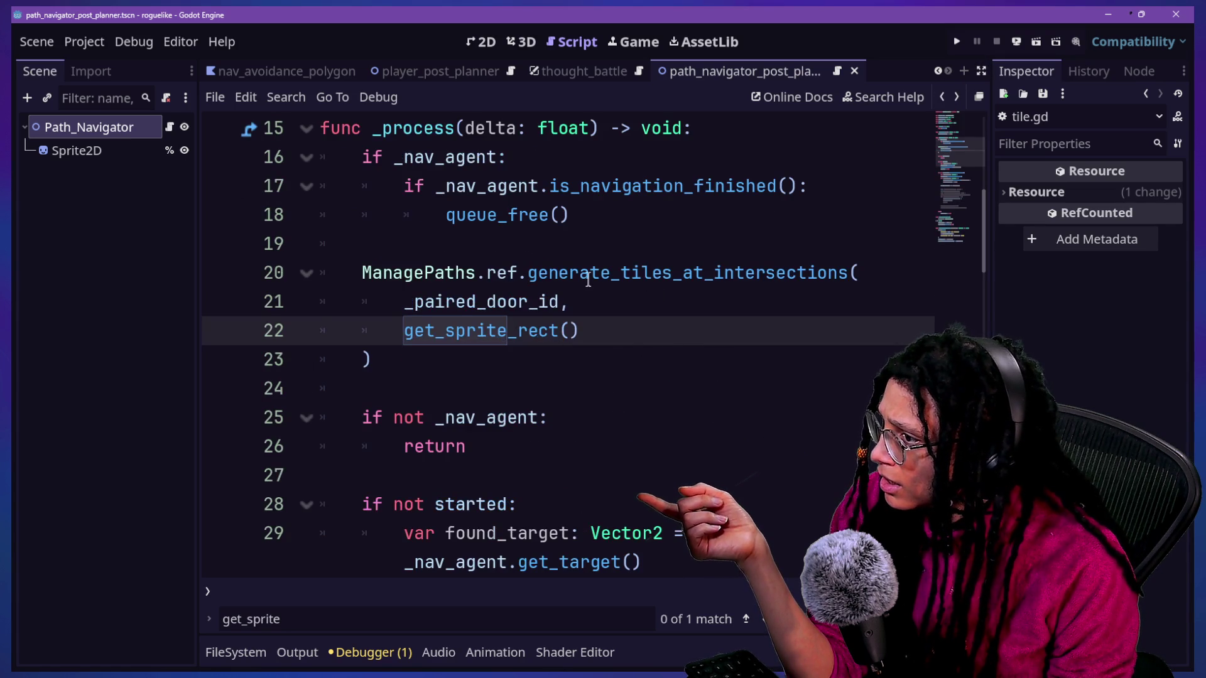
pyautogui.scroll(1, 552, 343)
pyautogui.click(552, 343)
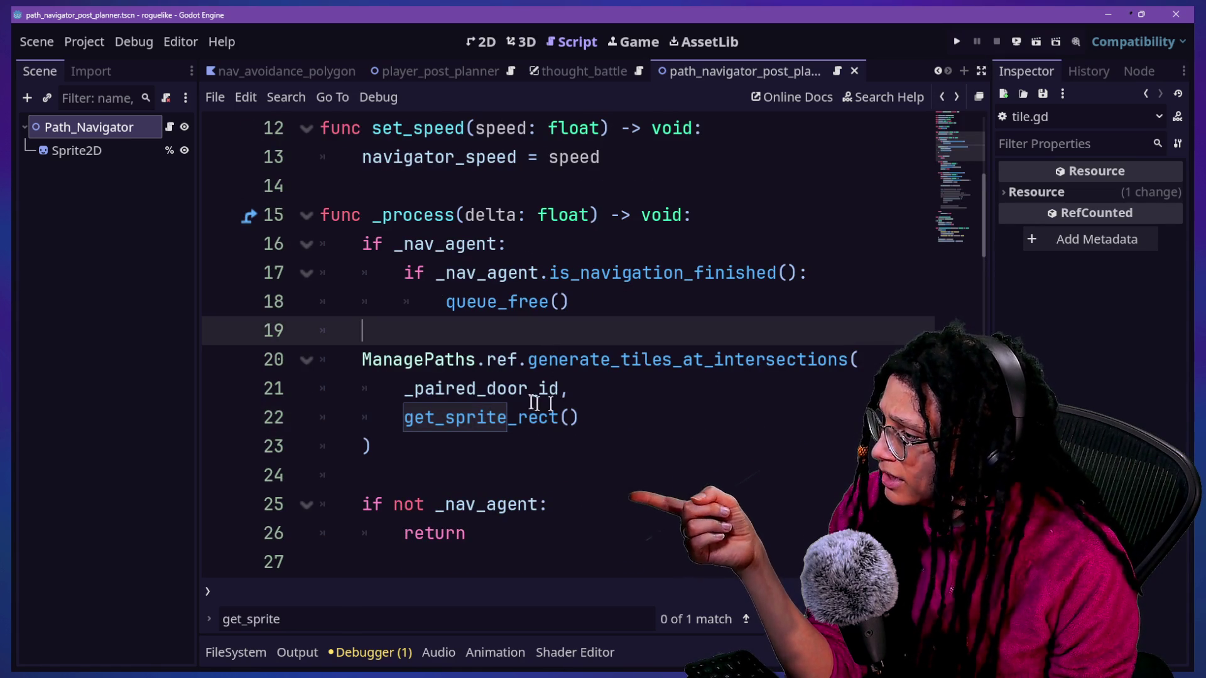
pyautogui.keyDown('ctrl'); pyautogui.click(574, 362); pyautogui.keyUp('ctrl')
# Step: Inspect the paired_door_id parameter of generate_tiles_at_intersections
pyautogui.moveTo(584, 403)
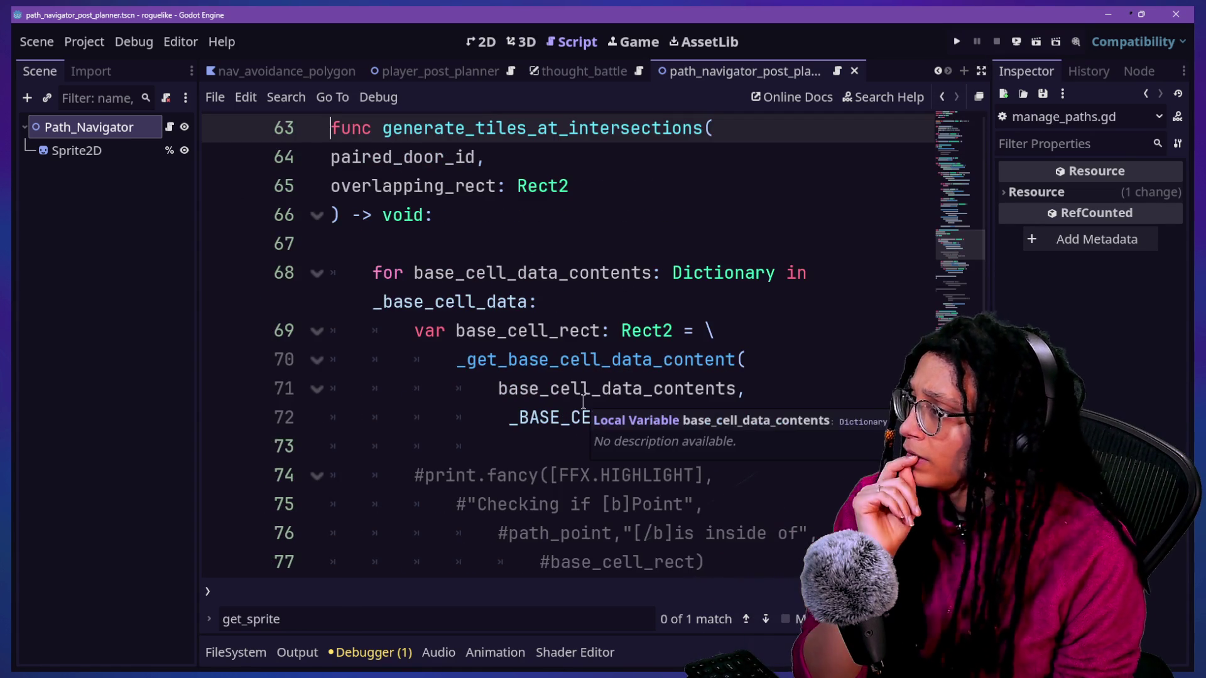
pyautogui.click(333, 192)
pyautogui.click(563, 170)
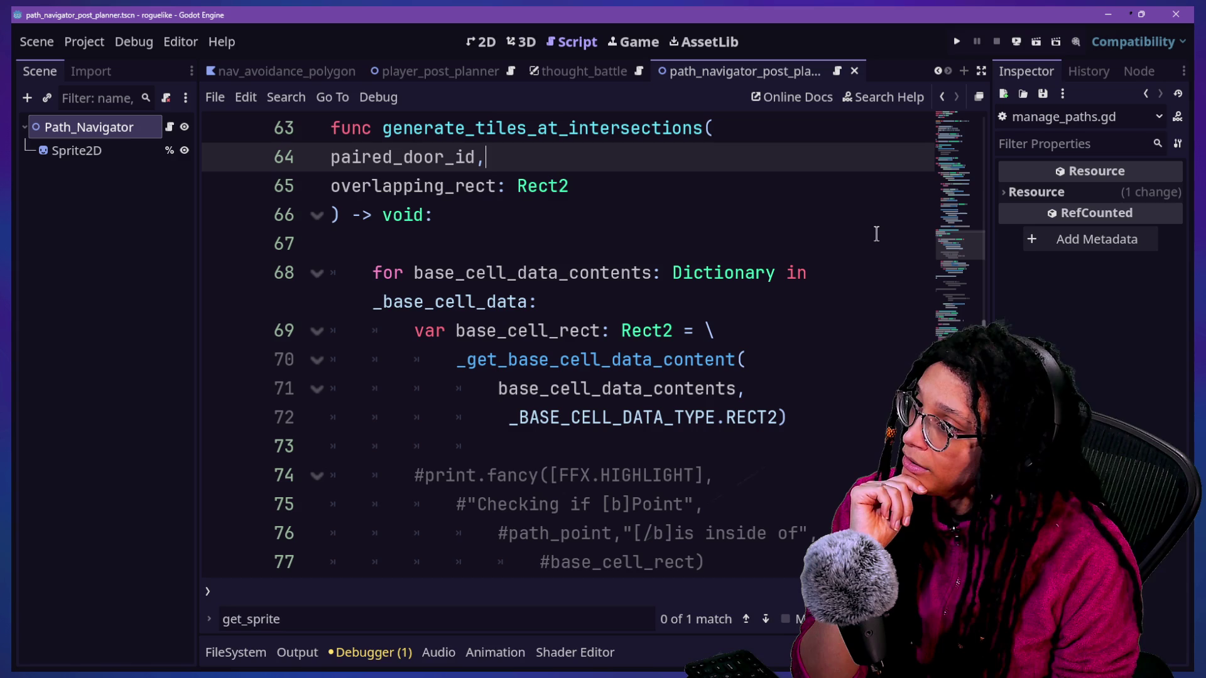
# Step: Zoom around the yellow-and-white sprite in the 2D view, then reopen the Path_Navigator script
pyautogui.click(473, 43)
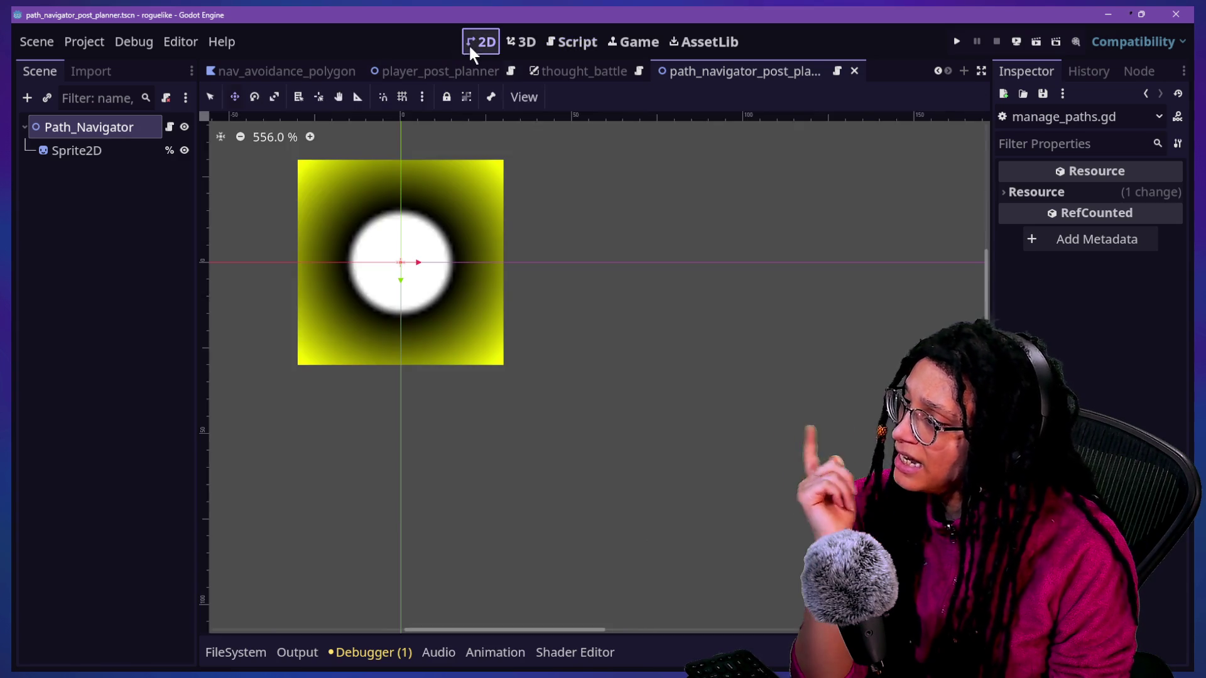
pyautogui.scroll(-1, 223, 209)
pyautogui.scroll(13, 223, 208)
pyautogui.scroll(-6, 223, 207)
pyautogui.scroll(-5, 223, 207)
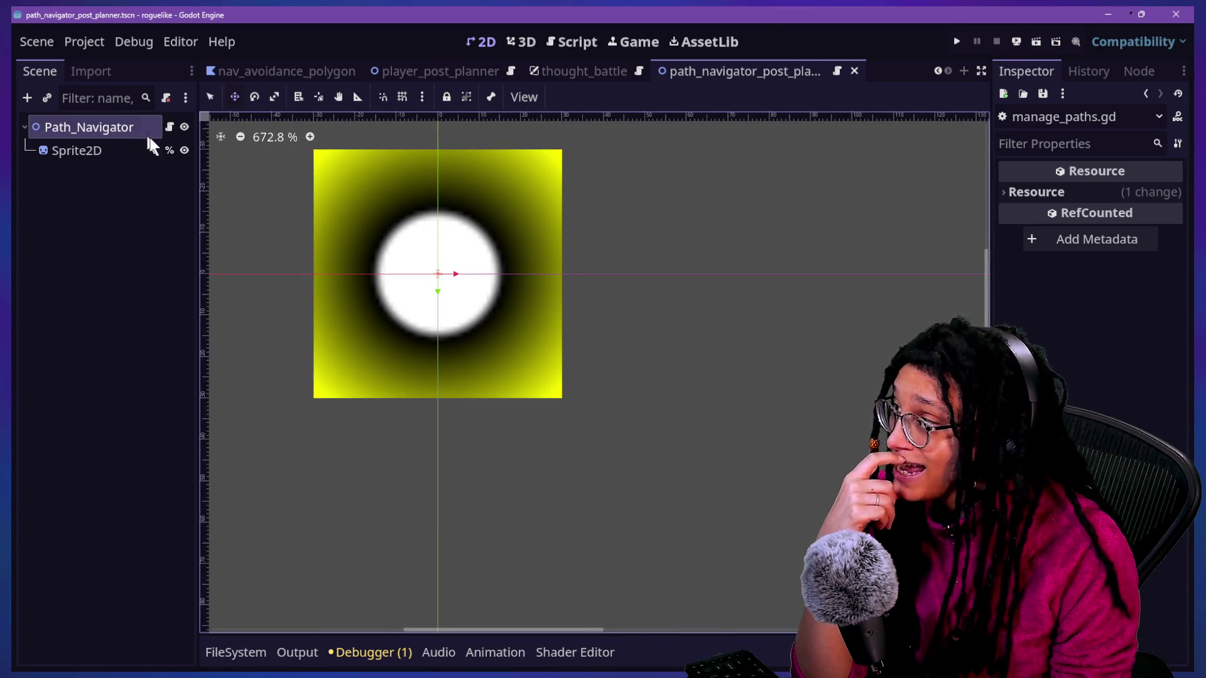
pyautogui.click(168, 126)
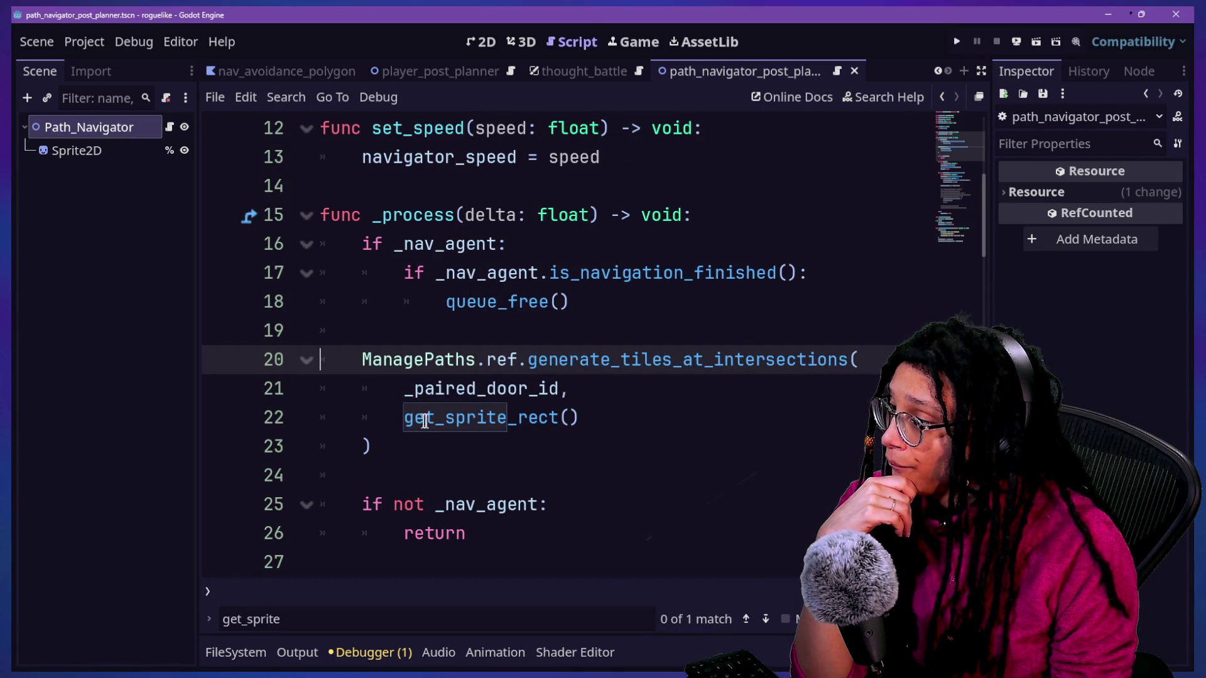
pyautogui.moveTo(567, 360)
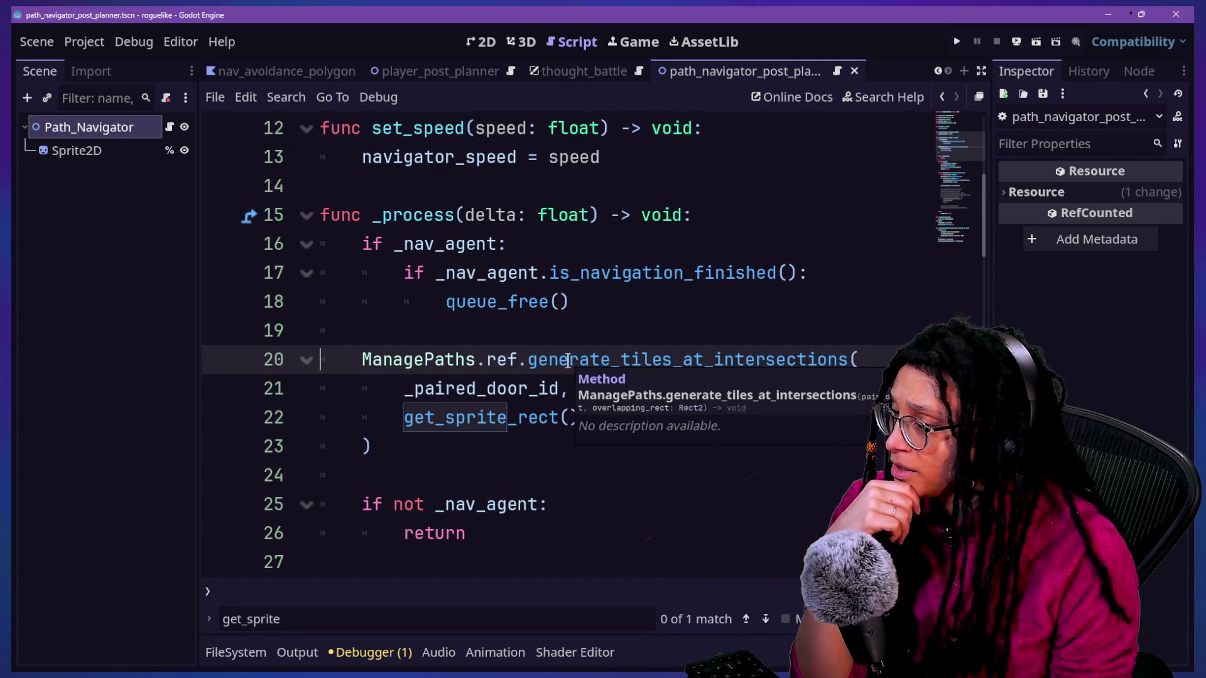
pyautogui.keyDown('ctrl'); pyautogui.click(468, 419); pyautogui.keyUp('ctrl')
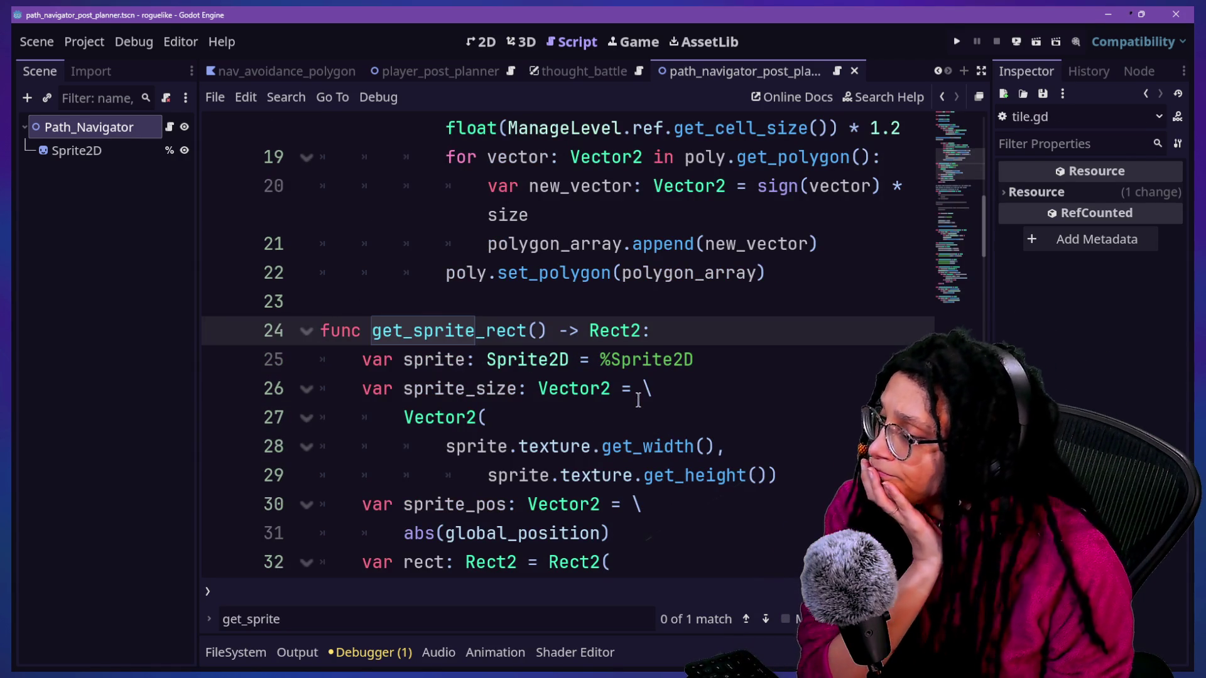
pyautogui.scroll(-1, 638, 398)
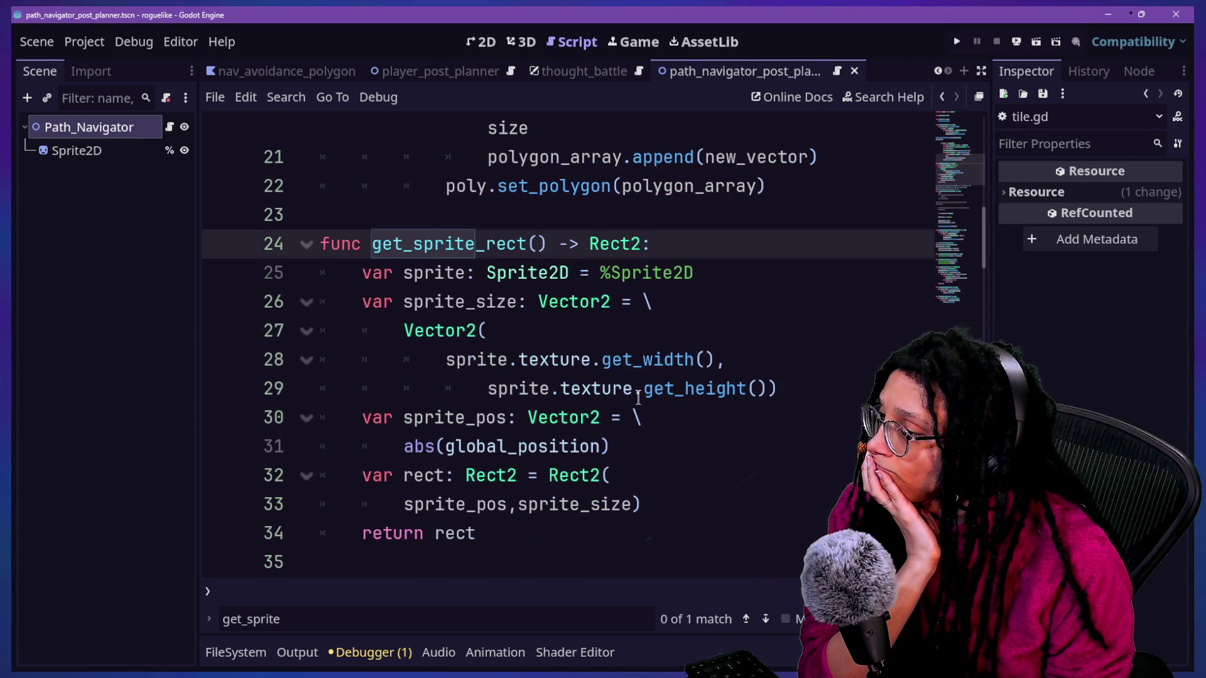
pyautogui.moveTo(638, 395)
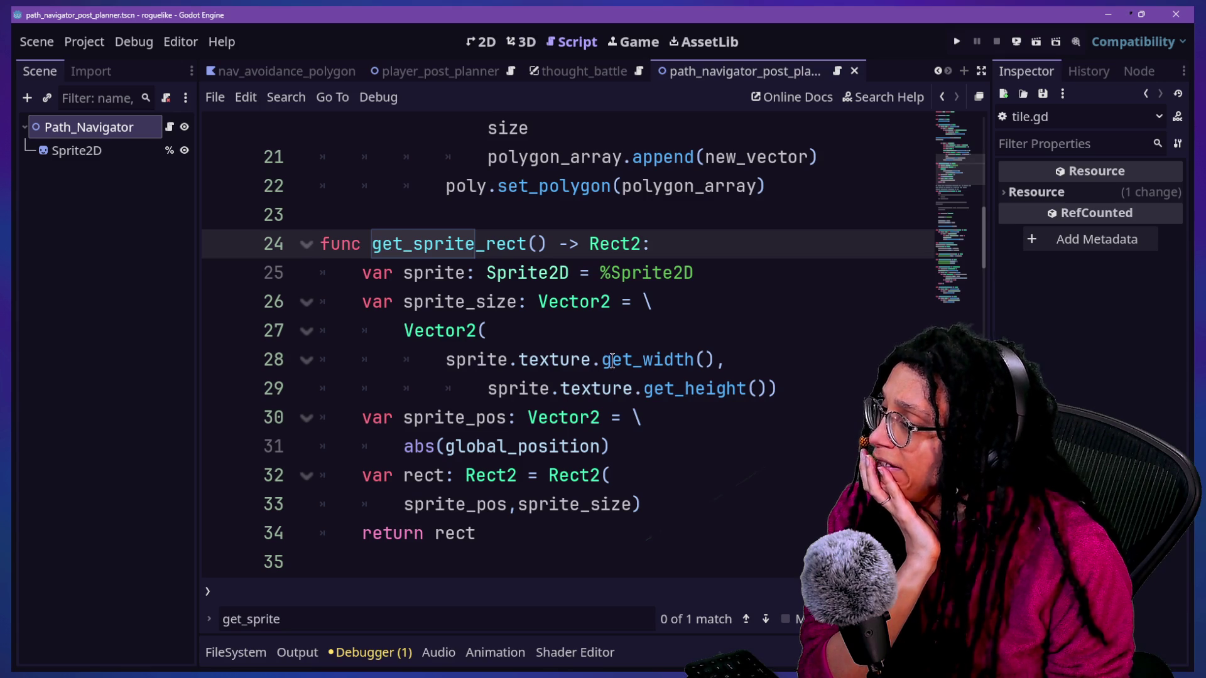
pyautogui.moveTo(612, 359)
pyautogui.click(550, 289)
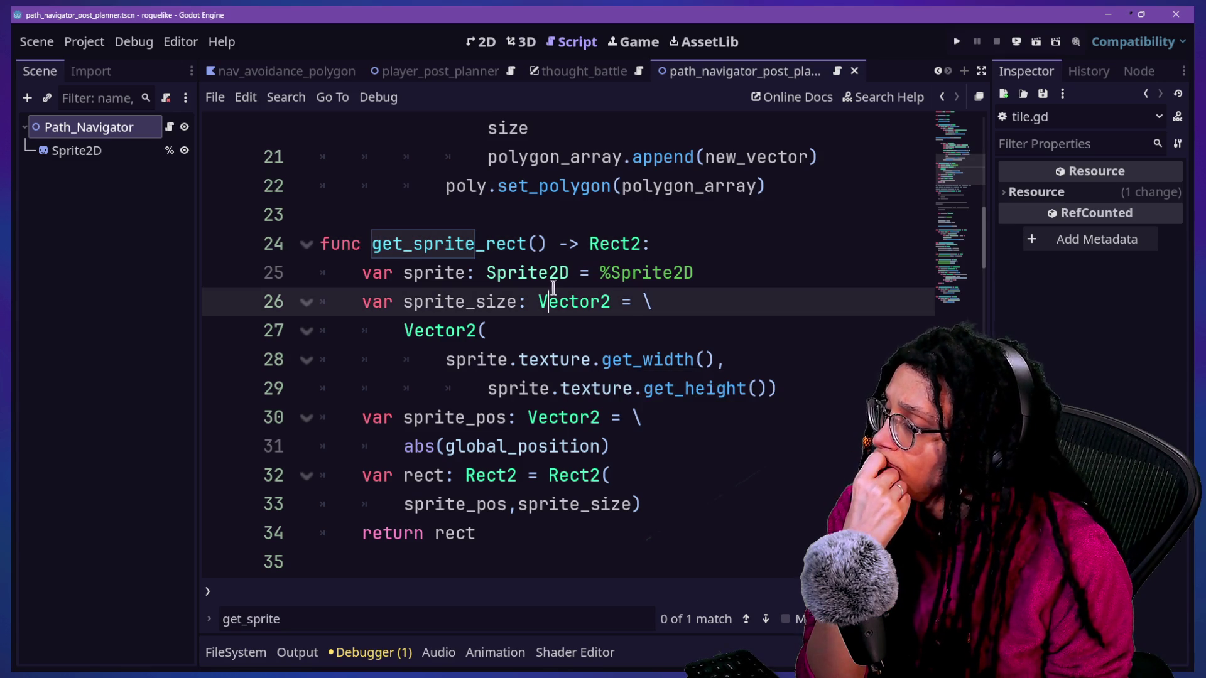
pyautogui.moveTo(323, 272); pyautogui.dragTo(695, 538)
pyautogui.click(697, 533)
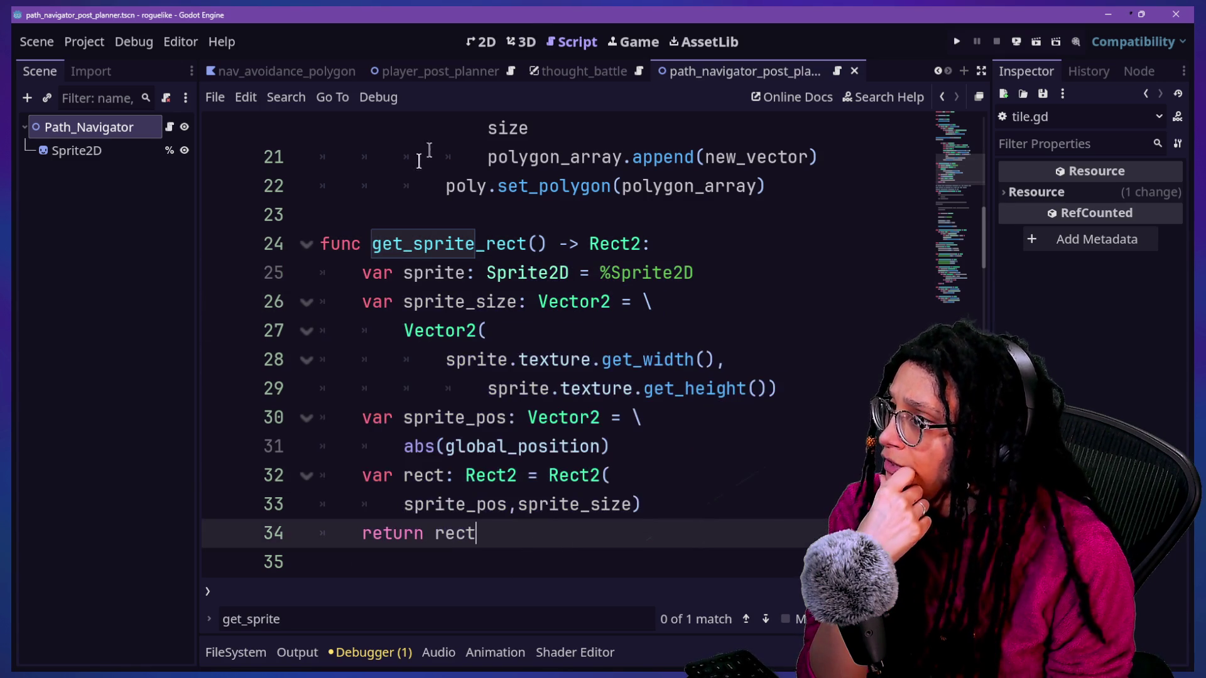
pyautogui.scroll(10, 310, 261)
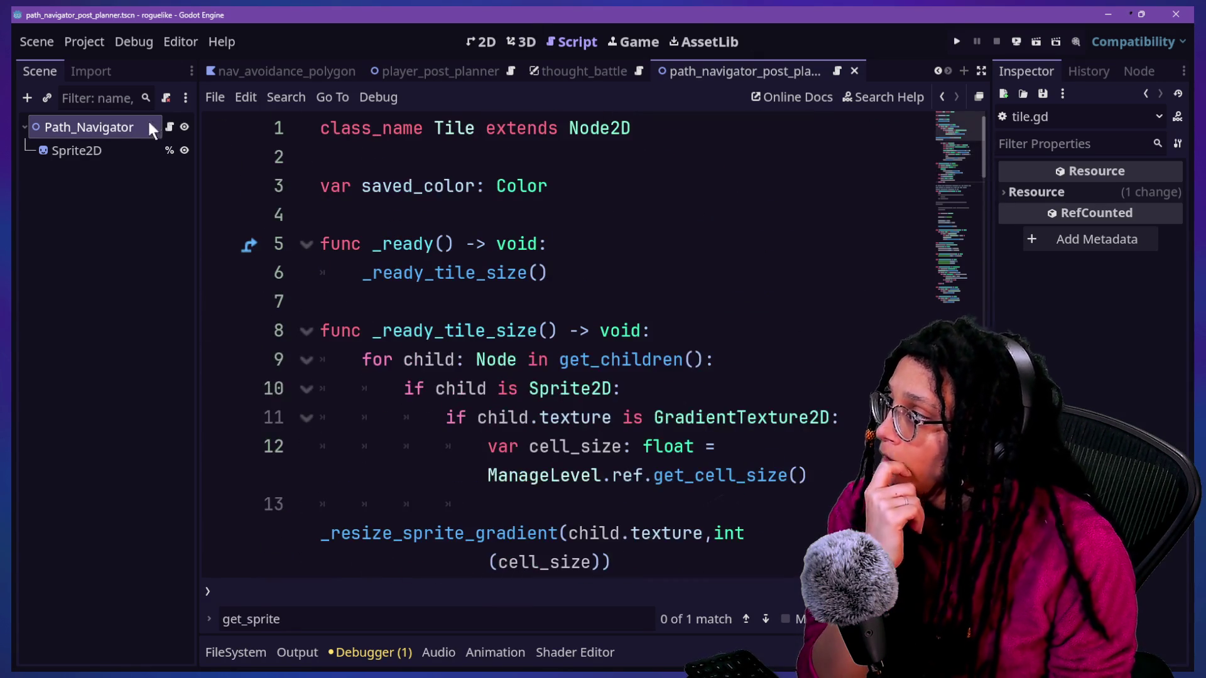
pyautogui.click(170, 126)
pyautogui.scroll(4, 775, 189)
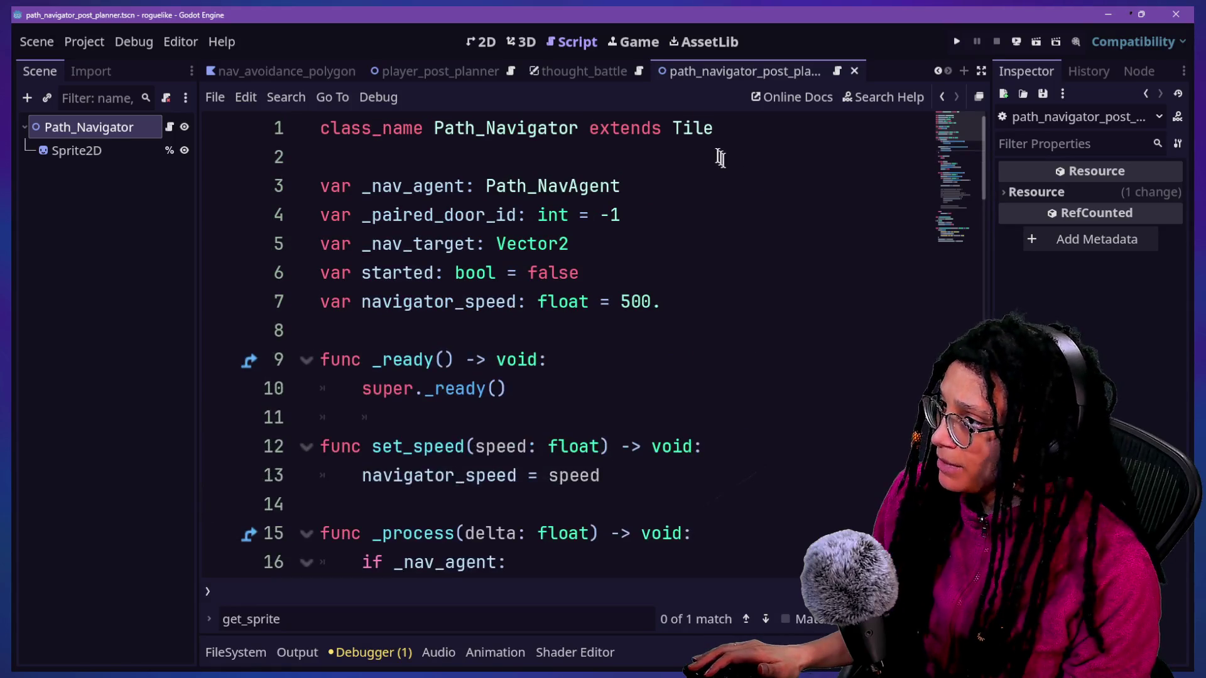
# Step: Replace Tile with Node2D after 'extends' on line 1 and save
pyautogui.click(705, 126)
pyautogui.doubleClick(705, 126)
pyautogui.press('BackSpace')
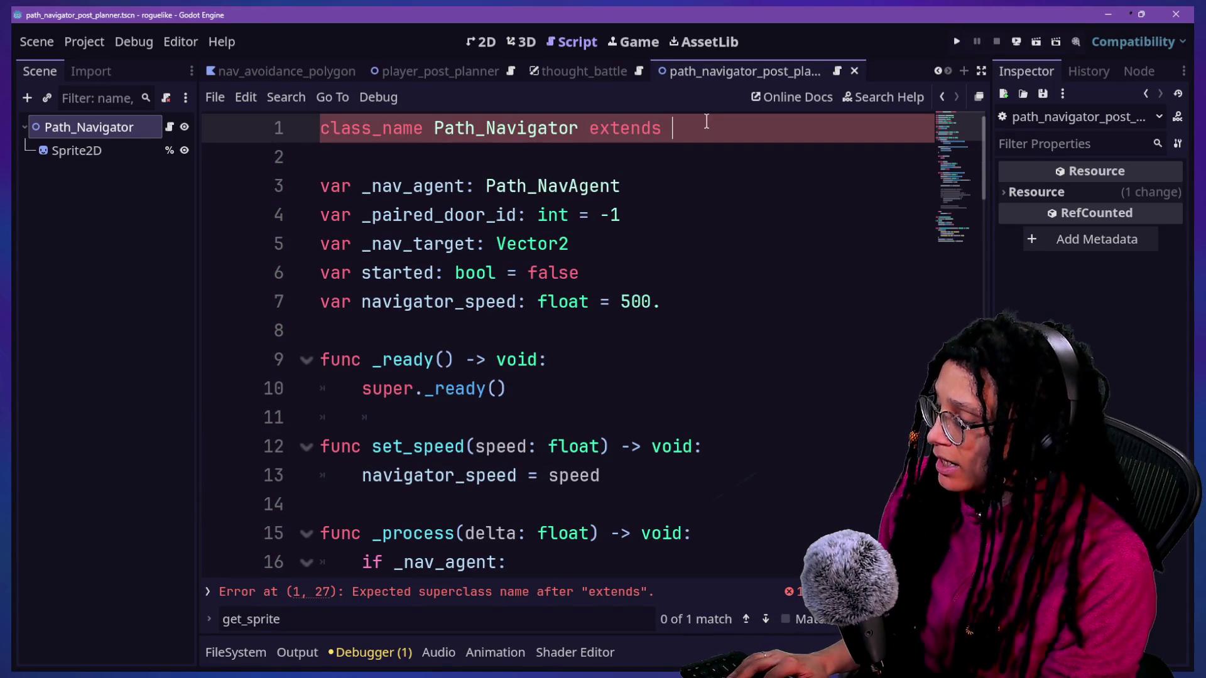
pyautogui.write('R')
pyautogui.press('BackSpace')
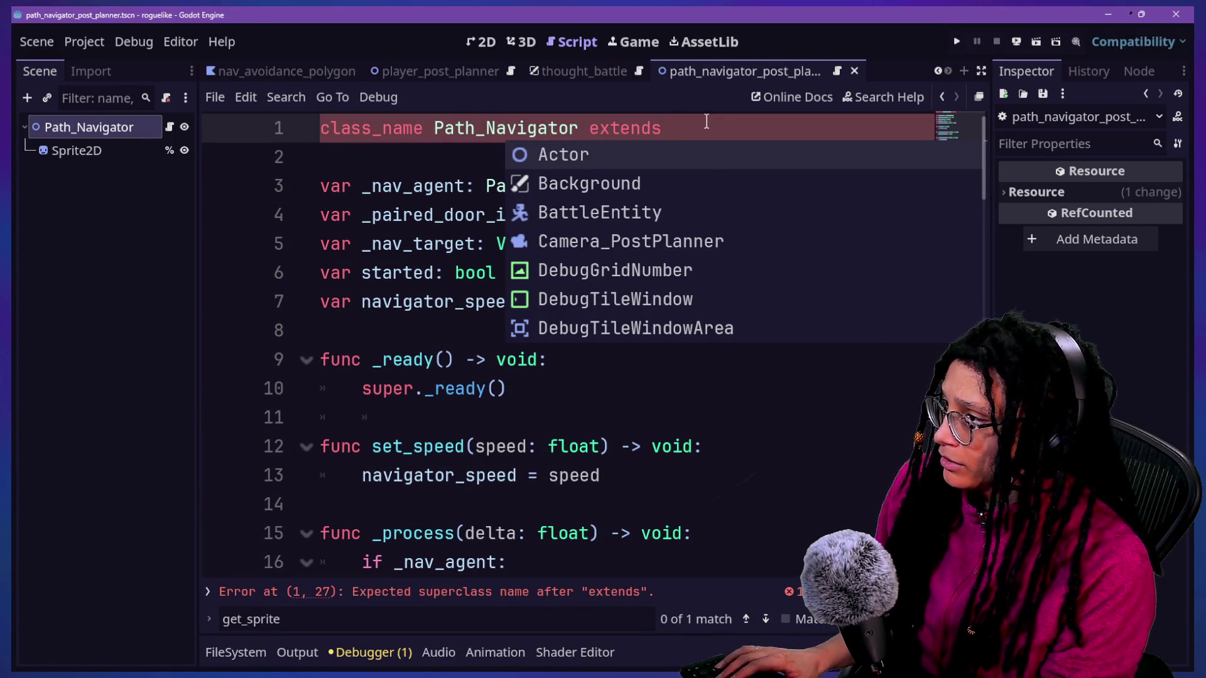
pyautogui.write('Node2D')
pyautogui.click(466, 215)
pyautogui.hotkey('ctrl', 's')
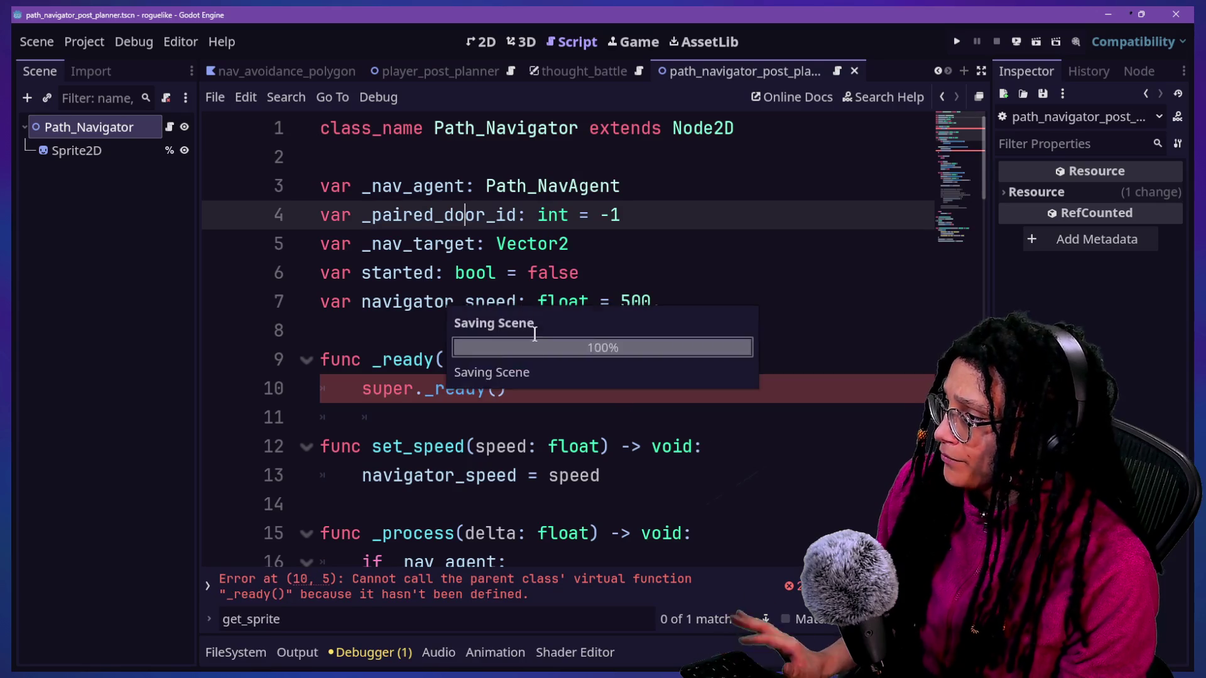
# Step: Delete the _ready function with its super._ready() call and the leftover blank lines
pyautogui.moveTo(591, 389); pyautogui.dragTo(581, 347)
pyautogui.press('BackSpace')
pyautogui.press('BackSpace')
pyautogui.click(572, 326)
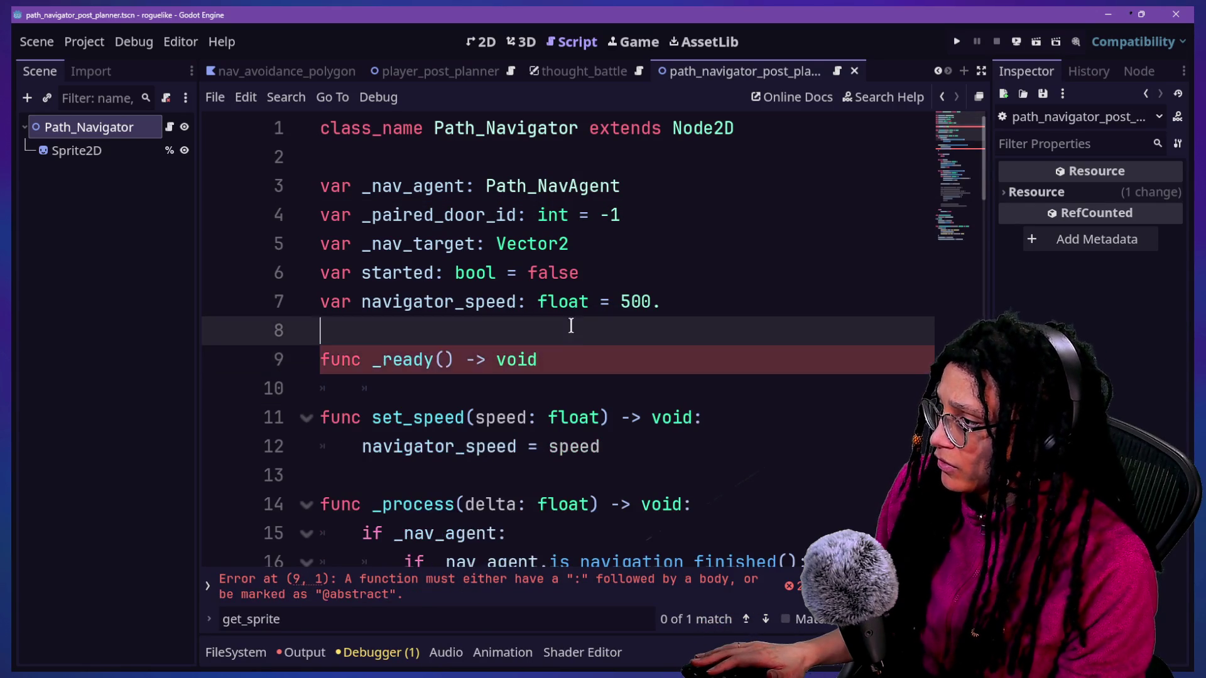
pyautogui.hotkey('ctrl', 'shift', 'k')
pyautogui.press('BackSpace')
pyautogui.scroll(-4, 578, 339)
pyautogui.scroll(4, 579, 349)
pyautogui.scroll(-1, 579, 347)
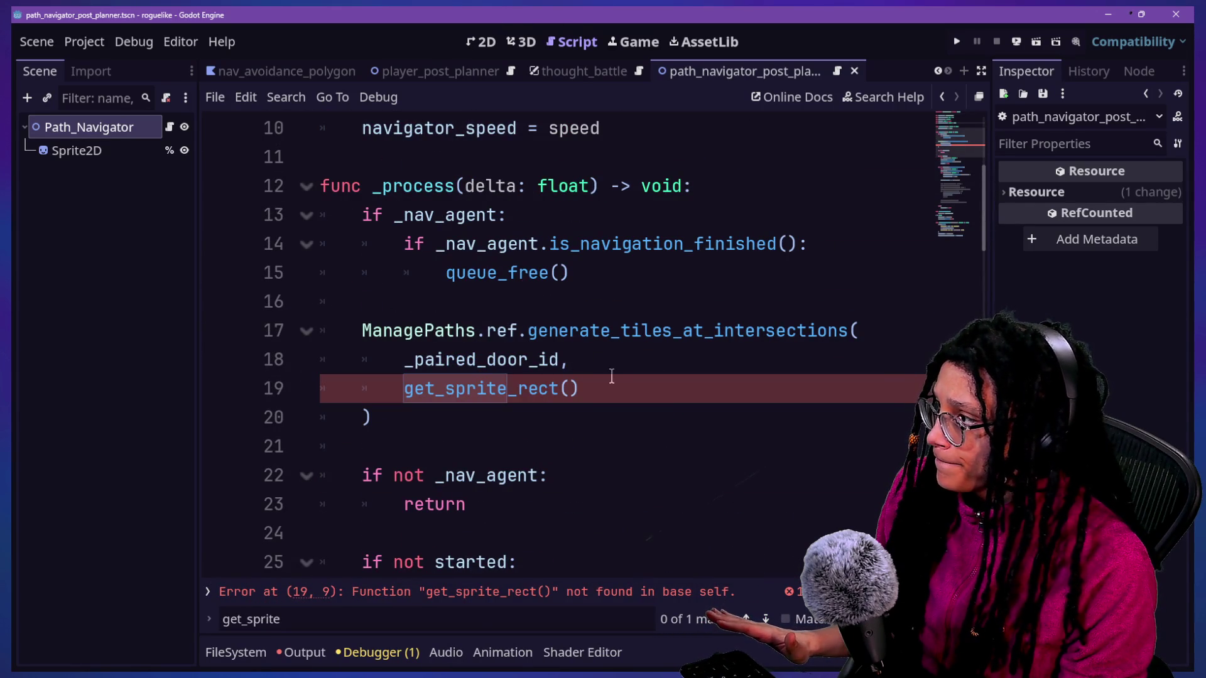
pyautogui.scroll(-5, 613, 419)
pyautogui.scroll(6, 614, 420)
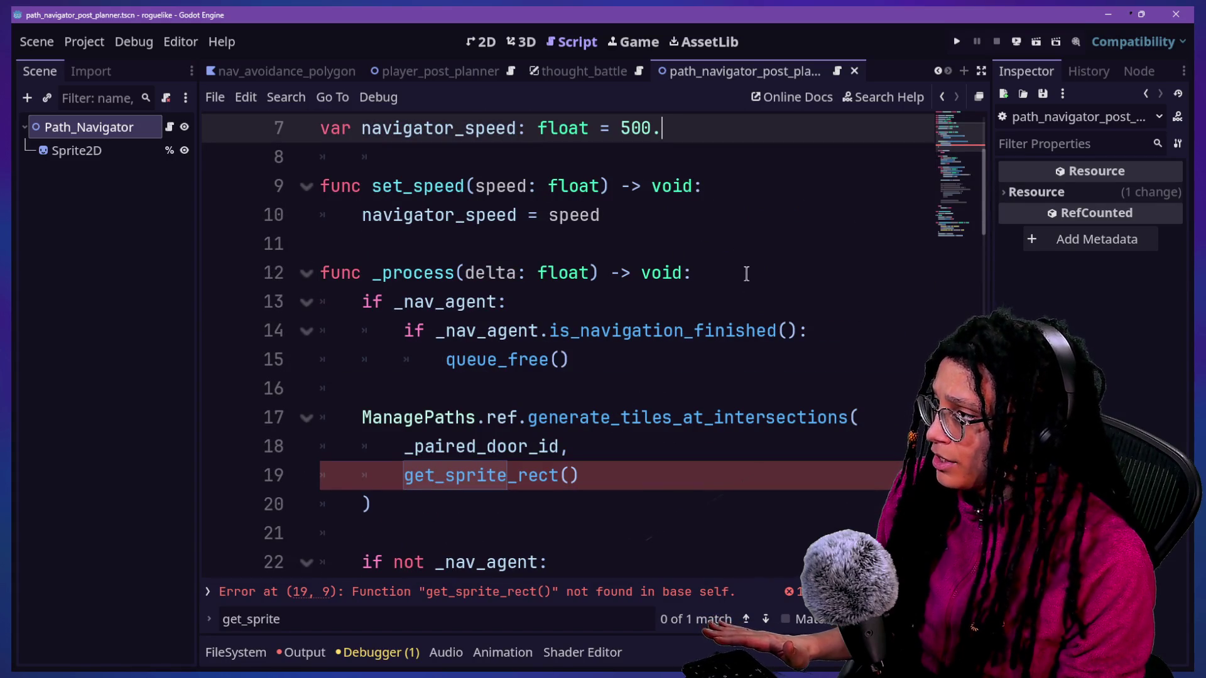
pyautogui.scroll(-6, 746, 274)
pyautogui.scroll(6, 746, 274)
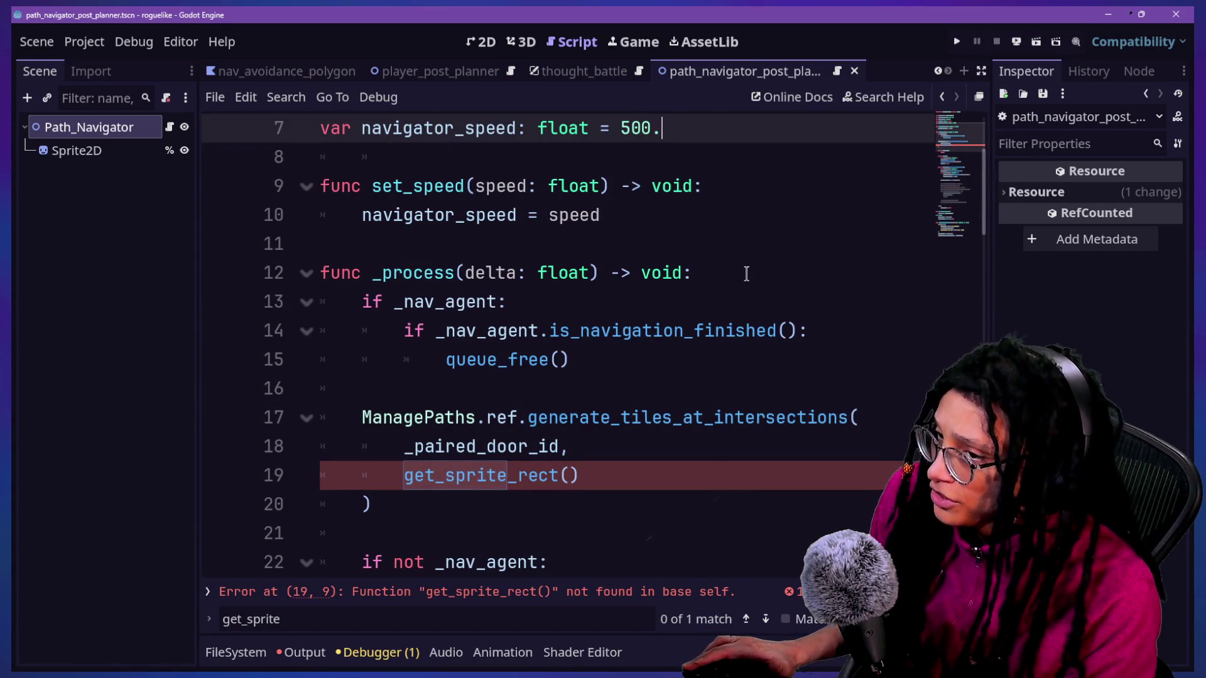
# Step: Start a new declaration below set_speed, then undo it and the extra blank line
pyautogui.click(685, 217)
pyautogui.press('Return')
pyautogui.press('Return')
pyautogui.write('func _proces')
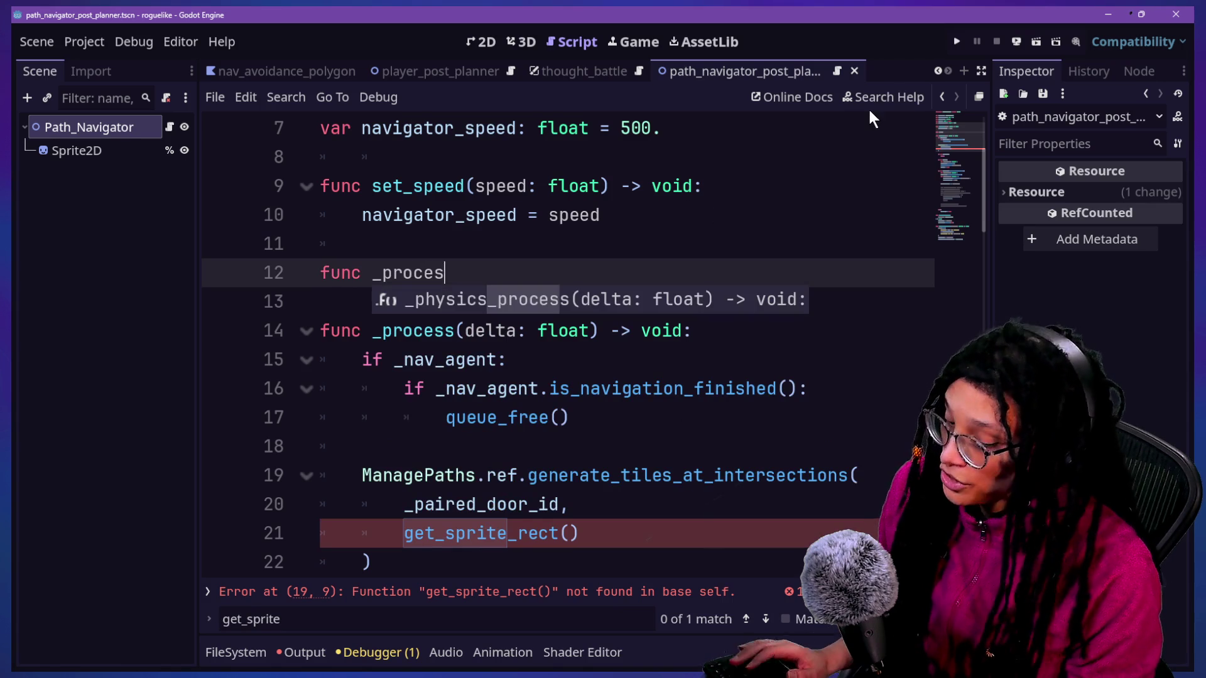
pyautogui.write('c')
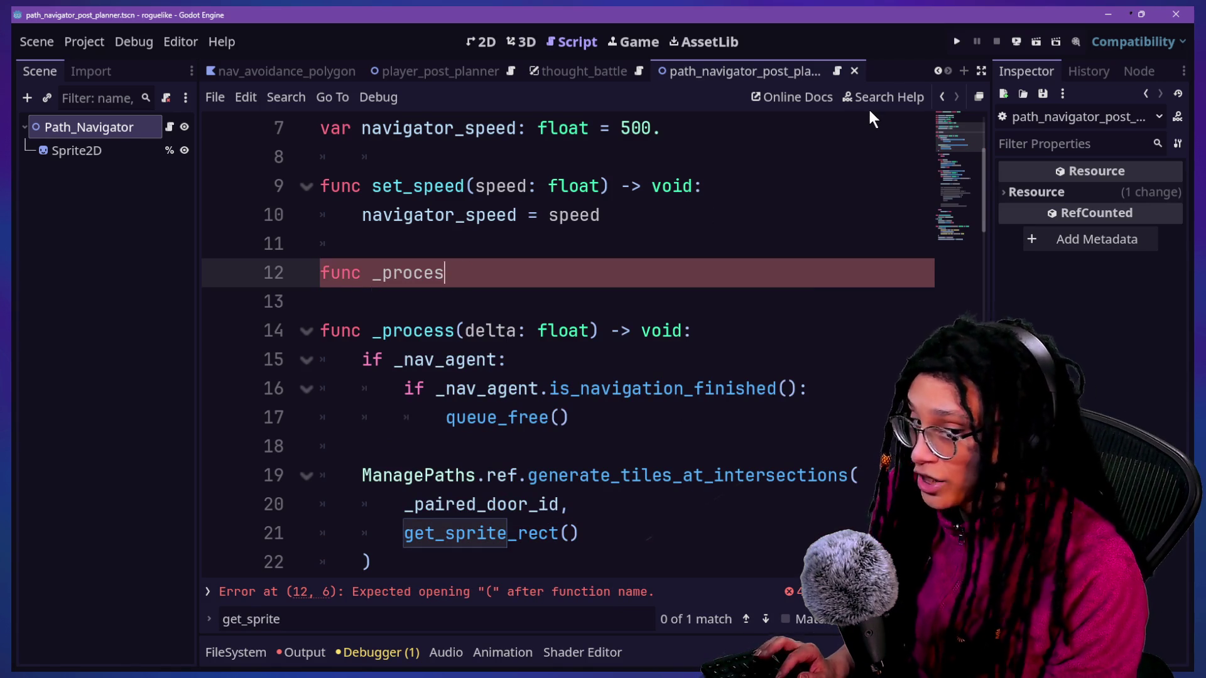
pyautogui.press('BackSpace')
pyautogui.write('s')
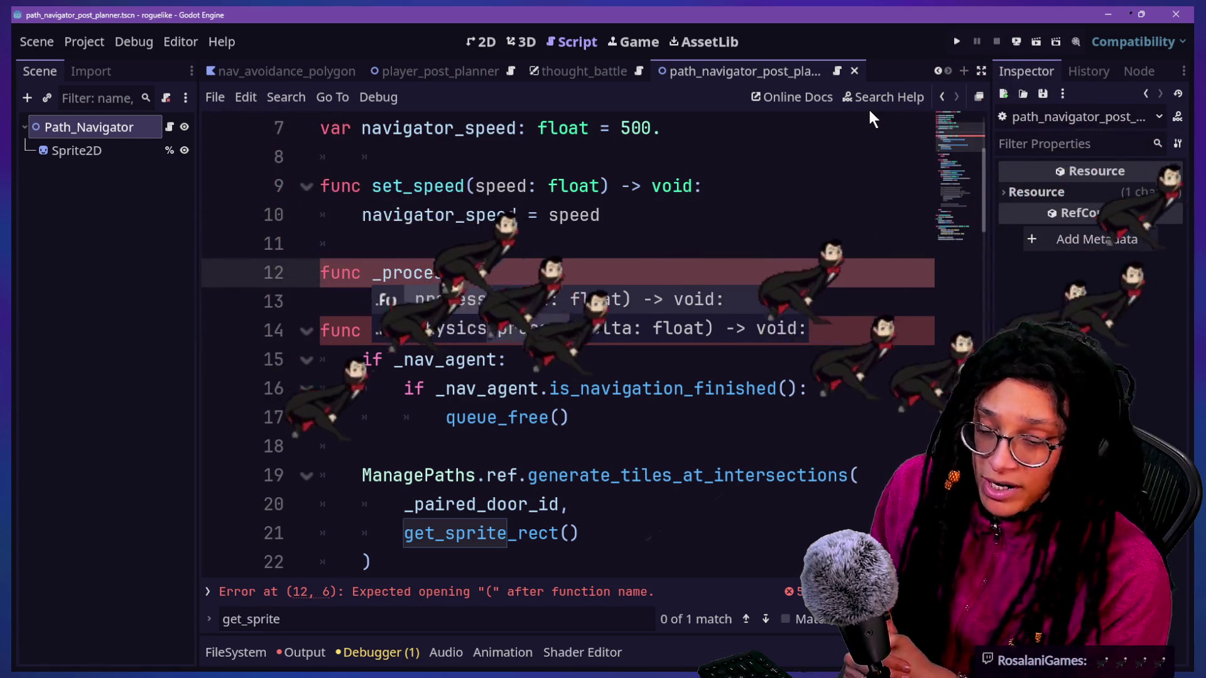
pyautogui.hotkey('ctrl', 'z')
pyautogui.hotkey('ctrl', 'z')
pyautogui.click(594, 250)
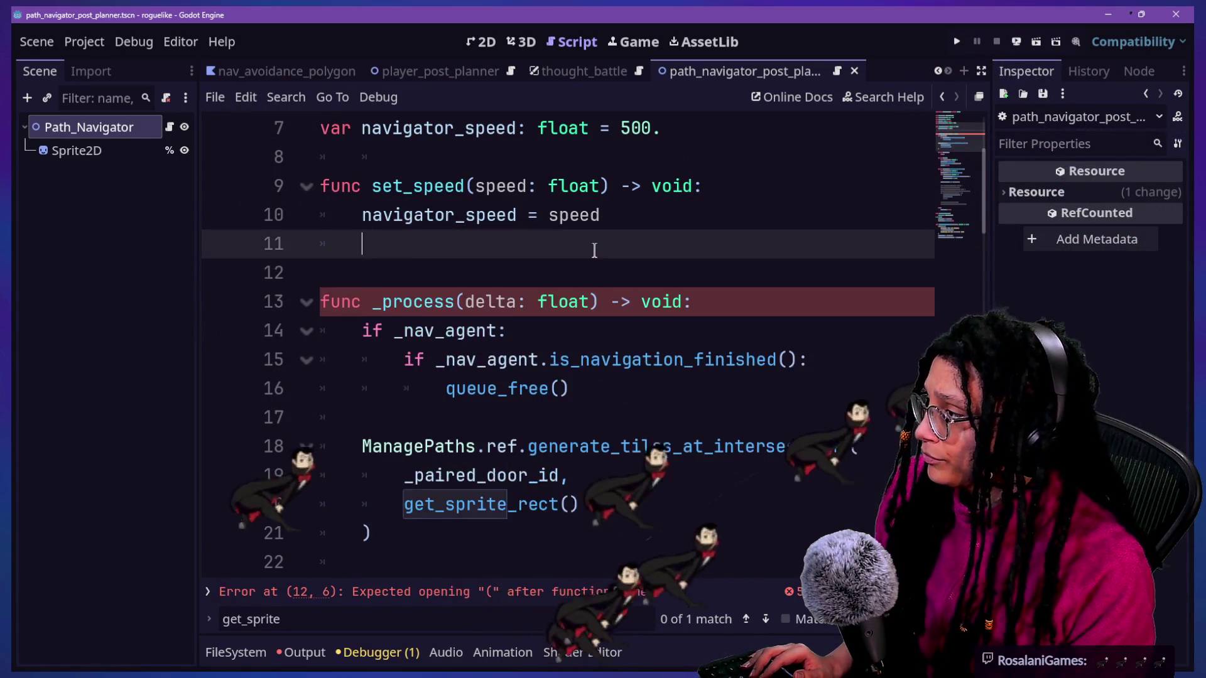
pyautogui.hotkey('ctrl', 'z')
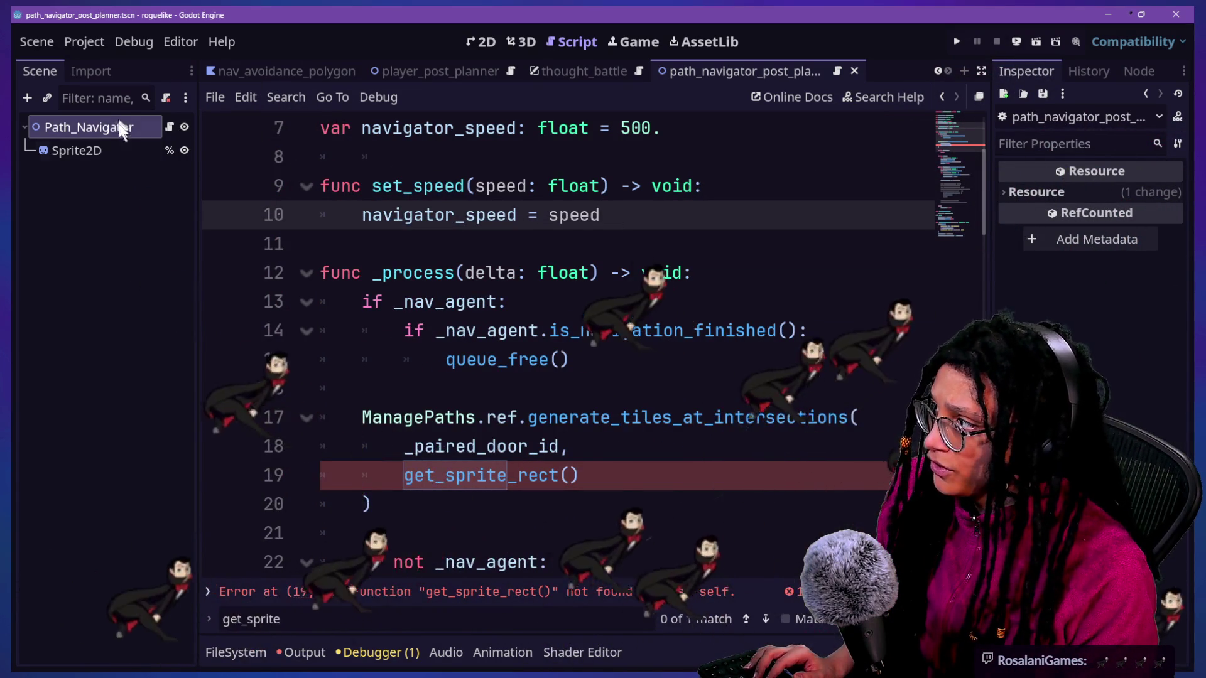
pyautogui.click(75, 150)
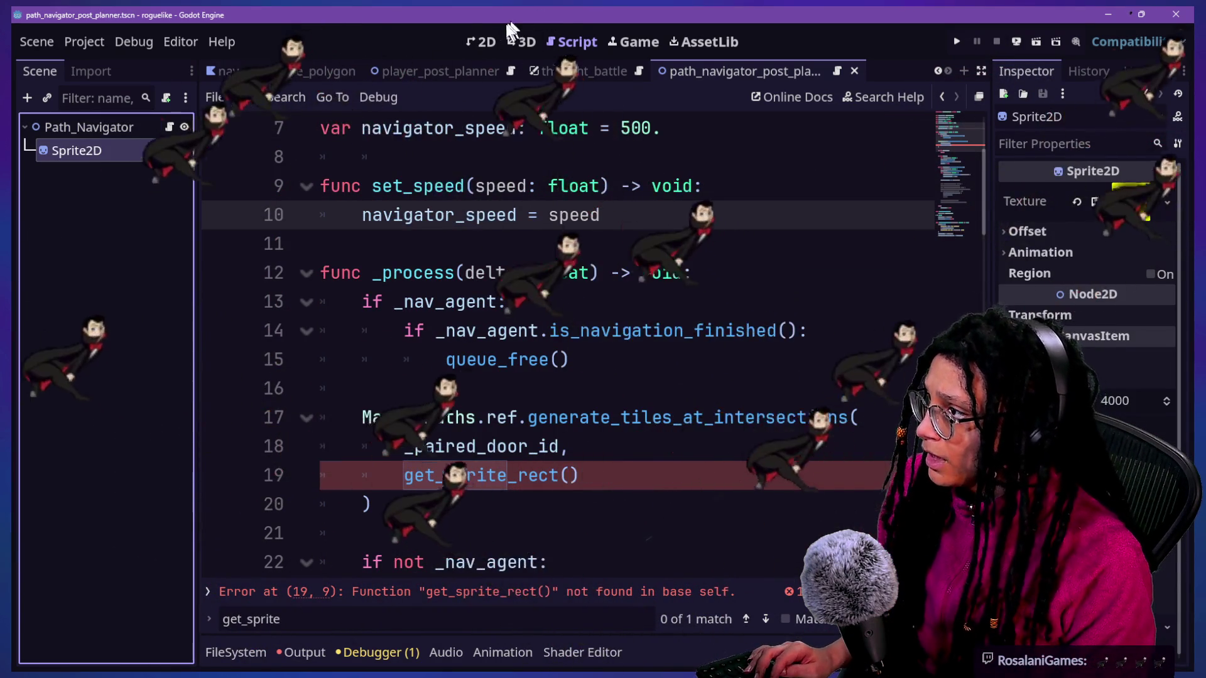
# Step: View the sprite in 2D, check its Animation properties, and toggle Region on then off
pyautogui.click(487, 42)
pyautogui.scroll(-3, 348, 201)
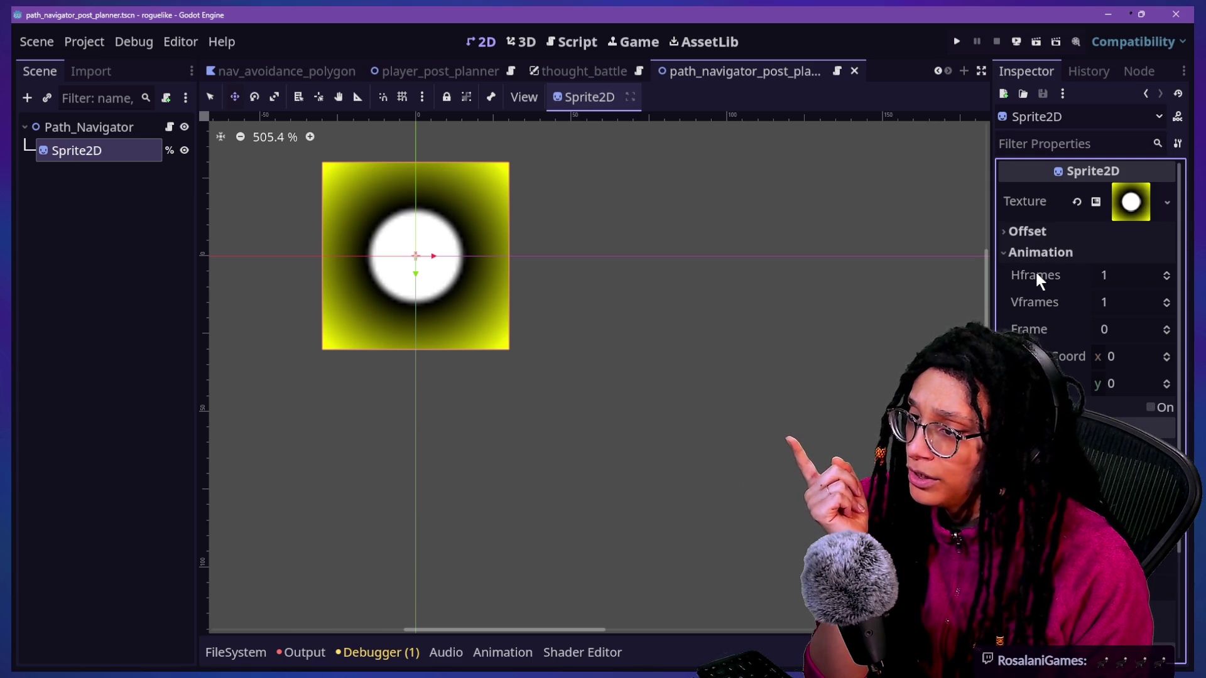
pyautogui.moveTo(1036, 275)
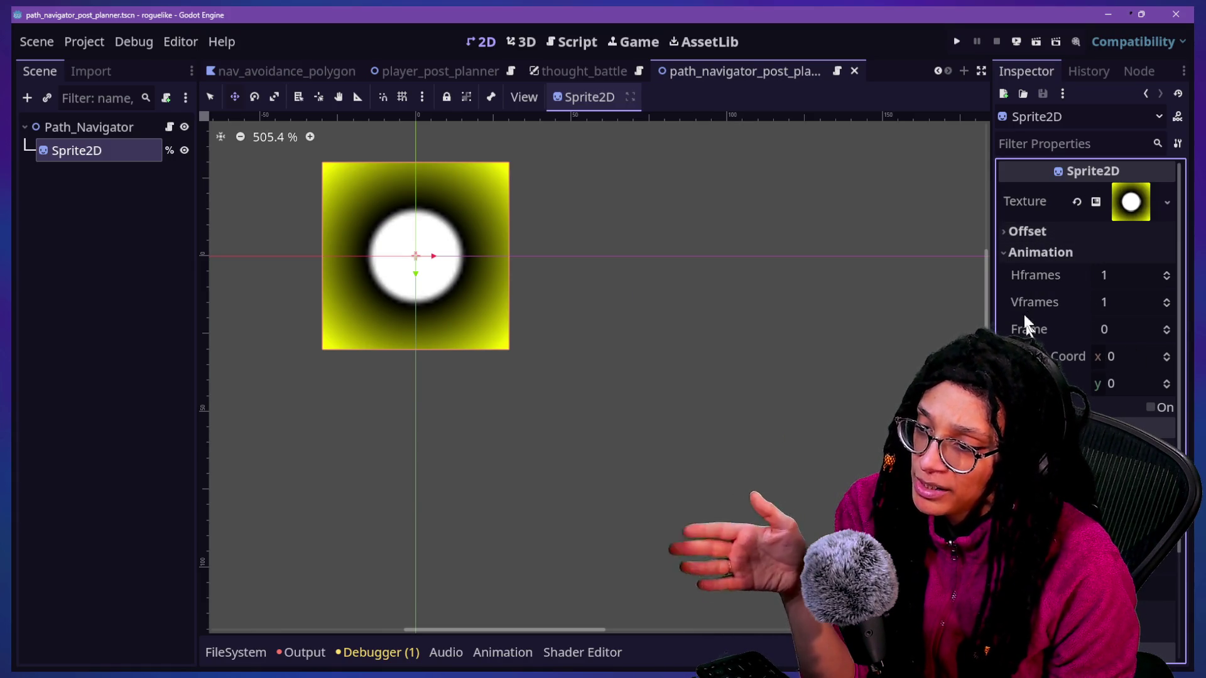
pyautogui.click(1150, 407)
pyautogui.click(1150, 407)
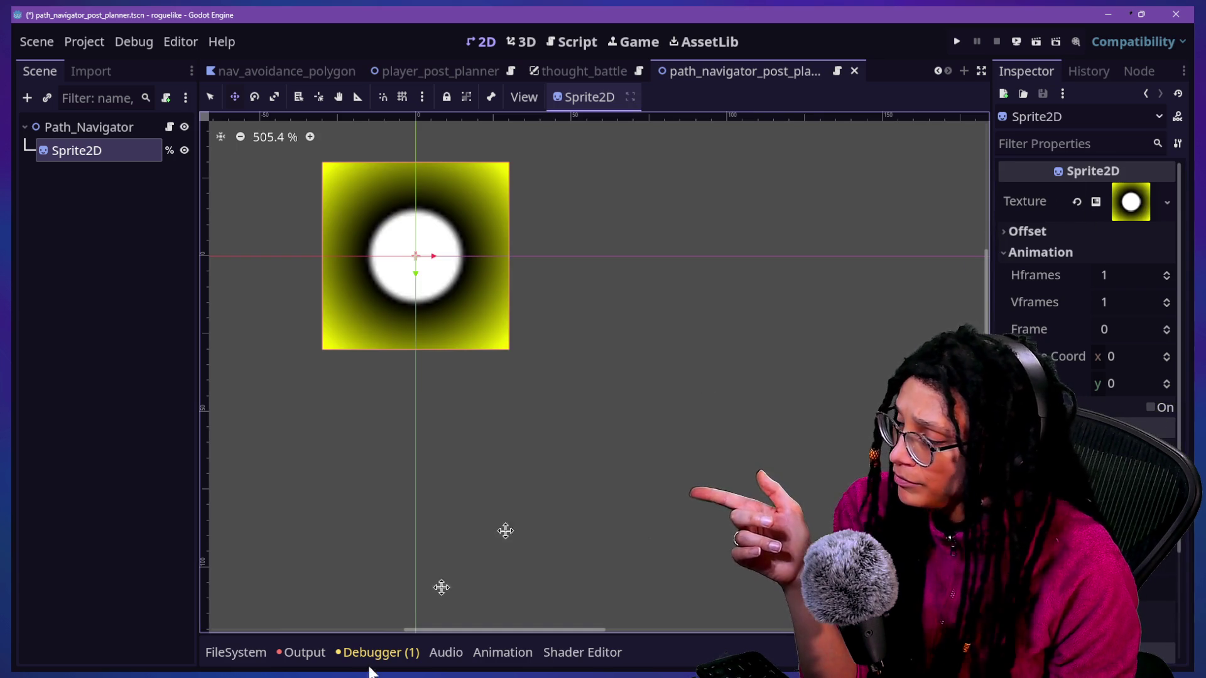
# Step: Add a child node to Path_Navigator, searching 'animatedsprite' for AnimatedSprite2D
pyautogui.rightClick(69, 130)
pyautogui.click(92, 172)
pyautogui.write('animatedsprite')
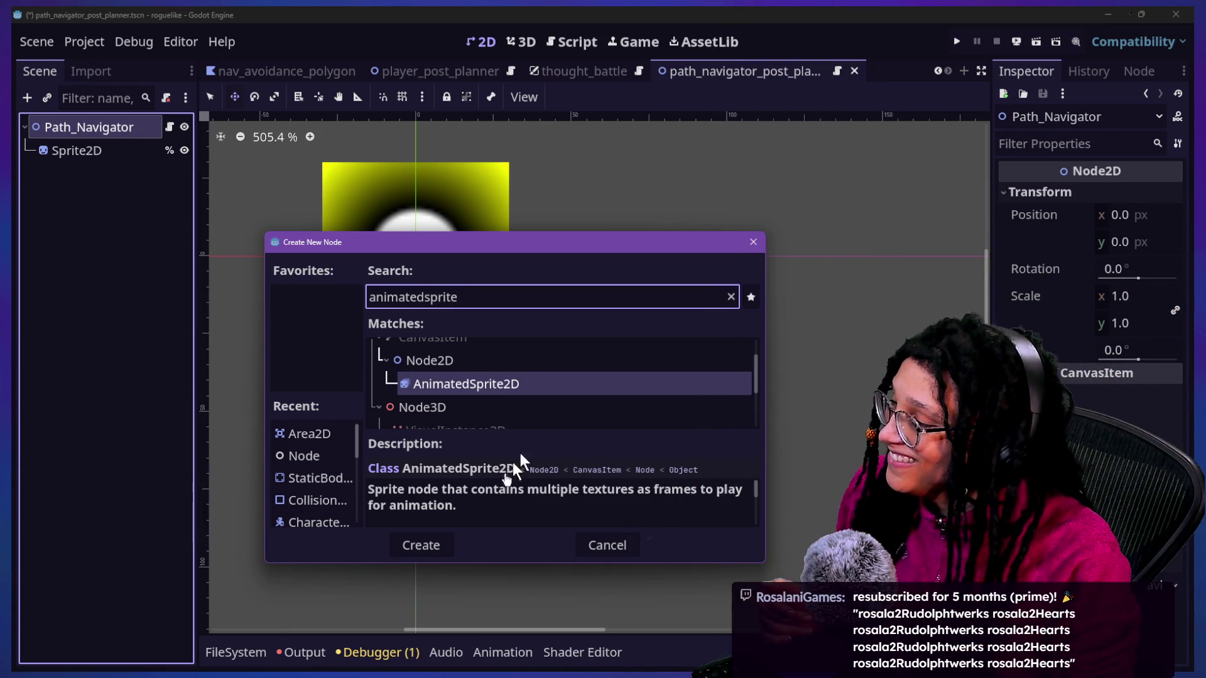
# Step: Create the AnimatedSprite2D node under Path_Navigator and select it
pyautogui.click(422, 546)
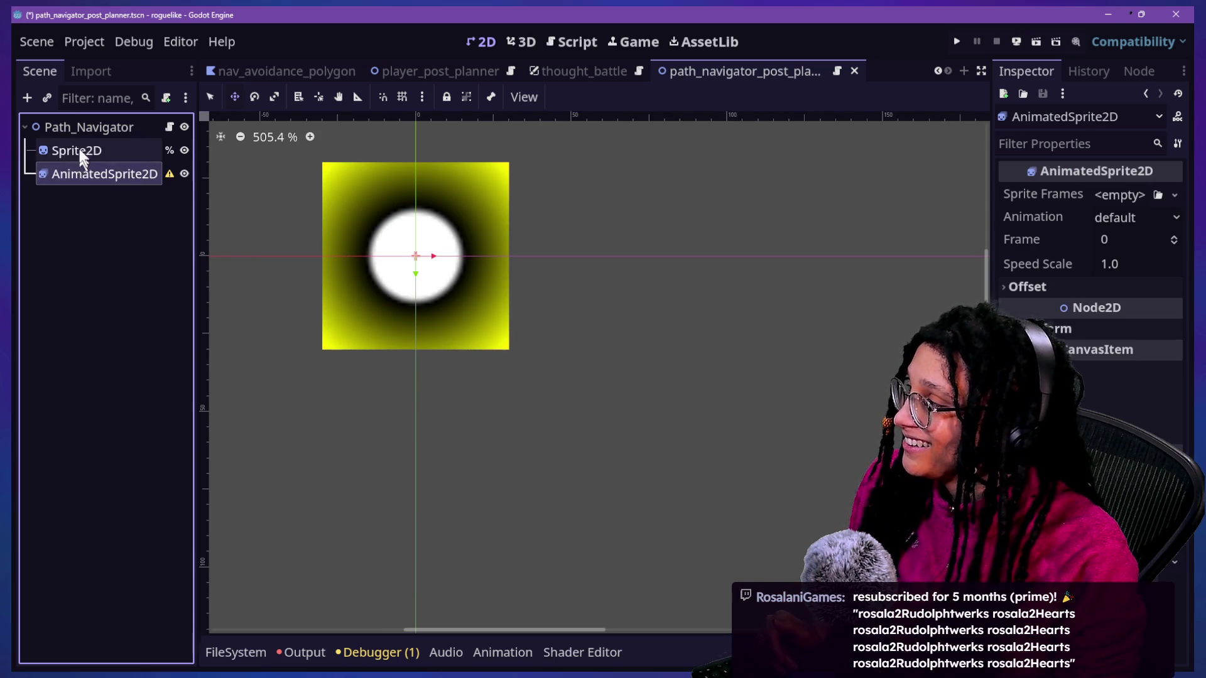
pyautogui.click(86, 179)
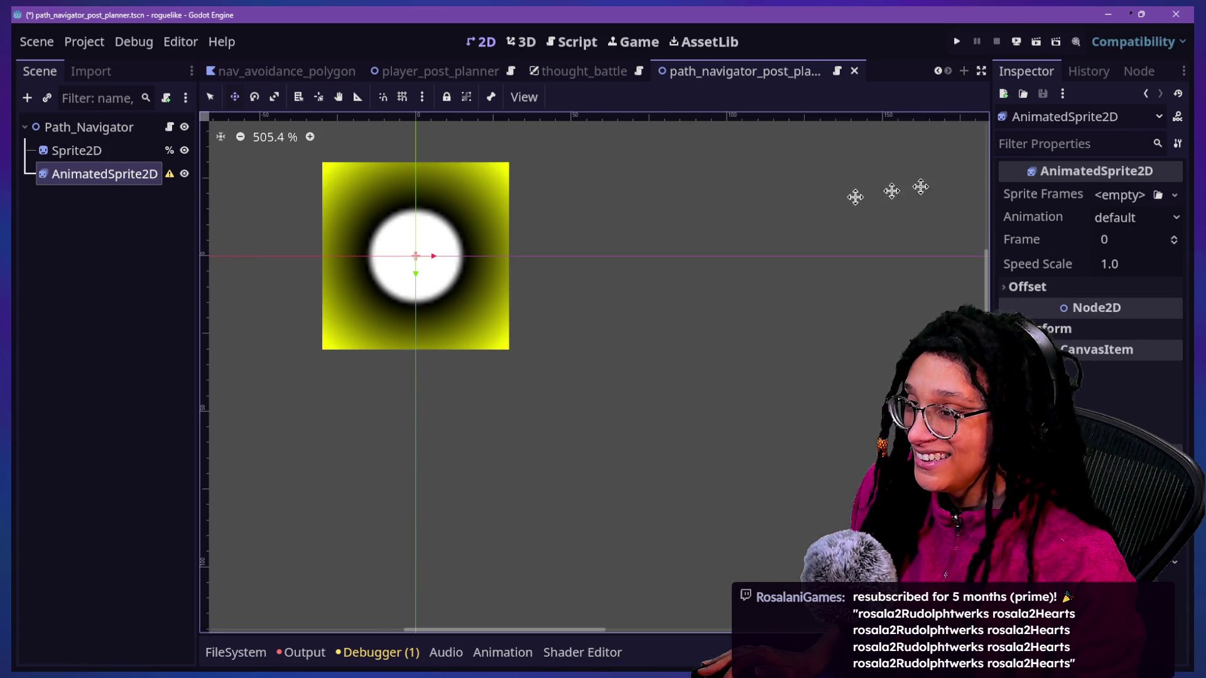
pyautogui.click(103, 341)
pyautogui.click(81, 176)
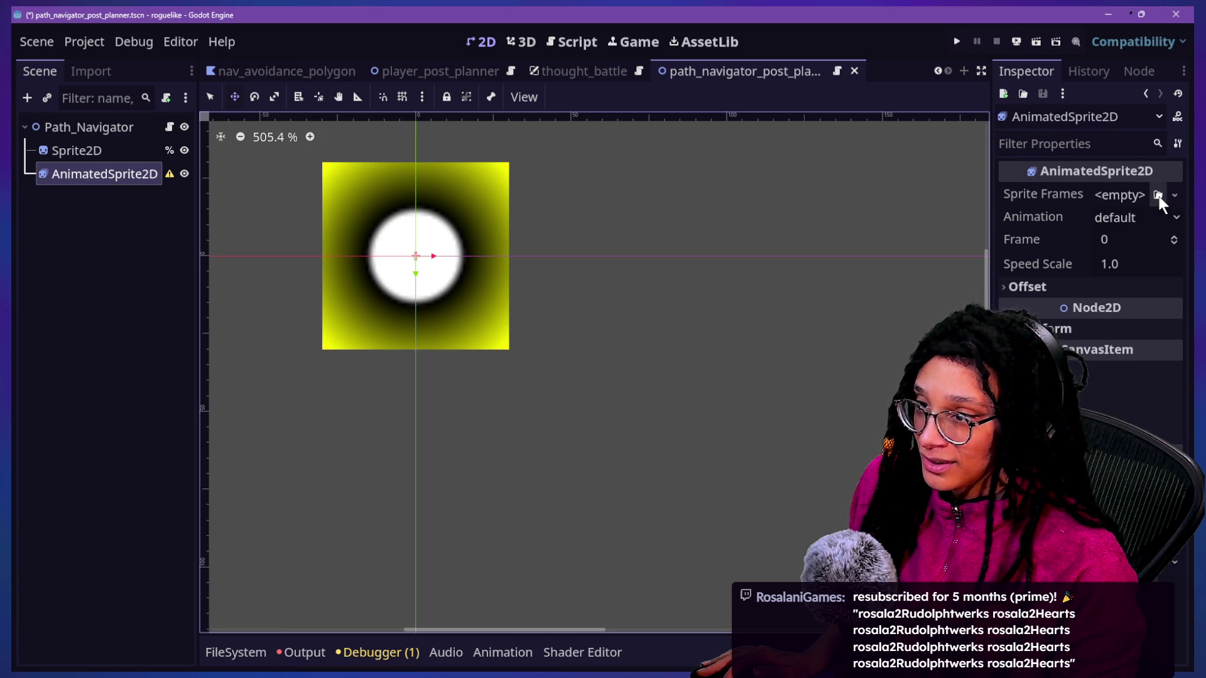
# Step: Assign a New SpriteFrames resource to Sprite Frames and open it in the SpriteFrames editor
pyautogui.click(1159, 195)
pyautogui.press('Escape')
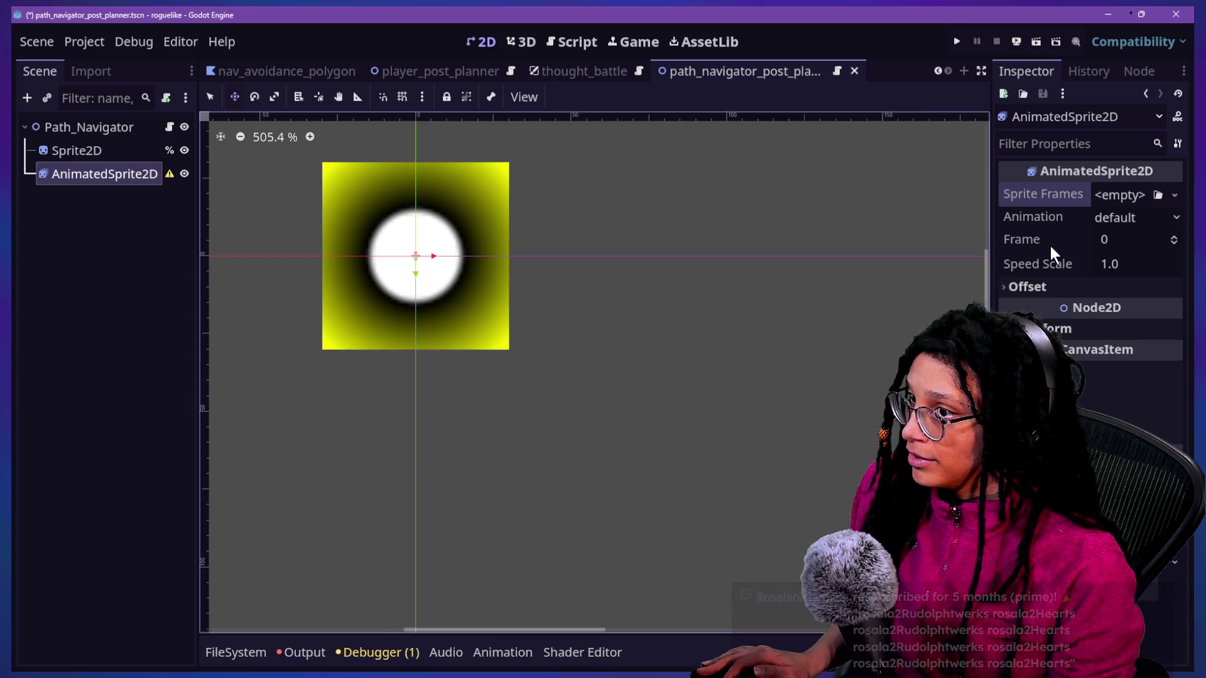
pyautogui.click(1100, 220)
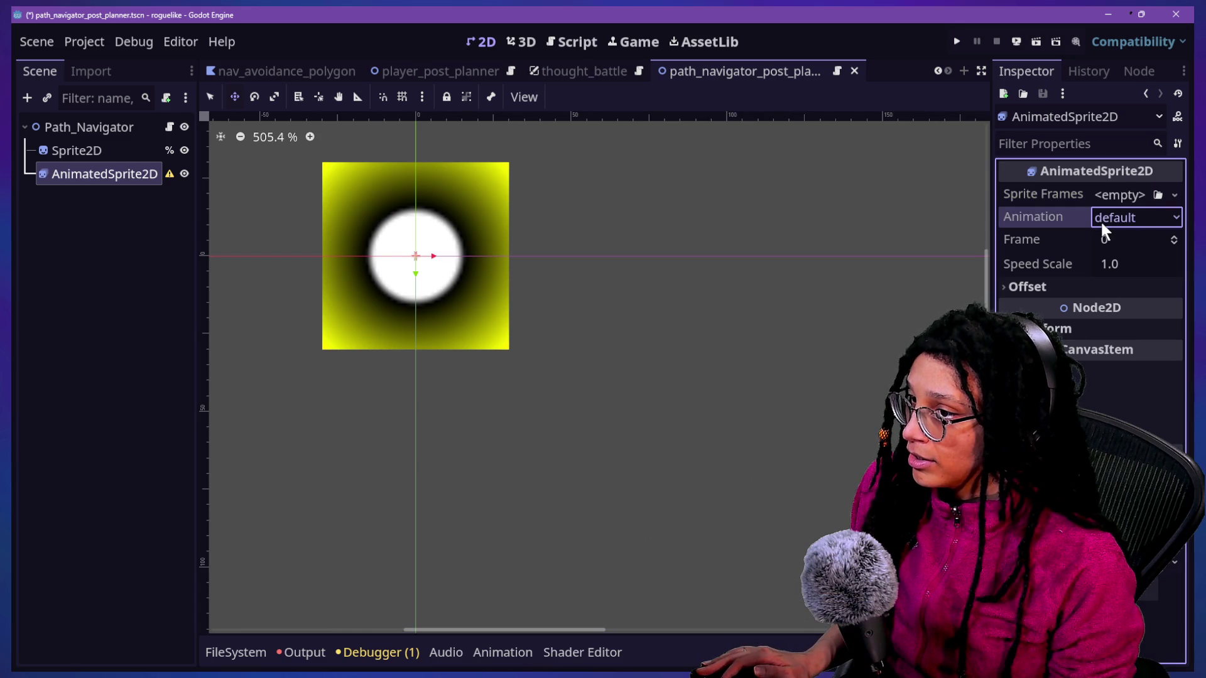
pyautogui.click(1131, 194)
pyautogui.click(1154, 243)
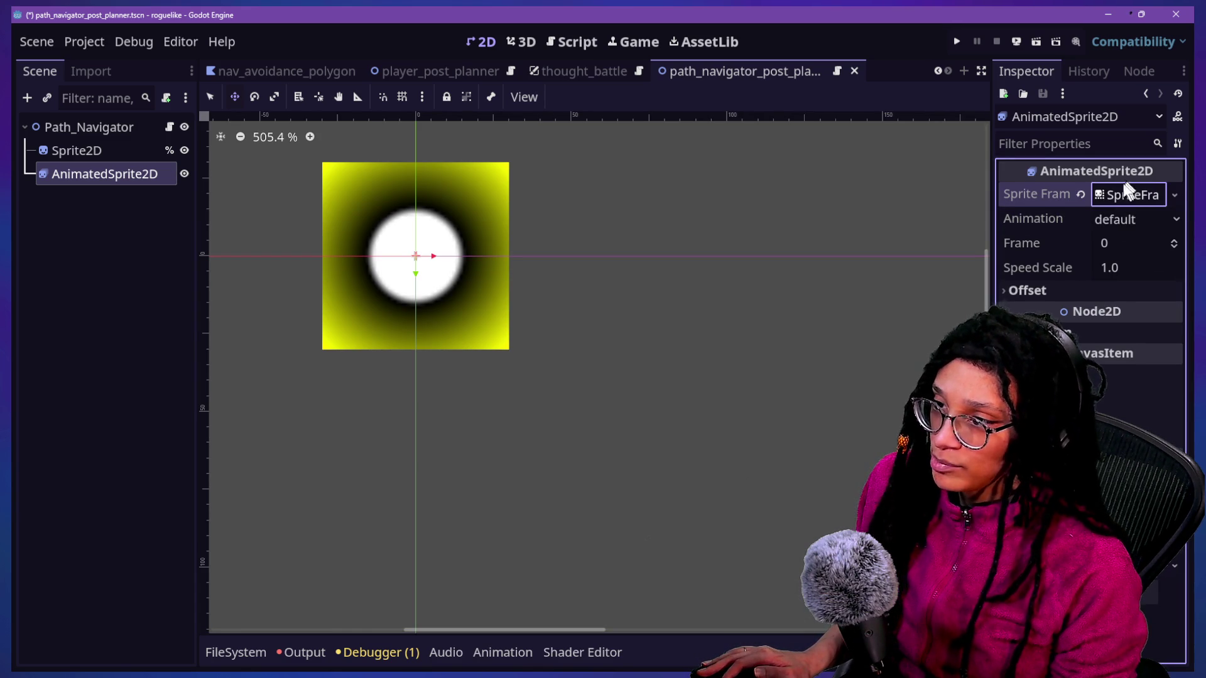
pyautogui.click(1134, 198)
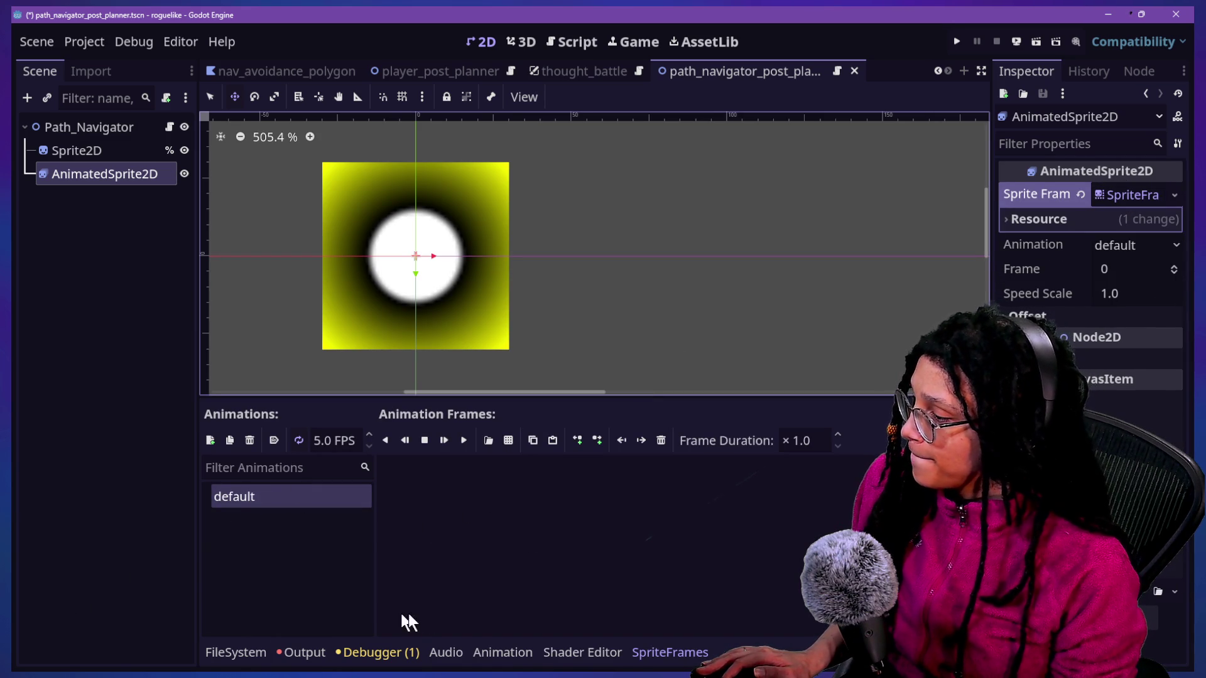
# Step: Show the FileSystem dock and bring the Roguelike Assets Explorer window into view
pyautogui.click(267, 652)
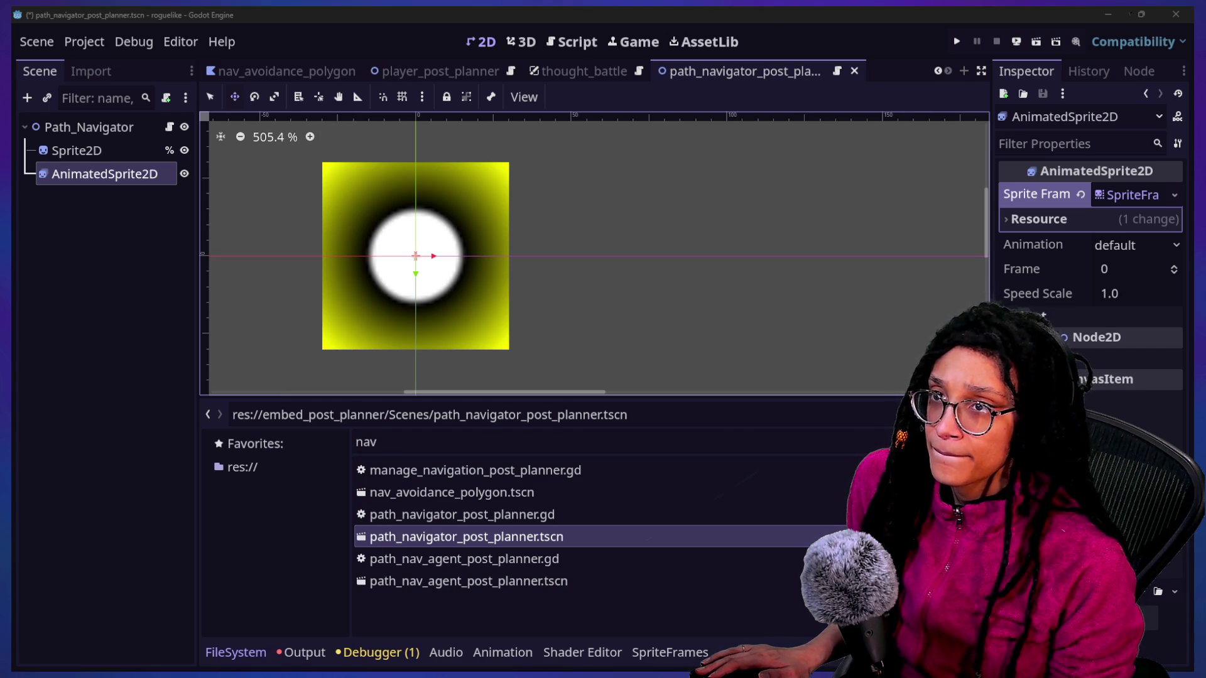
pyautogui.moveTo(1200, 28)
pyautogui.mouseDown()
pyautogui.moveTo(1139, 27)
pyautogui.moveTo(459, 146)
pyautogui.moveTo(577, 100)
pyautogui.mouseUp()
# Step: Rename 6.png, 7.png and 8.png to spark1.png, spark2.png and spark3.png
pyautogui.click(455, 279)
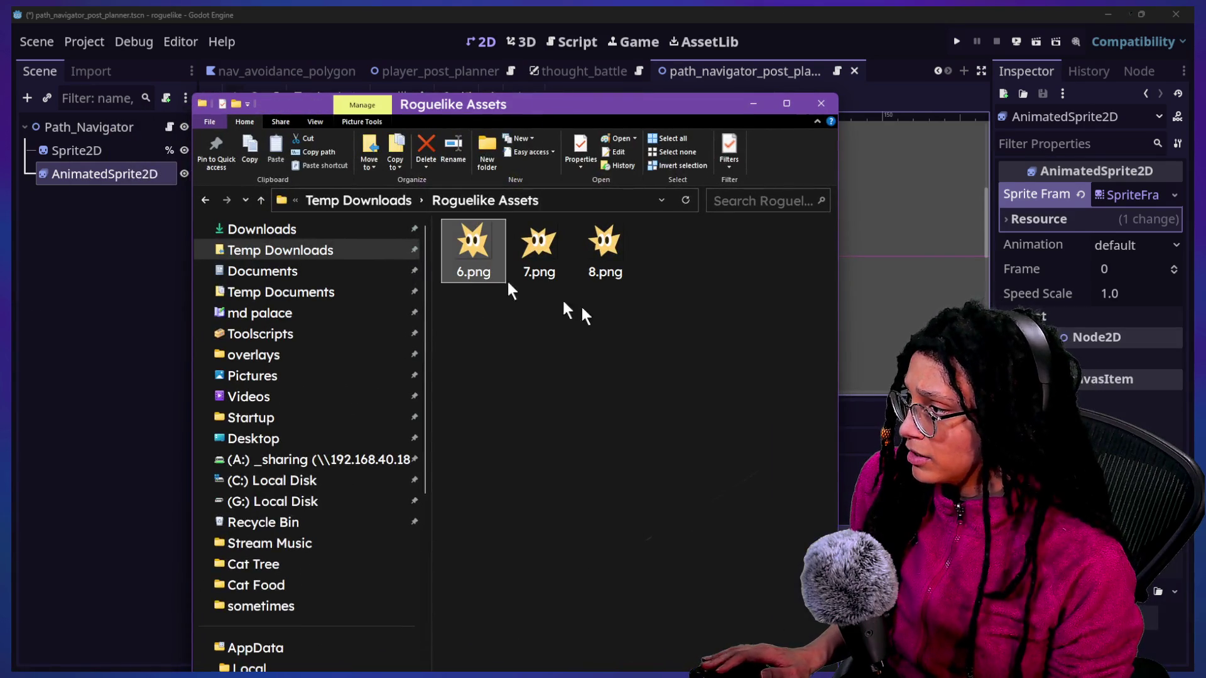
pyautogui.press('F2')
pyautogui.write('spark1')
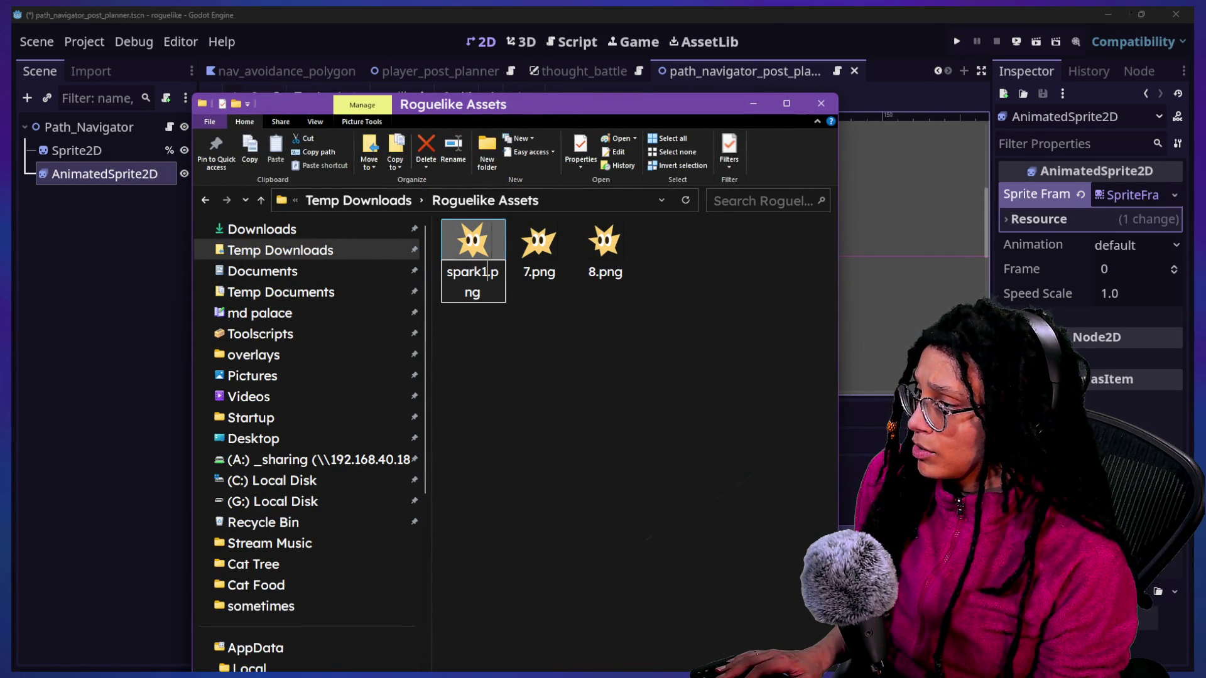
pyautogui.press('Tab')
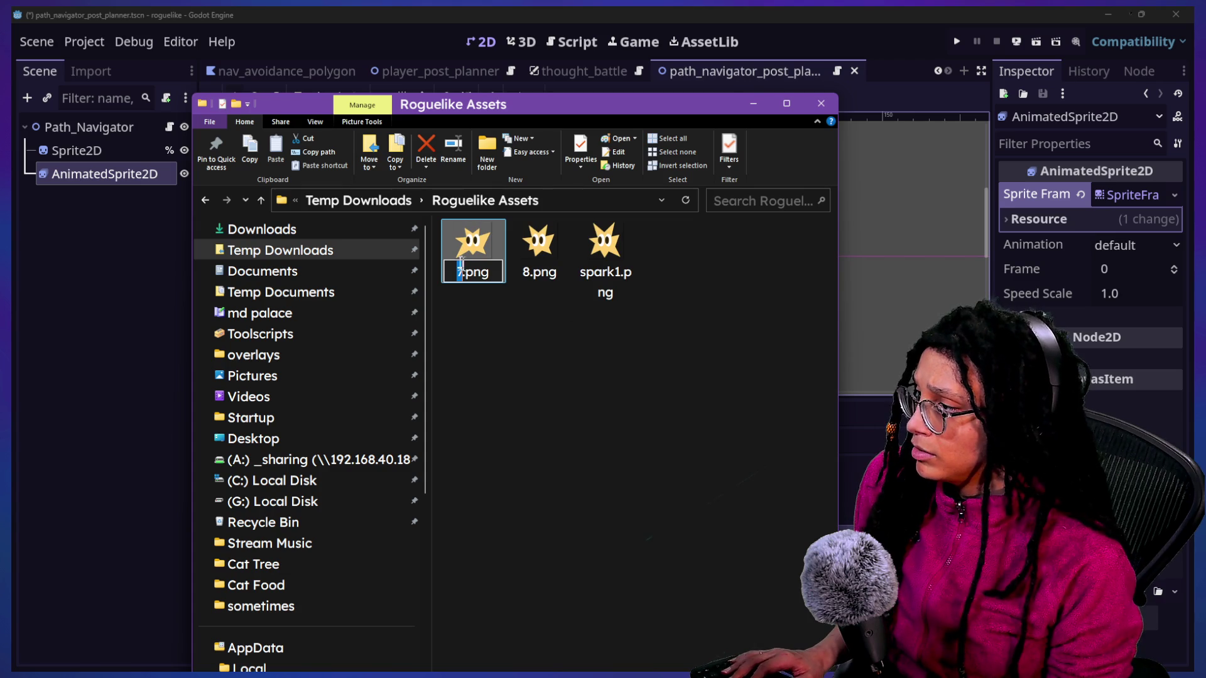
pyautogui.write('spark2')
pyautogui.press('Return')
pyautogui.click(473, 272)
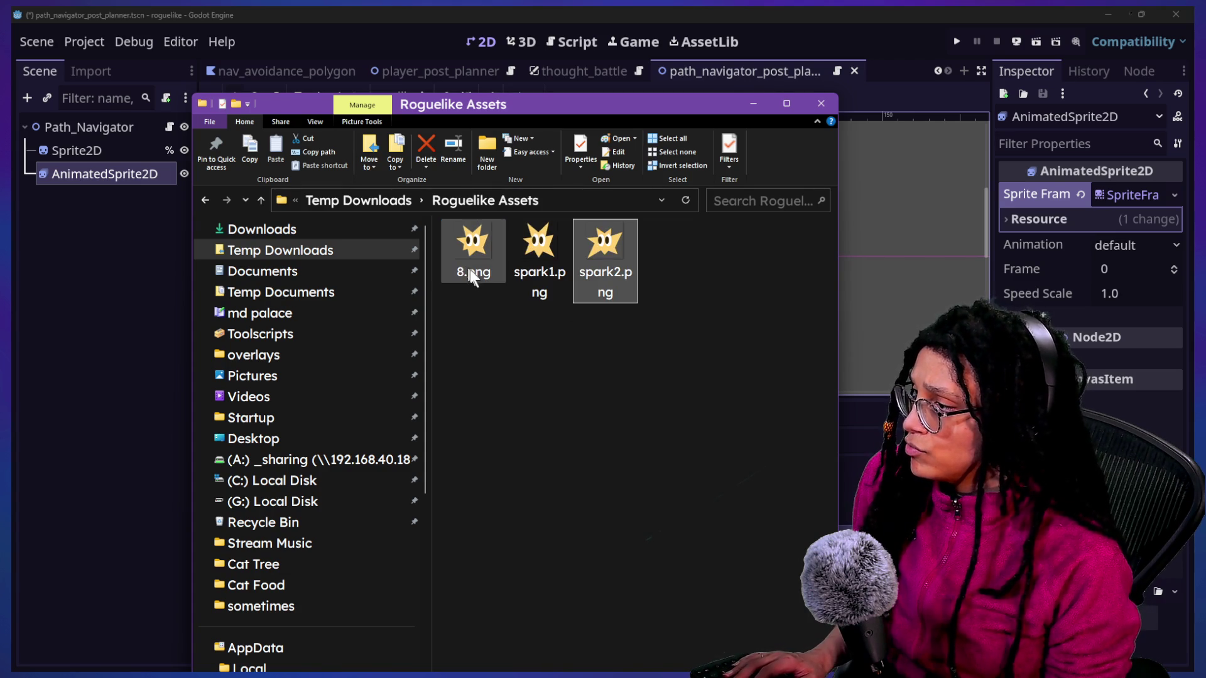
pyautogui.press('F2')
pyautogui.write('spark3')
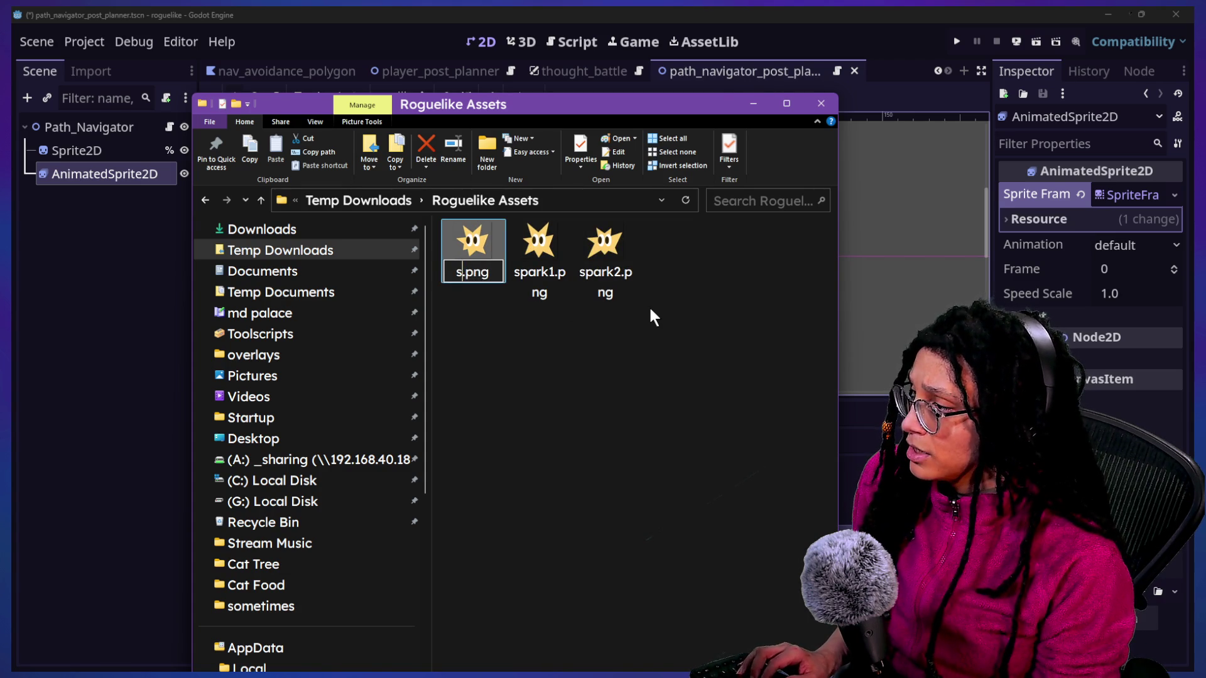
pyautogui.press('Return')
# Step: Select all three spark images and move the Explorer window aside to reveal Godot
pyautogui.hotkey('ctrl', 'a')
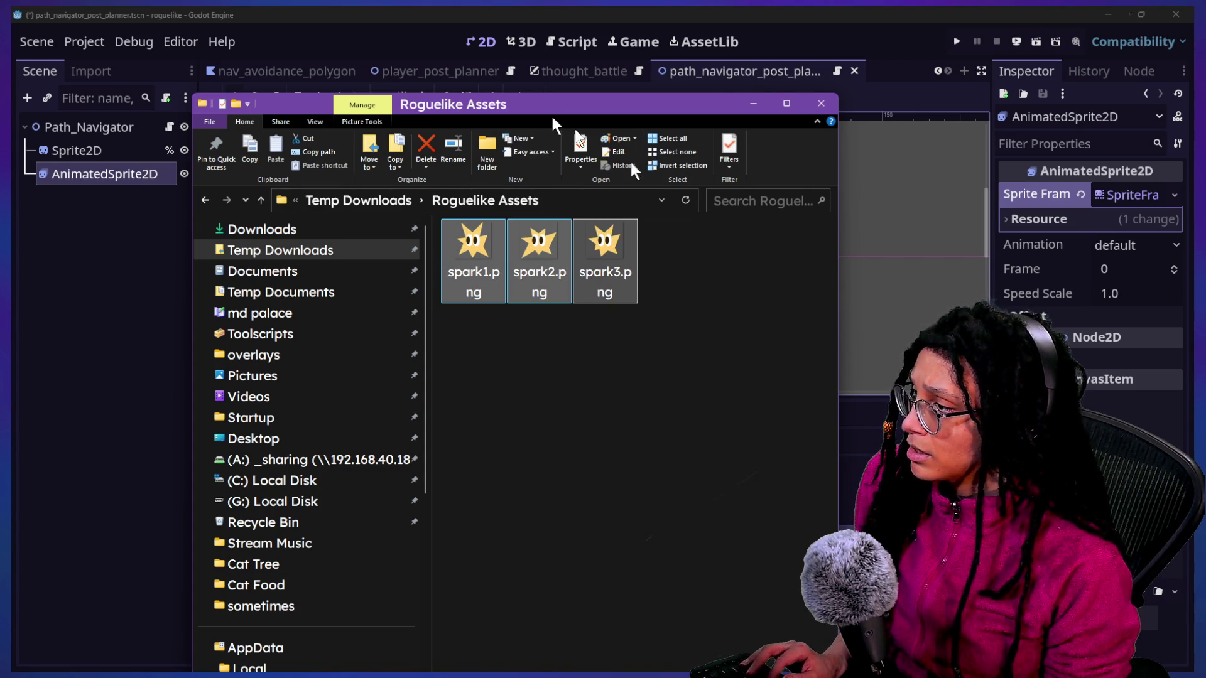
pyautogui.moveTo(481, 105); pyautogui.dragTo(969, 122)
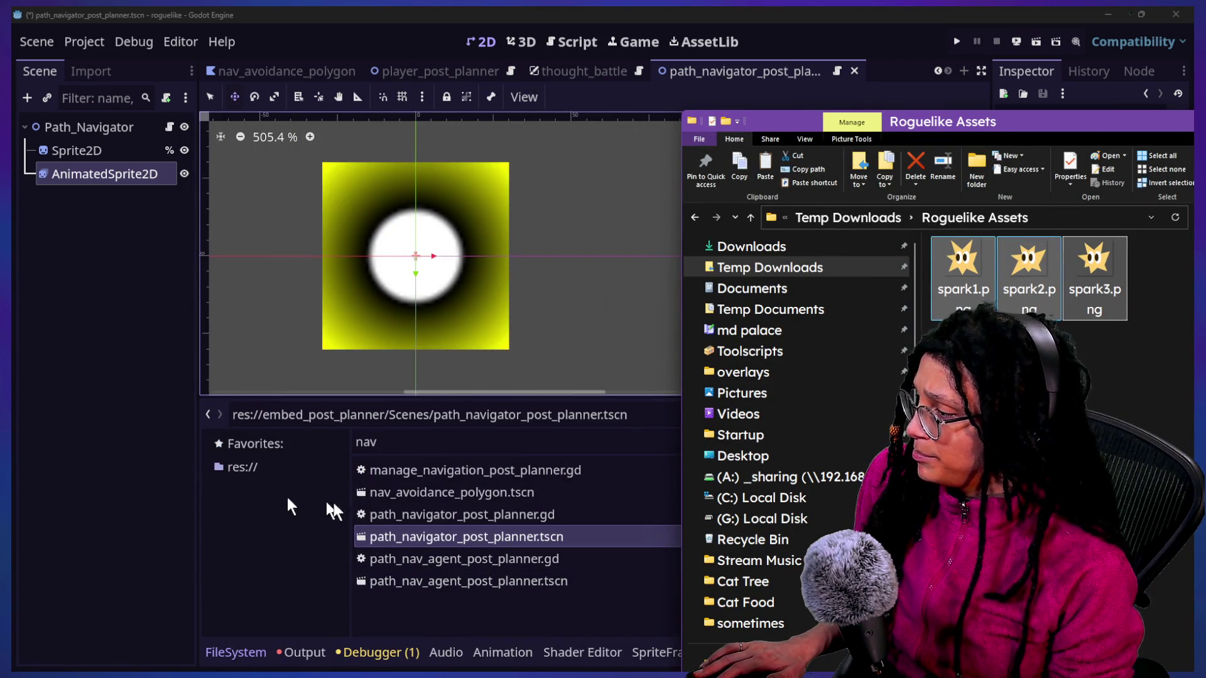
pyautogui.click(400, 457)
pyautogui.press('BackSpace')
pyautogui.press('BackSpace')
pyautogui.press('BackSpace')
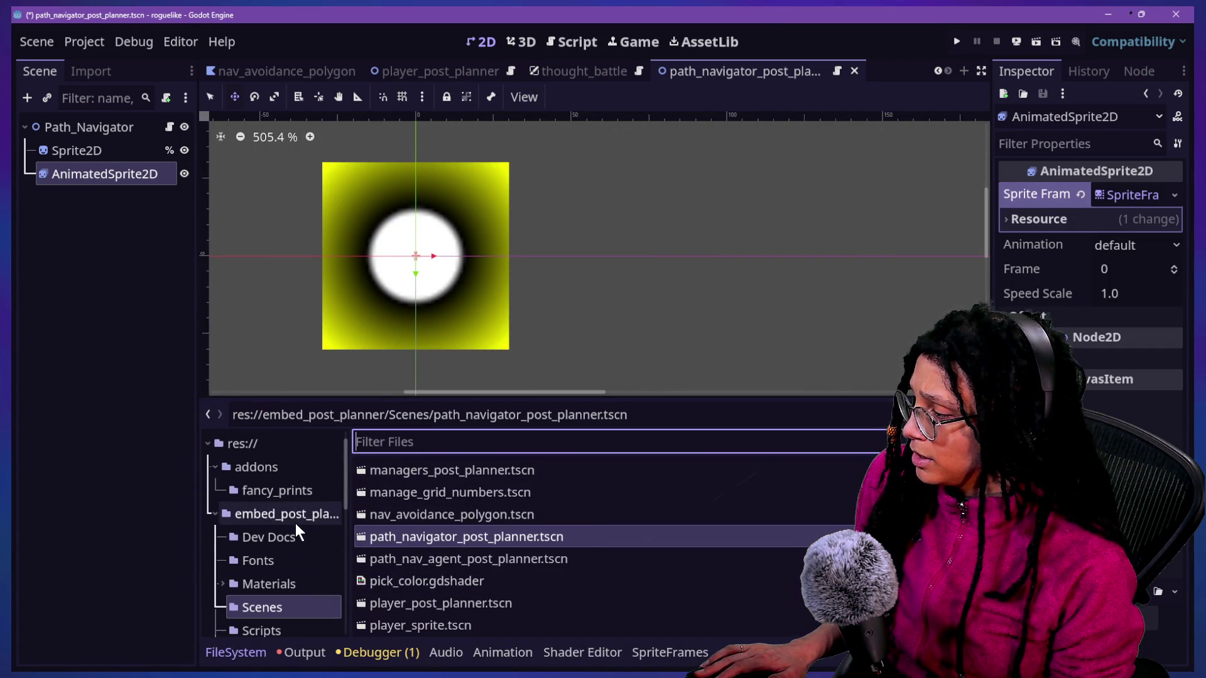
# Step: Create a new folder named 'Spark' inside Spritesheets
pyautogui.scroll(-3, 295, 522)
pyautogui.scroll(-1, 295, 522)
pyautogui.click(277, 474)
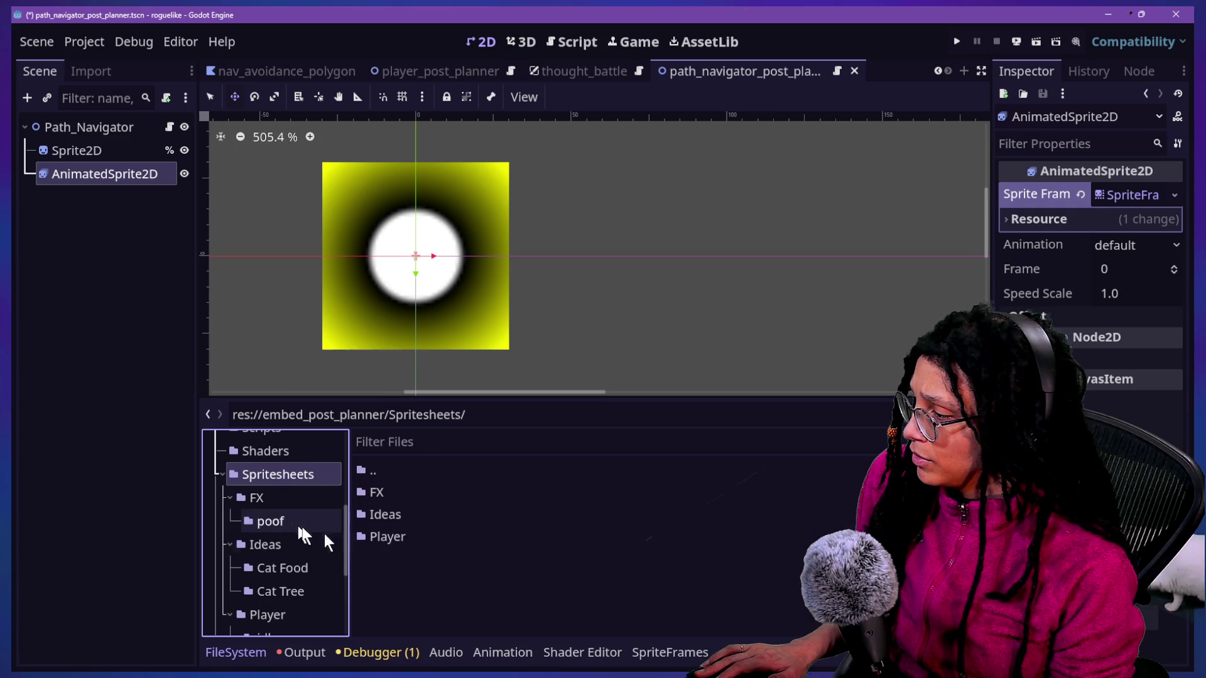
pyautogui.click(388, 539)
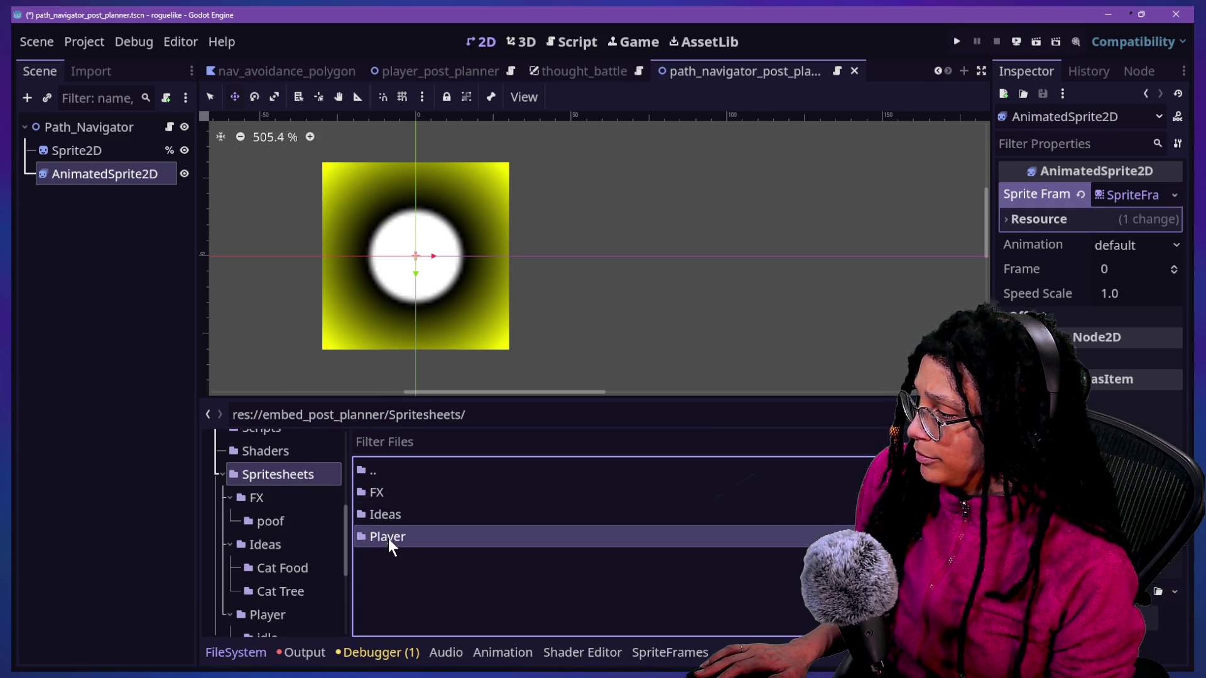
pyautogui.doubleClick(390, 535)
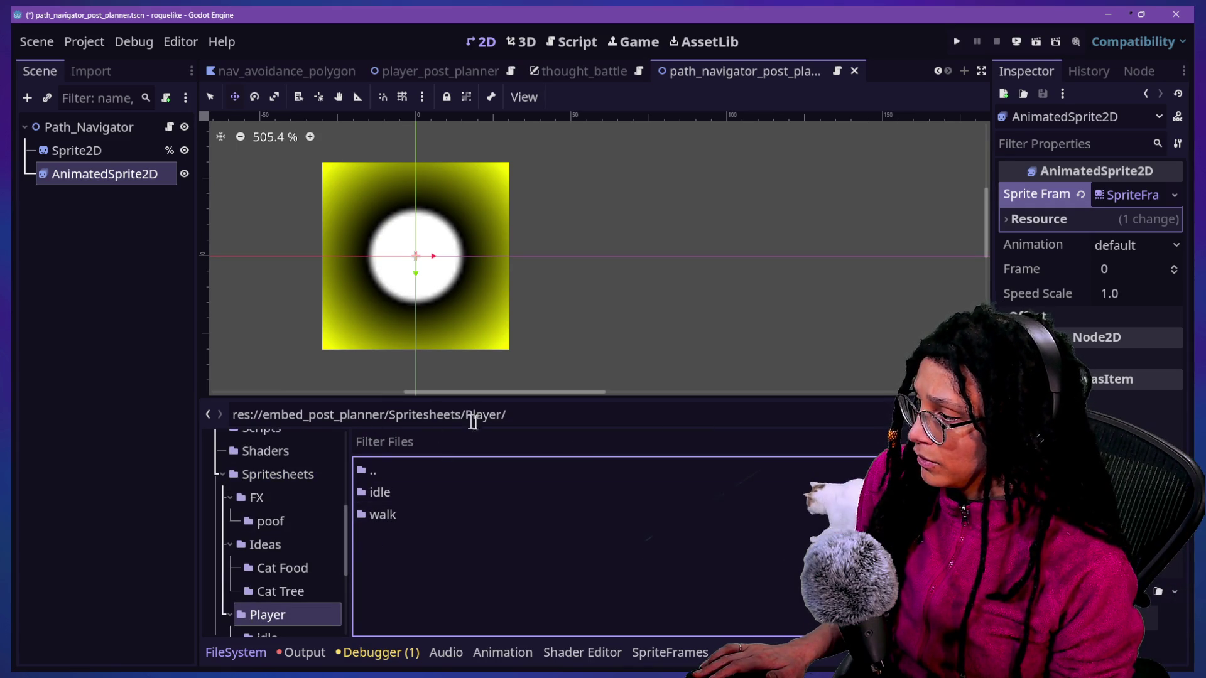
pyautogui.doubleClick(446, 469)
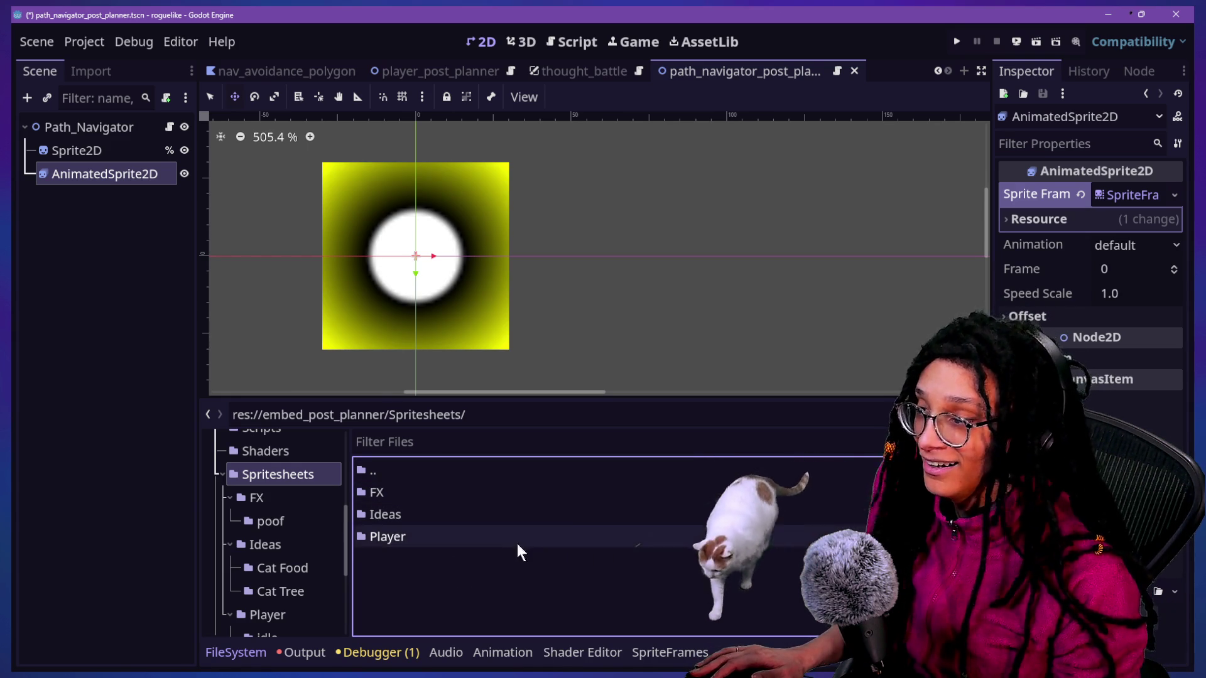
pyautogui.rightClick(443, 572)
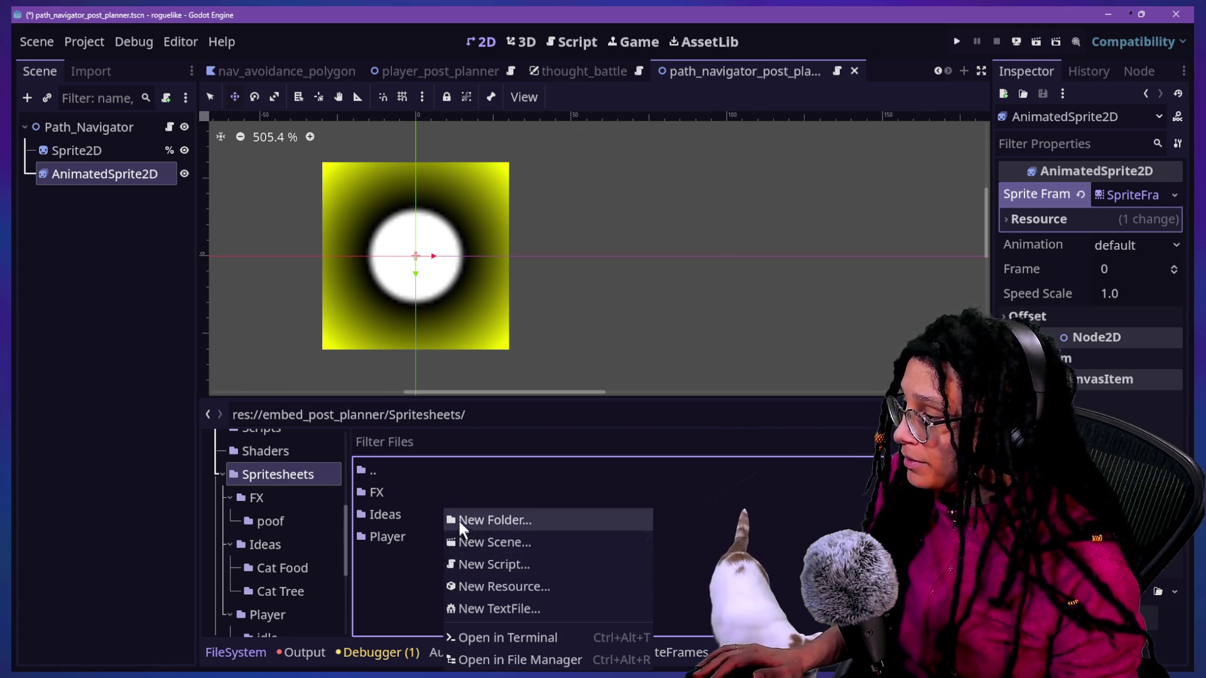
pyautogui.click(459, 520)
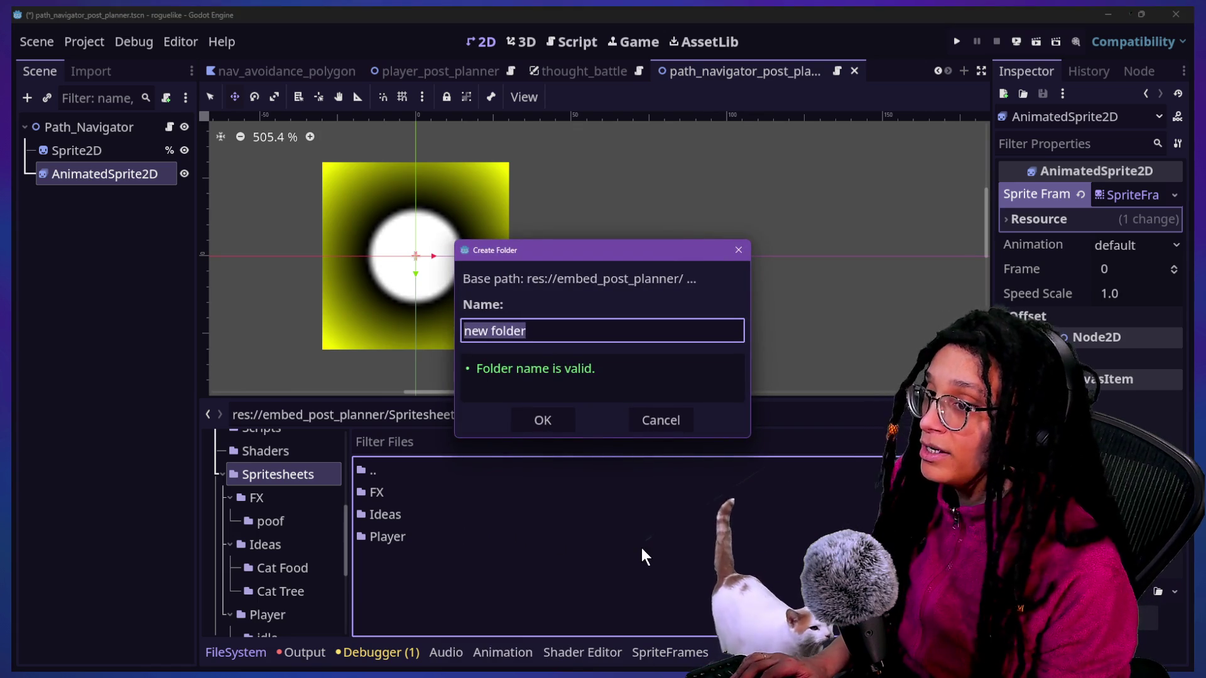
pyautogui.press('BackSpace')
pyautogui.write('f')
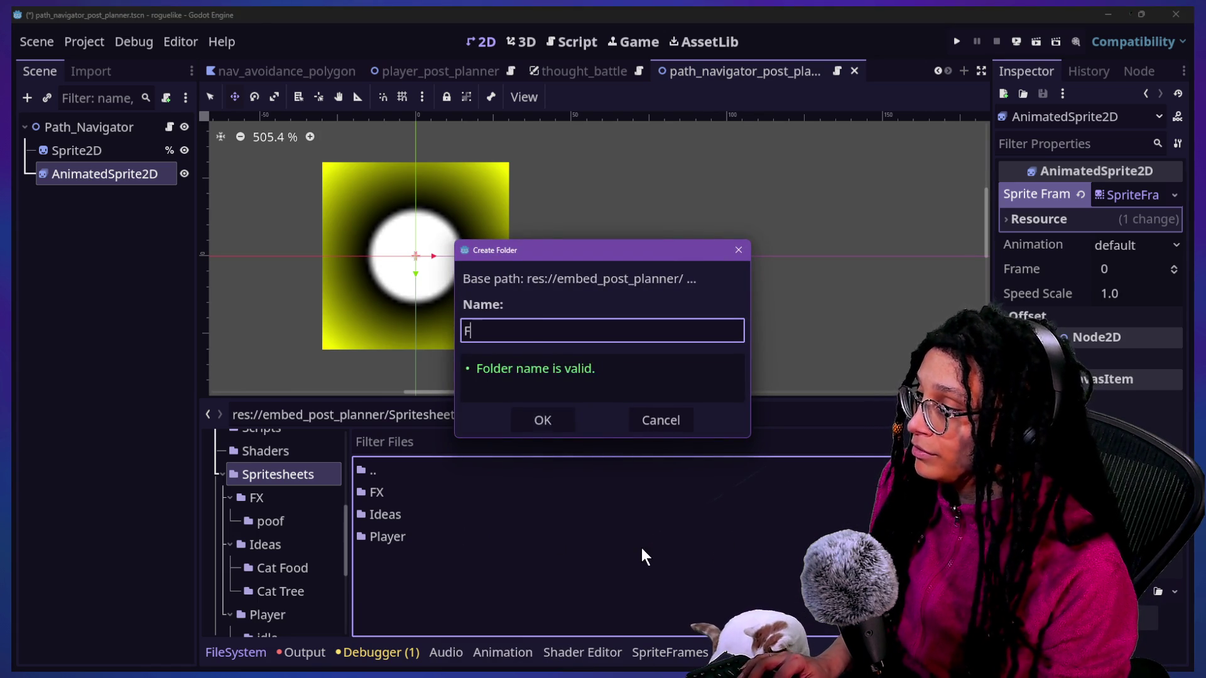
pyautogui.press('BackSpace')
pyautogui.write('Spark')
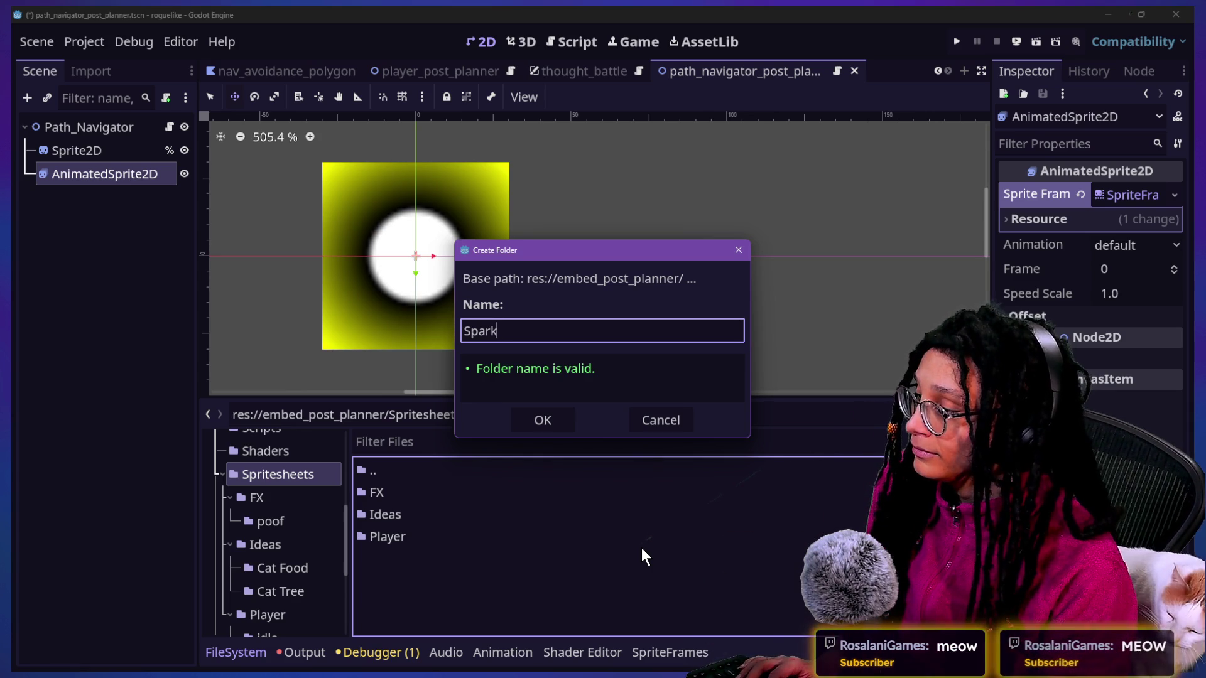
pyautogui.press('Return')
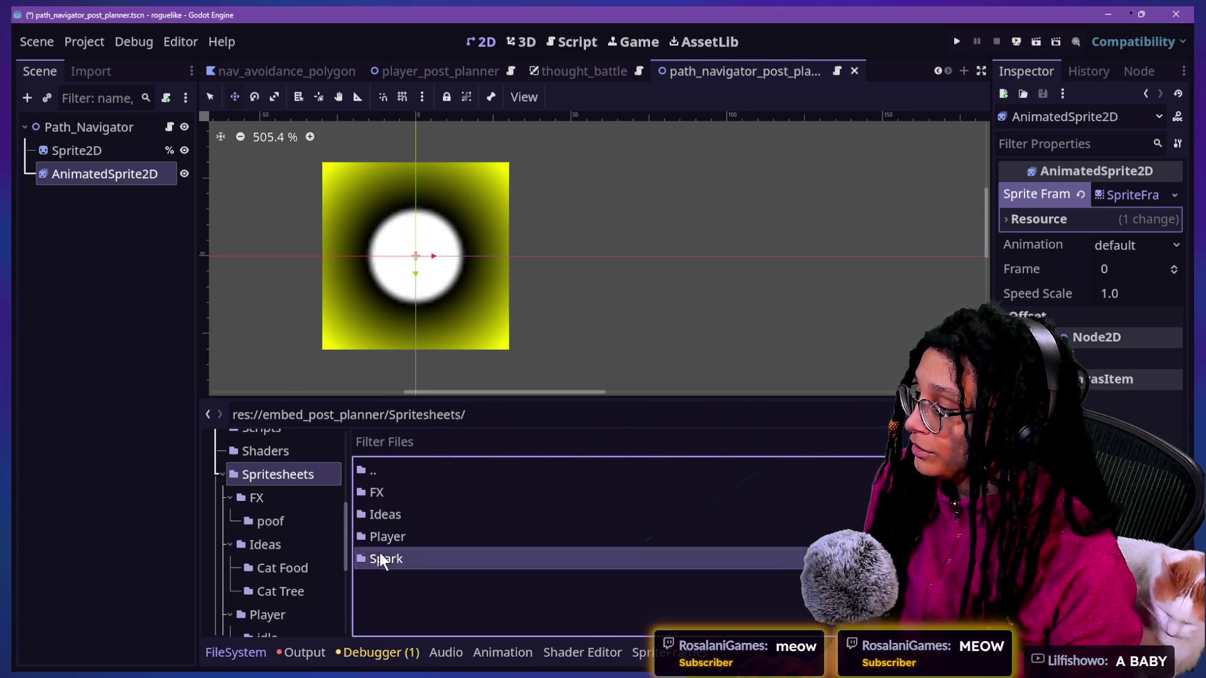
# Step: Create a 'walk' subfolder inside Spark and open it
pyautogui.doubleClick(380, 558)
pyautogui.rightClick(383, 500)
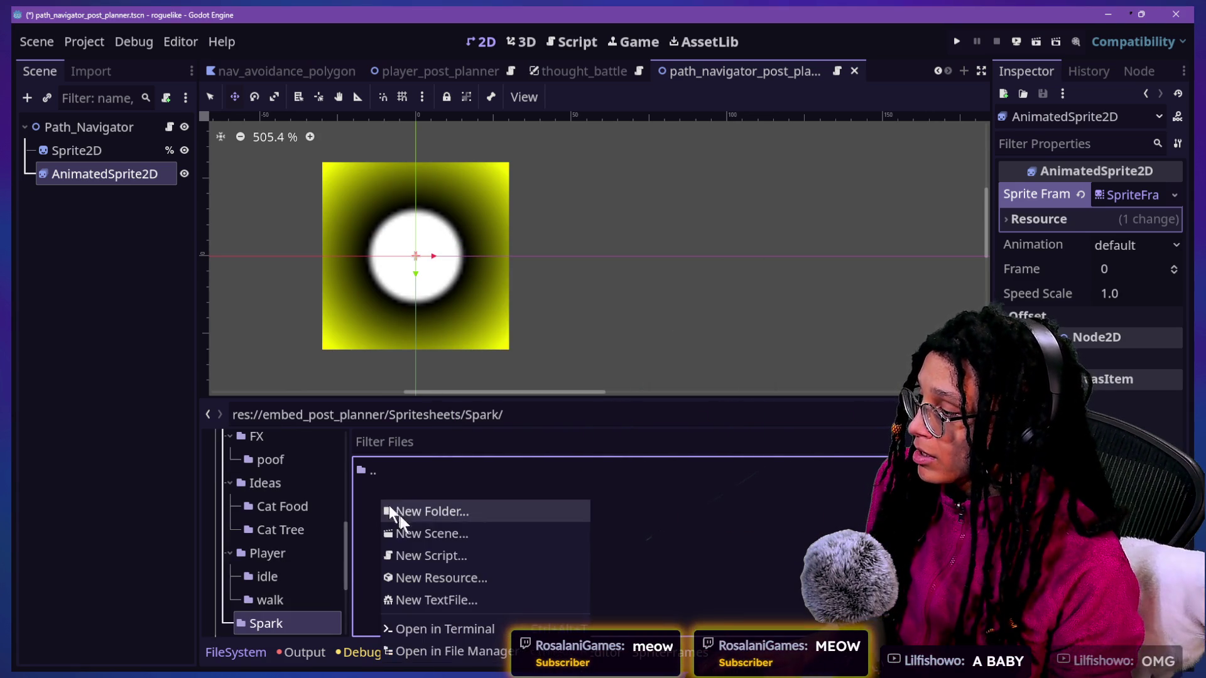
pyautogui.click(409, 511)
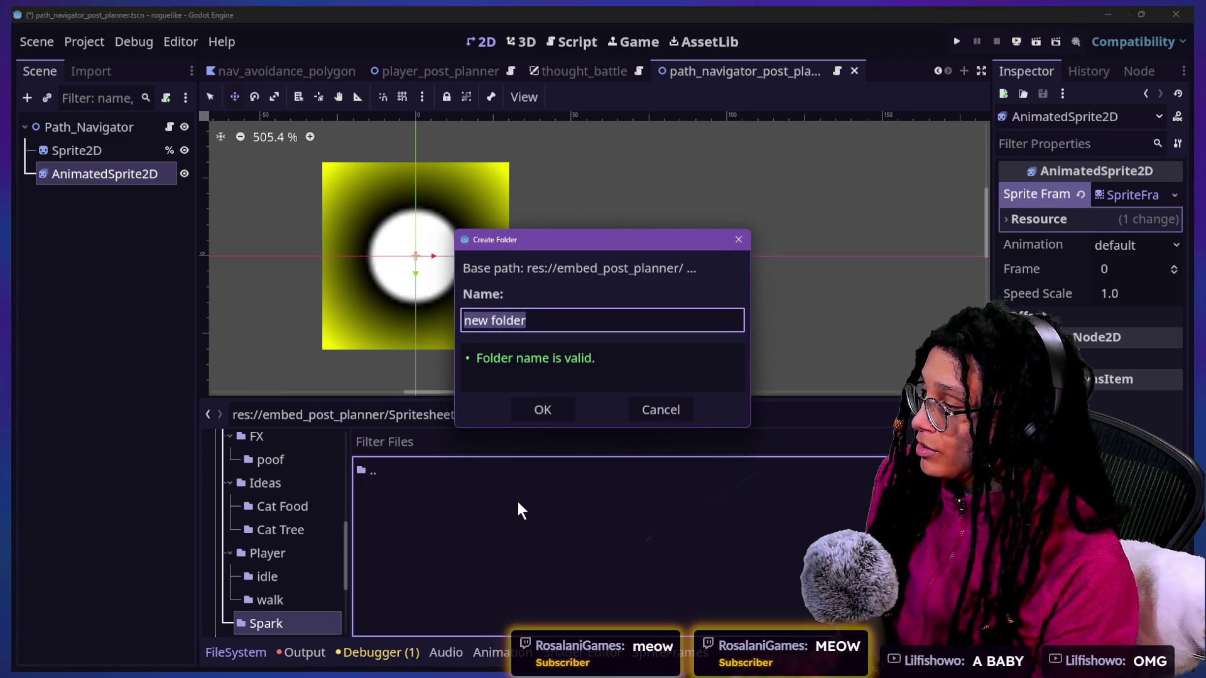
pyautogui.write('walk')
pyautogui.press('Return')
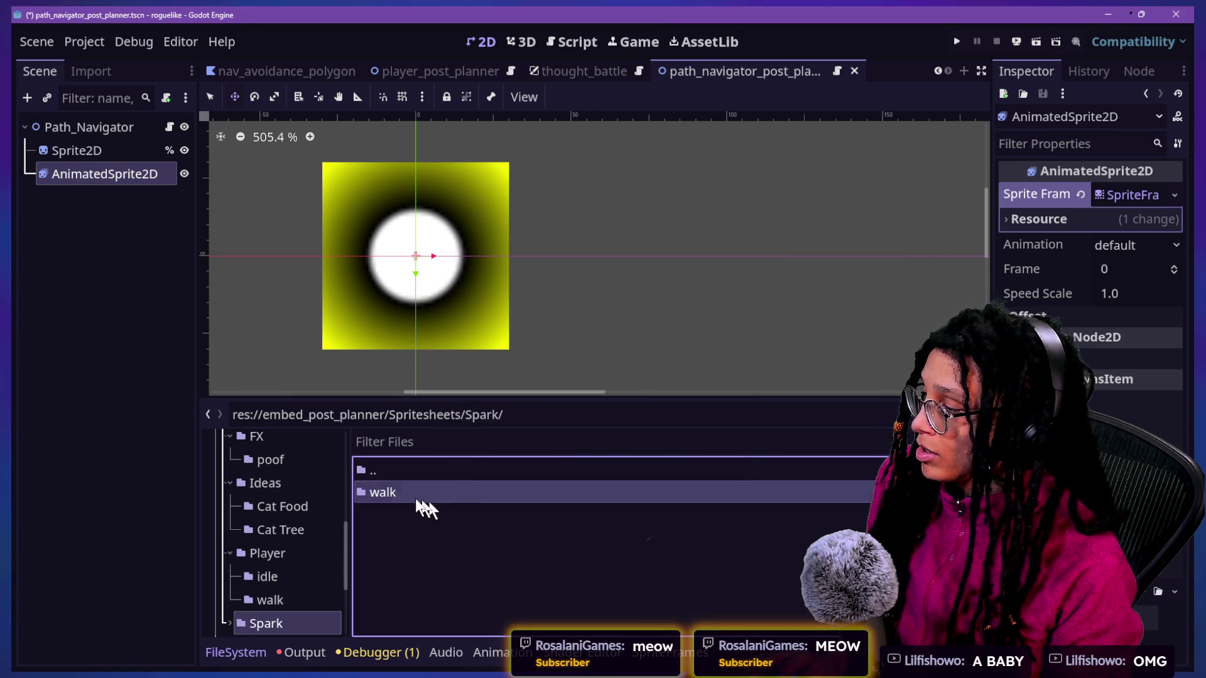
pyautogui.doubleClick(394, 490)
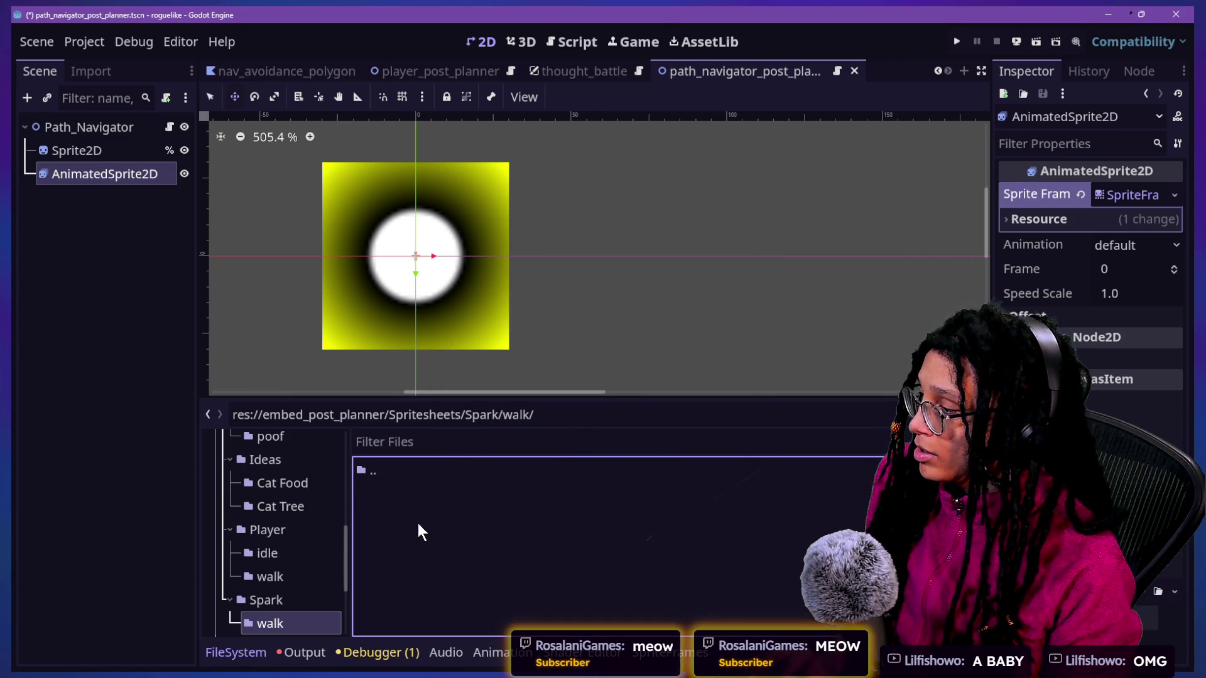
# Step: Bring spark1–3.png into walk and drag them in as frames 0–2 of the default animation
pyautogui.hotkey('alt', 'Tab')
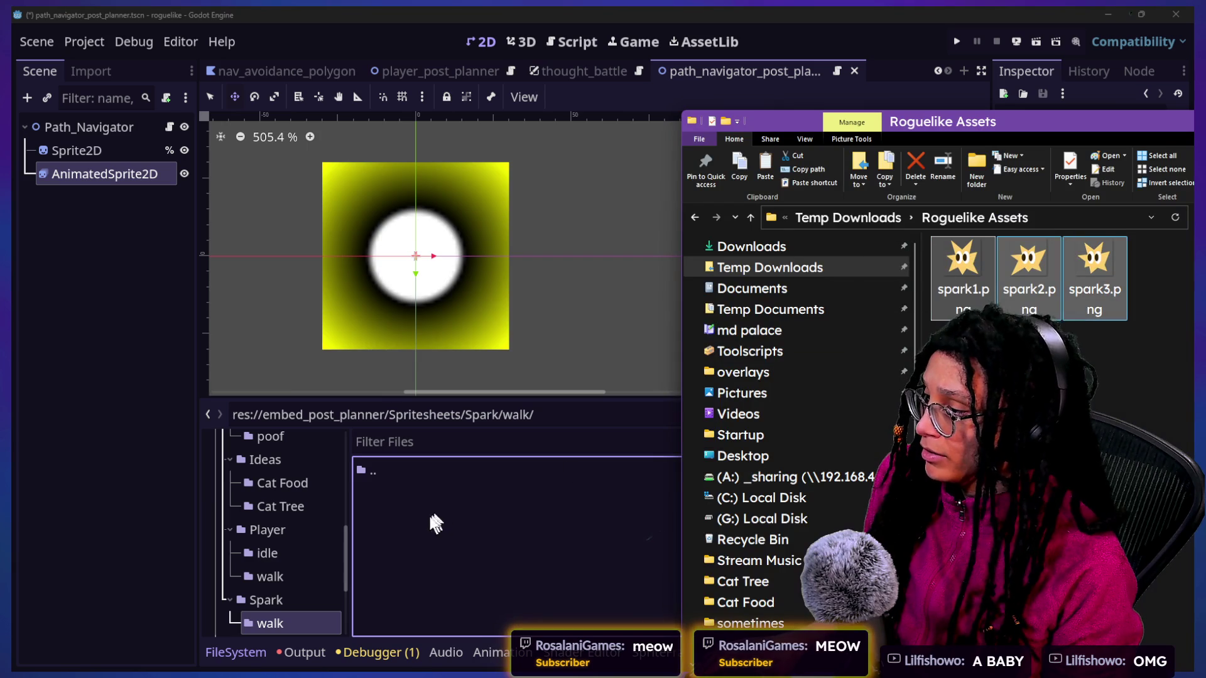
pyautogui.click(420, 524)
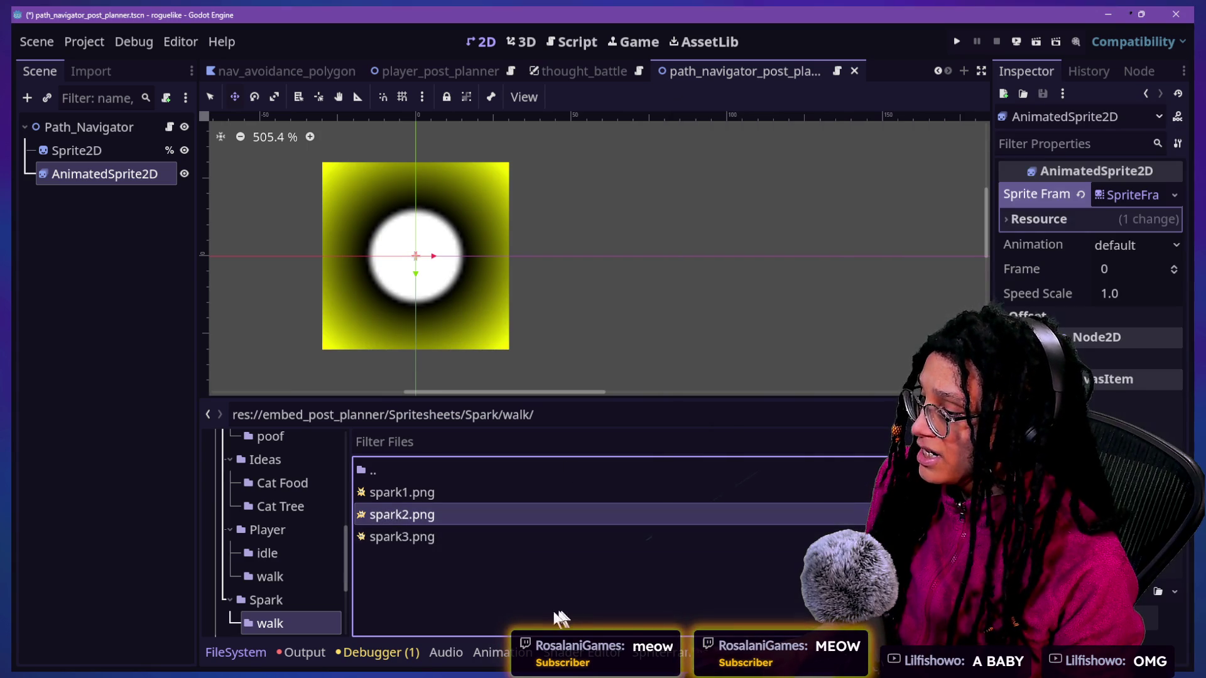
pyautogui.click(448, 494)
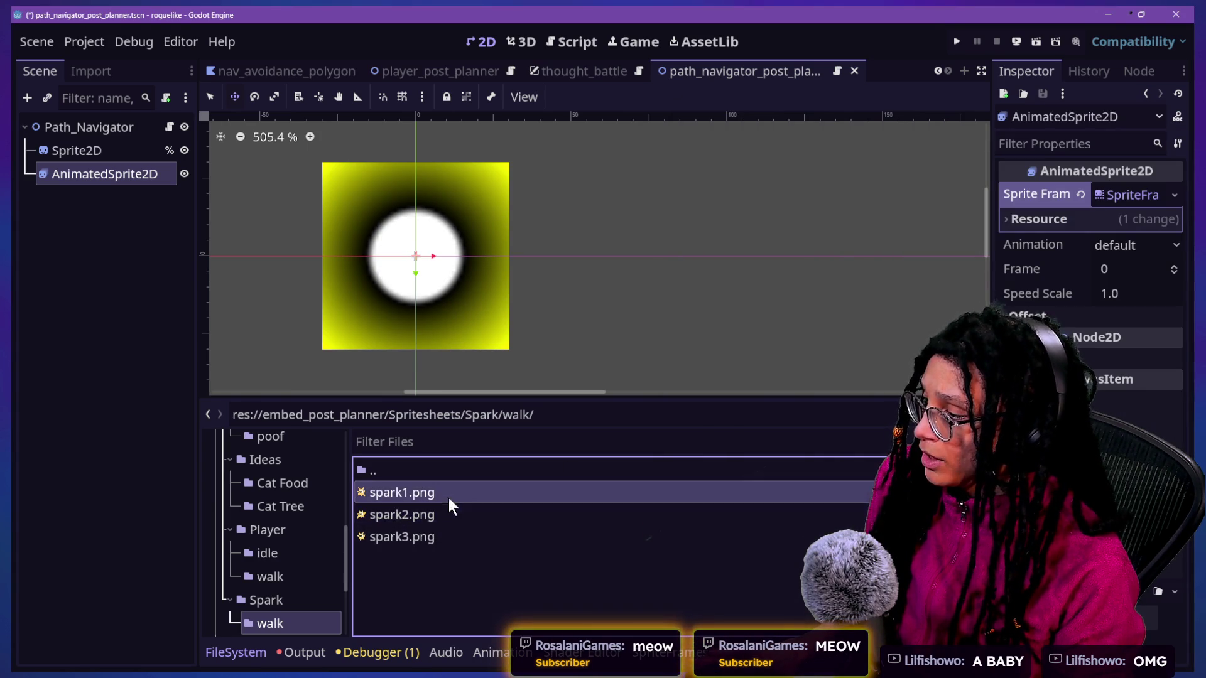
pyautogui.keyDown('shift'); pyautogui.click(435, 538); pyautogui.keyUp('shift')
pyautogui.moveTo(417, 496)
pyautogui.mouseDown()
pyautogui.moveTo(670, 653)
pyautogui.moveTo(481, 532)
pyautogui.mouseUp()
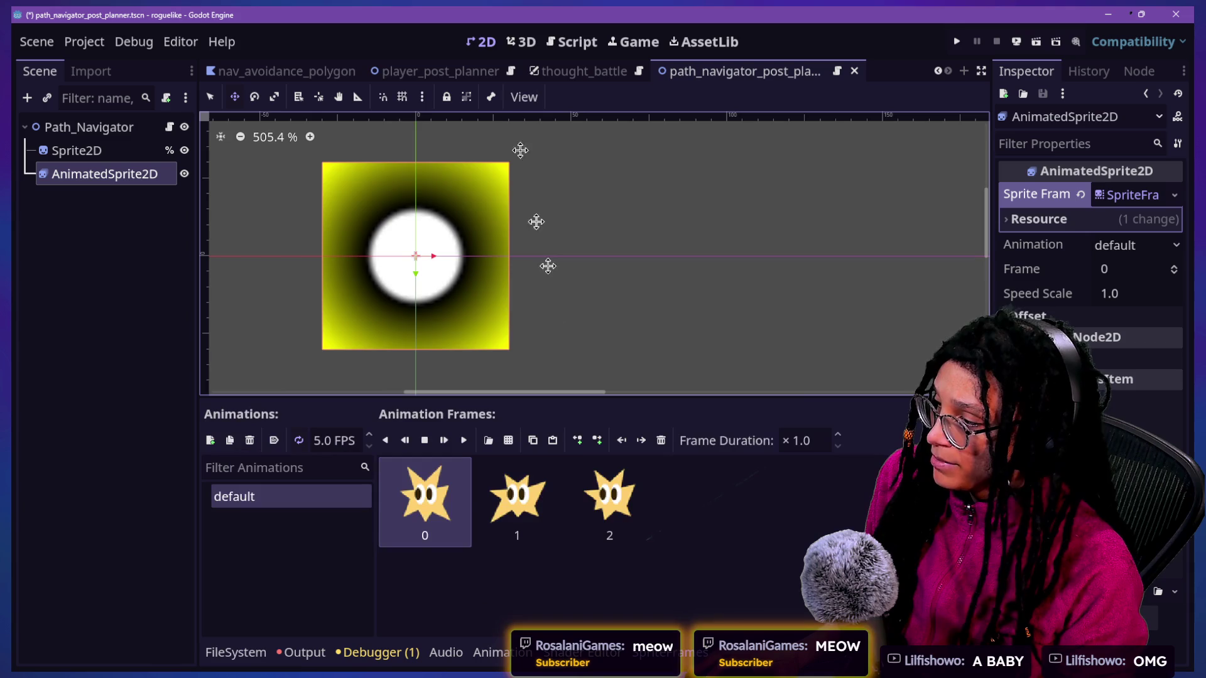
# Step: Toggle the glow Sprite2D's visibility to compare it against the playing spark animation
pyautogui.click(184, 151)
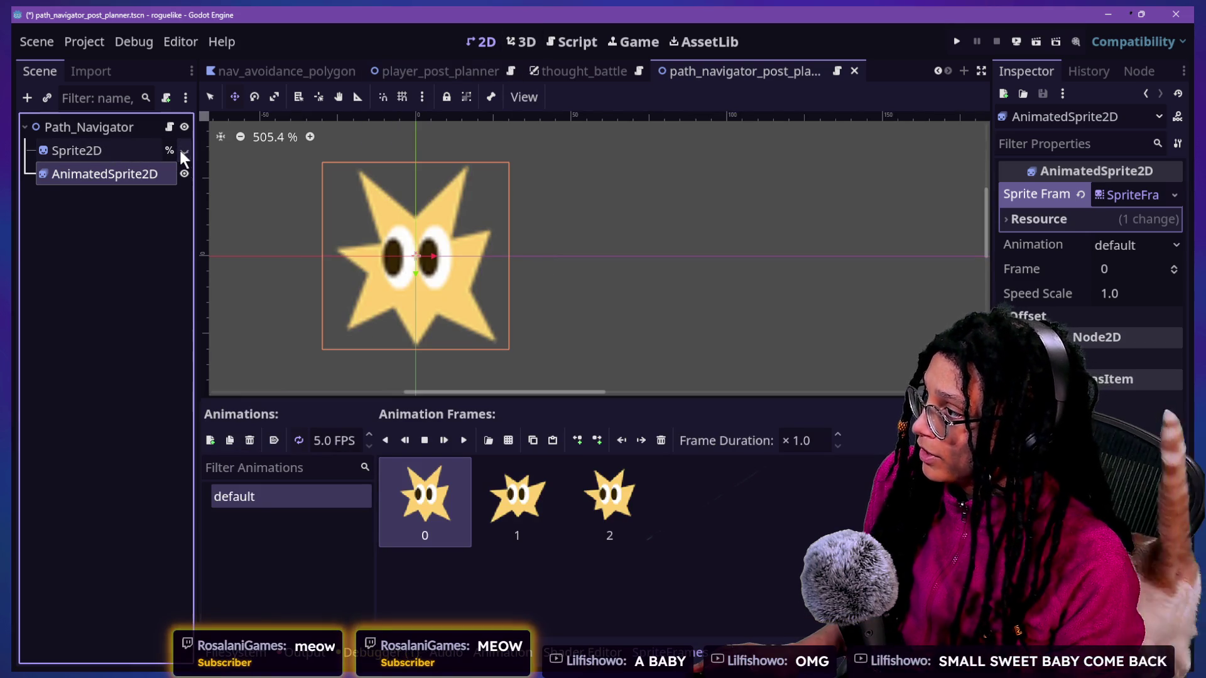
pyautogui.click(466, 438)
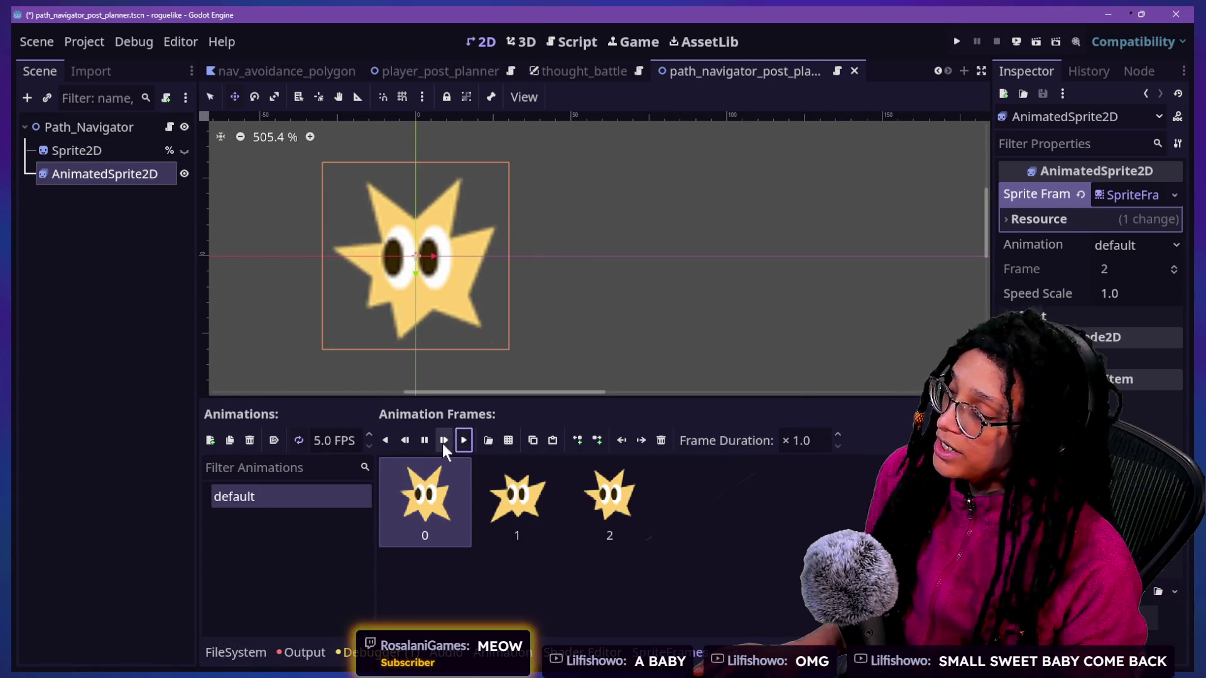
pyautogui.click(184, 150)
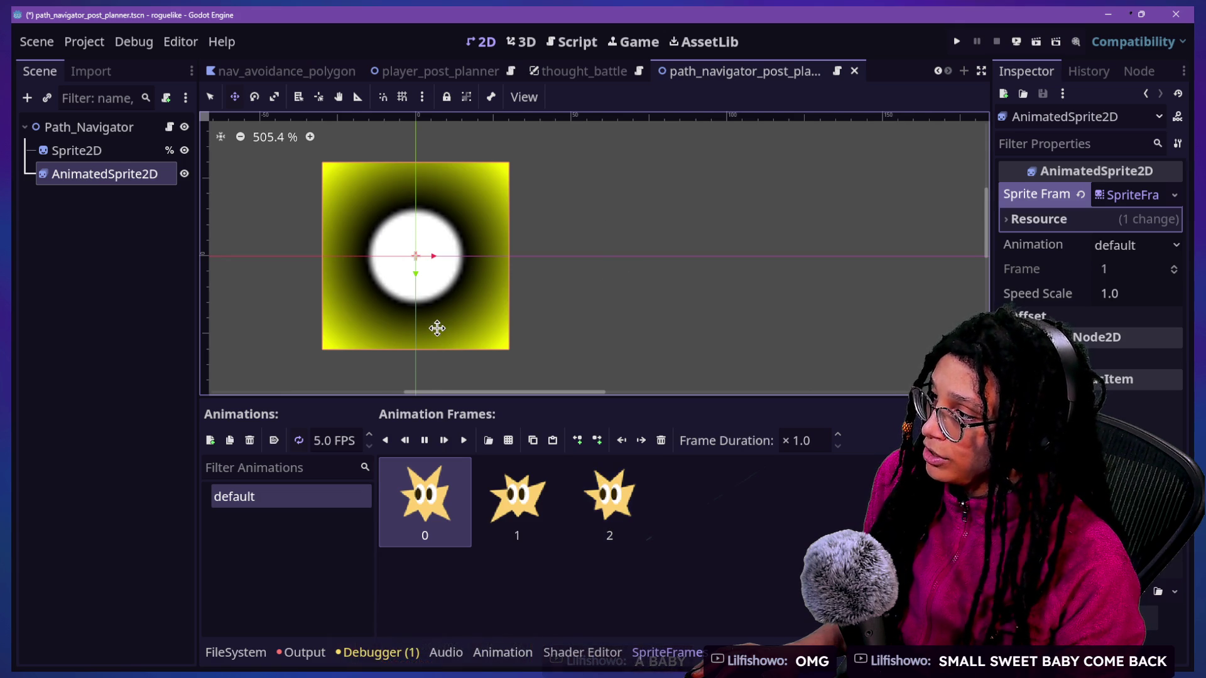
pyautogui.click(193, 149)
pyautogui.click(184, 150)
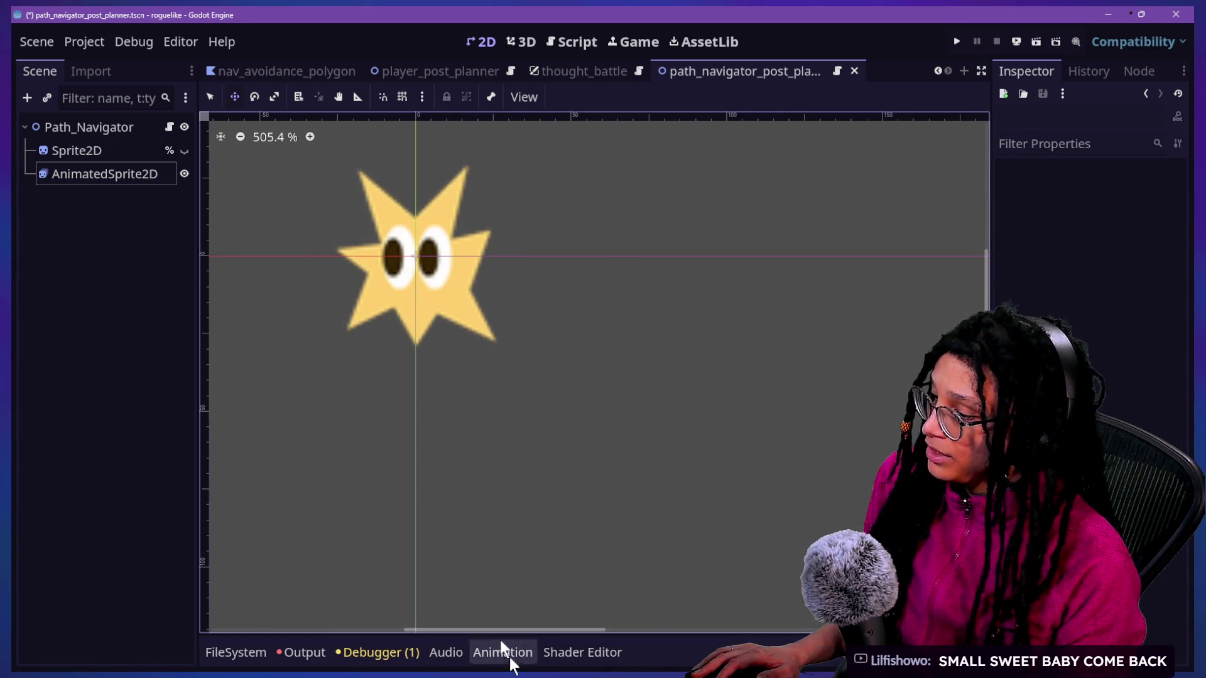
# Step: Select the AnimatedSprite2D and step through spark frames 0–2 of the default animation
pyautogui.click(112, 175)
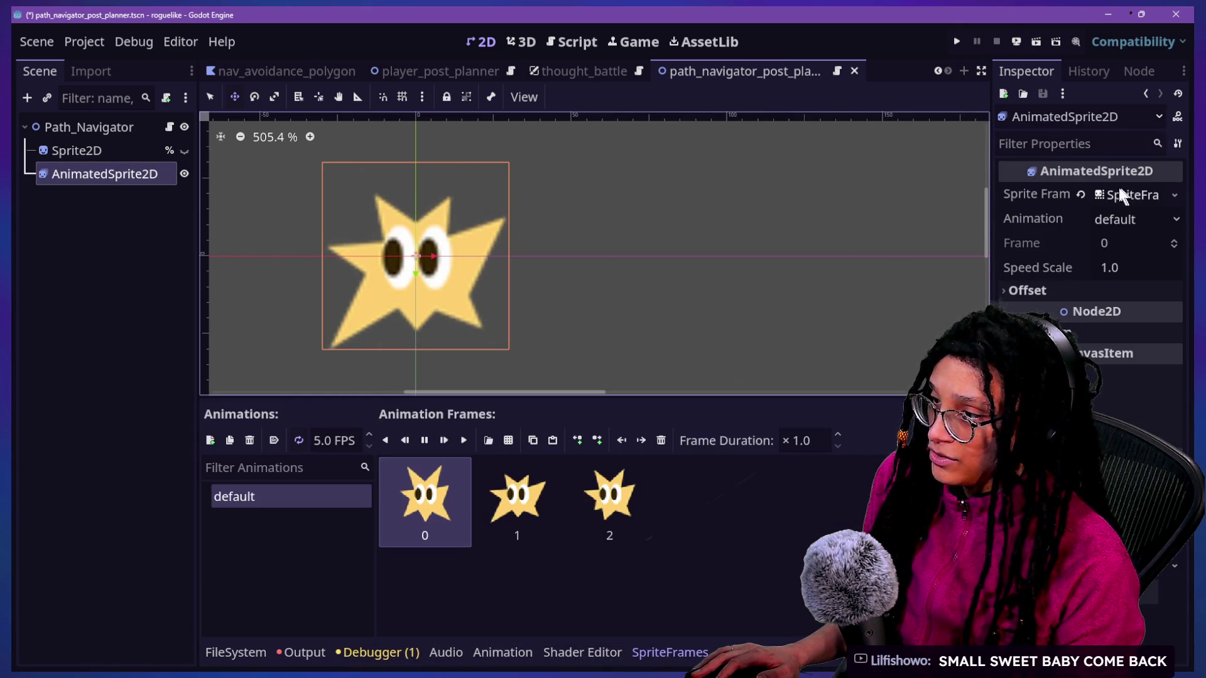
pyautogui.click(533, 492)
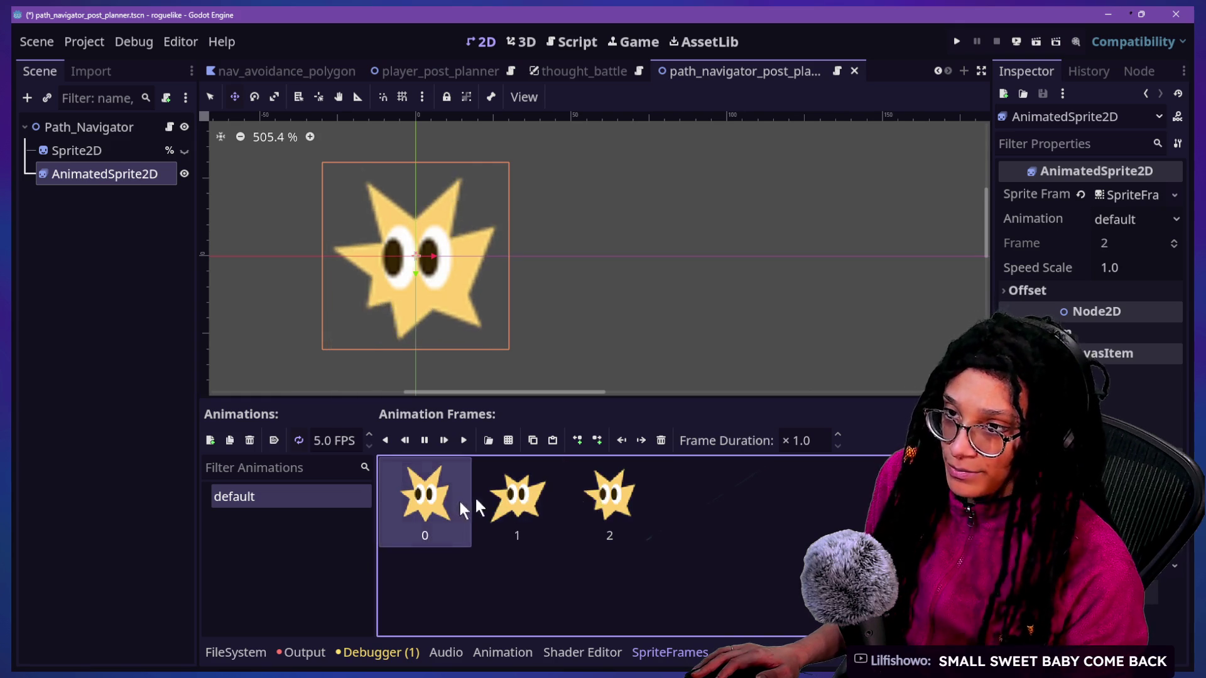
pyautogui.click(517, 512)
pyautogui.click(583, 522)
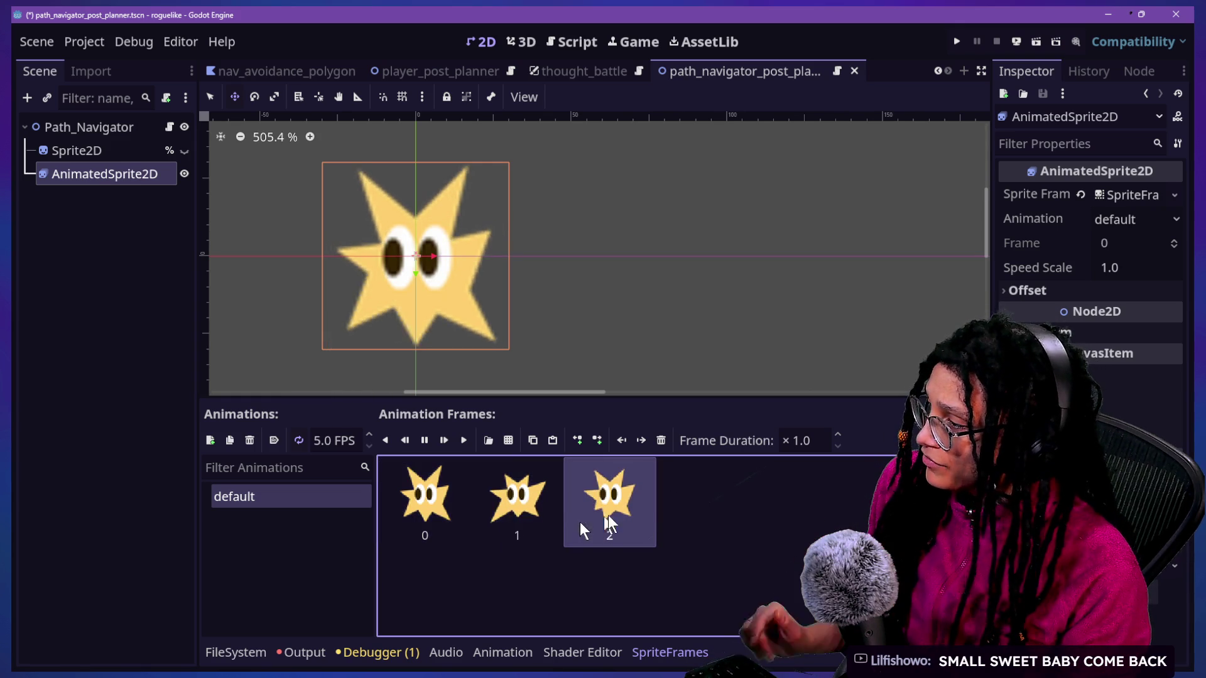
pyautogui.click(308, 517)
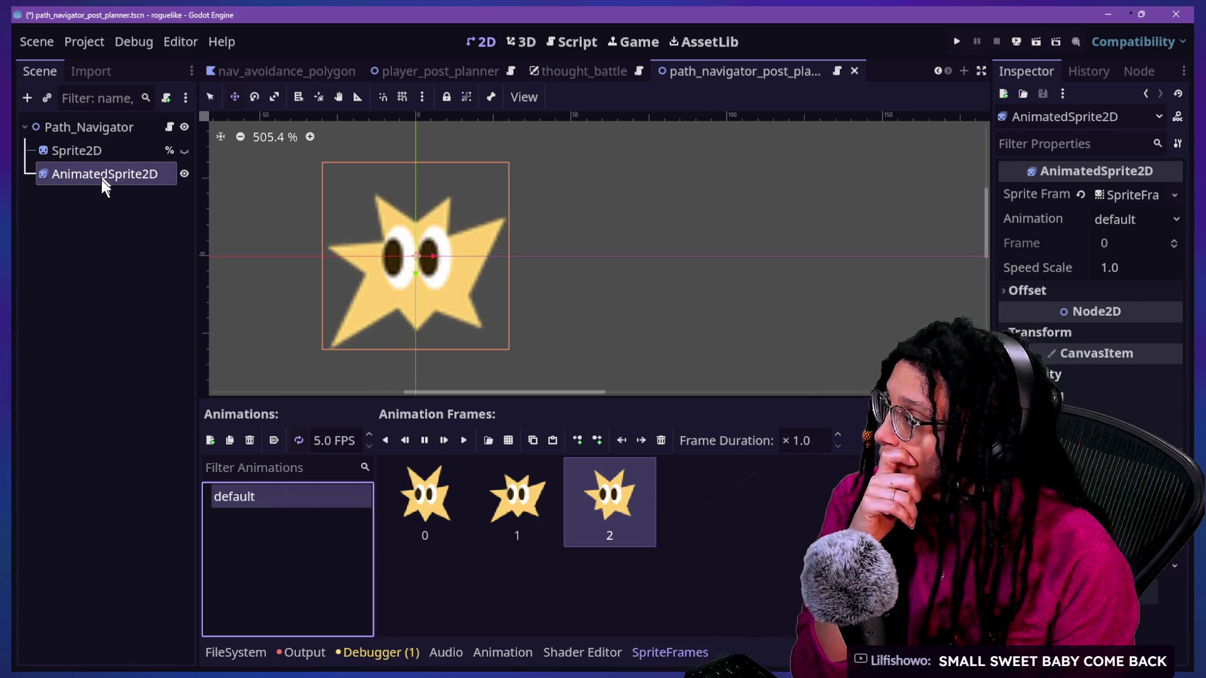
# Step: Hide the AnimatedSprite2D and make the glow Sprite2D visible again
pyautogui.click(184, 174)
pyautogui.click(184, 151)
pyautogui.click(1119, 192)
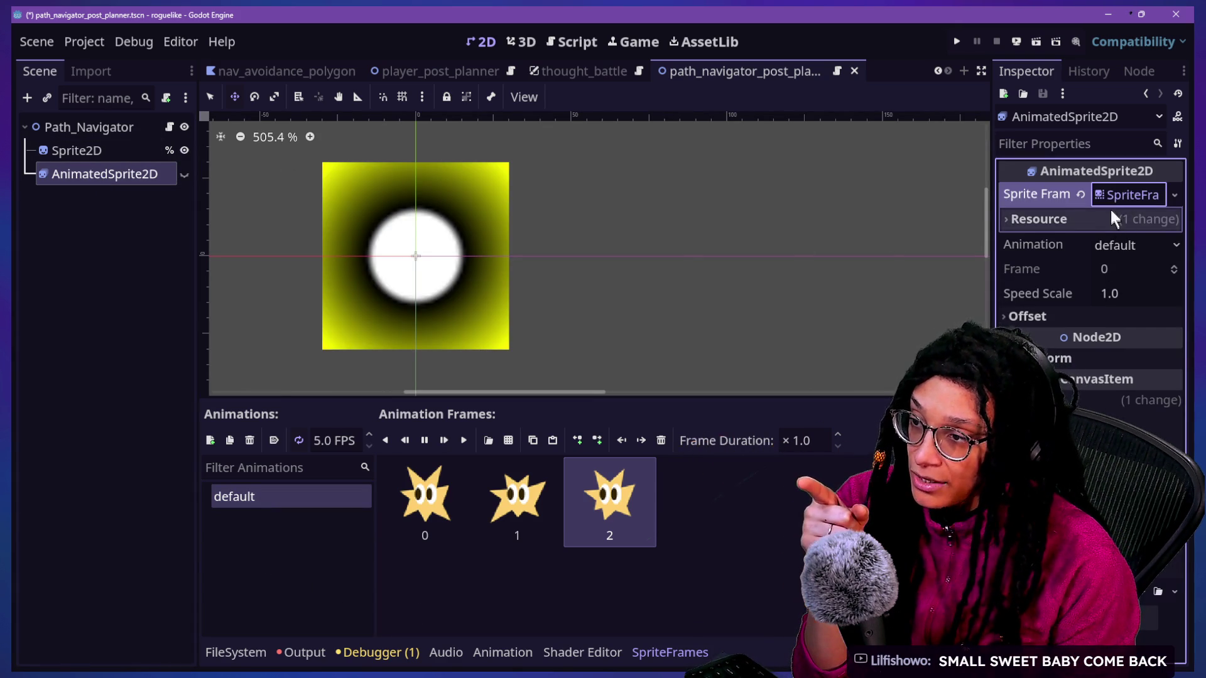
pyautogui.click(1113, 204)
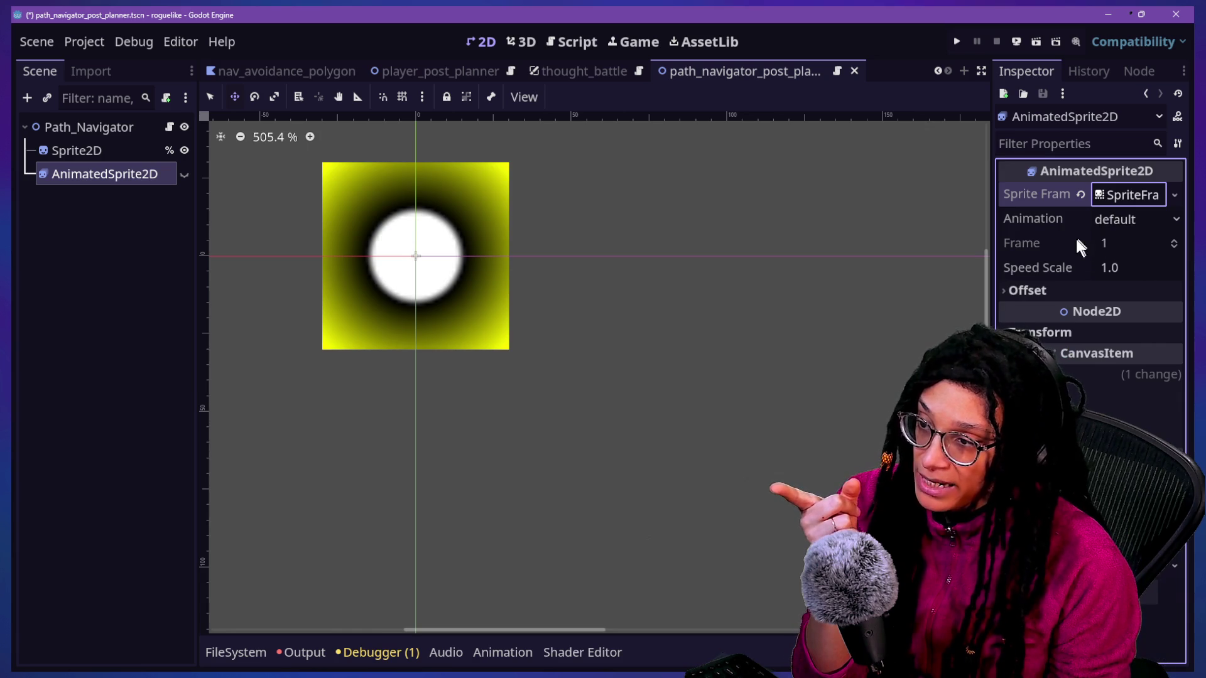
# Step: Check the Sprite2D's single-frame settings (Hframes 1, Vframes 1, Frame 0), then bring up the chat window
pyautogui.click(97, 154)
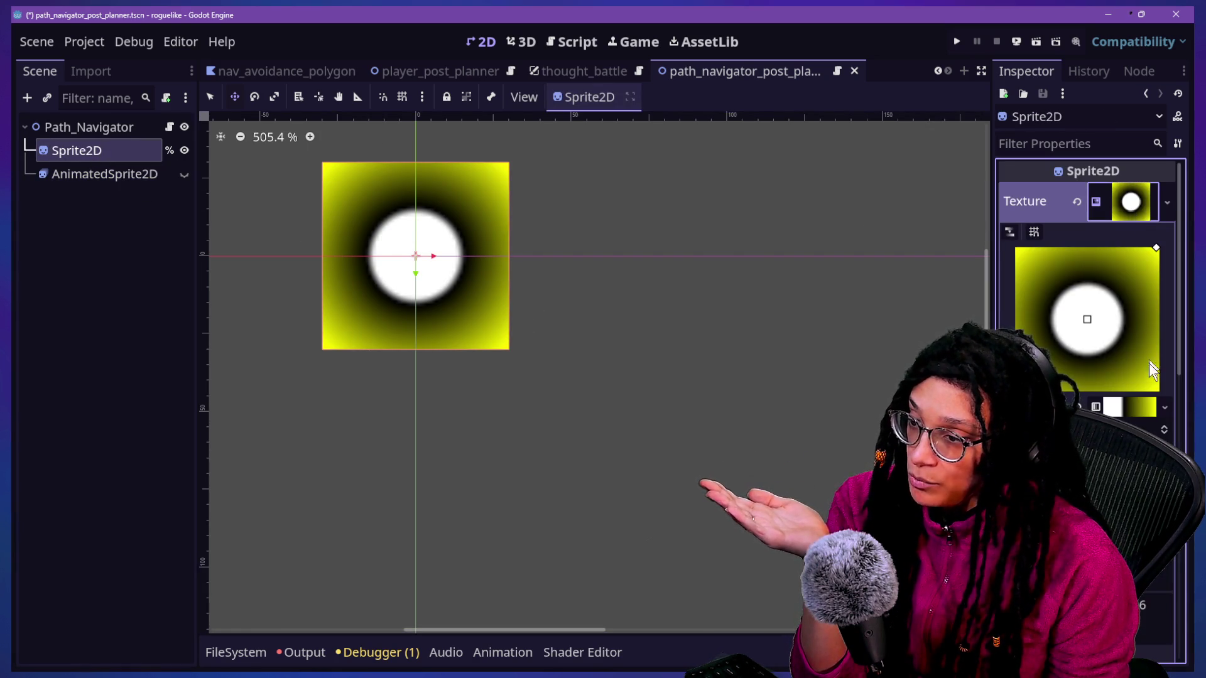
pyautogui.click(1134, 213)
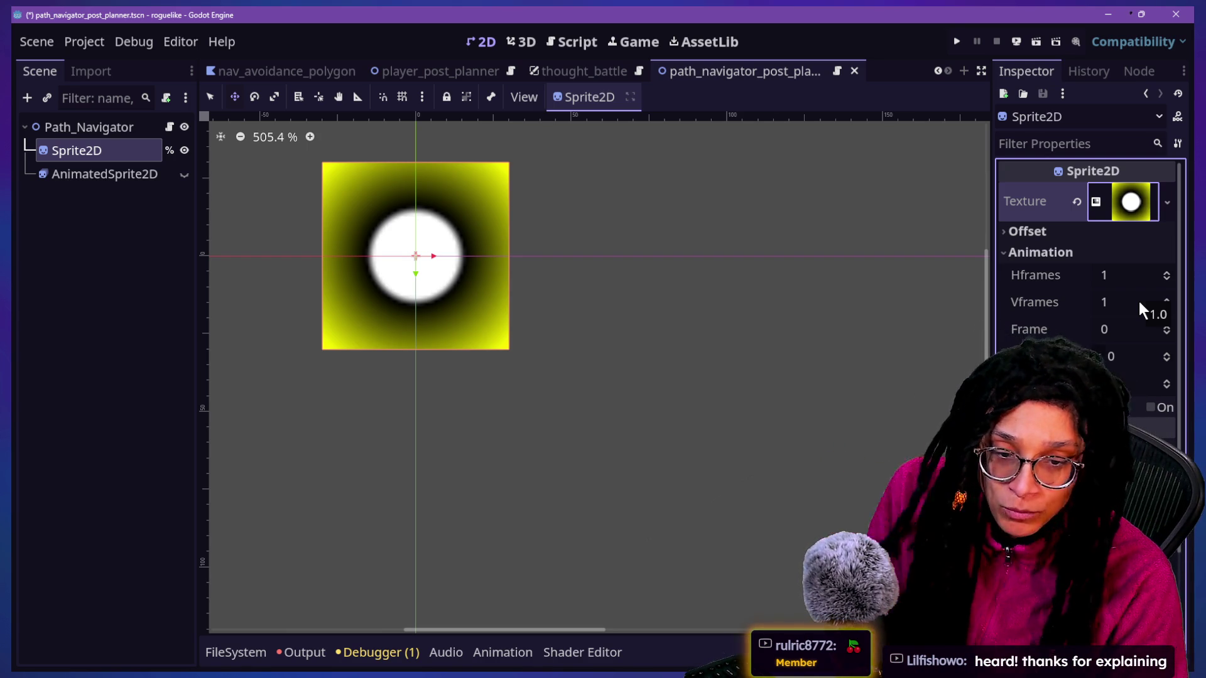
pyautogui.hotkey('alt', 'Tab')
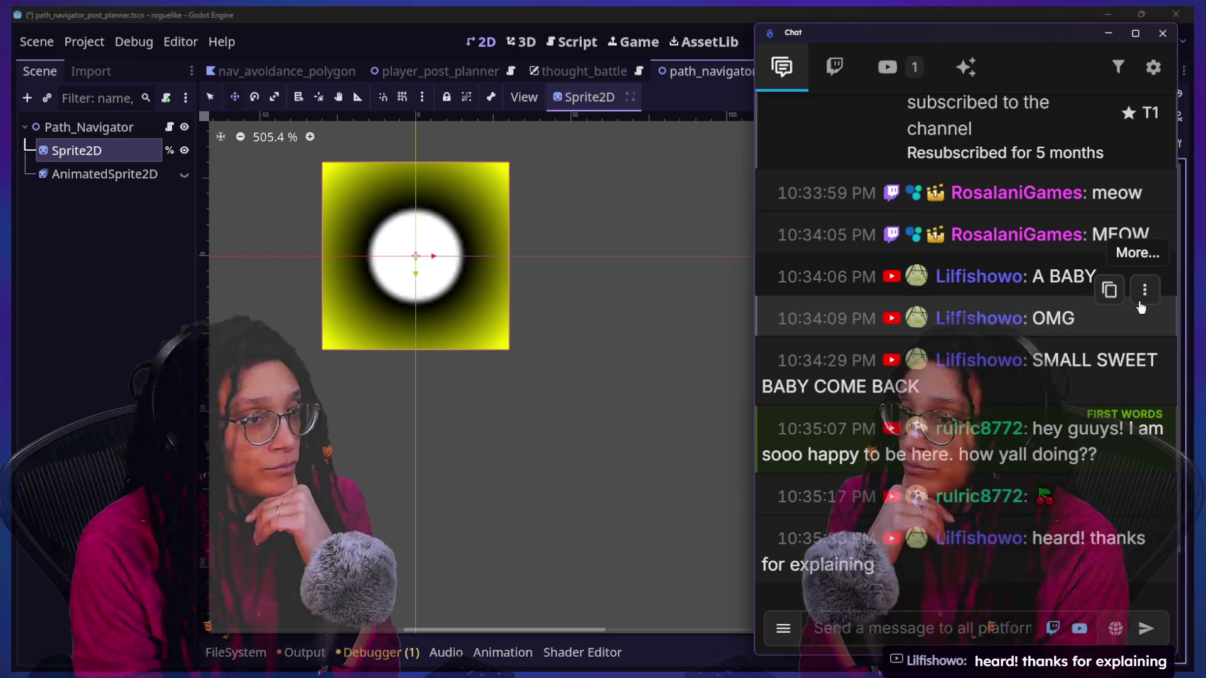
pyautogui.scroll(10, 862, 562)
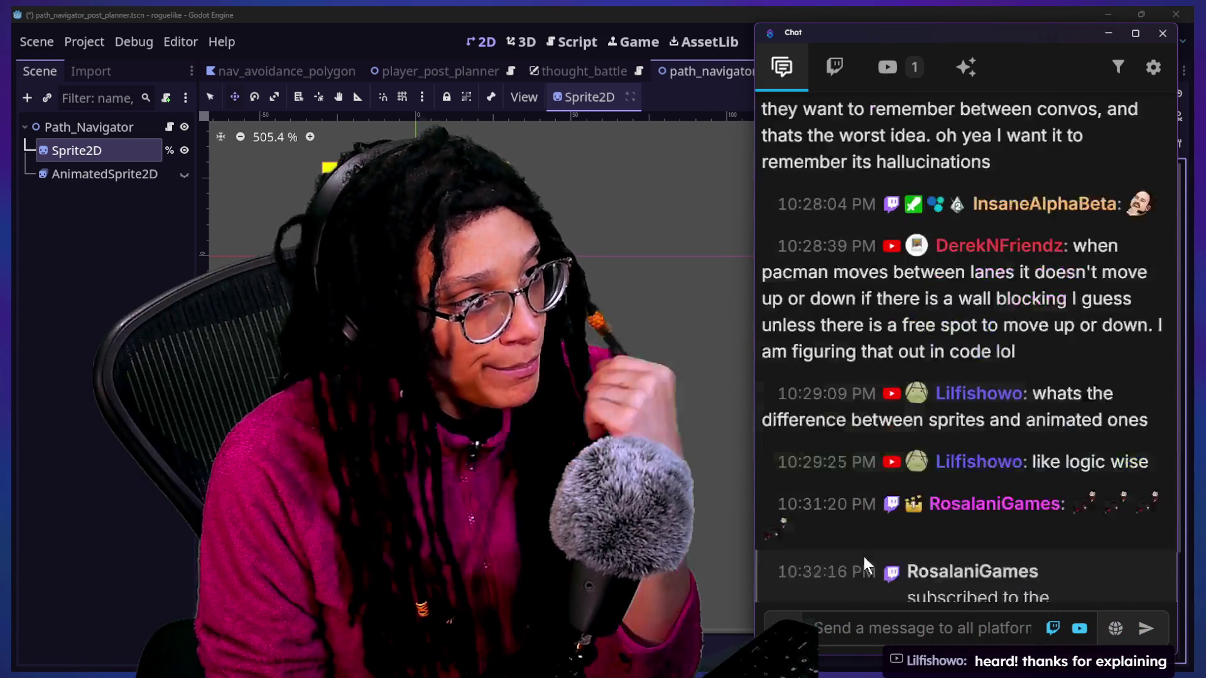
# Step: Scroll back and forth through earlier chat messages
pyautogui.scroll(15, 863, 556)
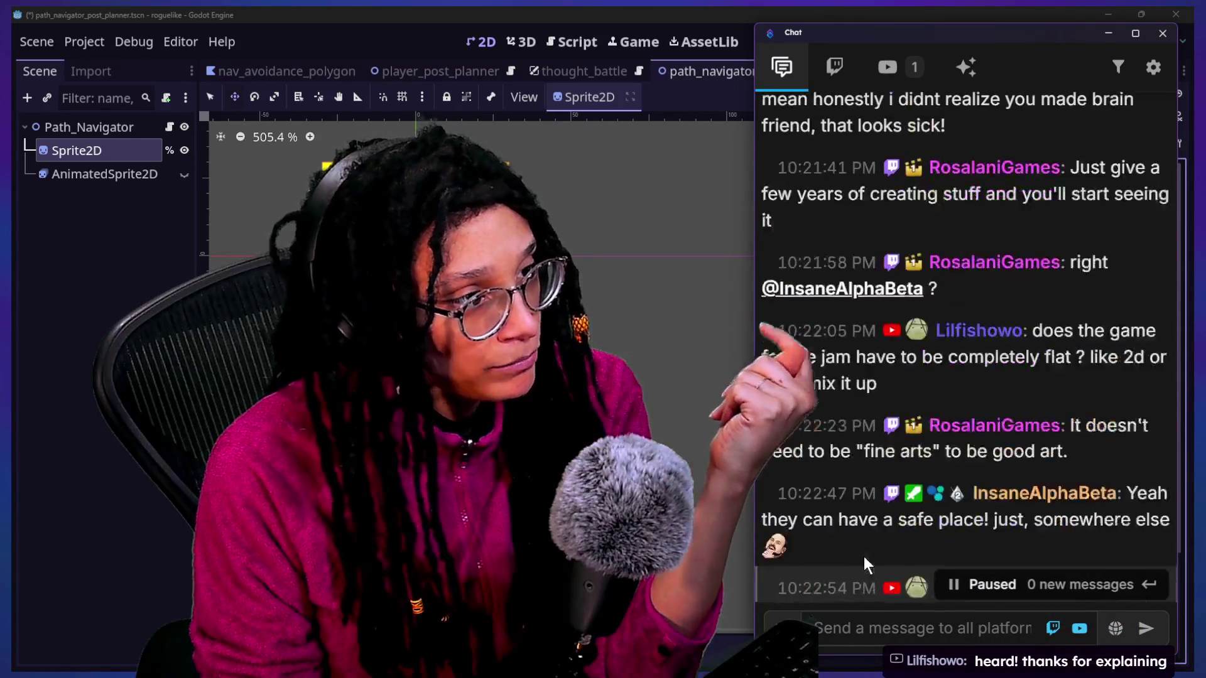
pyautogui.scroll(-5, 865, 561)
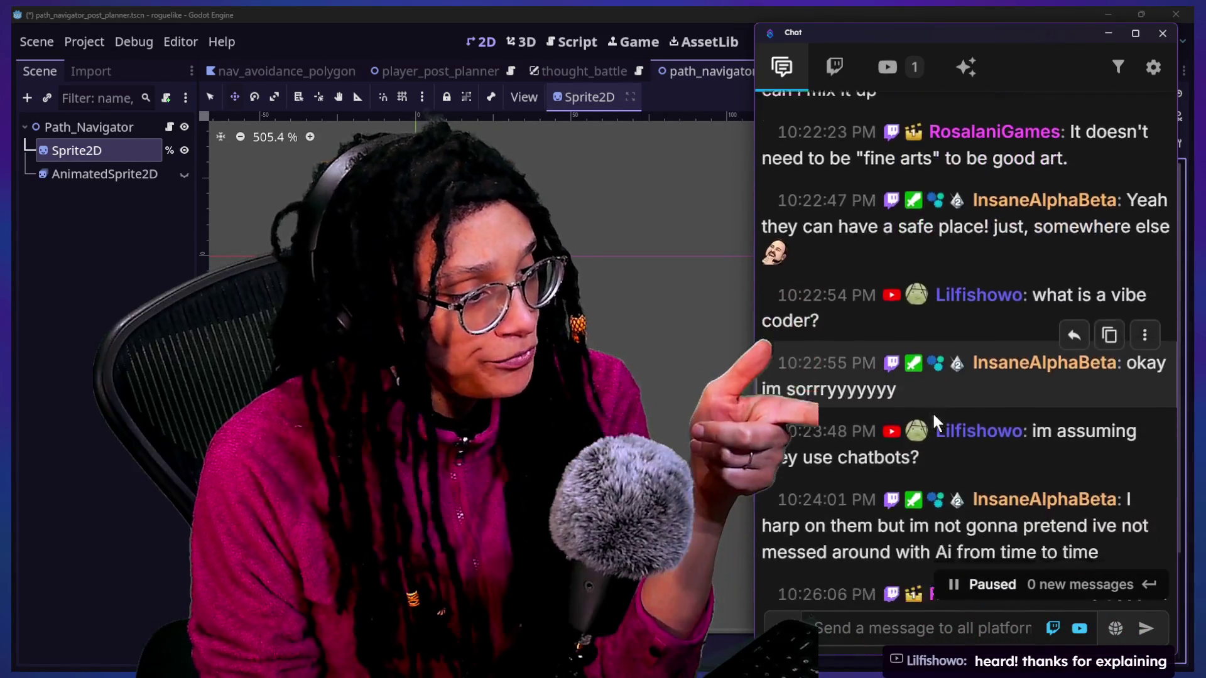
pyautogui.scroll(10, 935, 419)
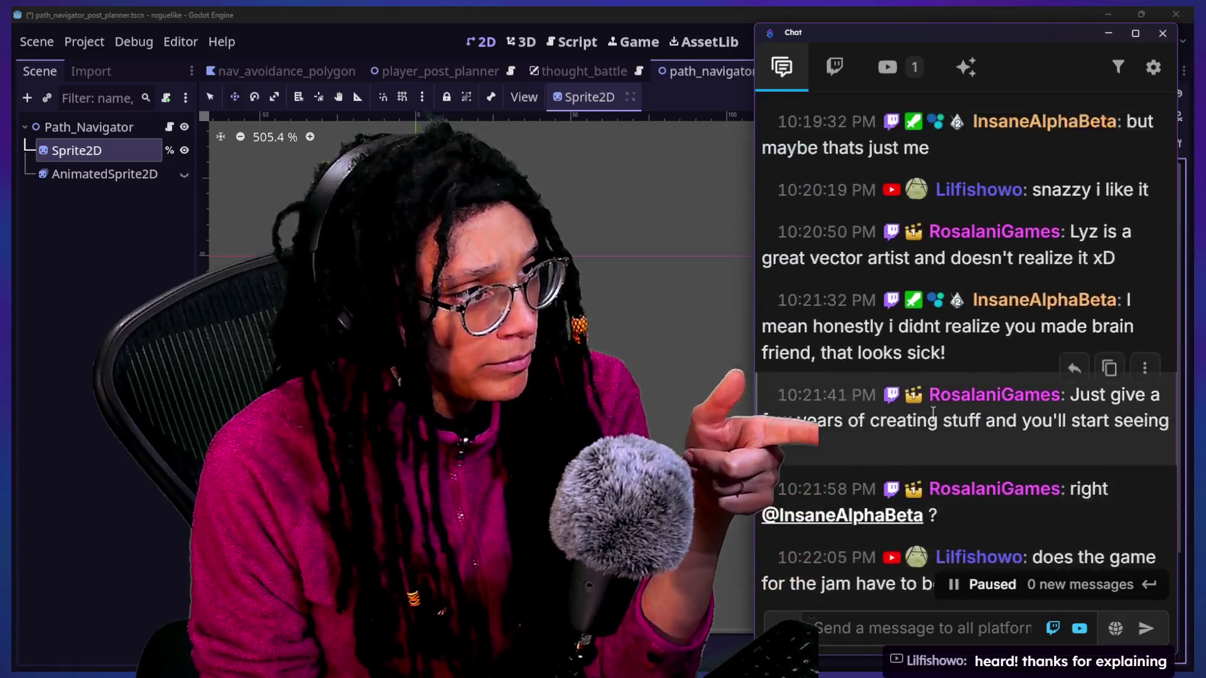
pyautogui.scroll(2, 978, 353)
pyautogui.scroll(-2, 979, 353)
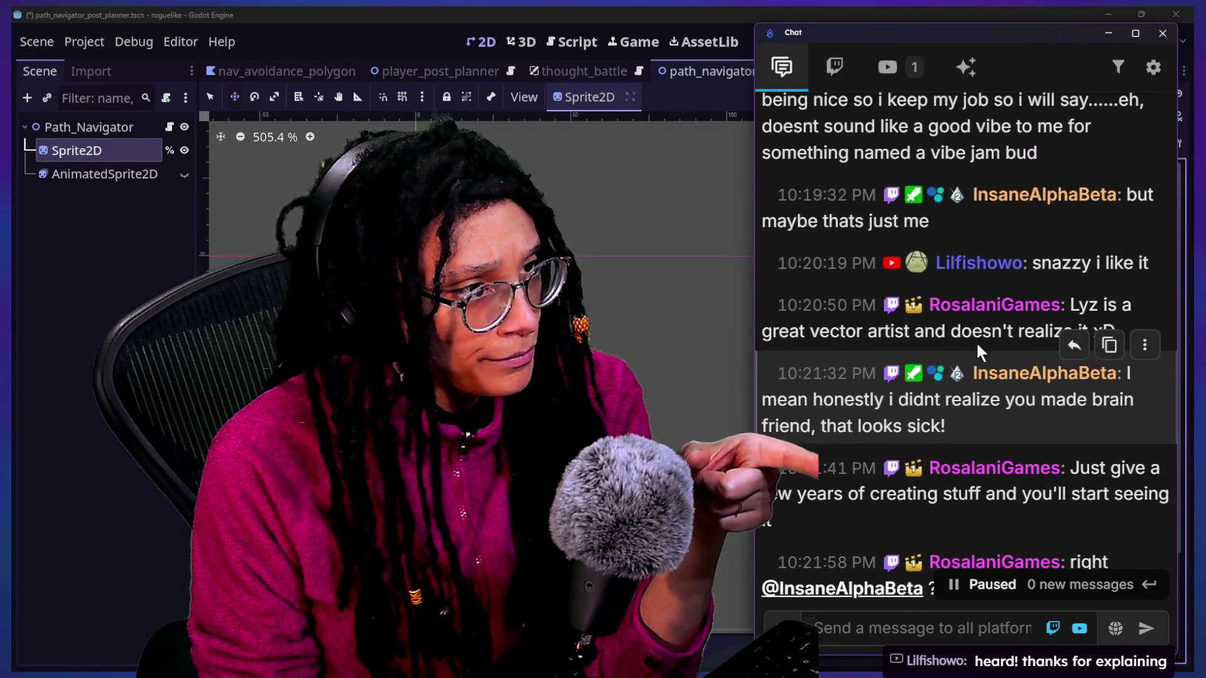
pyautogui.scroll(3, 978, 353)
pyautogui.scroll(-3, 932, 265)
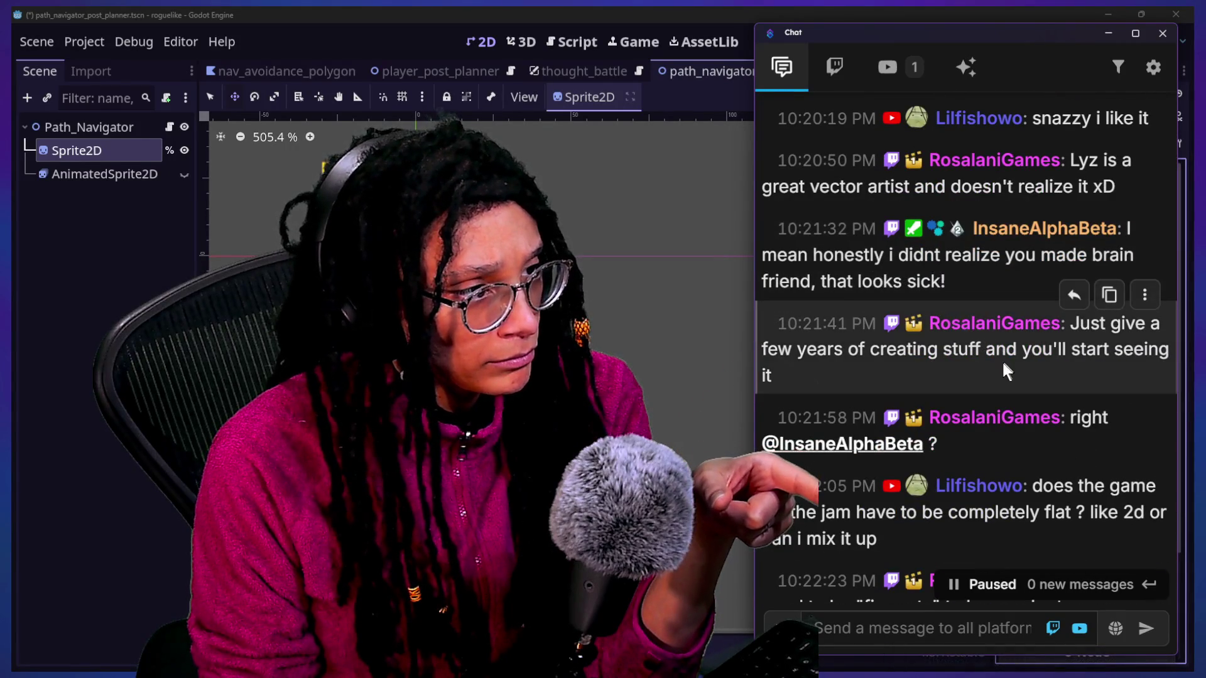
# Step: Highlight chat messages, including the flat-games question, then return to the Game-like Jam page
pyautogui.moveTo(842, 264); pyautogui.dragTo(1001, 276)
pyautogui.click(999, 275)
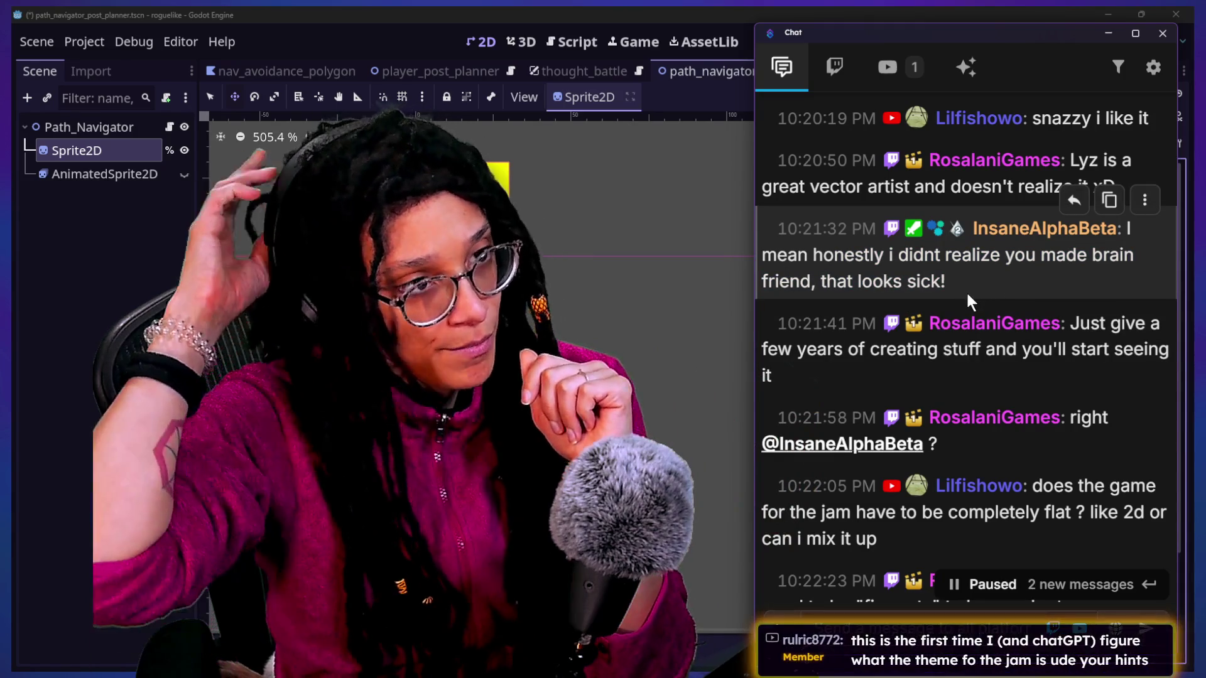
pyautogui.scroll(-1, 966, 291)
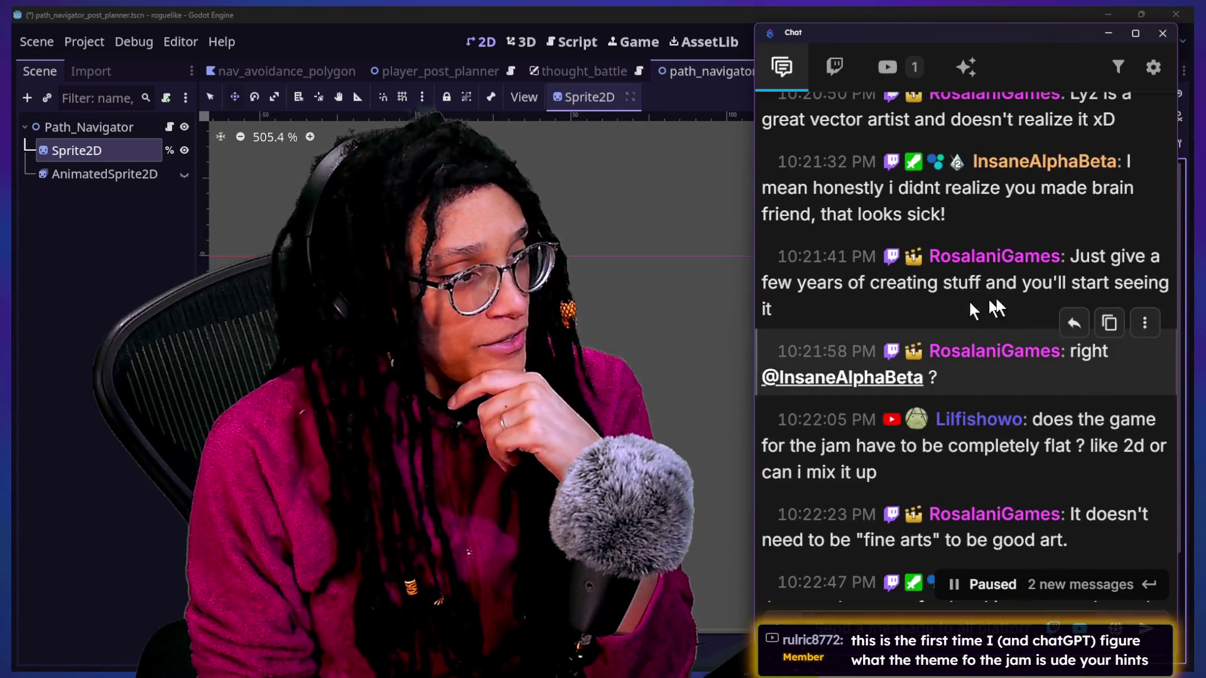
pyautogui.moveTo(969, 309); pyautogui.dragTo(1059, 270)
pyautogui.click(1015, 319)
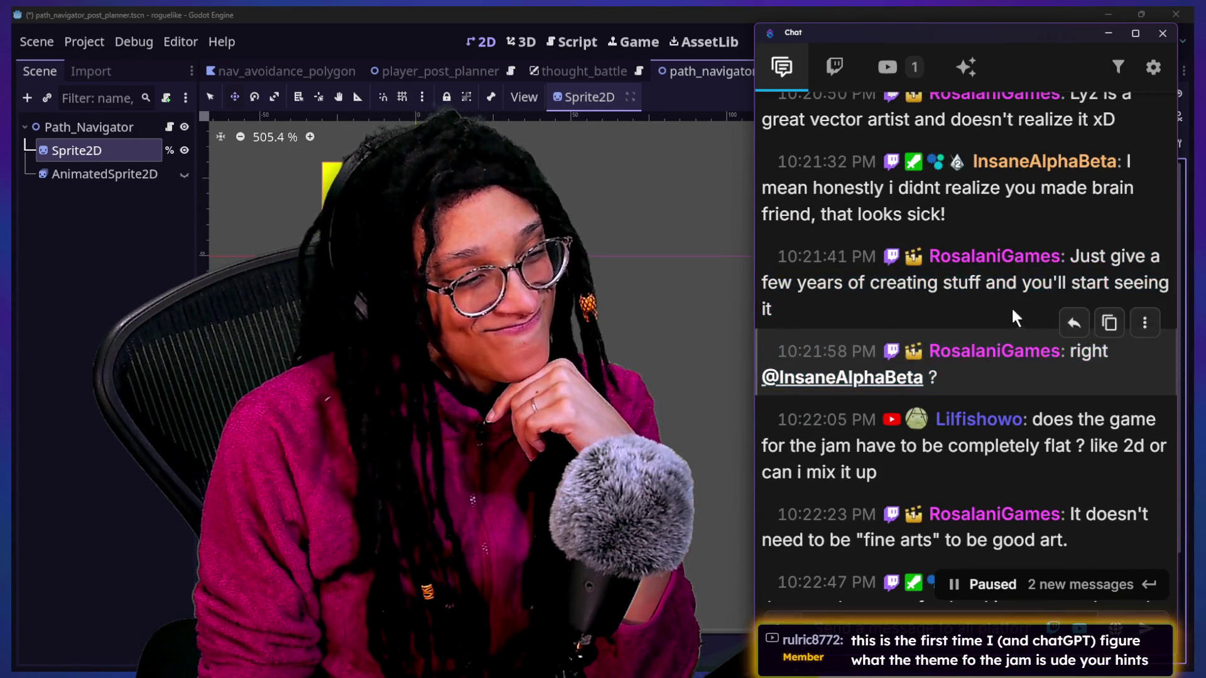
pyautogui.scroll(-1, 1028, 331)
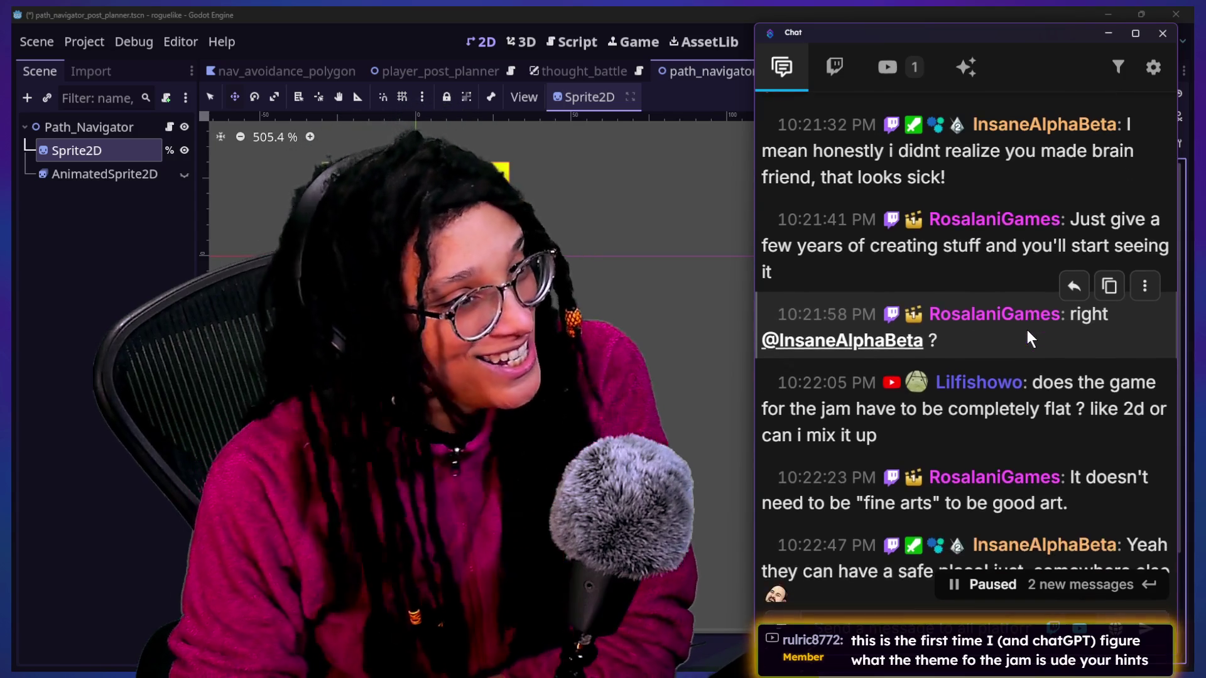
pyautogui.scroll(-1, 1030, 343)
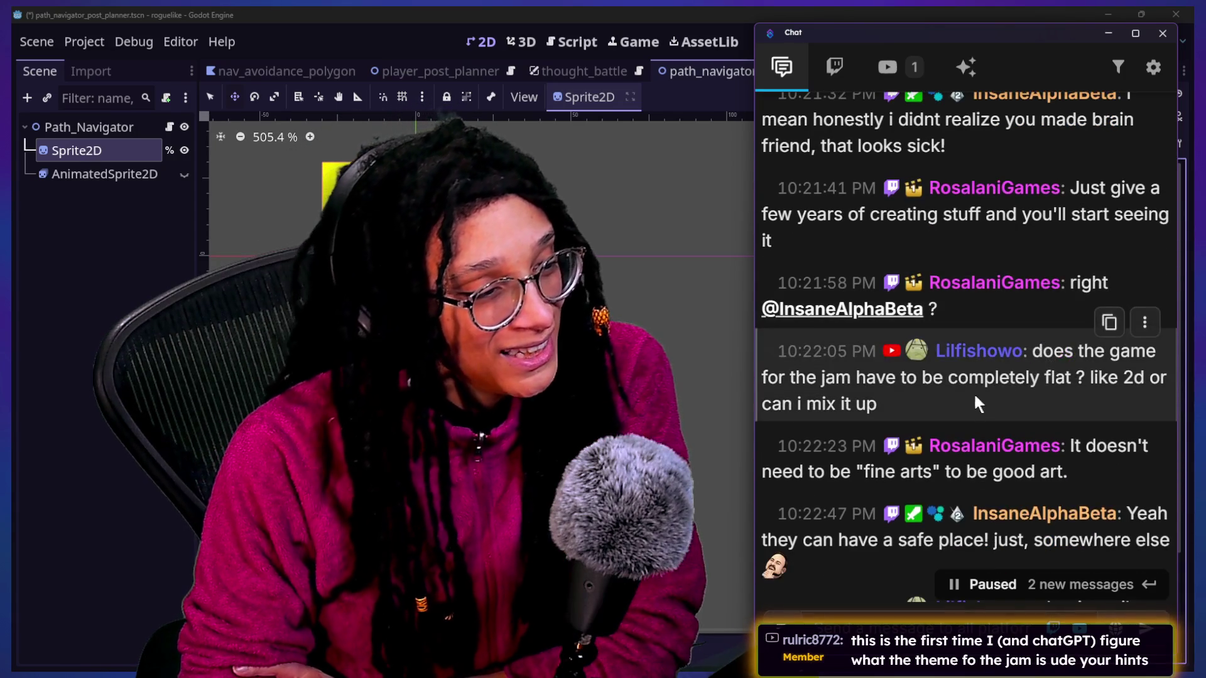
pyautogui.moveTo(943, 402); pyautogui.dragTo(888, 375)
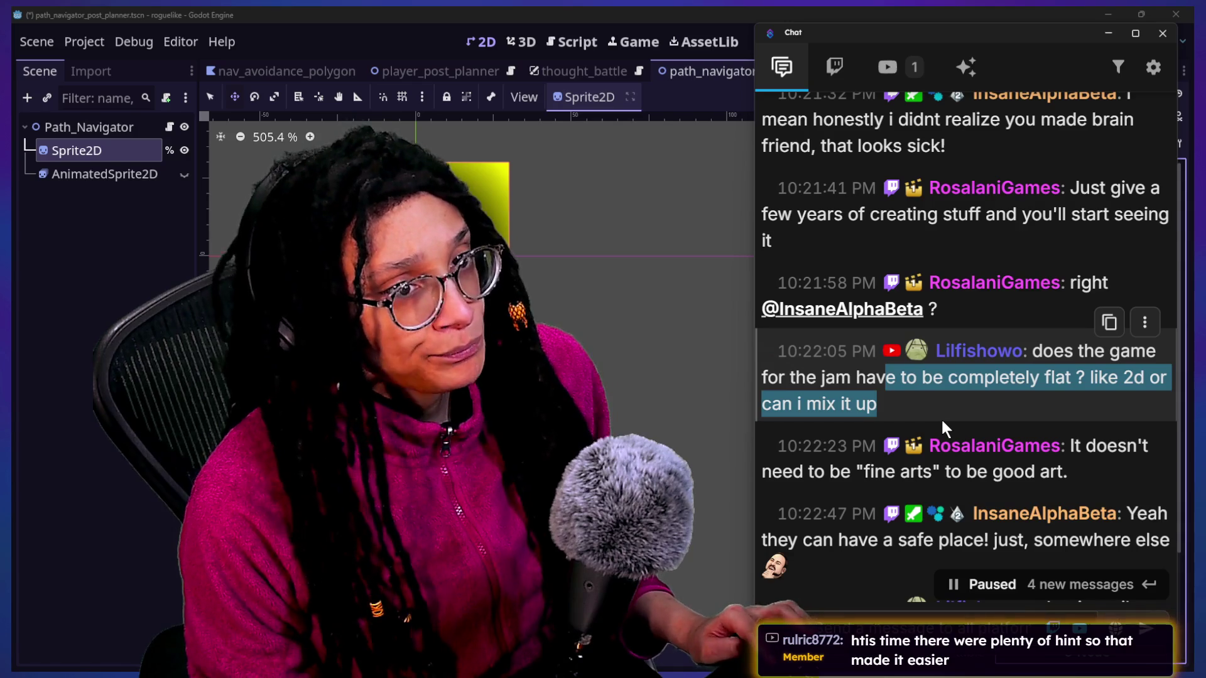
pyautogui.hotkey('alt', 'Tab')
pyautogui.scroll(5, 596, 306)
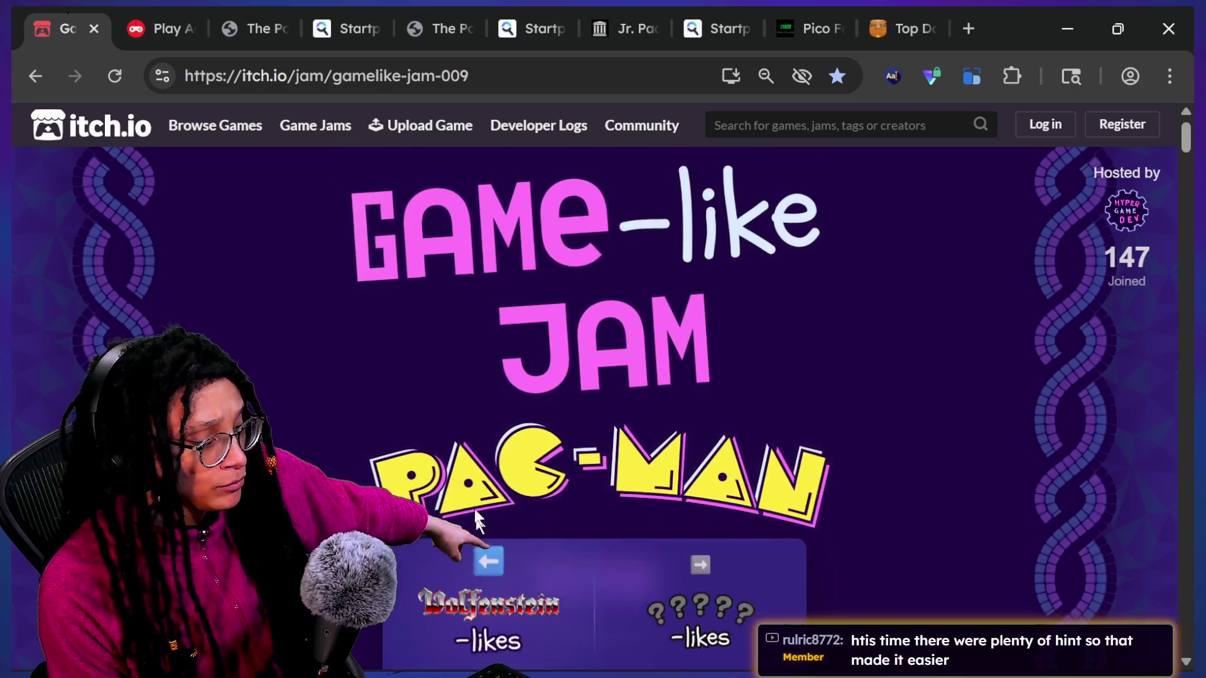
# Step: Step back through earlier Game-like Jam pages from 007 to the SkiFree jam (004)
pyautogui.click(474, 590)
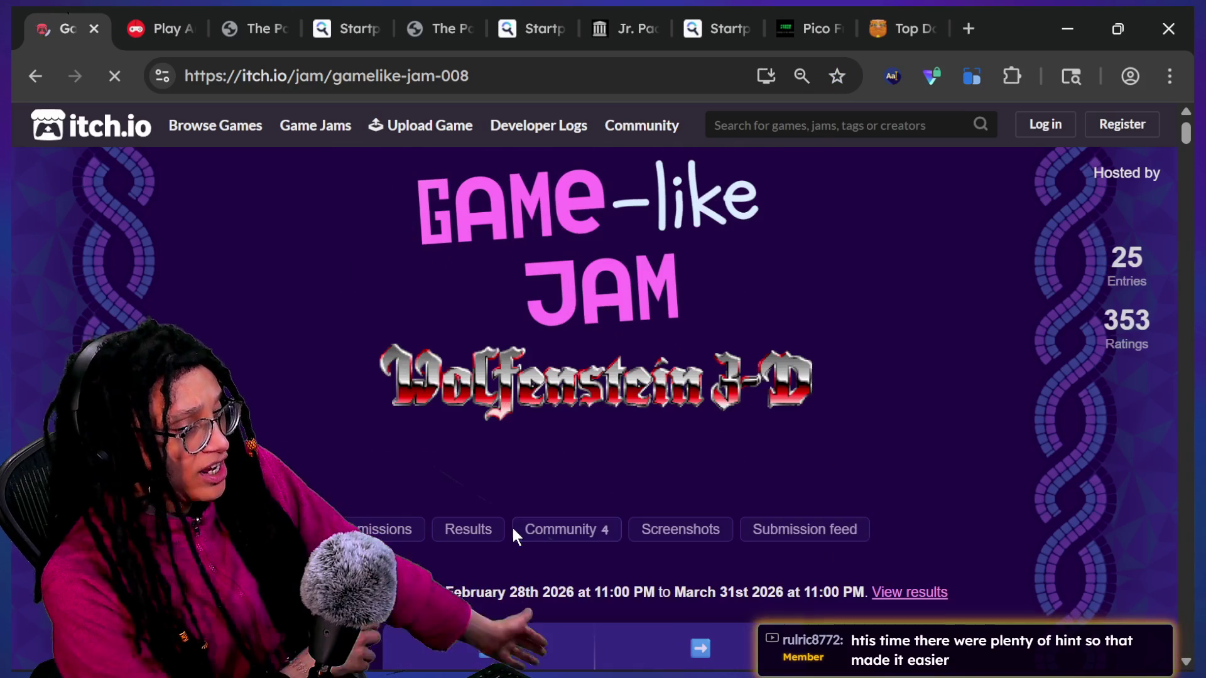
pyautogui.scroll(-9, 753, 315)
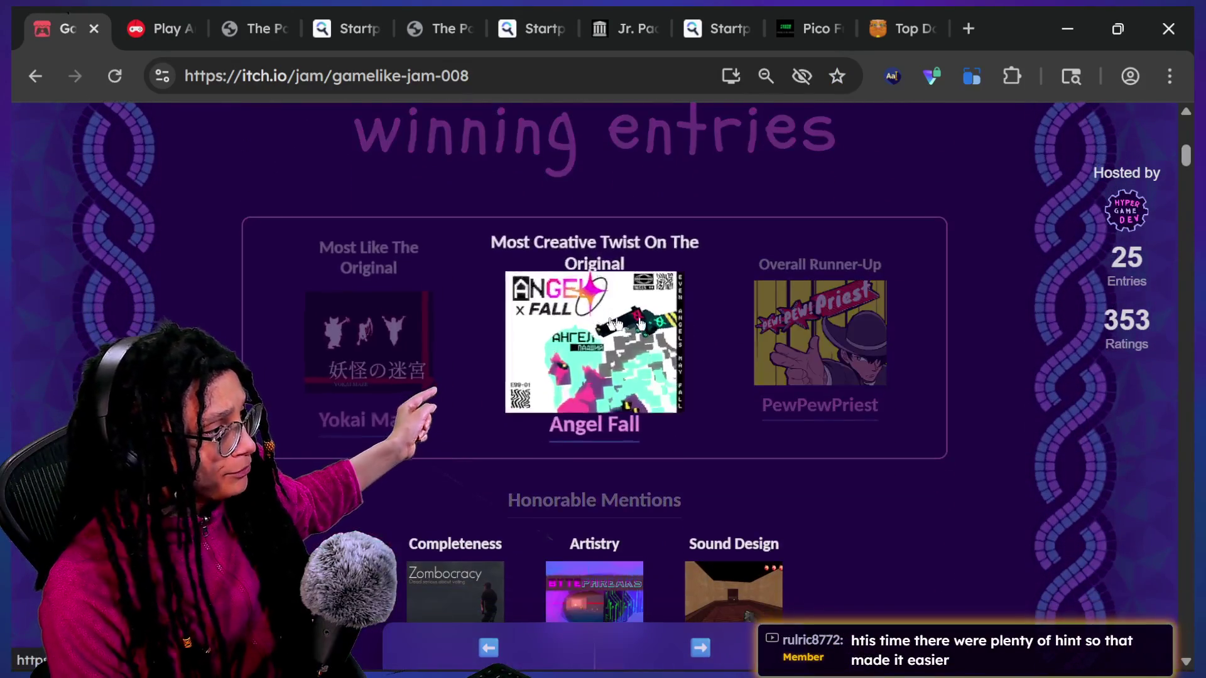
pyautogui.scroll(-4, 267, 408)
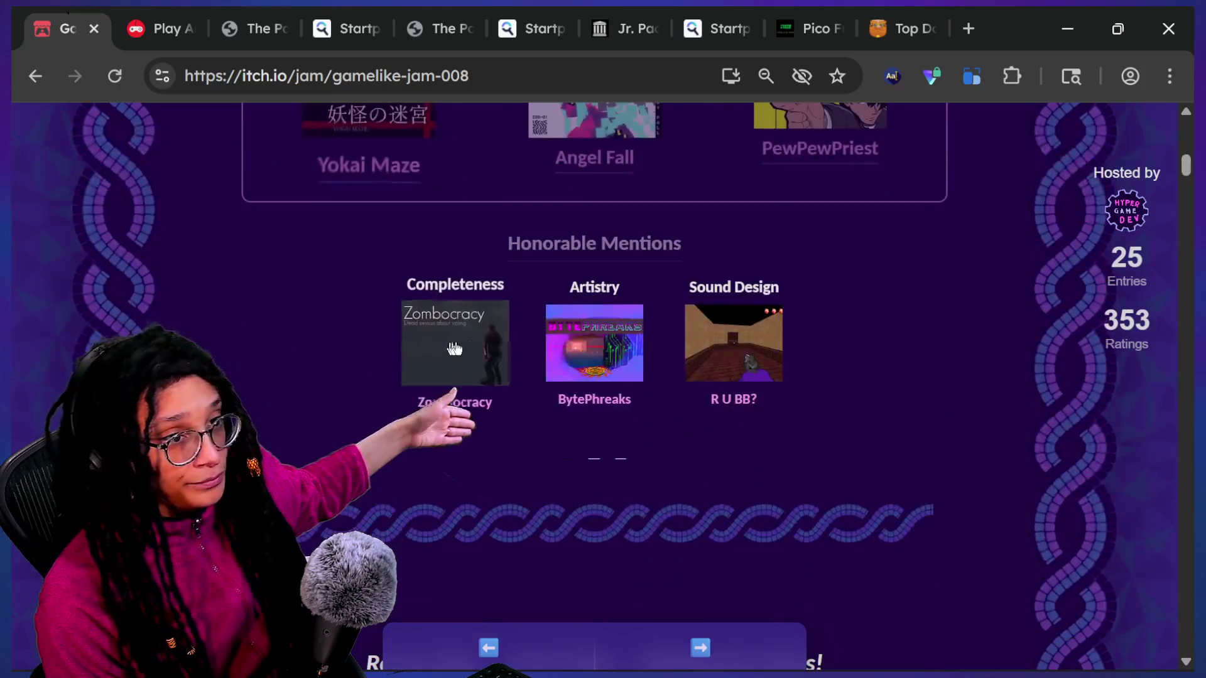
pyautogui.scroll(4, 412, 354)
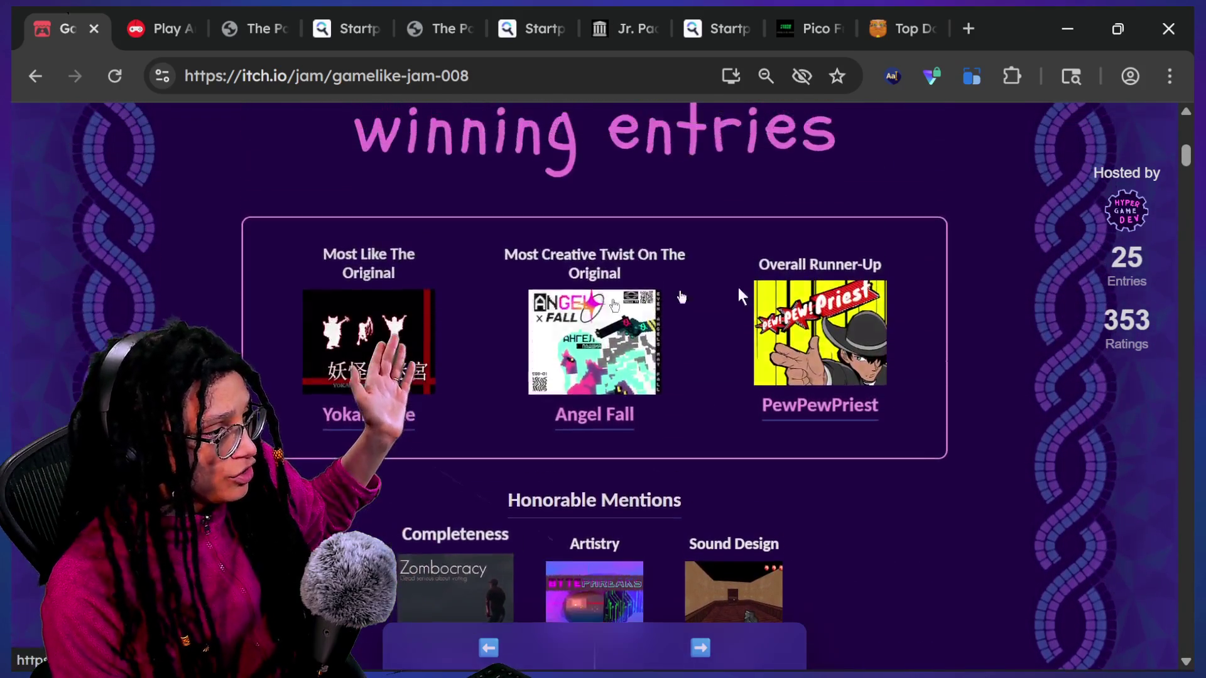
pyautogui.click(530, 569)
pyautogui.scroll(-10, 561, 543)
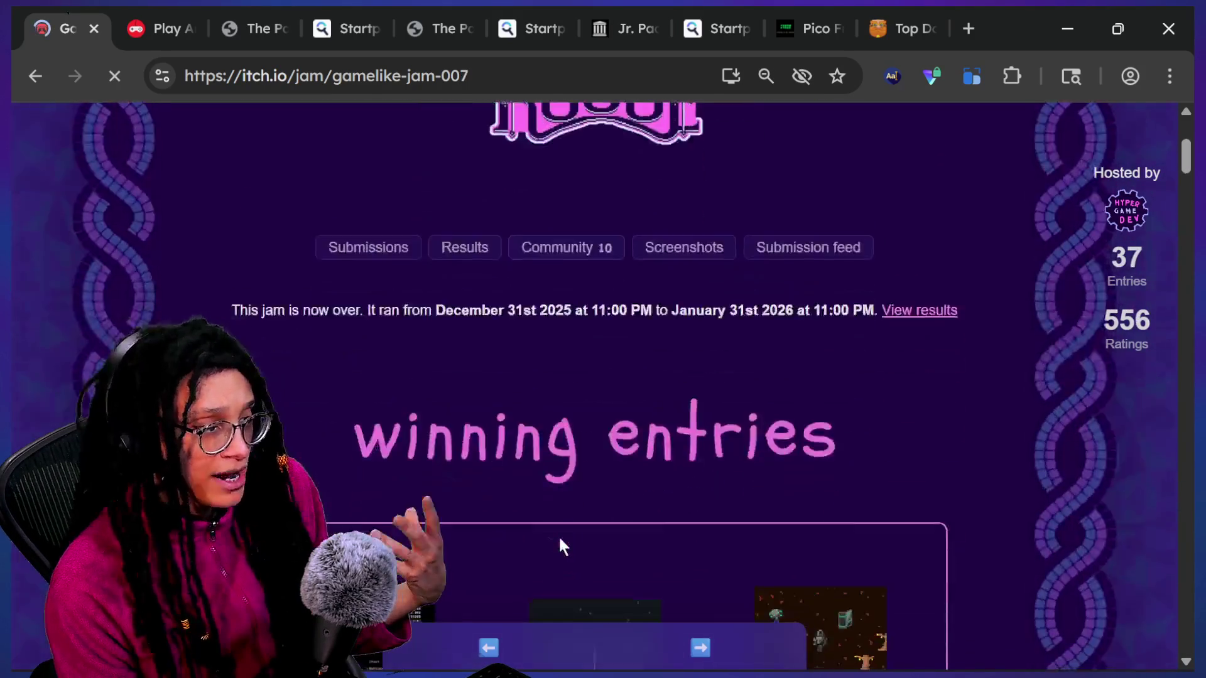
pyautogui.click(486, 600)
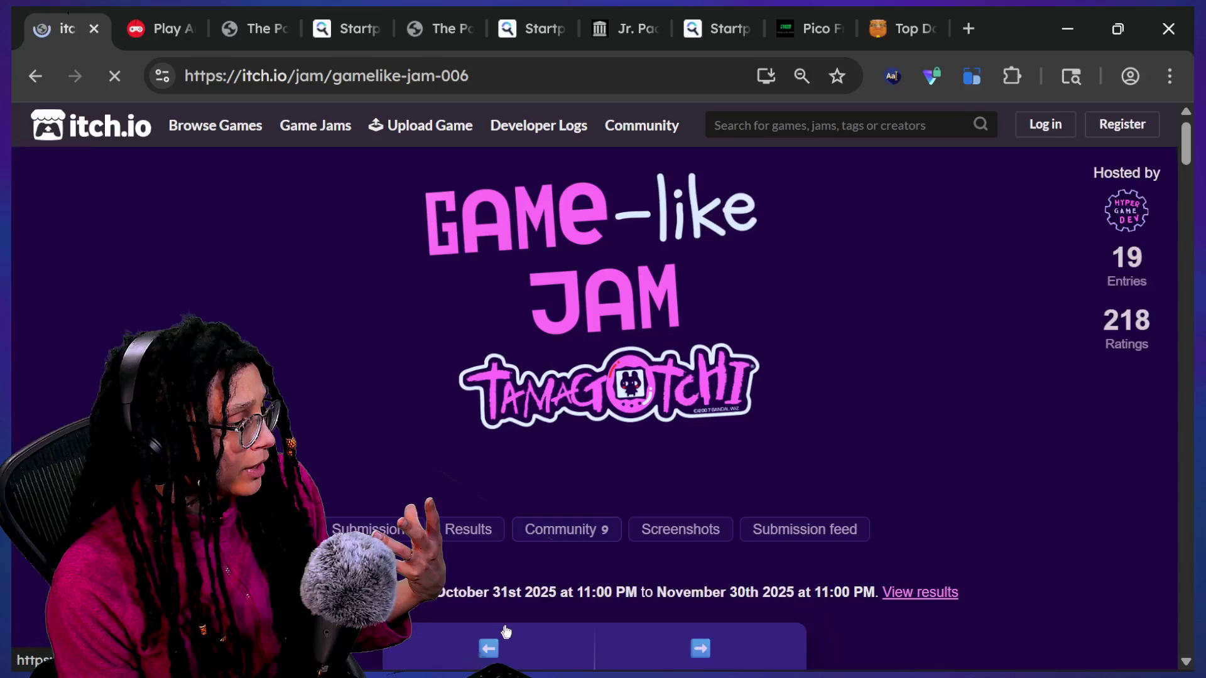
pyautogui.click(486, 600)
pyautogui.scroll(-2, 526, 510)
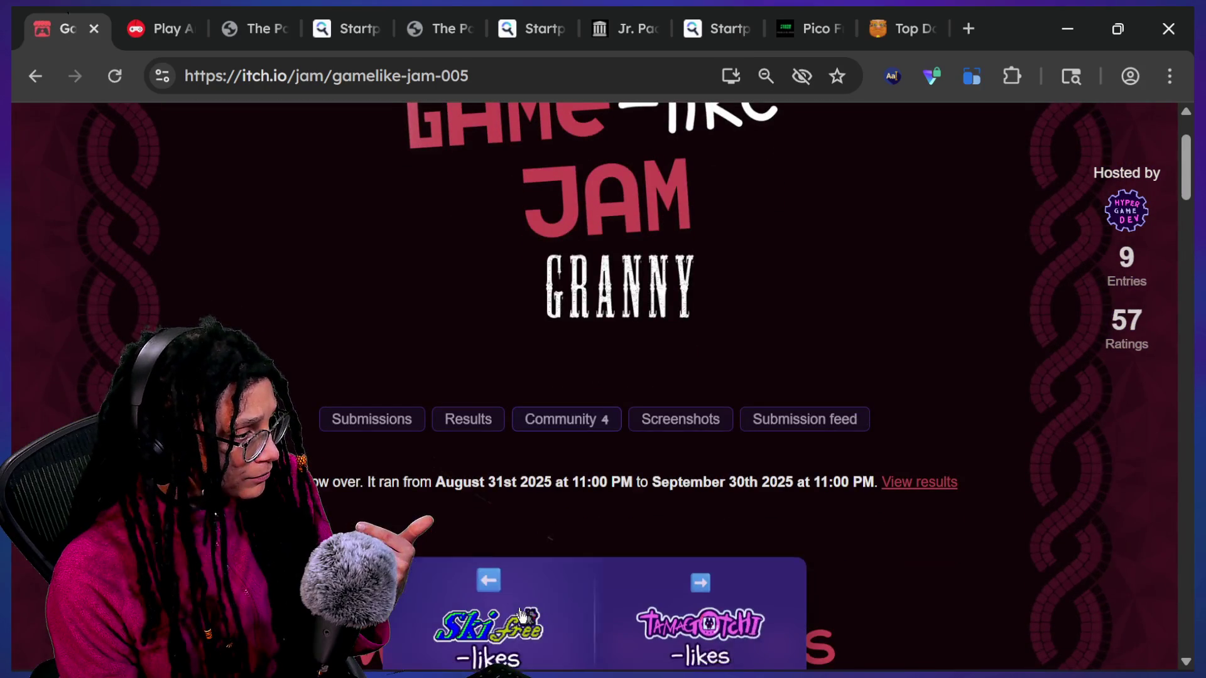
pyautogui.click(488, 587)
# Step: Expand the jam's theme game links and open the original SkiFree in a new tab
pyautogui.scroll(-3, 644, 438)
pyautogui.scroll(-8, 645, 438)
pyautogui.scroll(-5, 643, 436)
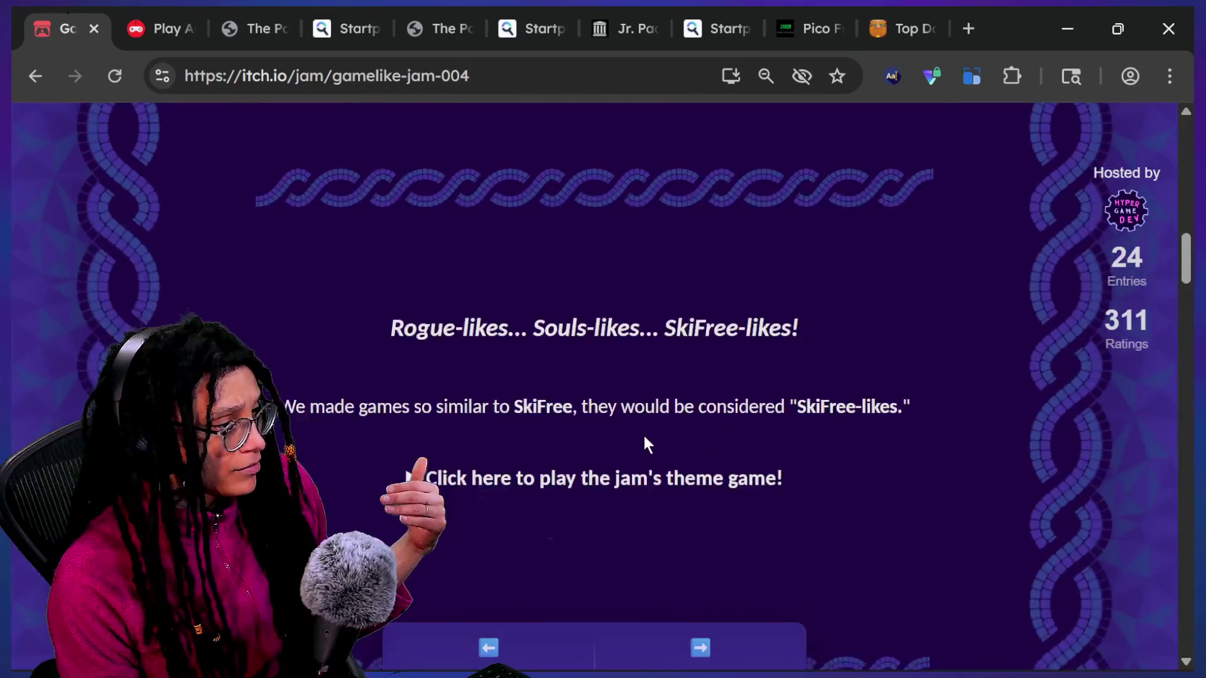
pyautogui.click(664, 545)
pyautogui.scroll(-1, 665, 522)
pyautogui.click(664, 519)
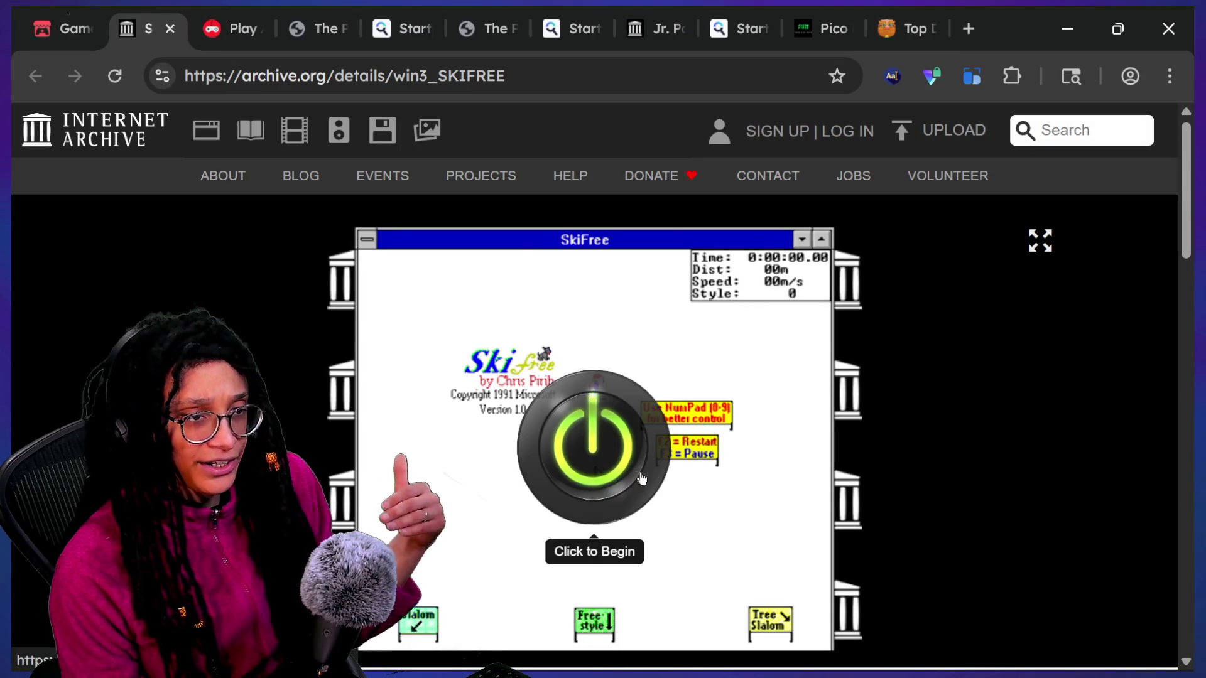
# Step: Launch the emulated SkiFree, steer the skier down and right, then close the tab
pyautogui.click(615, 476)
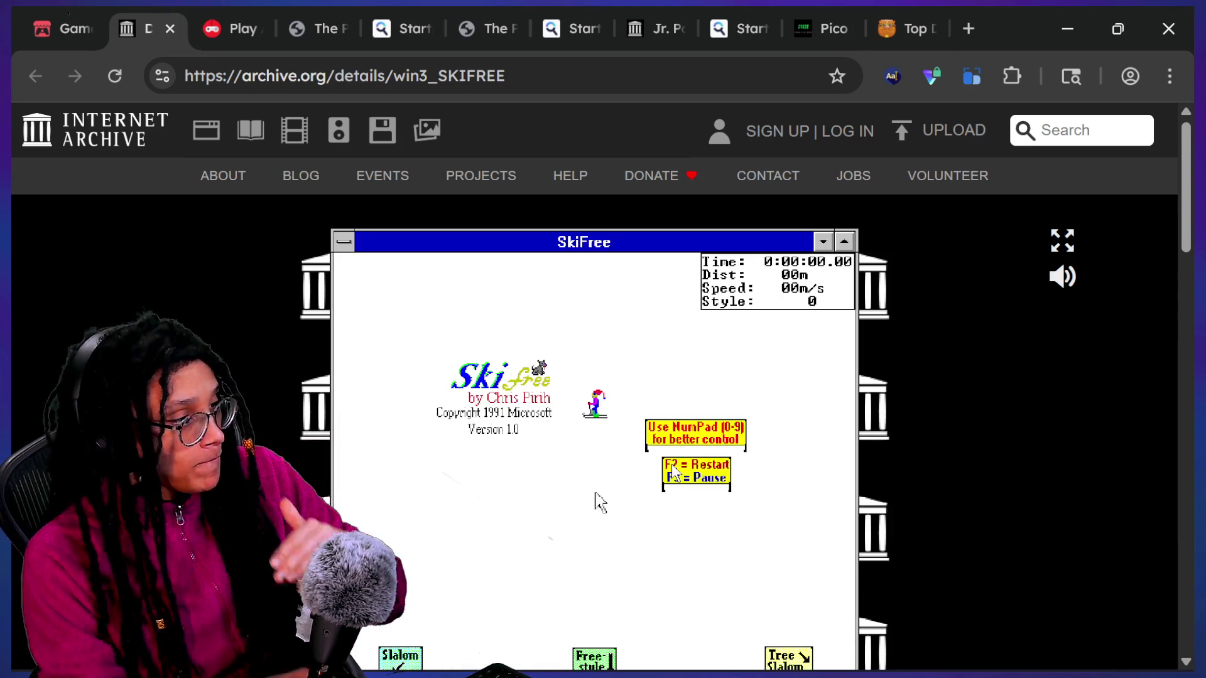
pyautogui.click(600, 503)
pyautogui.moveTo(565, 405)
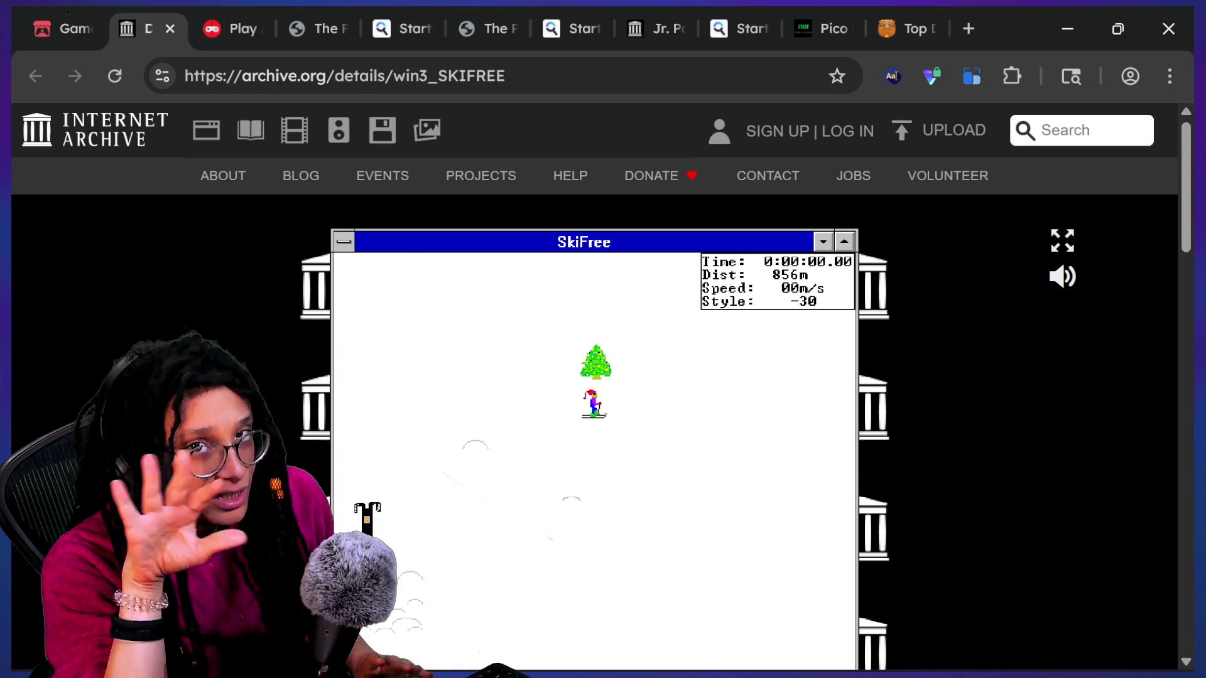
pyautogui.press('Down')
pyautogui.press('Right')
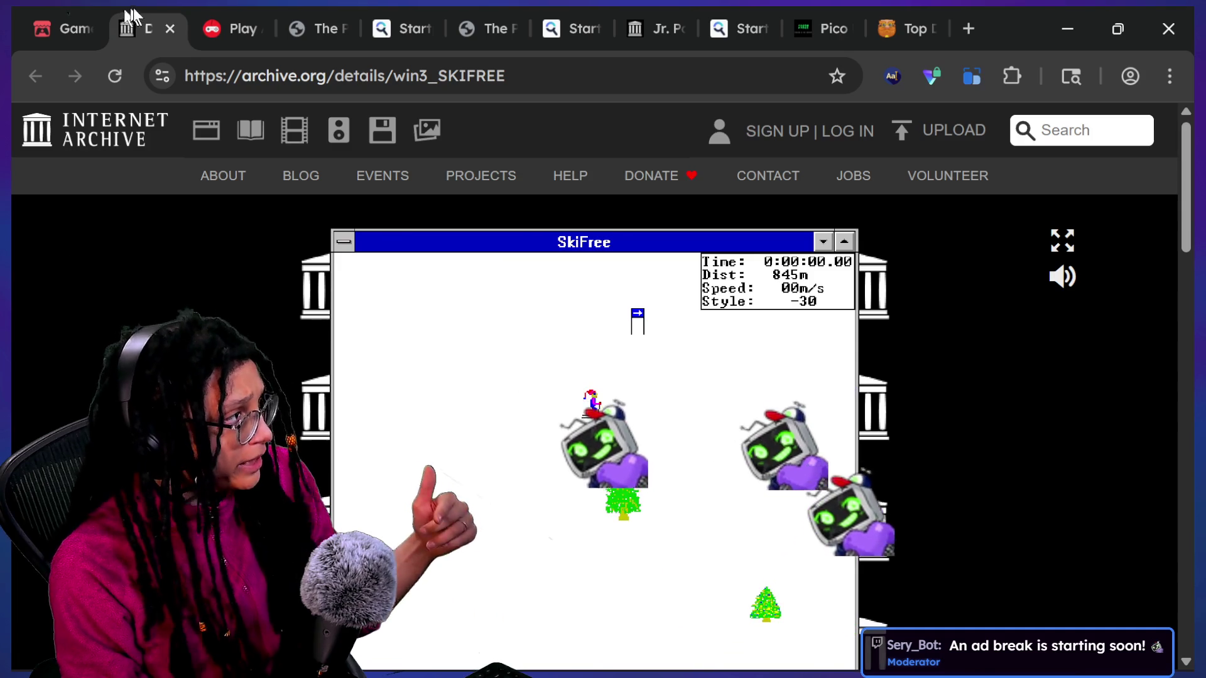
pyautogui.click(170, 28)
pyautogui.scroll(5, 1042, 468)
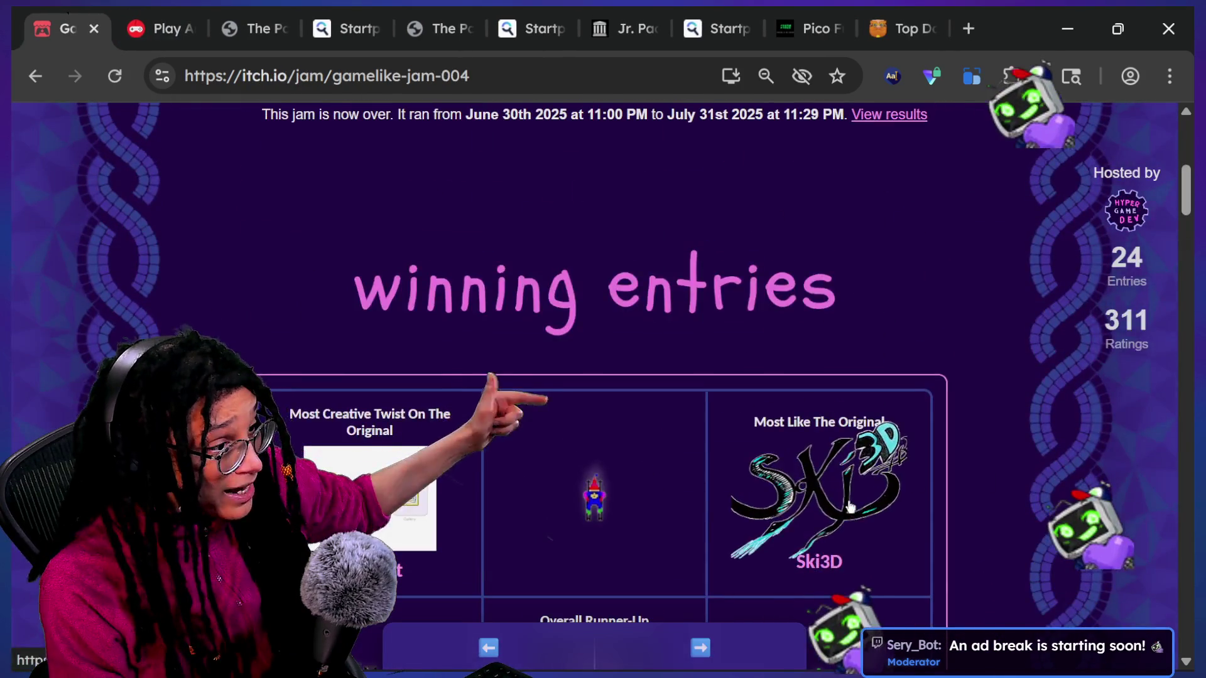
pyautogui.click(850, 506)
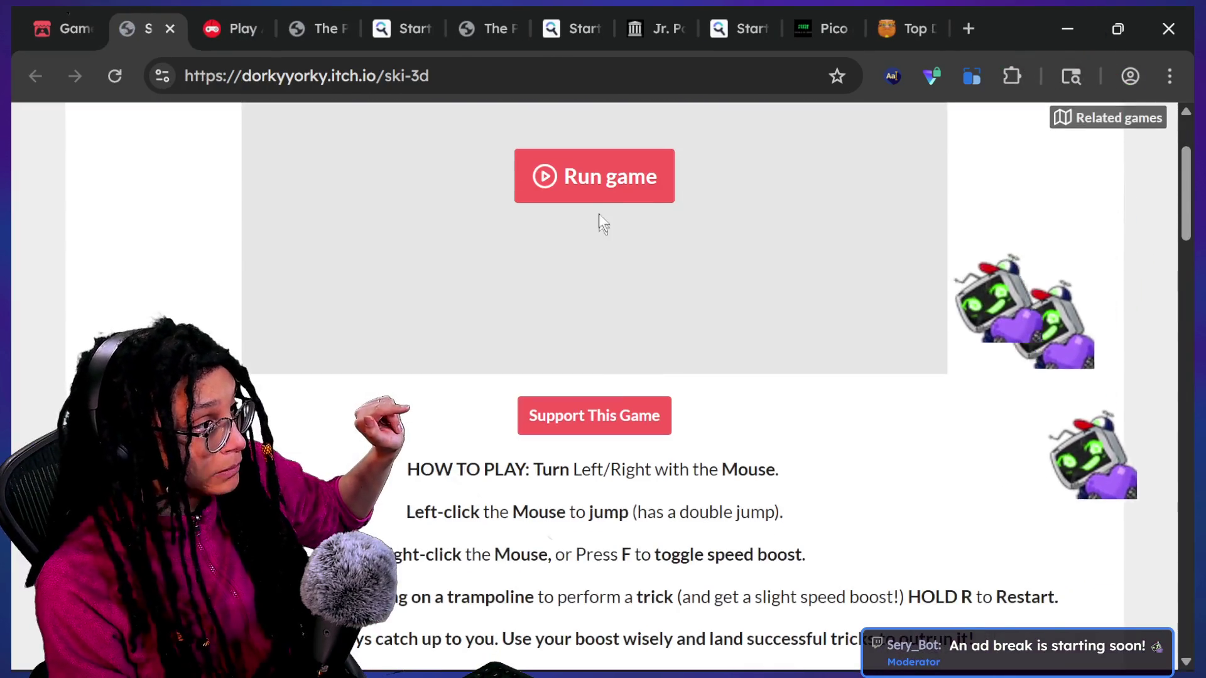
pyautogui.click(597, 189)
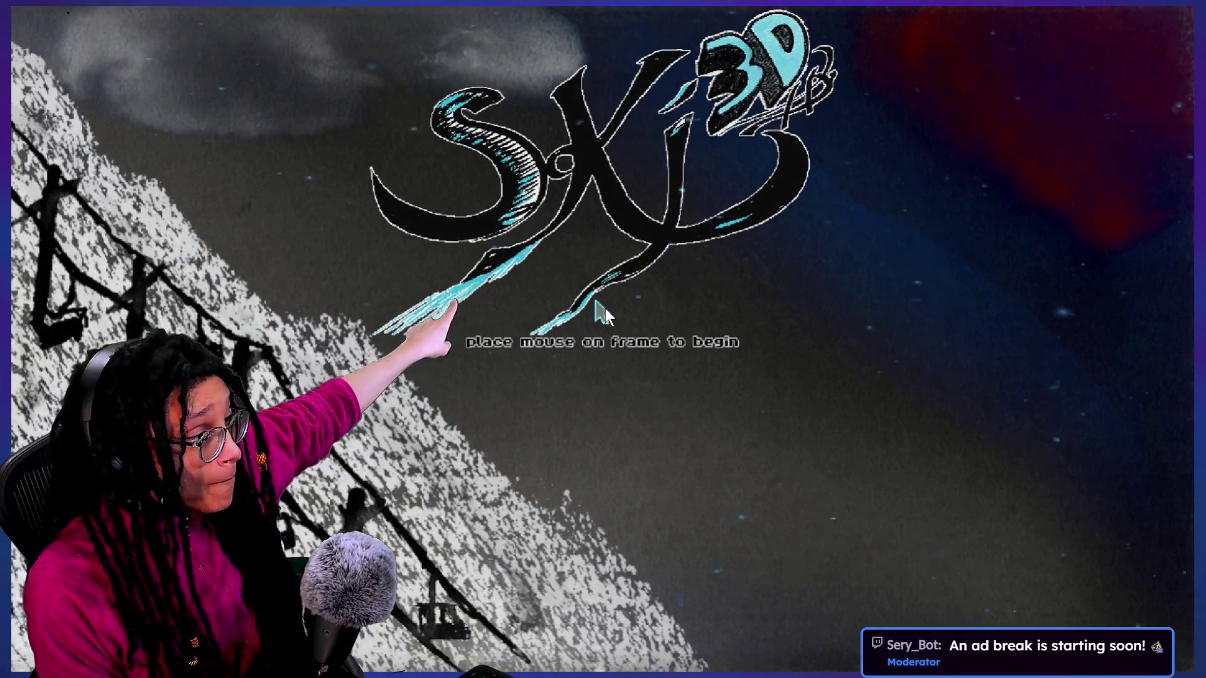
pyautogui.moveTo(602, 307)
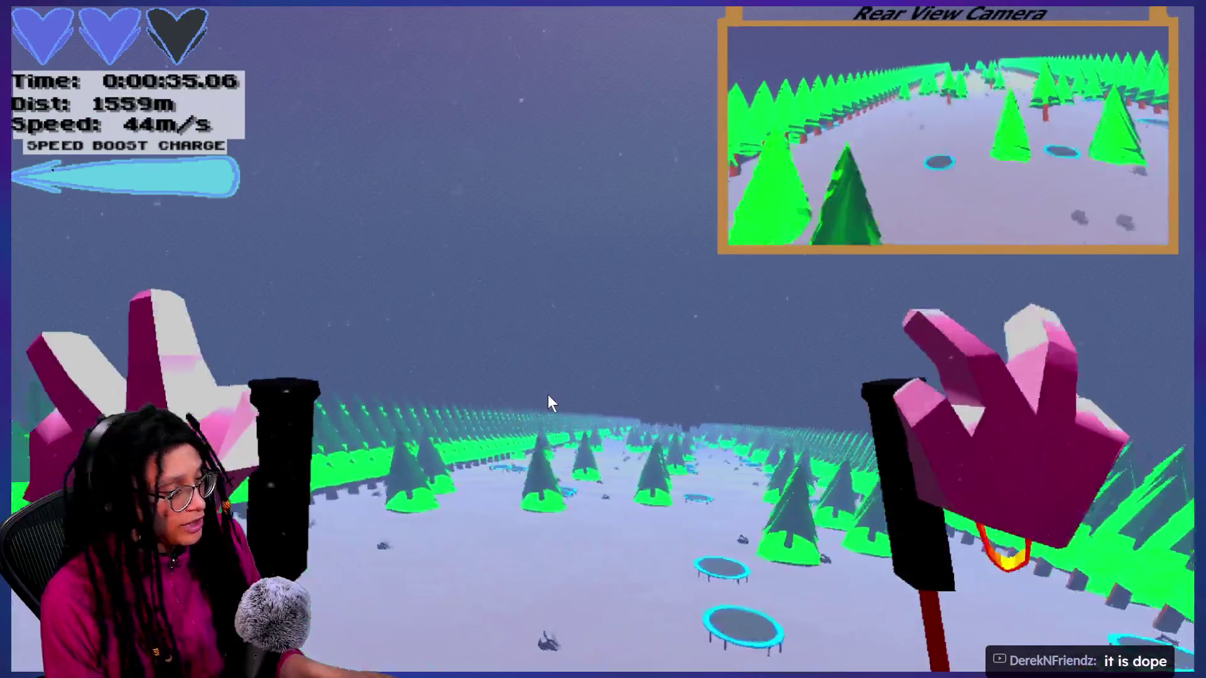
pyautogui.press('Escape')
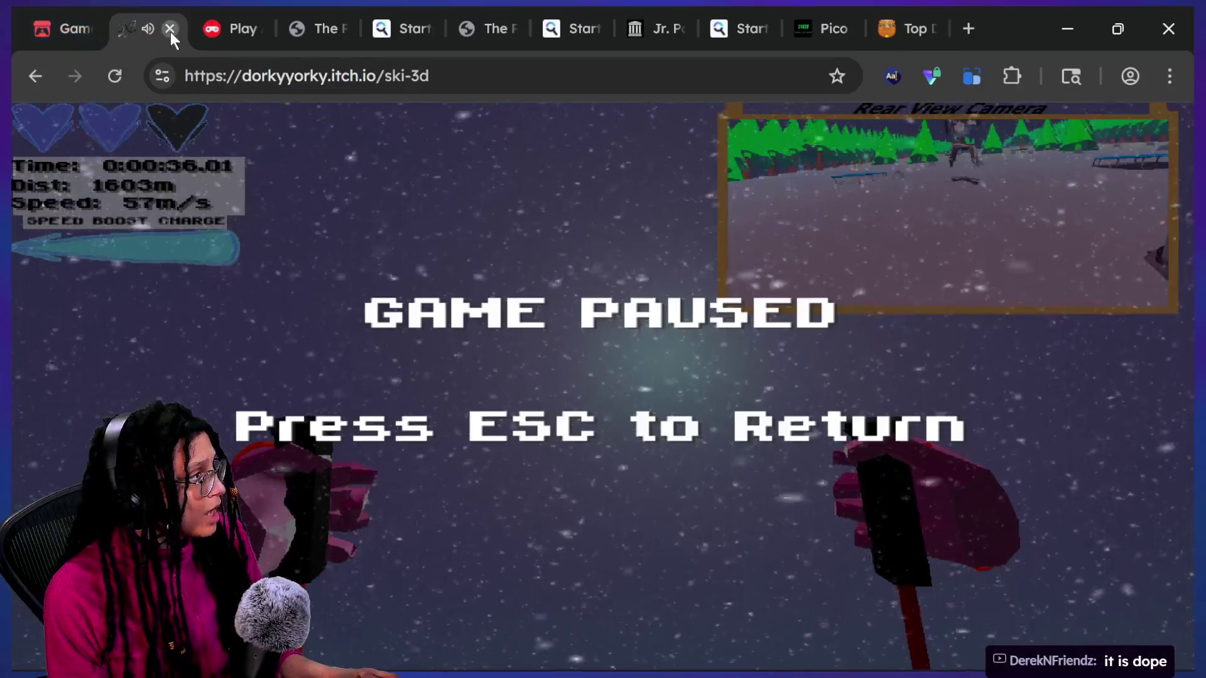
pyautogui.click(169, 28)
pyautogui.scroll(-3, 358, 497)
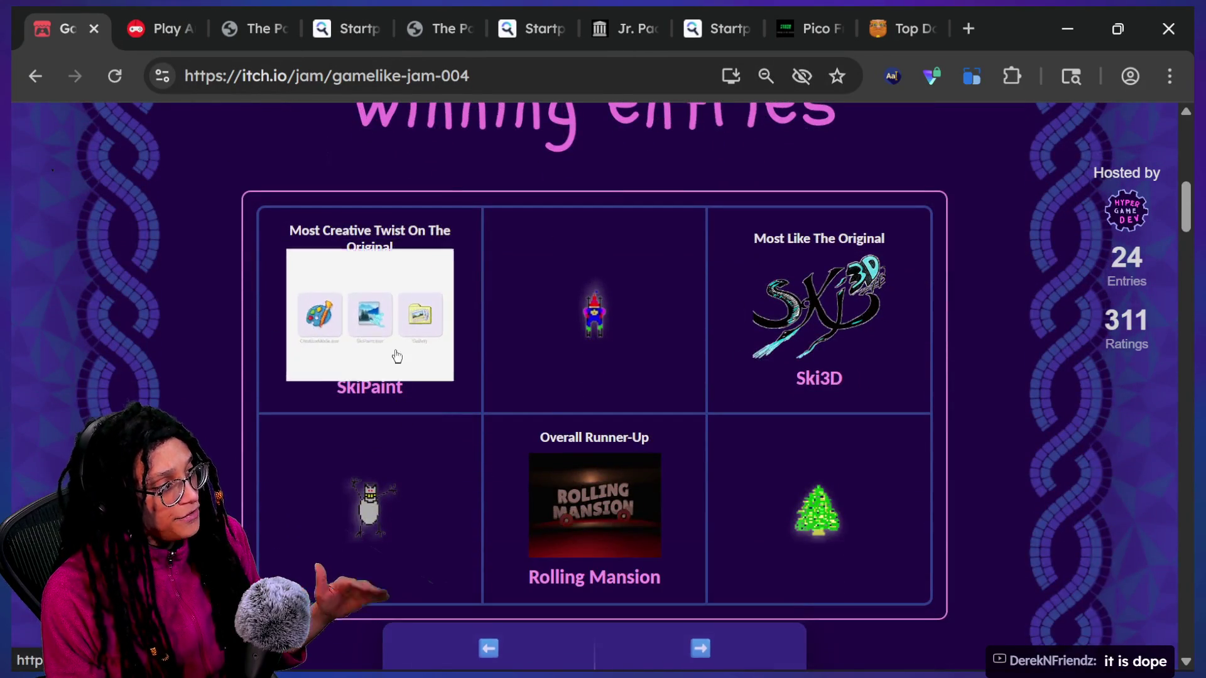
pyautogui.click(399, 352)
pyautogui.scroll(-1, 1022, 323)
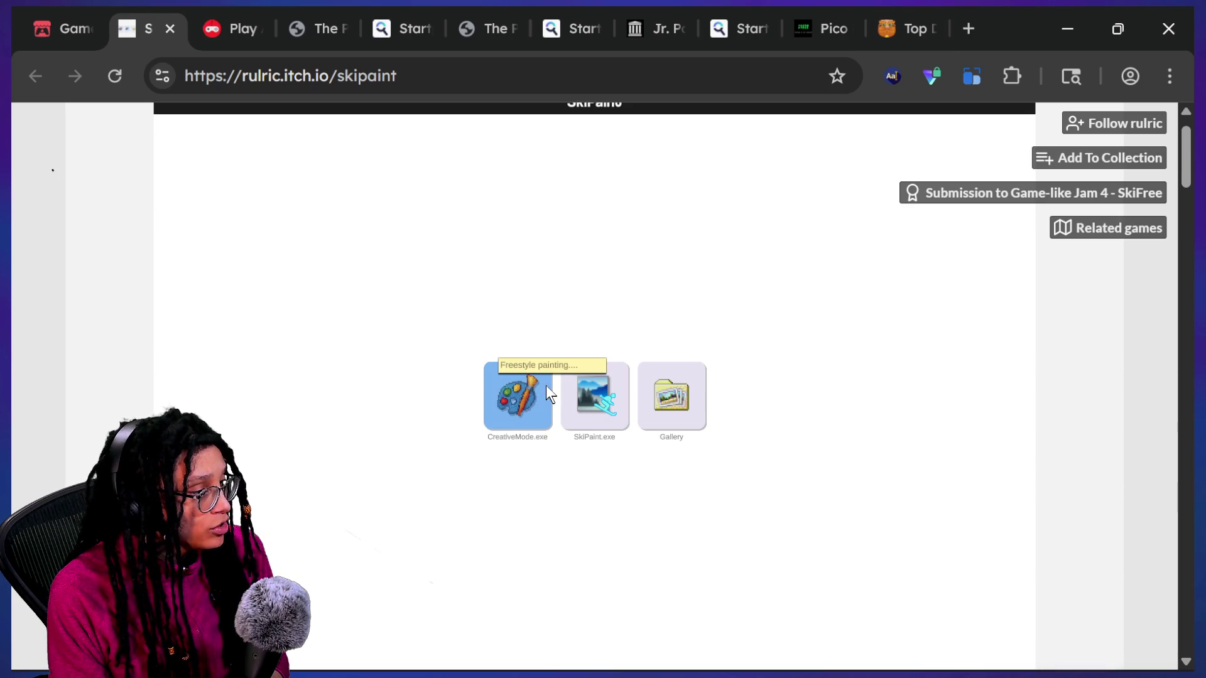
pyautogui.doubleClick(597, 394)
pyautogui.doubleClick(592, 391)
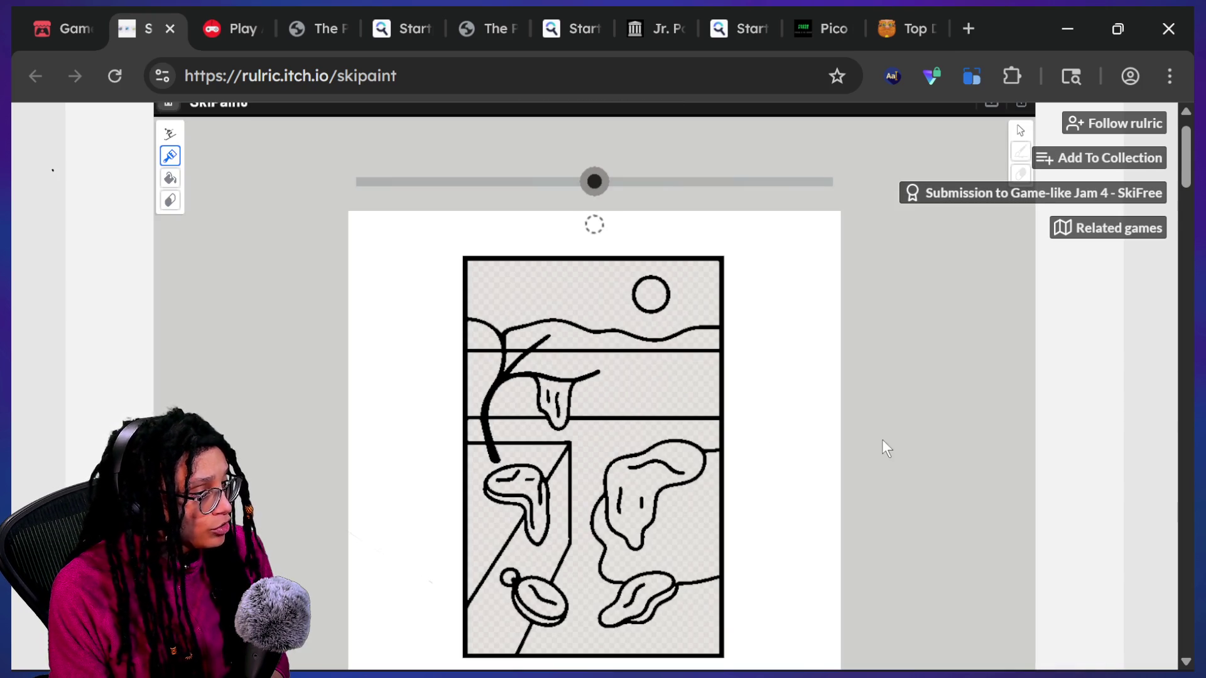
pyautogui.scroll(-1, 1186, 180)
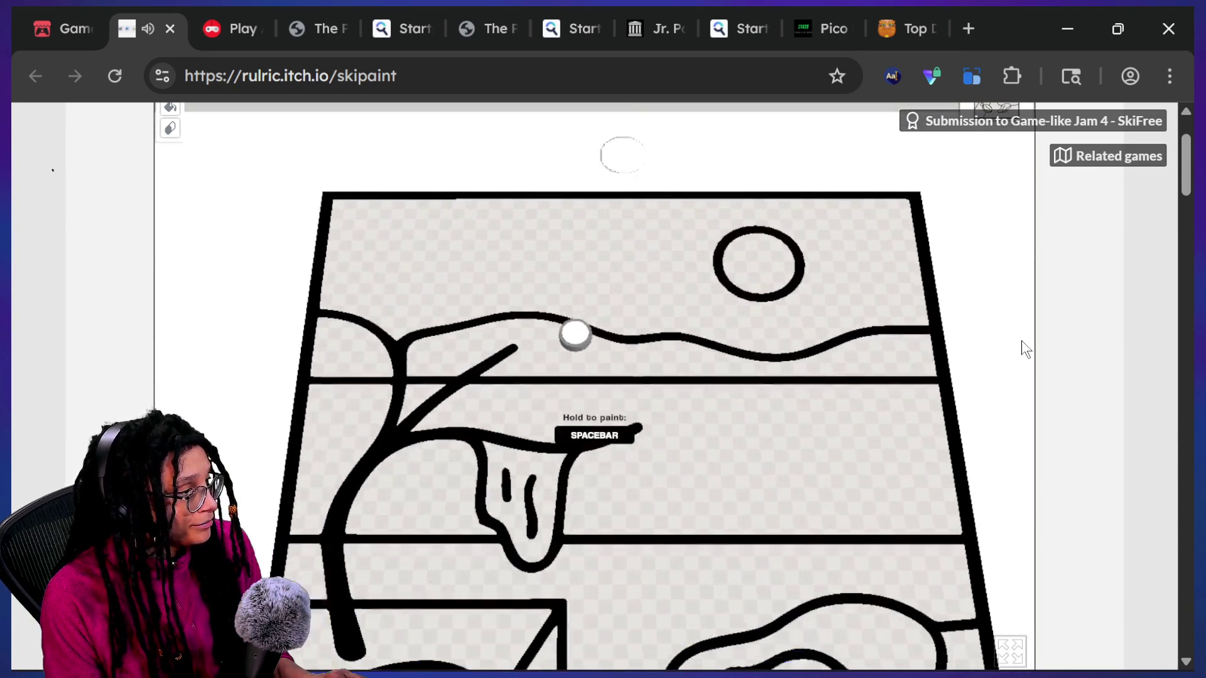
pyautogui.press('space')
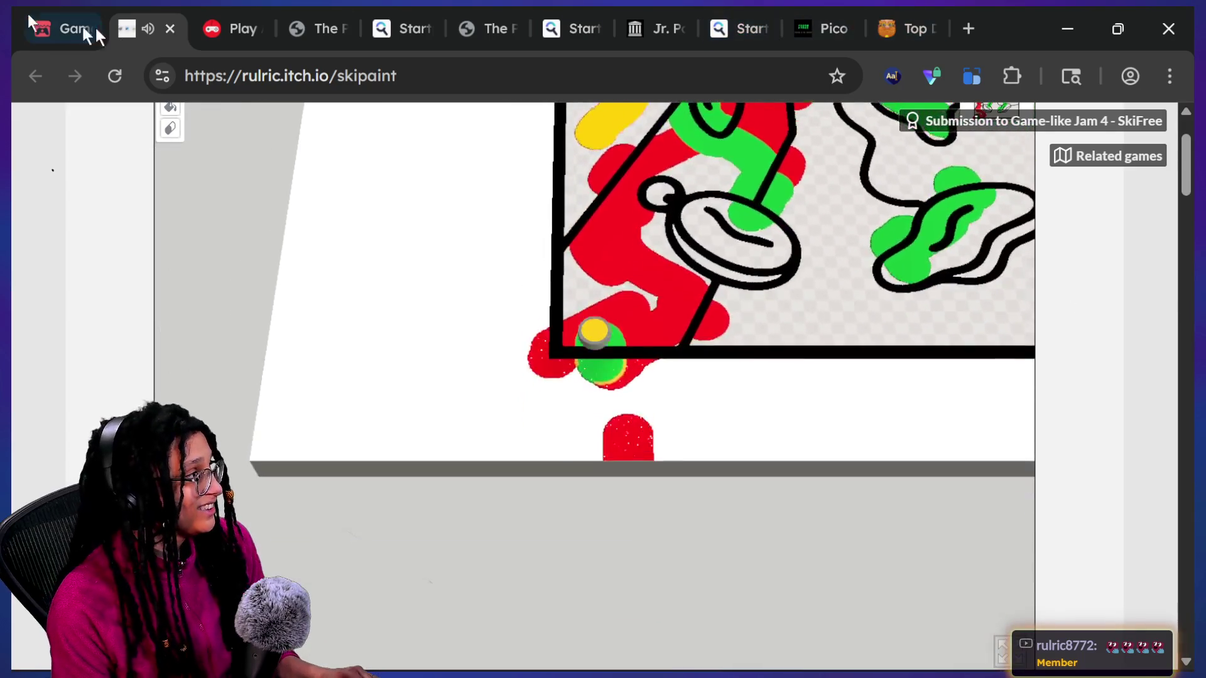
pyautogui.click(170, 29)
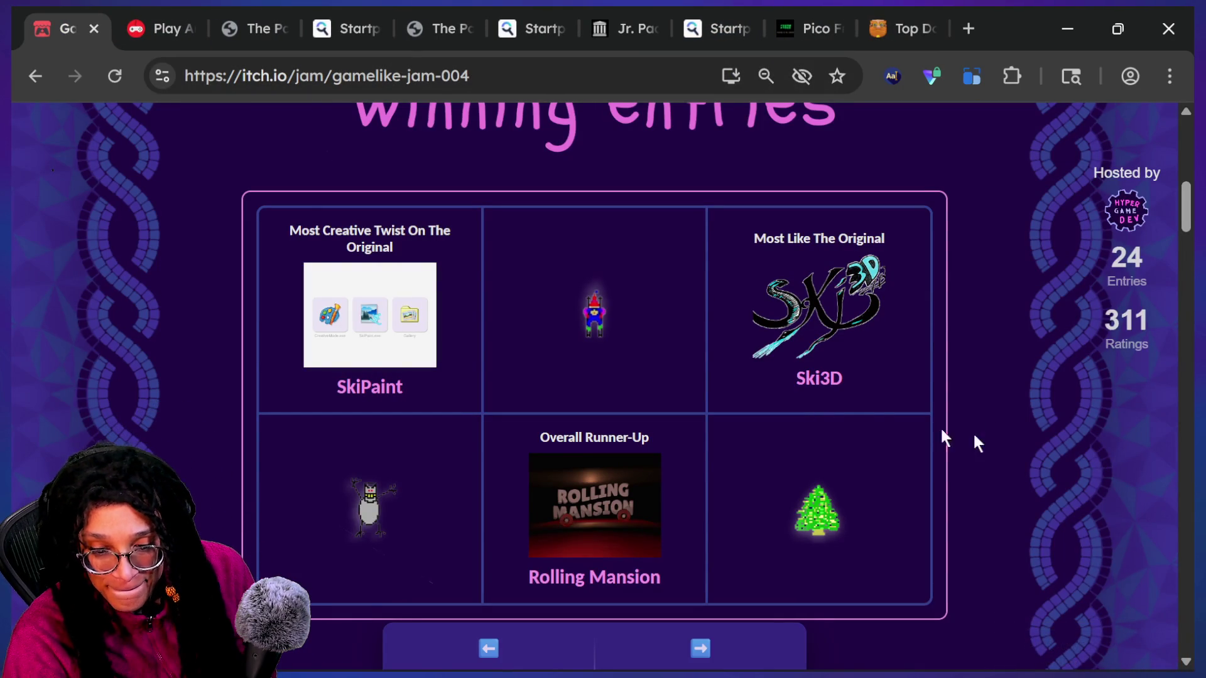
# Step: Switch from the jam page to Godot, back to the jam, then to Godot's chat
pyautogui.scroll(-1, 835, 531)
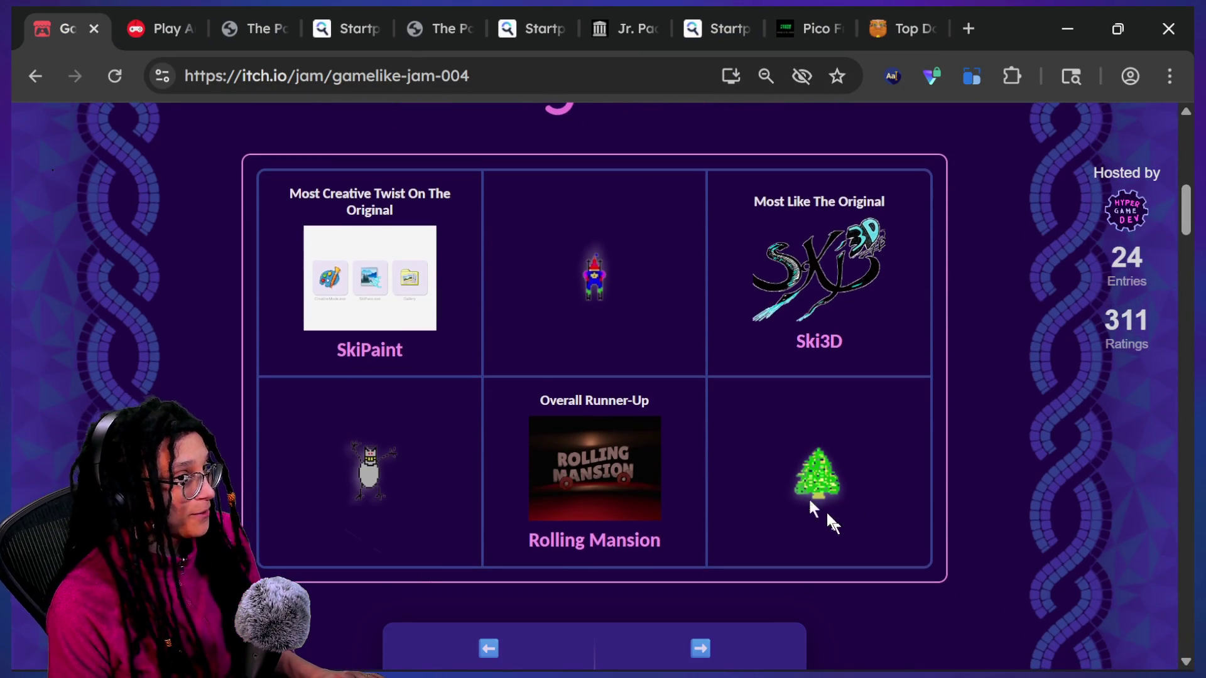
pyautogui.moveTo(176, 35)
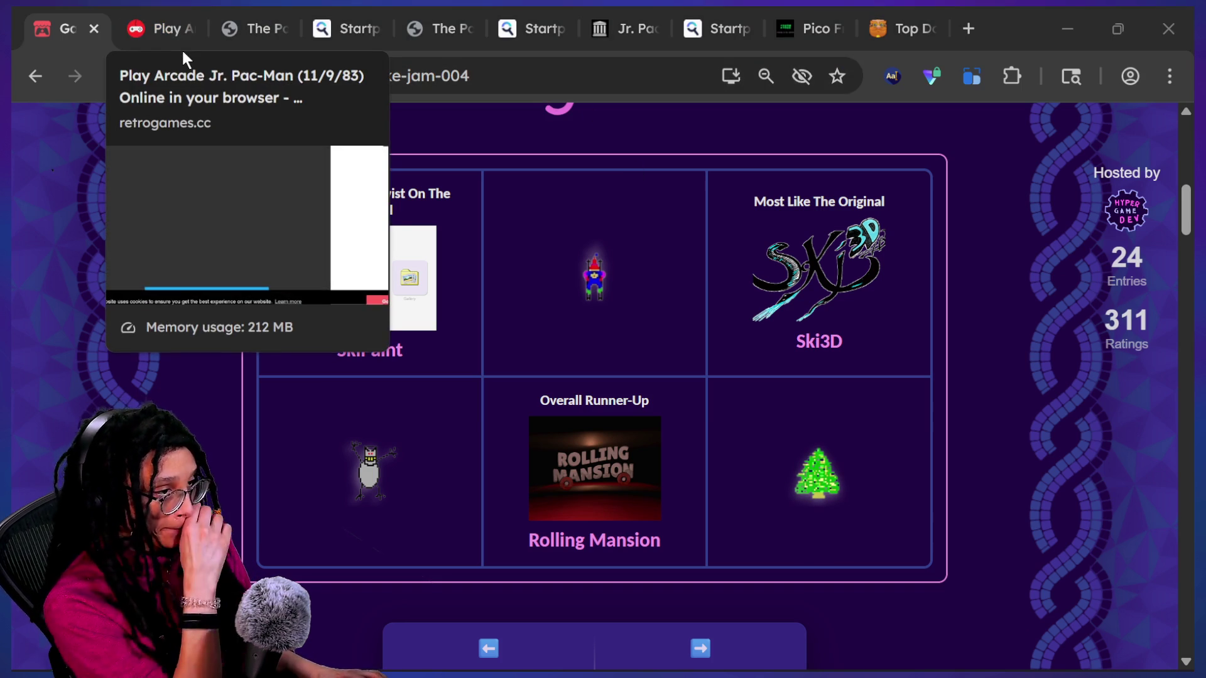
pyautogui.hotkey('alt', 'Tab')
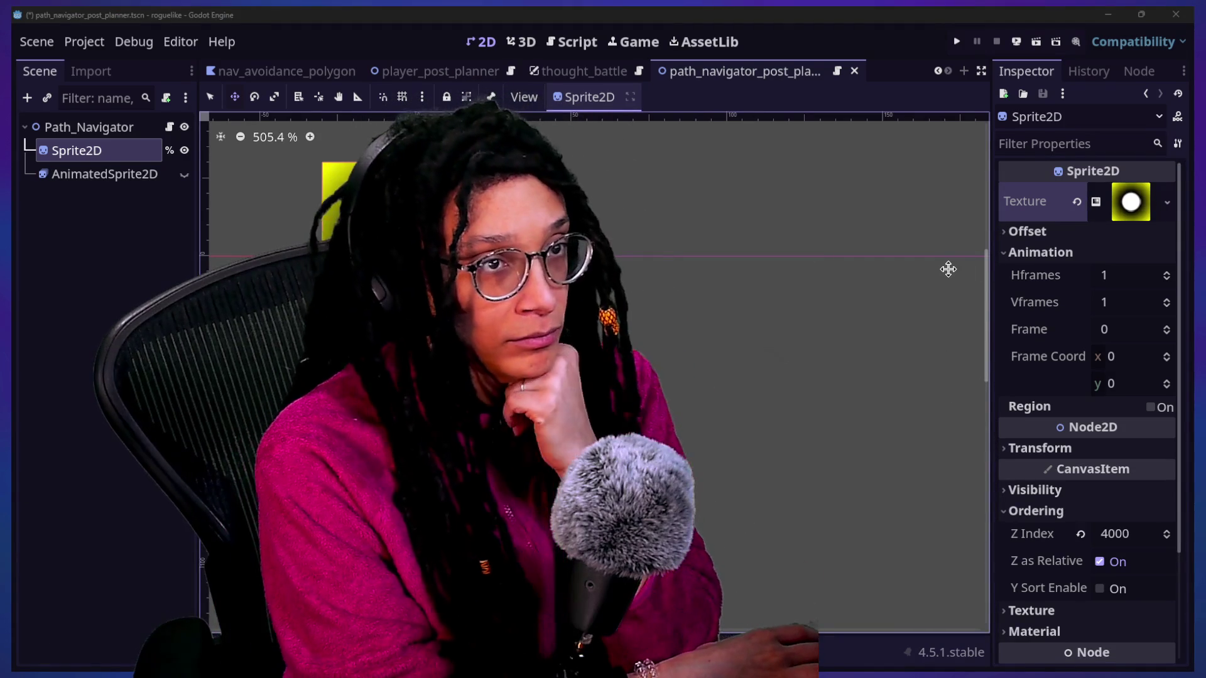
pyautogui.hotkey('alt', 'Tab')
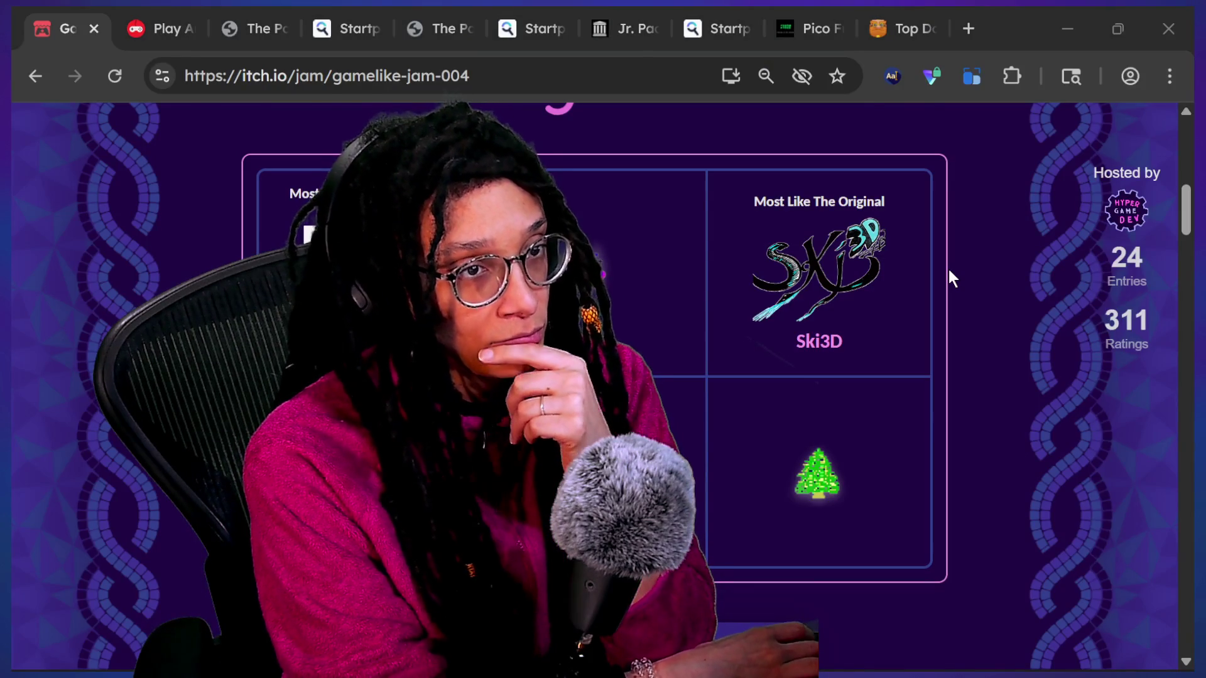
pyautogui.hotkey('alt', 'Tab')
pyautogui.hotkey('alt', 'Tab')
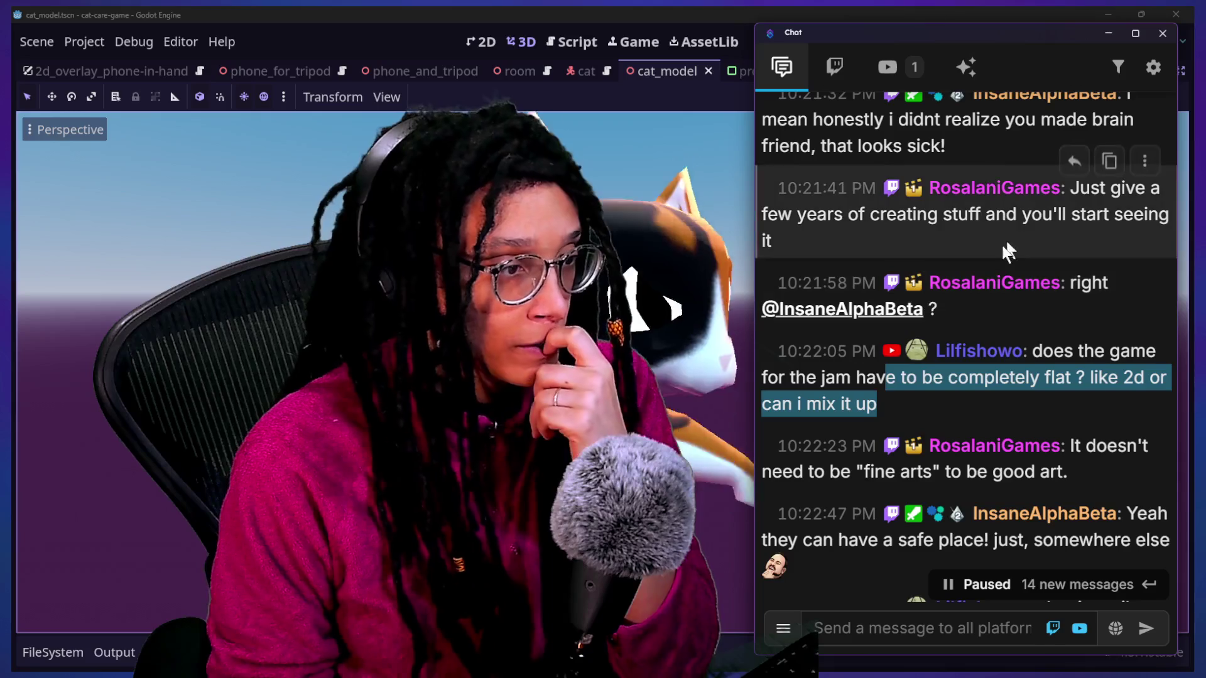
pyautogui.scroll(2, 1035, 319)
pyautogui.scroll(-4, 1035, 319)
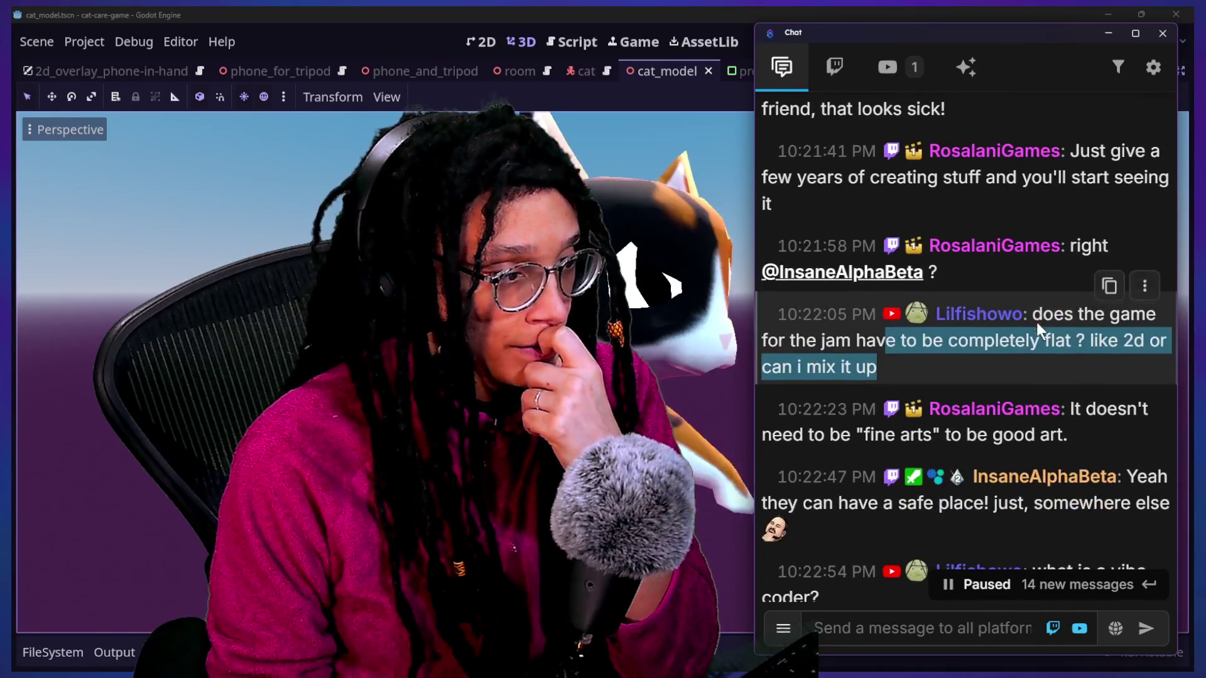
pyautogui.scroll(-3, 1039, 322)
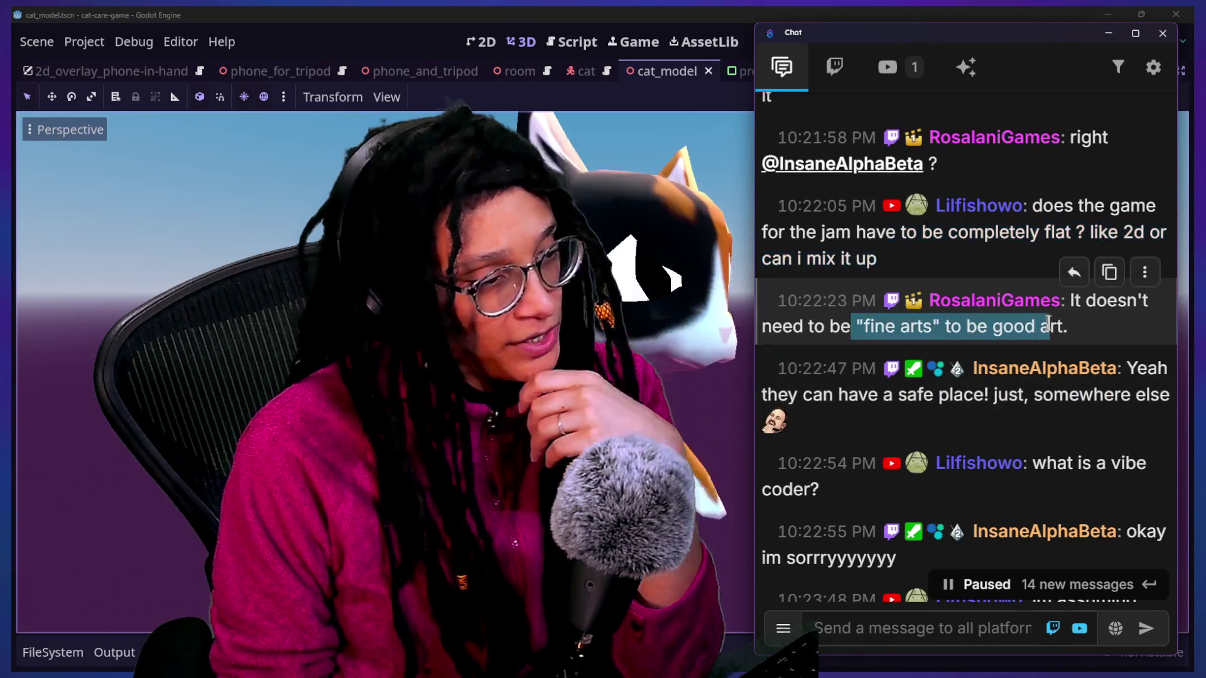
pyautogui.moveTo(1045, 322); pyautogui.dragTo(1060, 328)
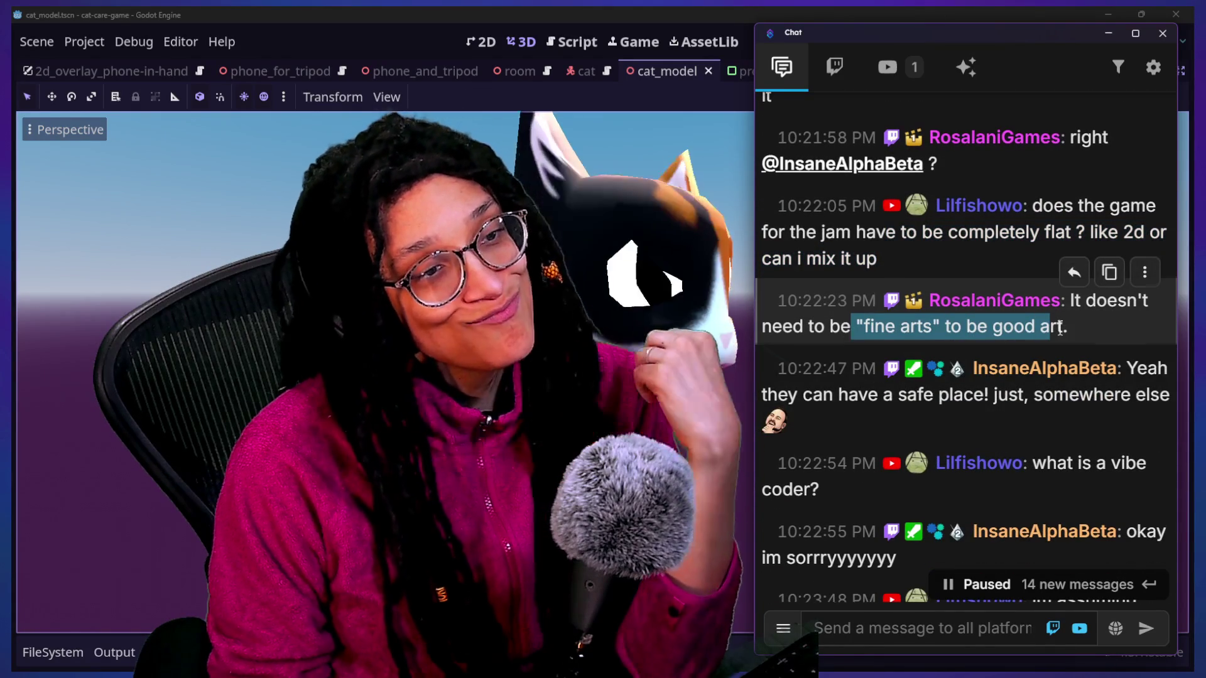
pyautogui.scroll(-1, 1077, 349)
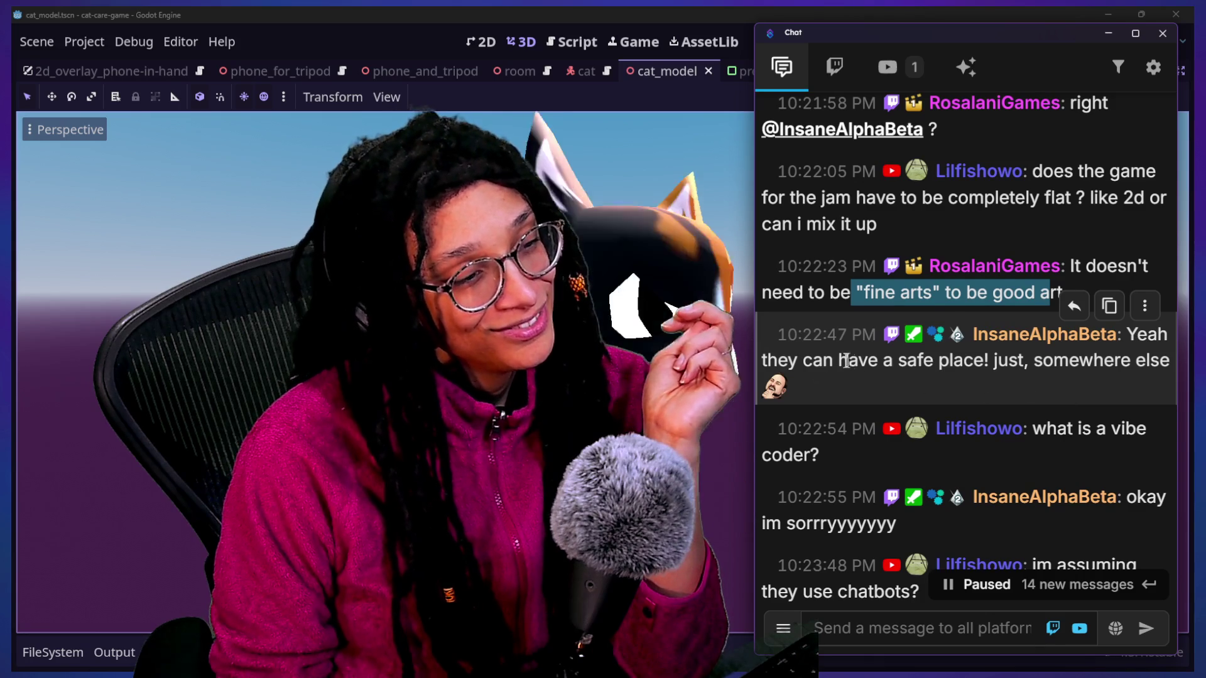
pyautogui.scroll(-3, 844, 360)
pyautogui.scroll(-2, 845, 357)
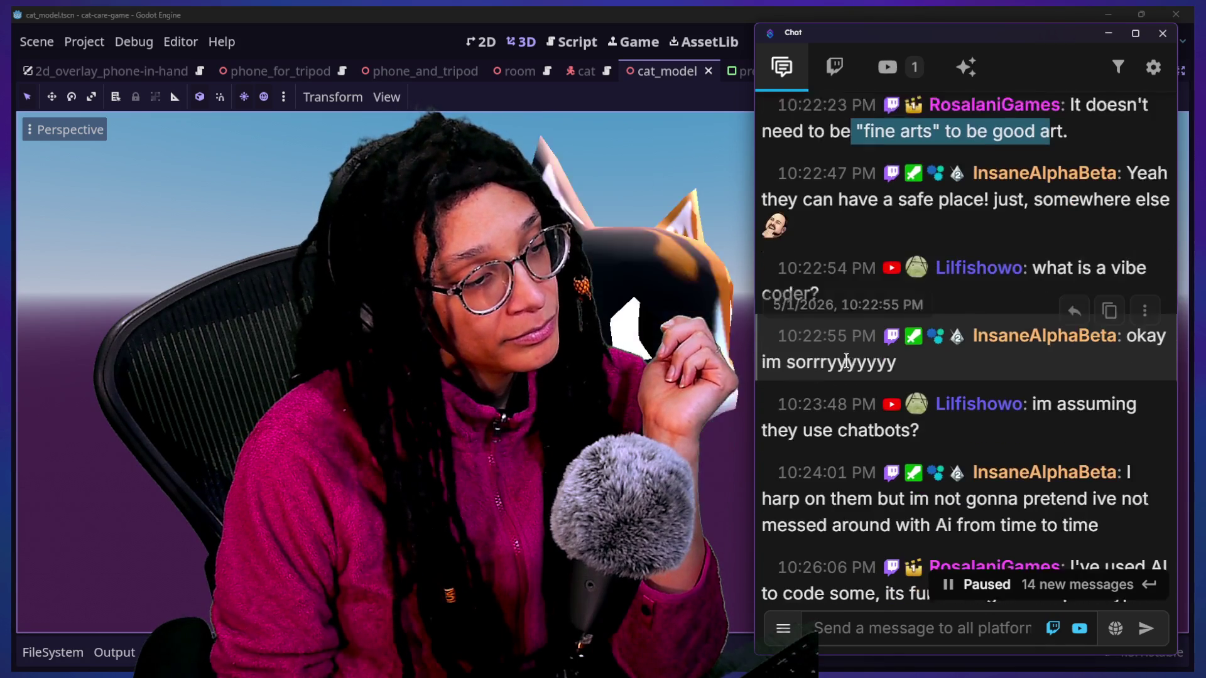
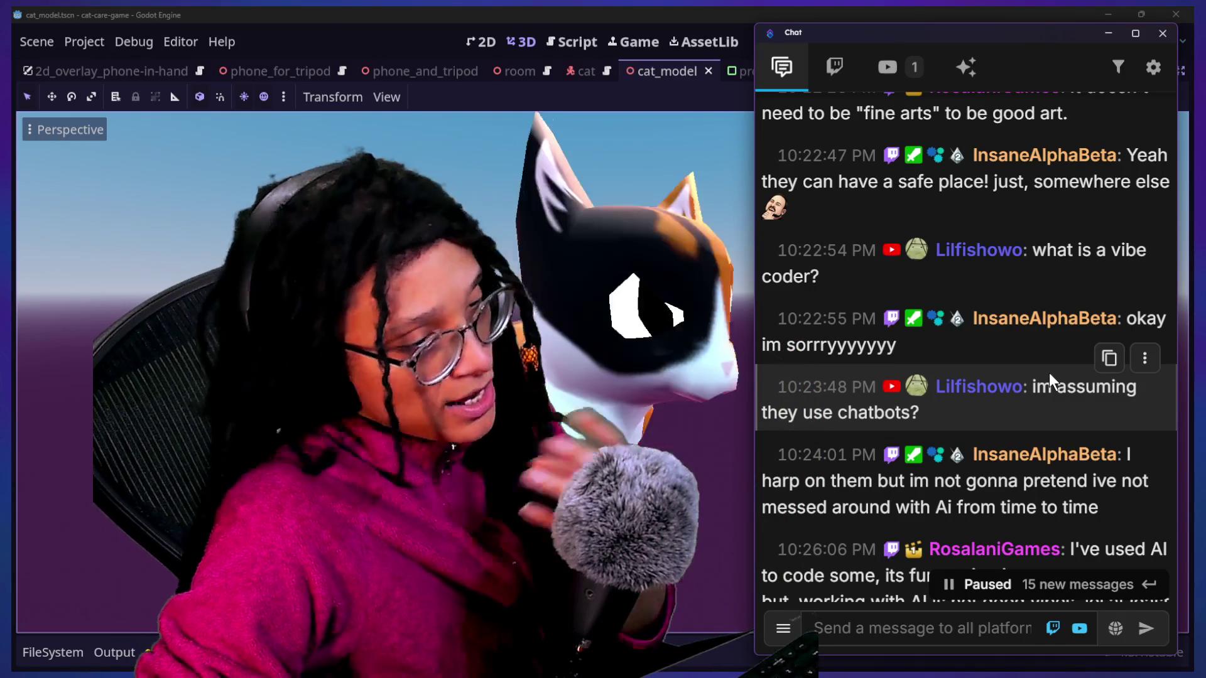
# Step: Highlight 'correctly and stay on same page as me. lol' at the end of the long AI chat message
pyautogui.scroll(-2, 1035, 317)
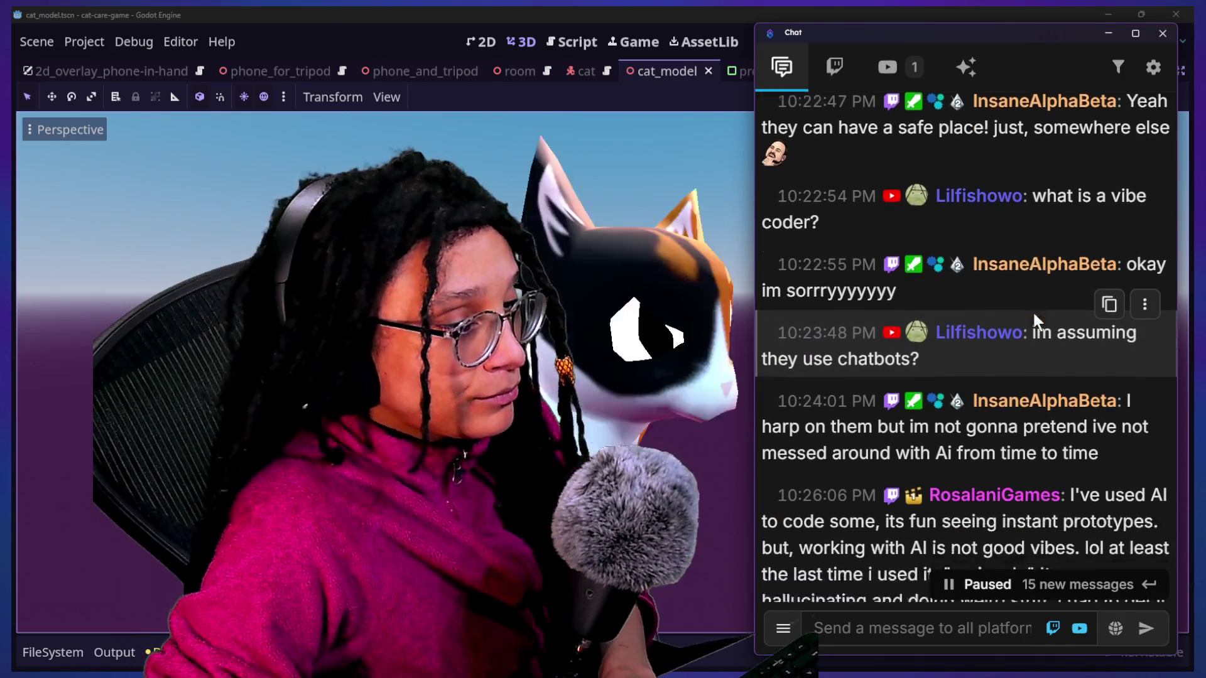
pyautogui.moveTo(833, 371)
pyautogui.mouseDown()
pyautogui.moveTo(1161, 462)
pyautogui.moveTo(1155, 565)
pyautogui.mouseUp()
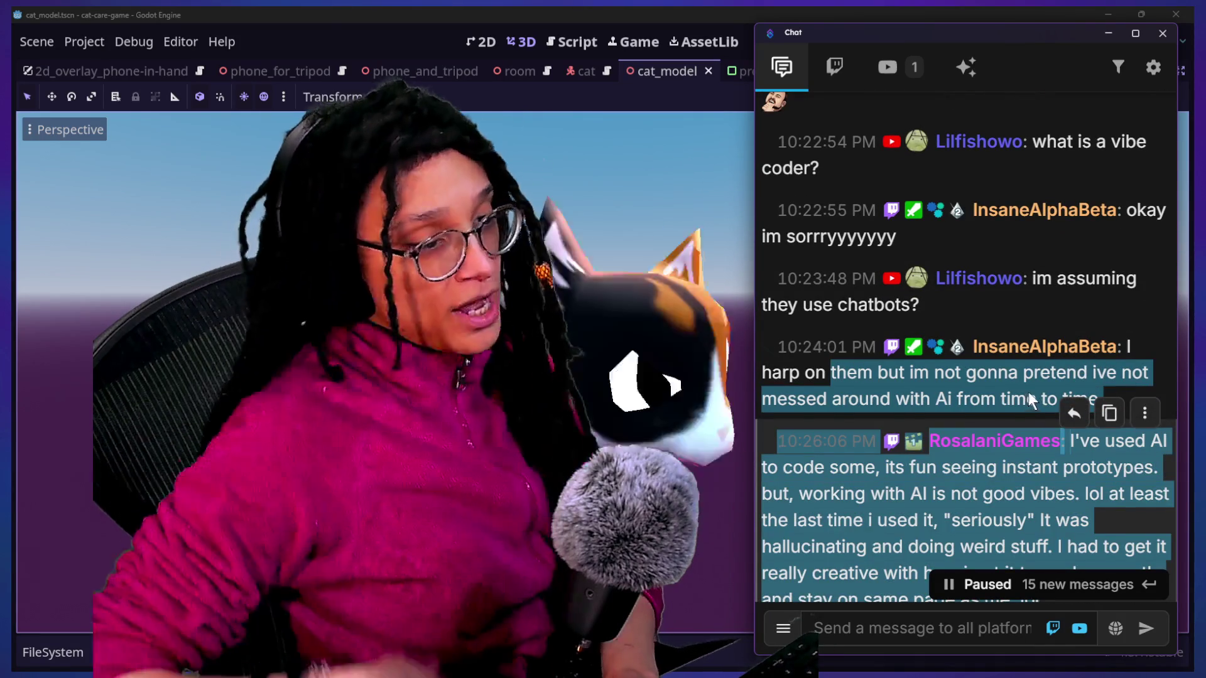
pyautogui.click(1027, 393)
pyautogui.moveTo(1034, 354)
pyautogui.mouseDown()
pyautogui.moveTo(1093, 377)
pyautogui.moveTo(1105, 399)
pyautogui.mouseUp()
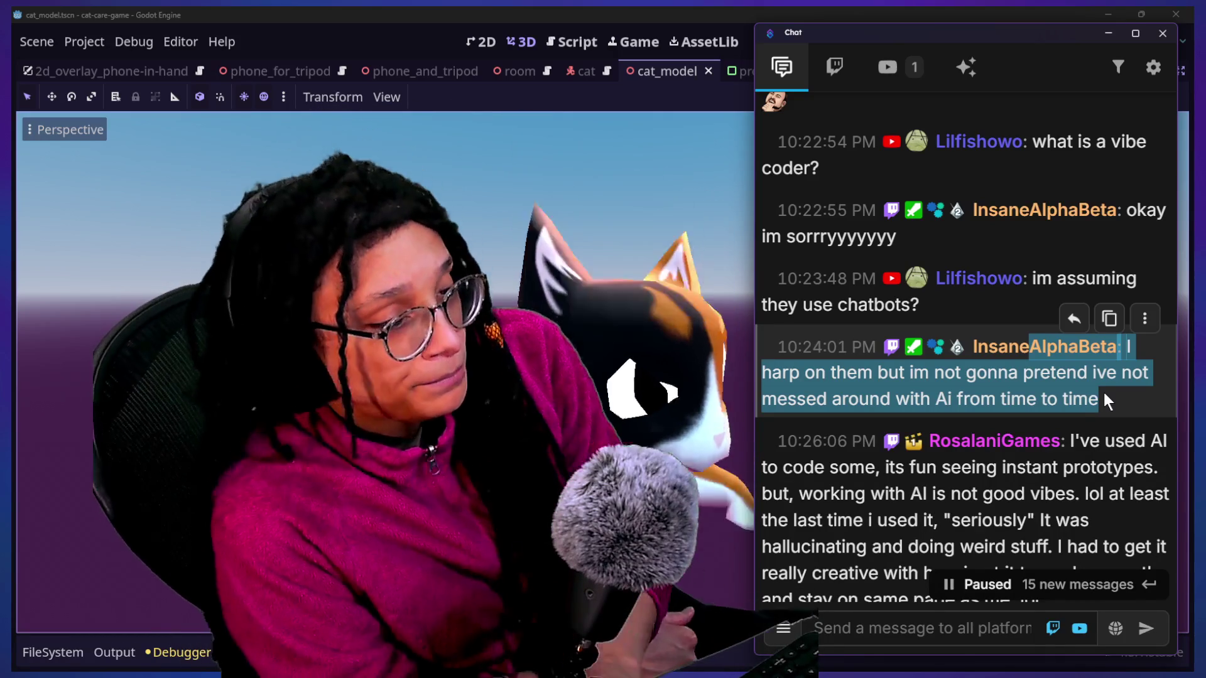
pyautogui.scroll(-1, 1086, 408)
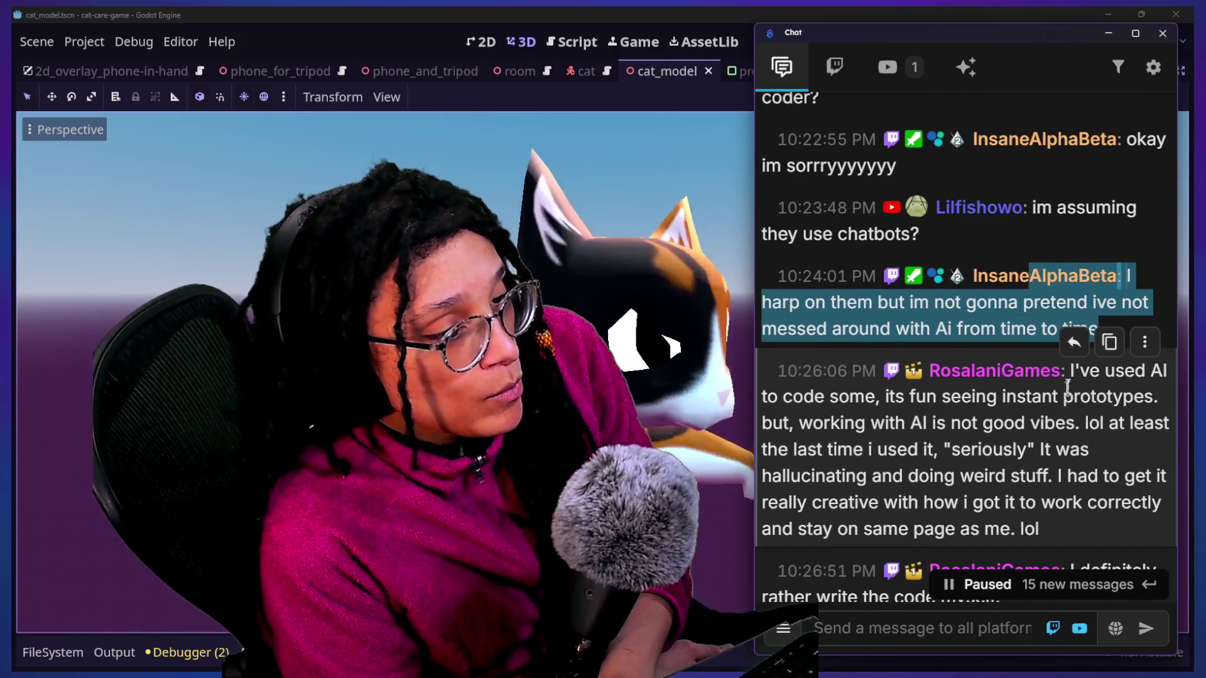
pyautogui.click(1096, 526)
pyautogui.moveTo(1096, 530); pyautogui.dragTo(1098, 502)
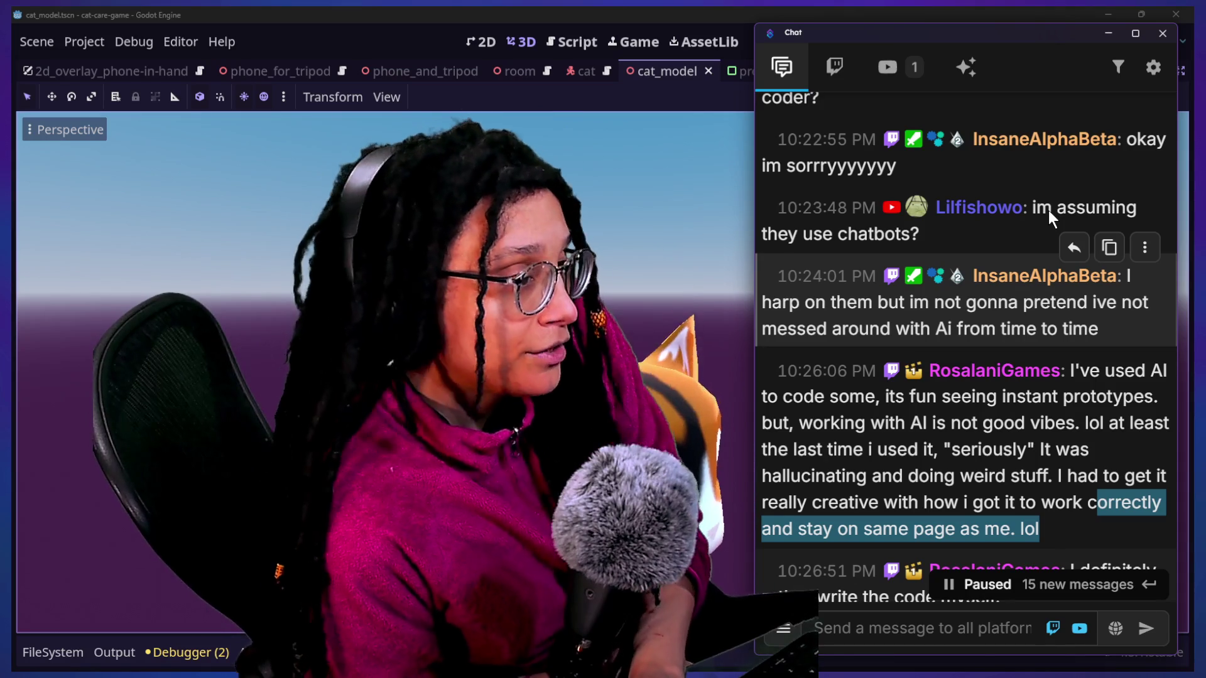
pyautogui.scroll(-2, 1021, 283)
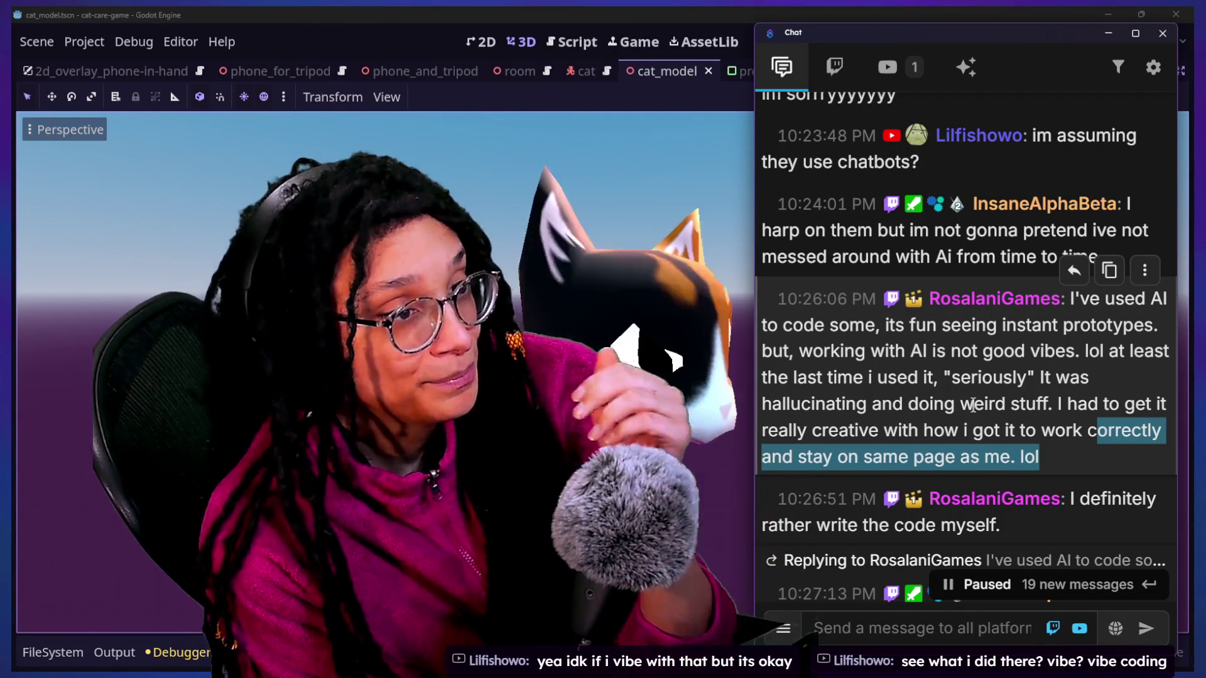
pyautogui.scroll(-1, 981, 399)
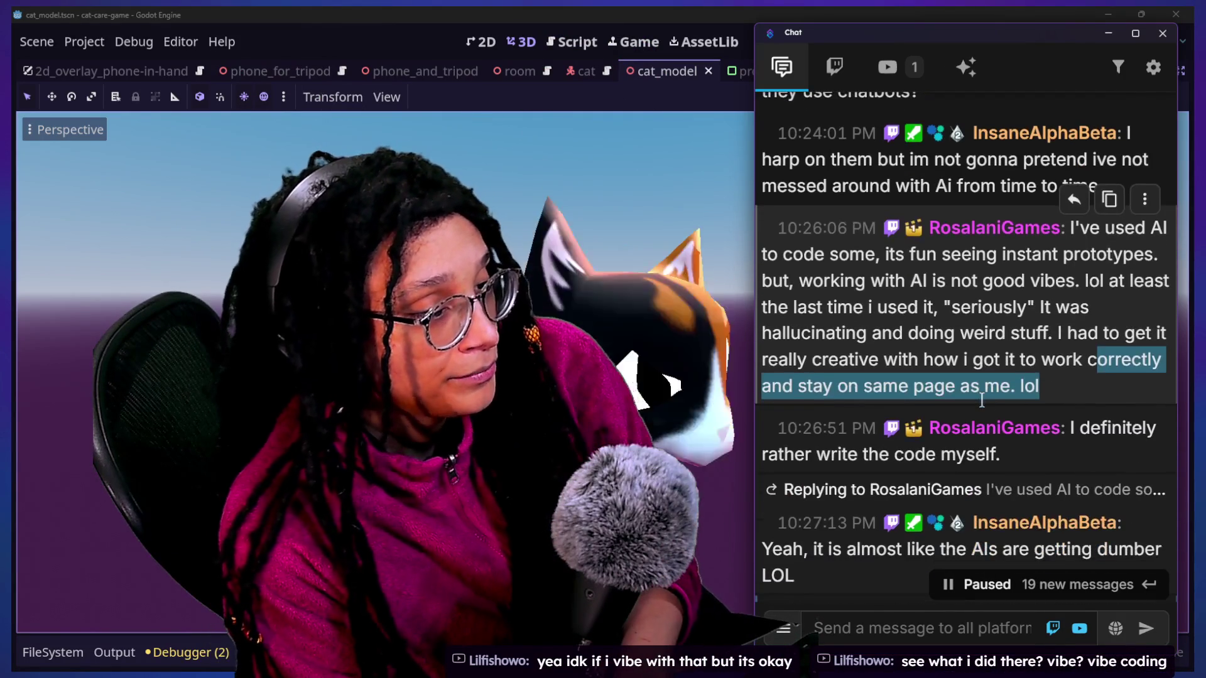
pyautogui.scroll(1, 1004, 396)
pyautogui.scroll(-2, 1019, 396)
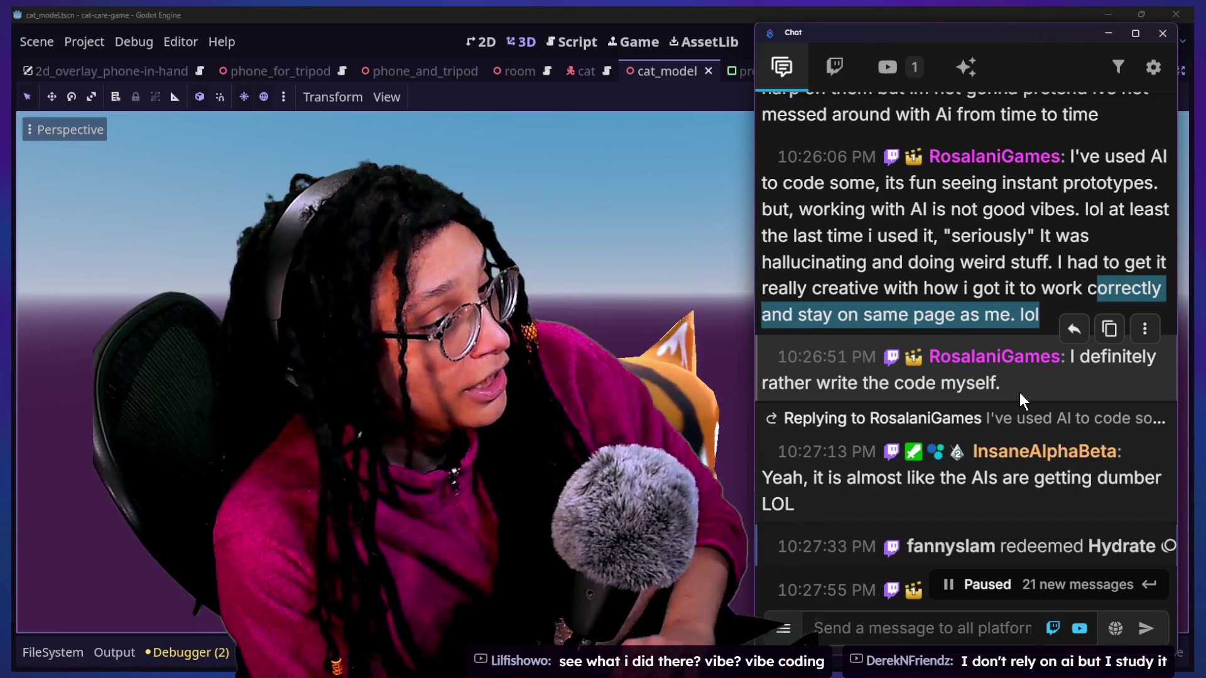
pyautogui.scroll(-3, 1008, 282)
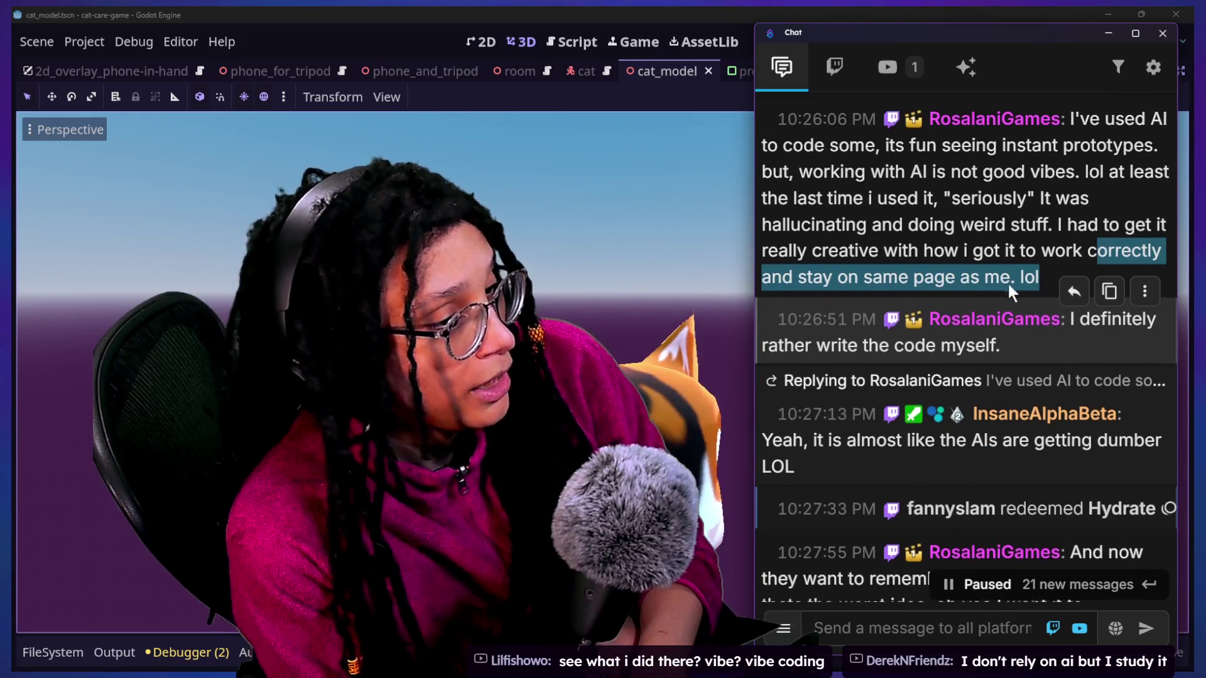
pyautogui.scroll(-2, 1008, 281)
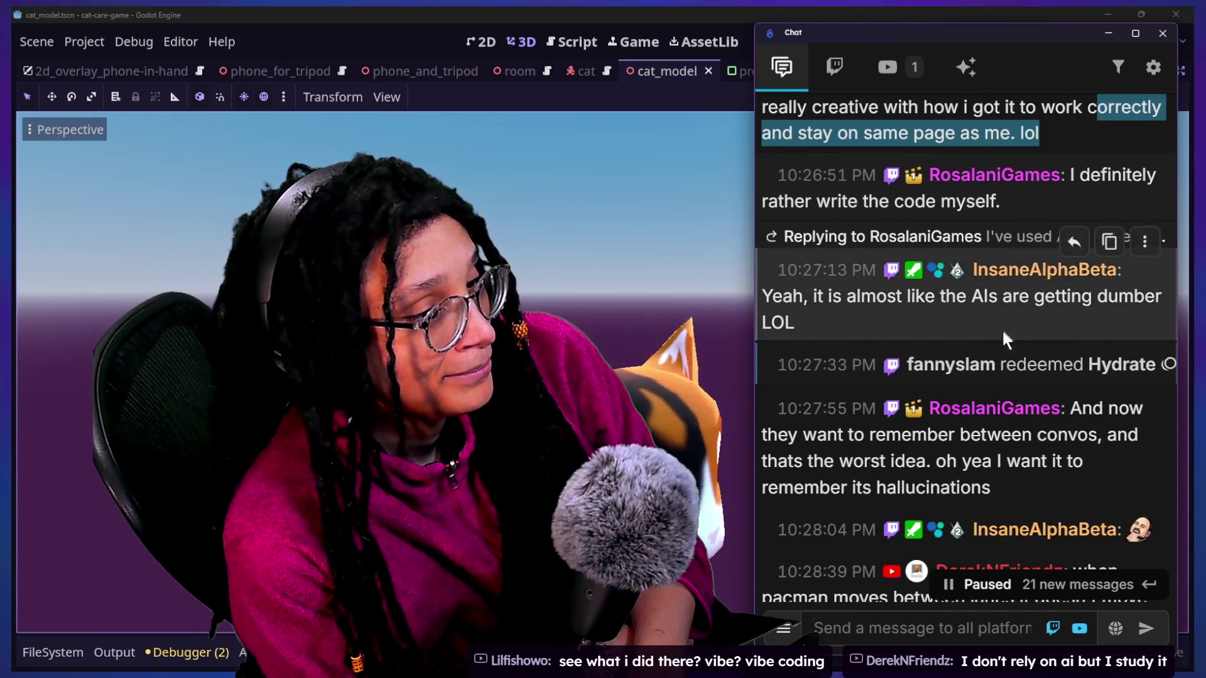
pyautogui.scroll(-3, 1001, 332)
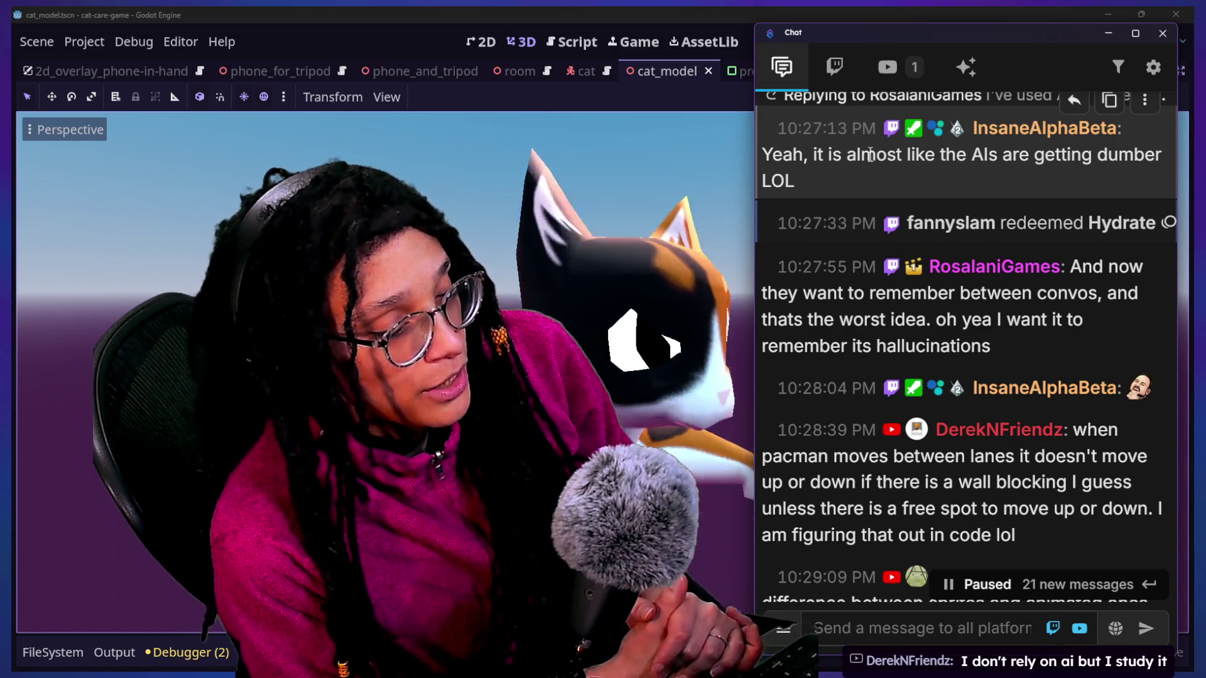
# Step: Select 'when pacman moves between lanes it doesn' at the start of the pacman question in chat
pyautogui.scroll(-2, 870, 154)
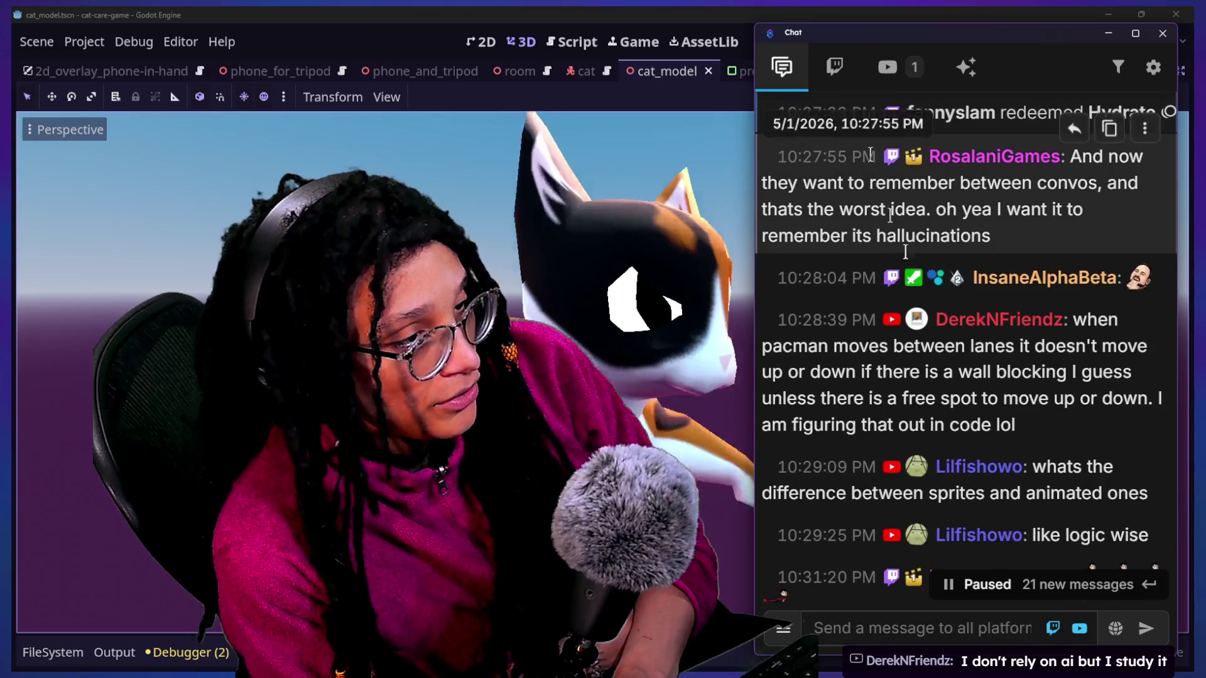
pyautogui.scroll(-1, 918, 271)
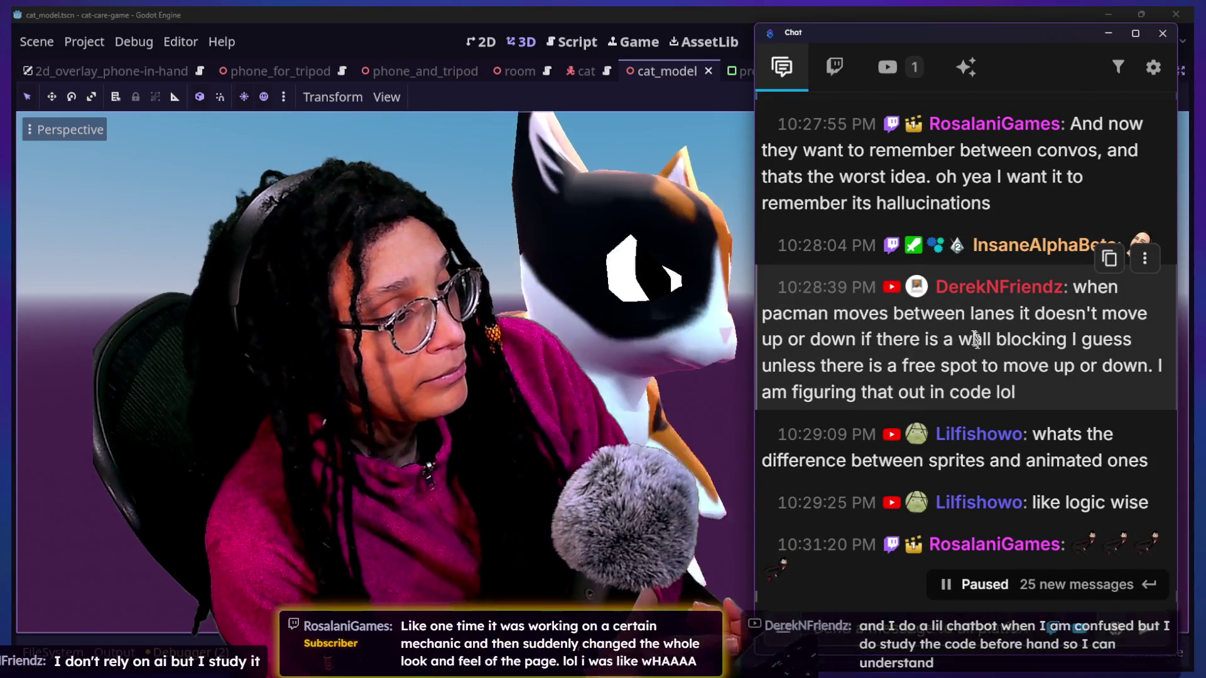
pyautogui.moveTo(956, 313); pyautogui.dragTo(1120, 433)
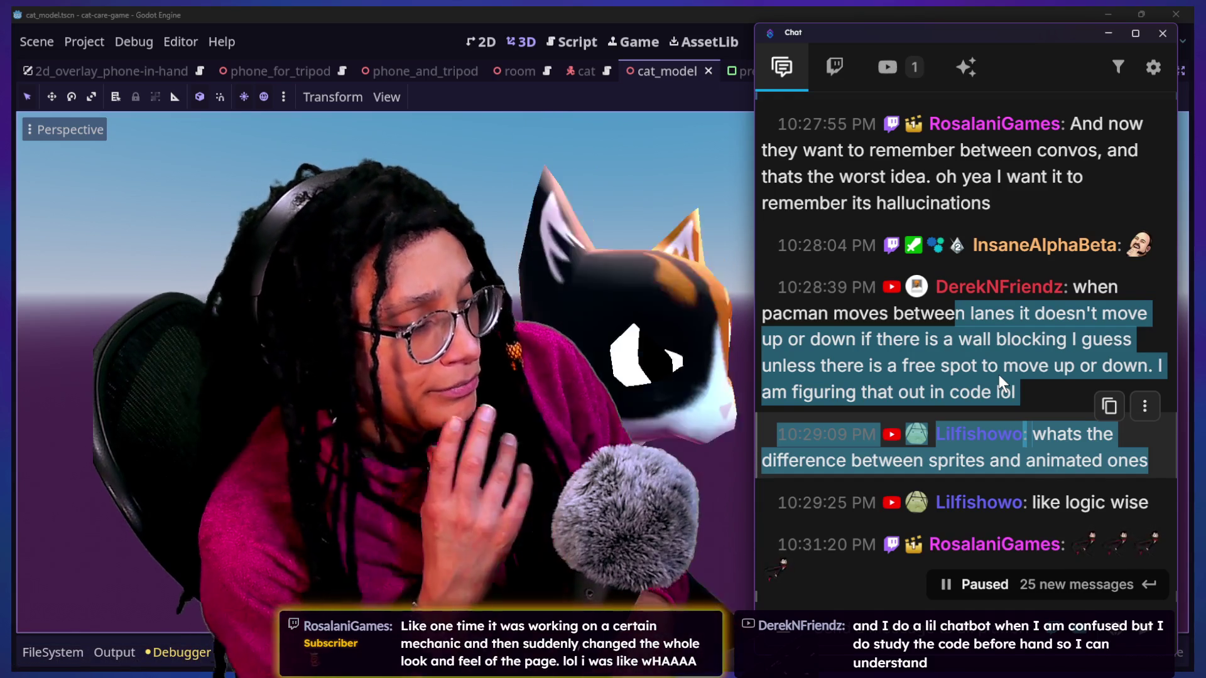
pyautogui.click(998, 375)
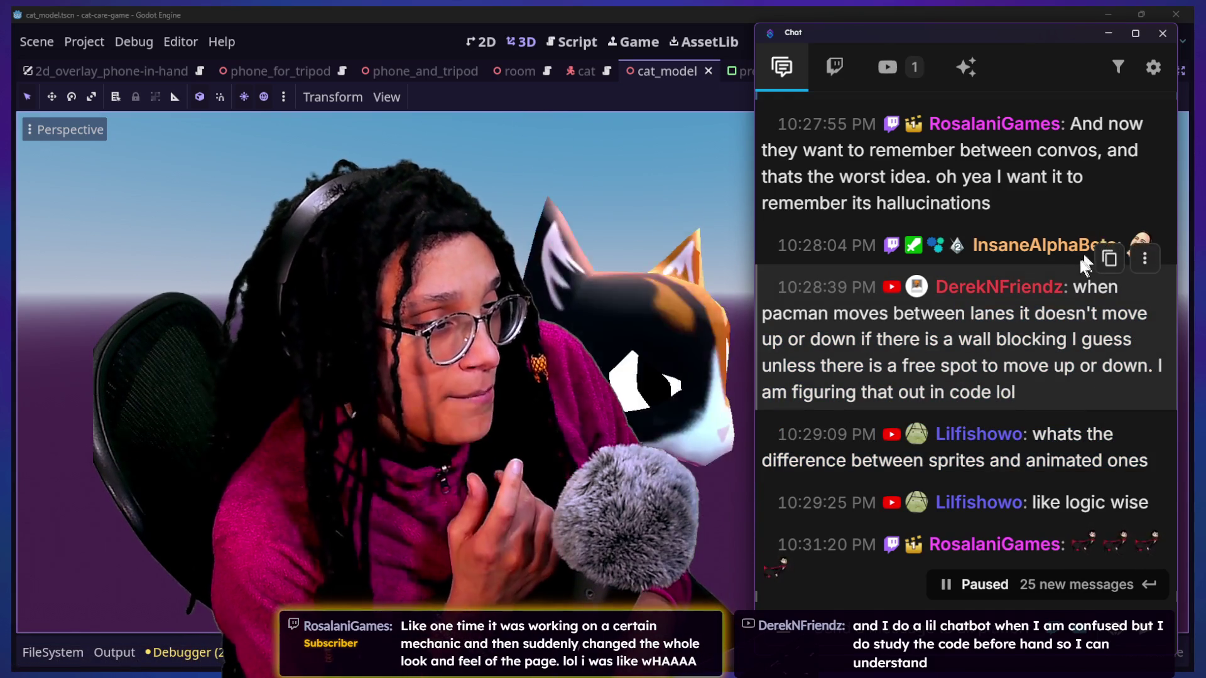
pyautogui.moveTo(1073, 287); pyautogui.dragTo(1089, 310)
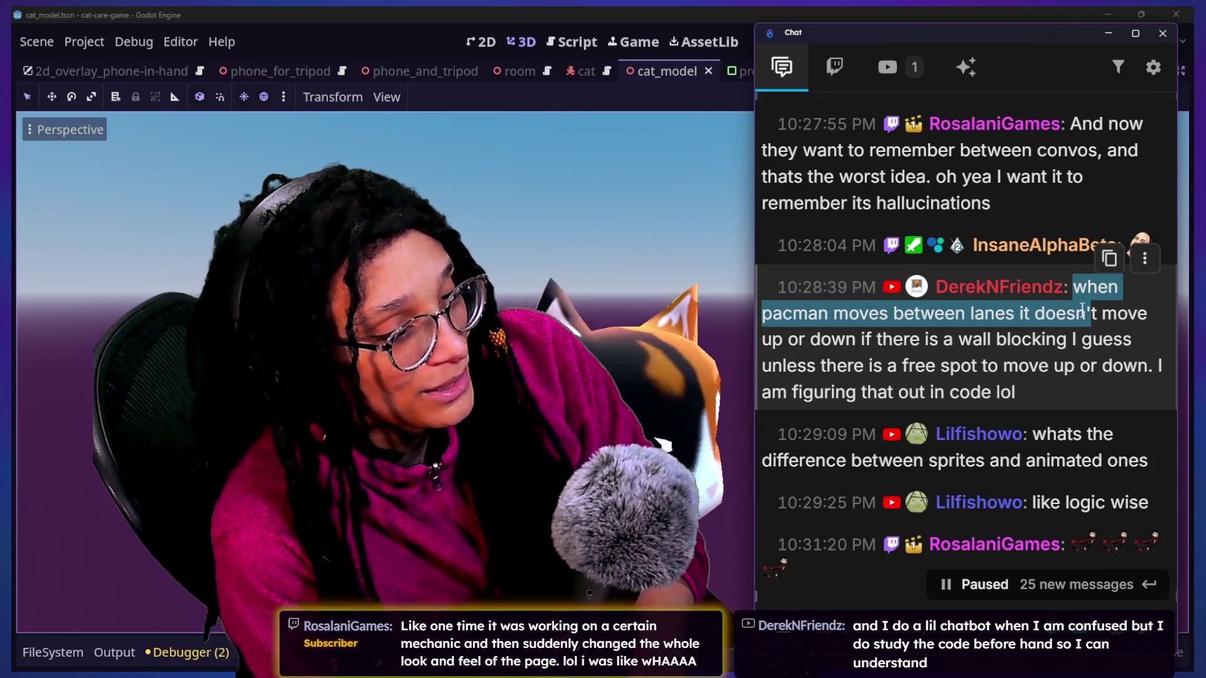
pyautogui.scroll(-5, 1068, 344)
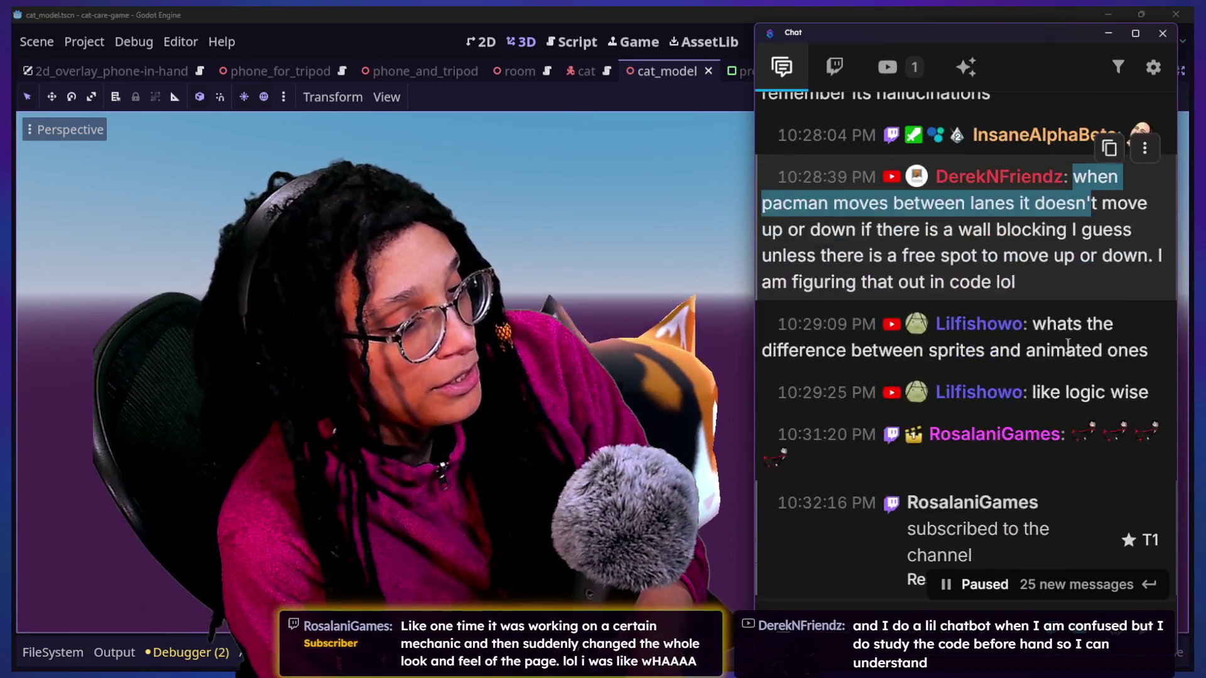
# Step: Scroll back to older chat messages and select 'what the theme fo the jam is ude your hints'
pyautogui.scroll(-5, 1068, 343)
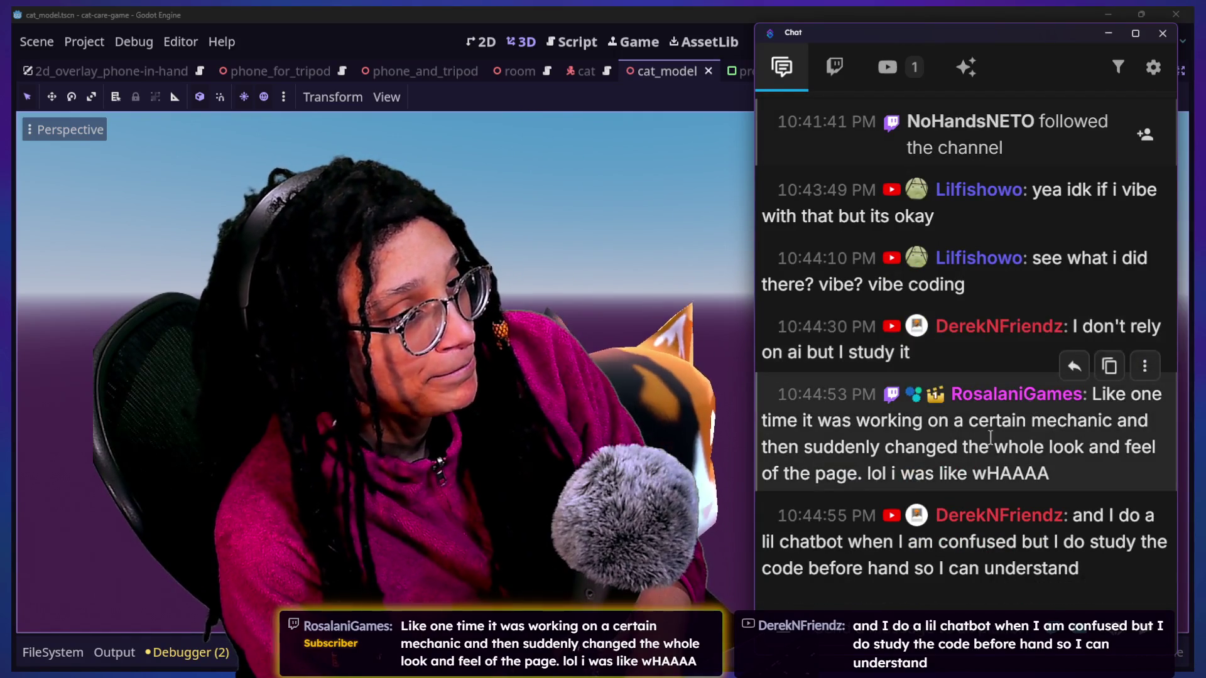
pyautogui.scroll(3, 1030, 389)
pyautogui.scroll(2, 990, 439)
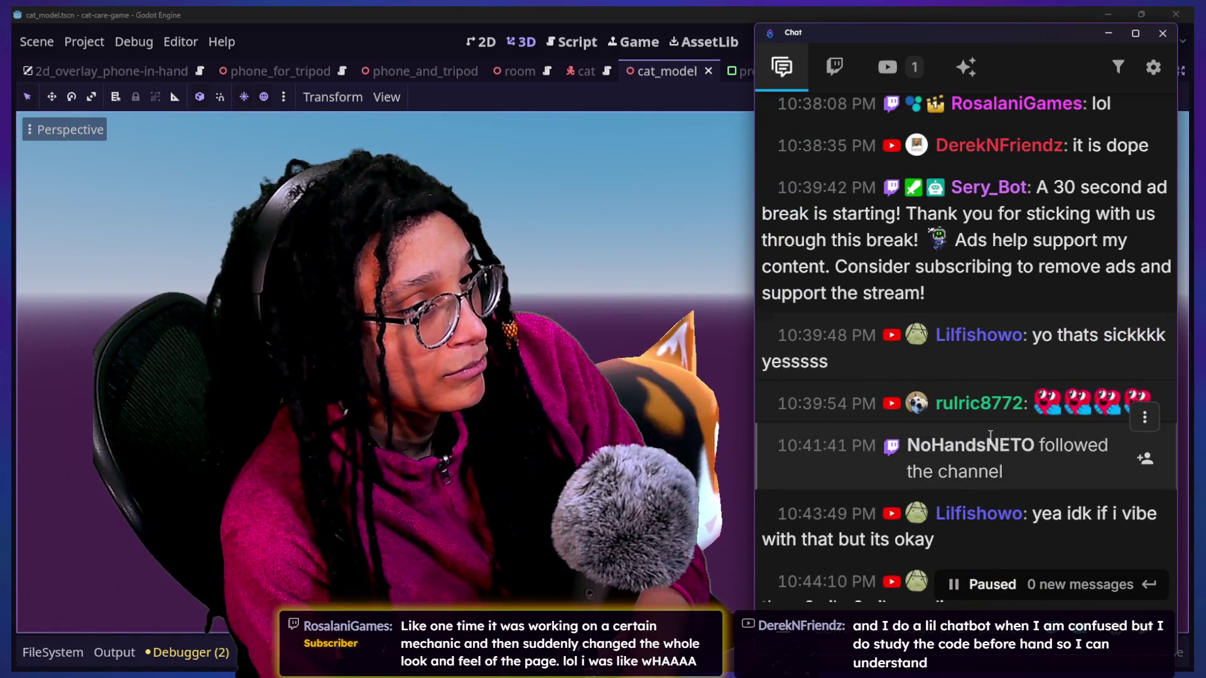
pyautogui.scroll(3, 989, 435)
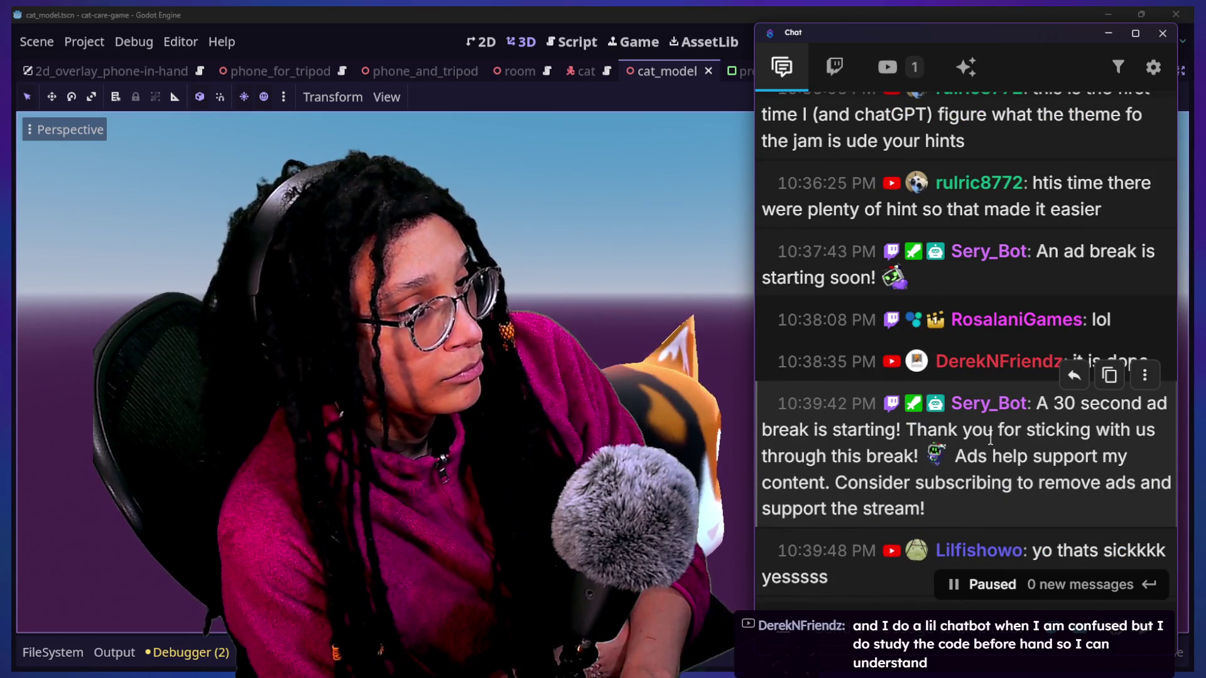
pyautogui.scroll(2, 989, 438)
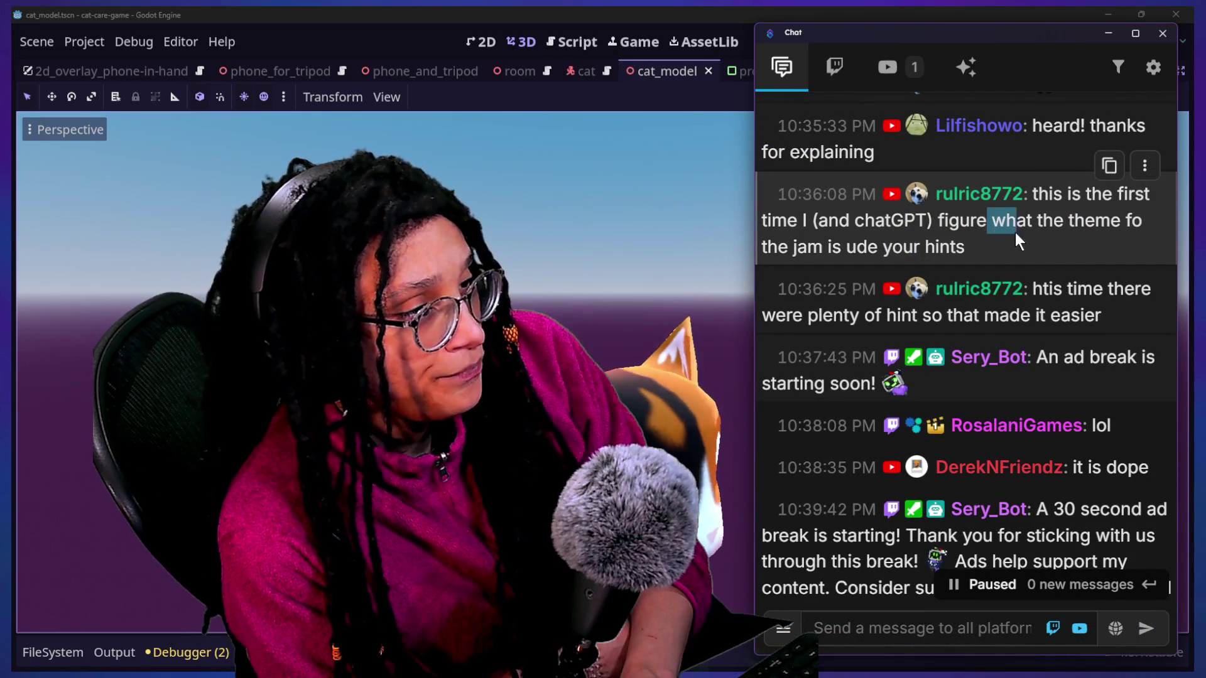
pyautogui.moveTo(1016, 233); pyautogui.dragTo(1030, 240)
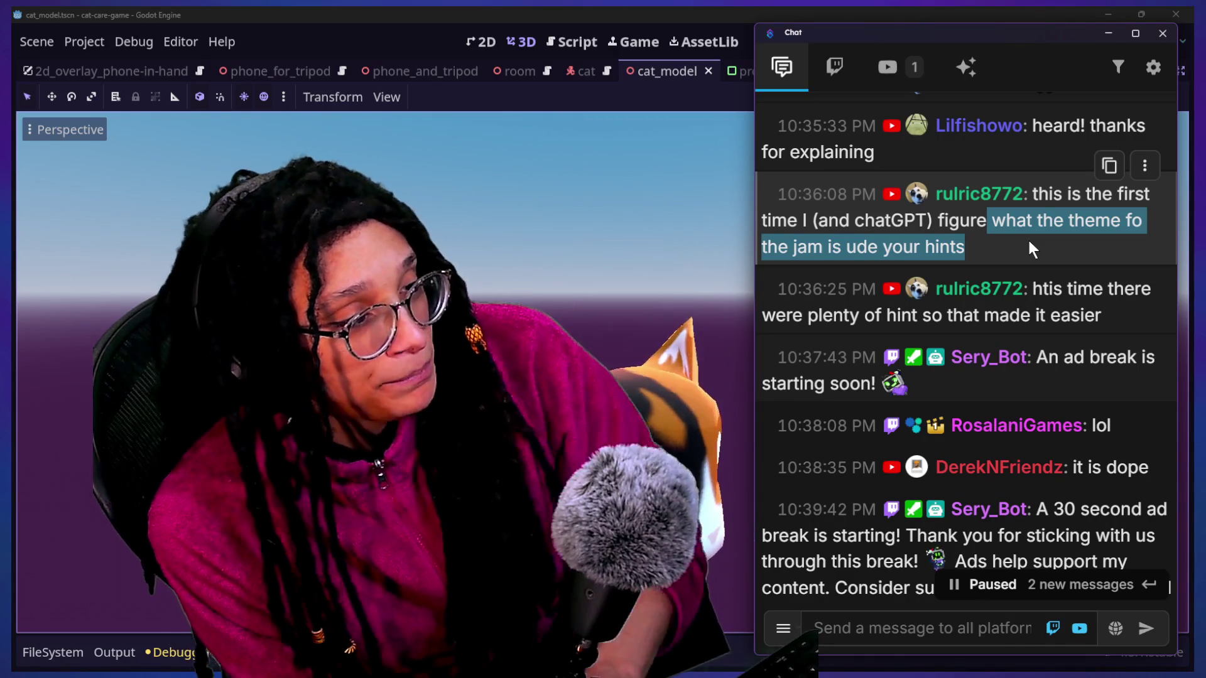
# Step: Scroll through the stream chat and return to the newest messages so it resumes live
pyautogui.scroll(1, 1024, 254)
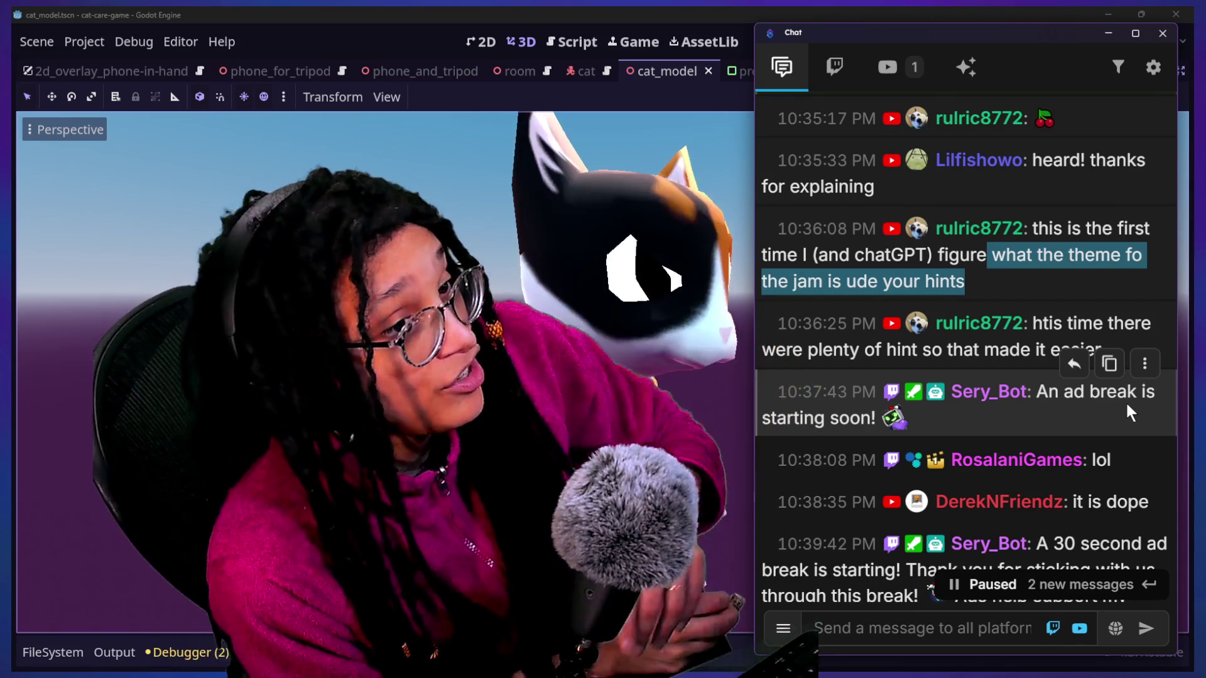
pyautogui.scroll(-1, 1042, 351)
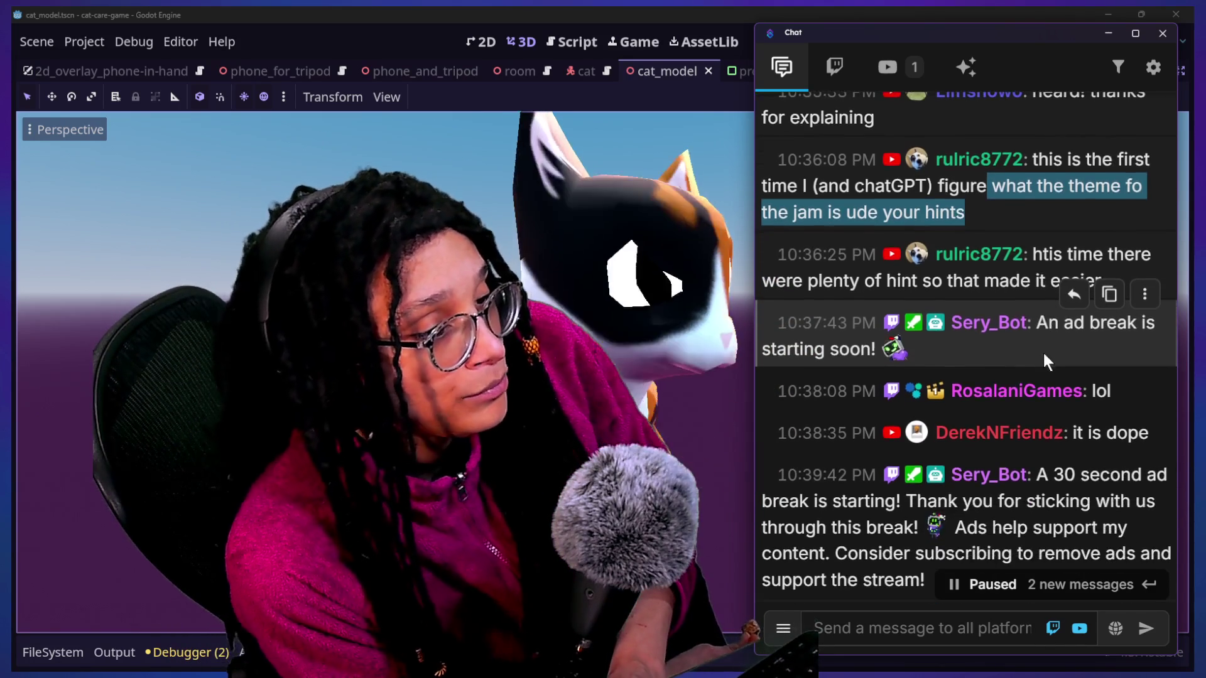
pyautogui.scroll(-1, 1038, 366)
pyautogui.scroll(-3, 996, 517)
pyautogui.scroll(-7, 997, 523)
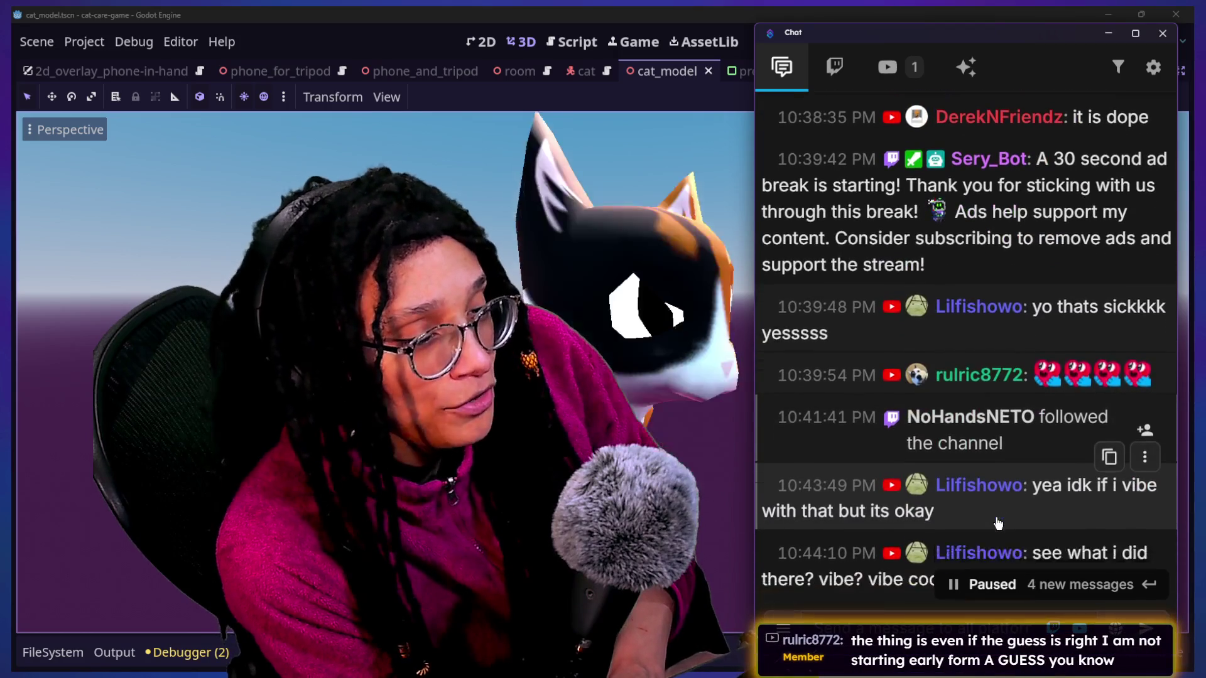
pyautogui.scroll(2, 982, 473)
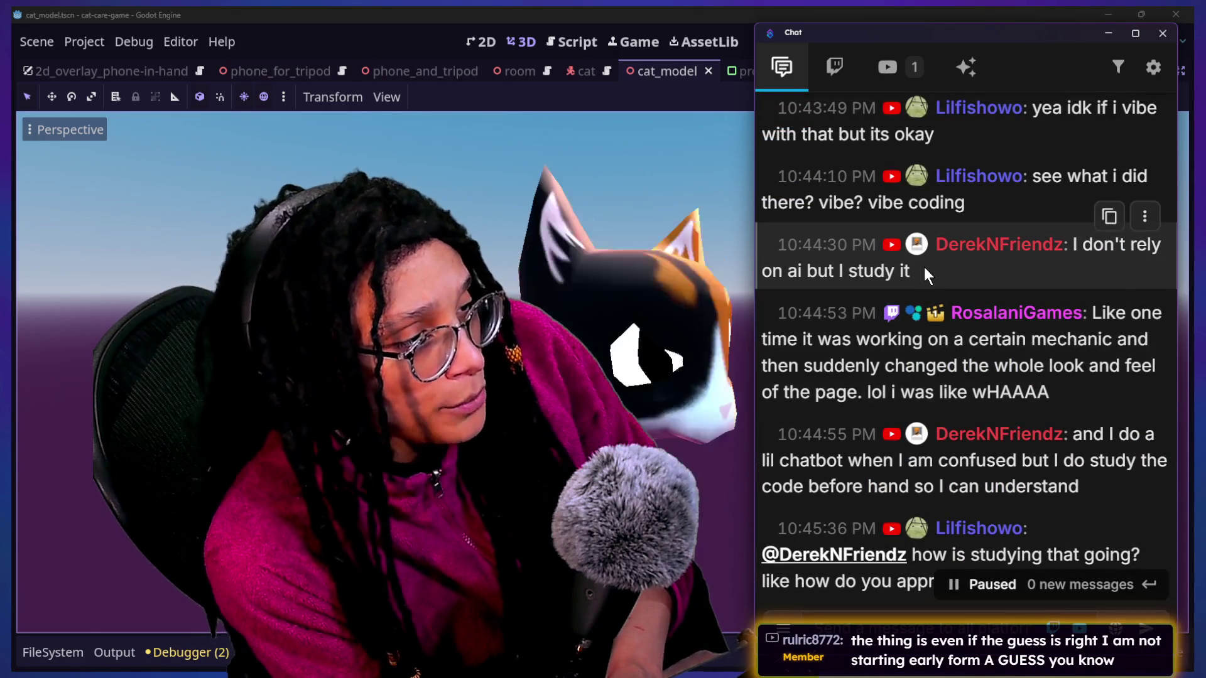
pyautogui.scroll(2, 924, 270)
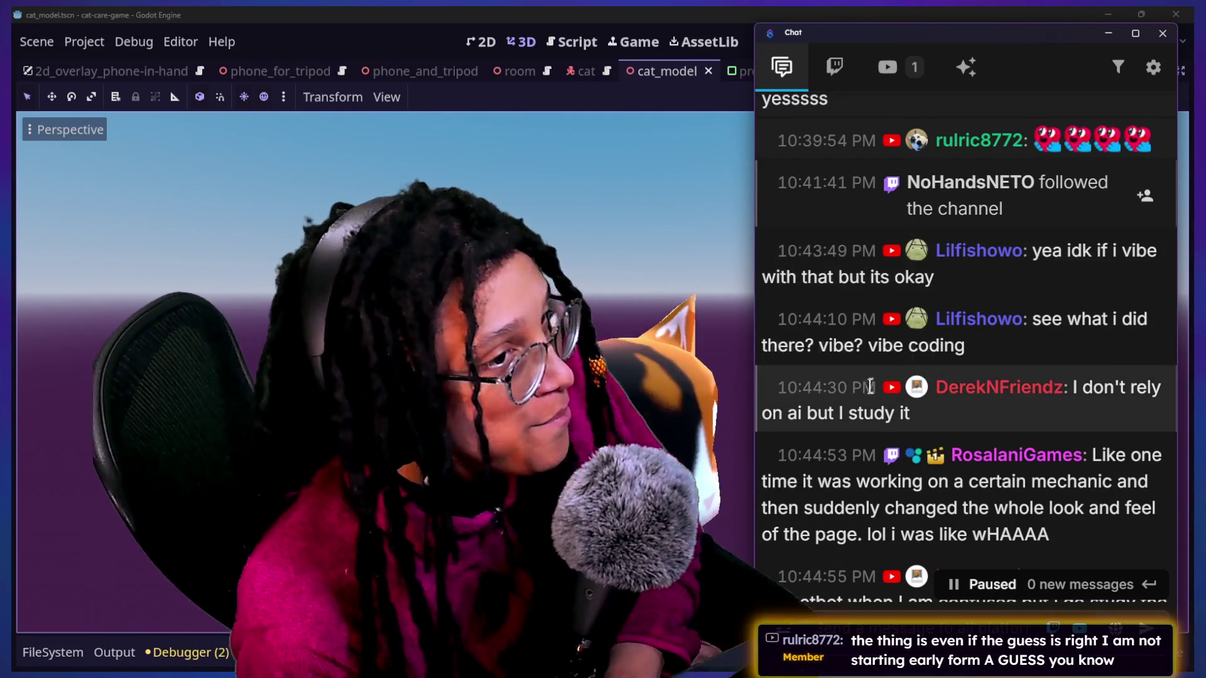
pyautogui.scroll(-2, 975, 407)
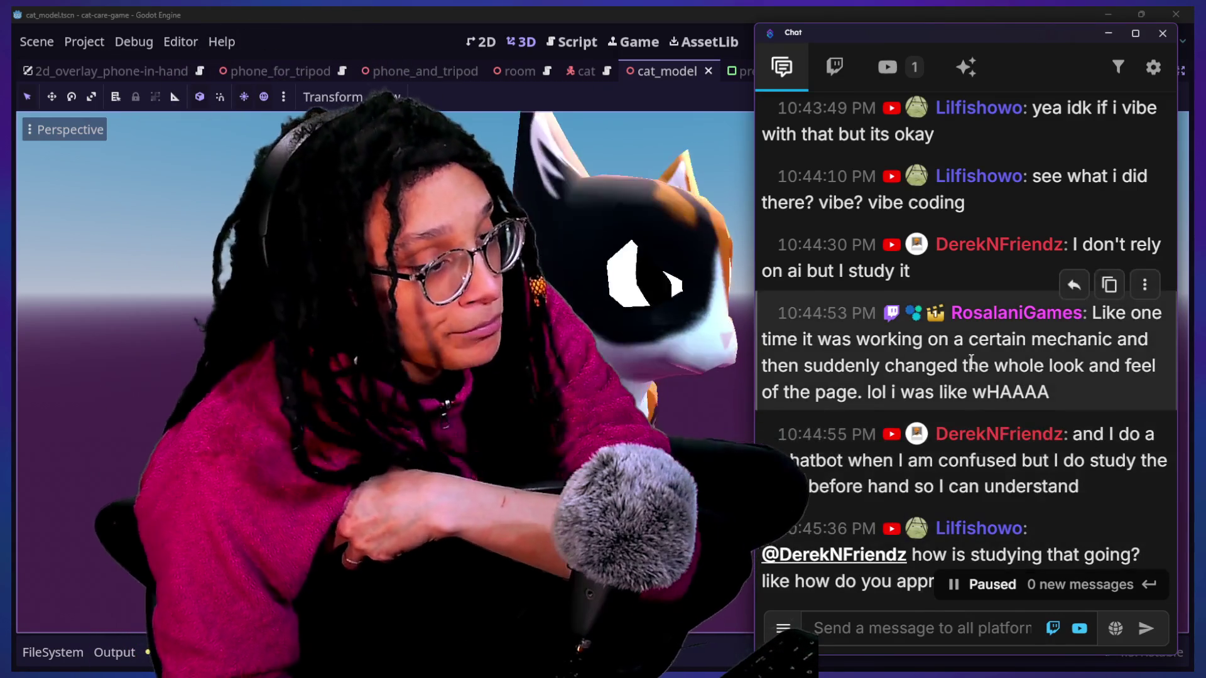
pyautogui.scroll(-3, 1067, 412)
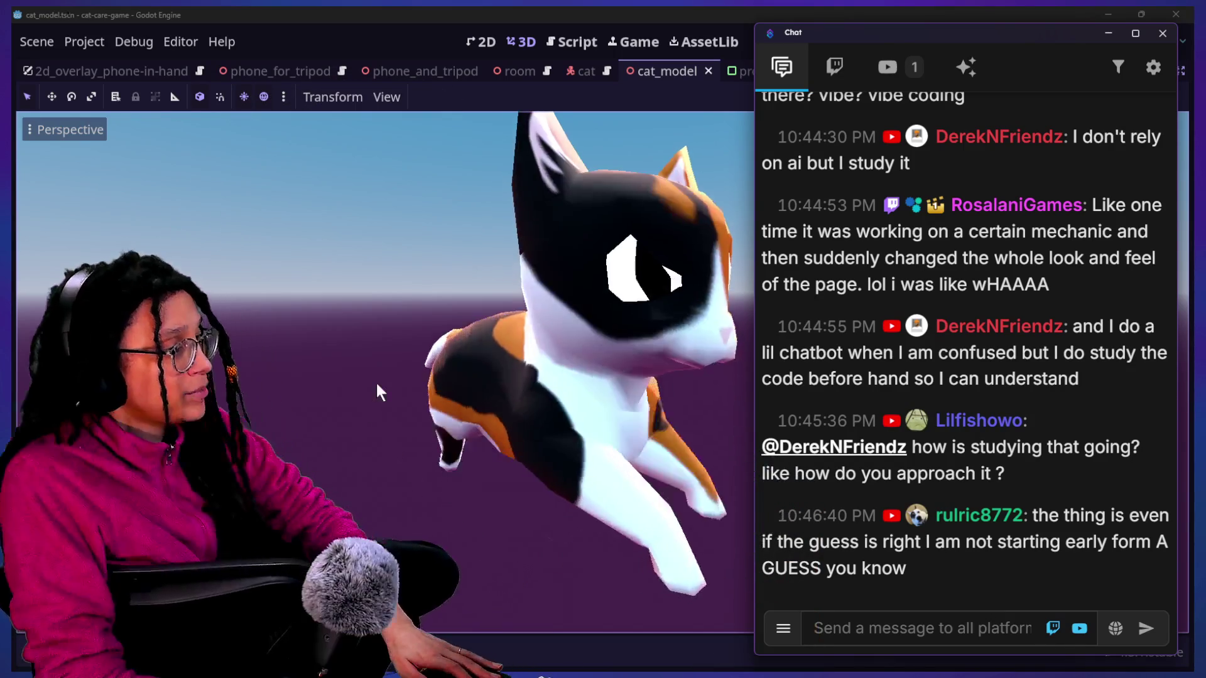
# Step: Return to the Godot editor and select the Path_Navigator node in the Scene dock
pyautogui.click(376, 381)
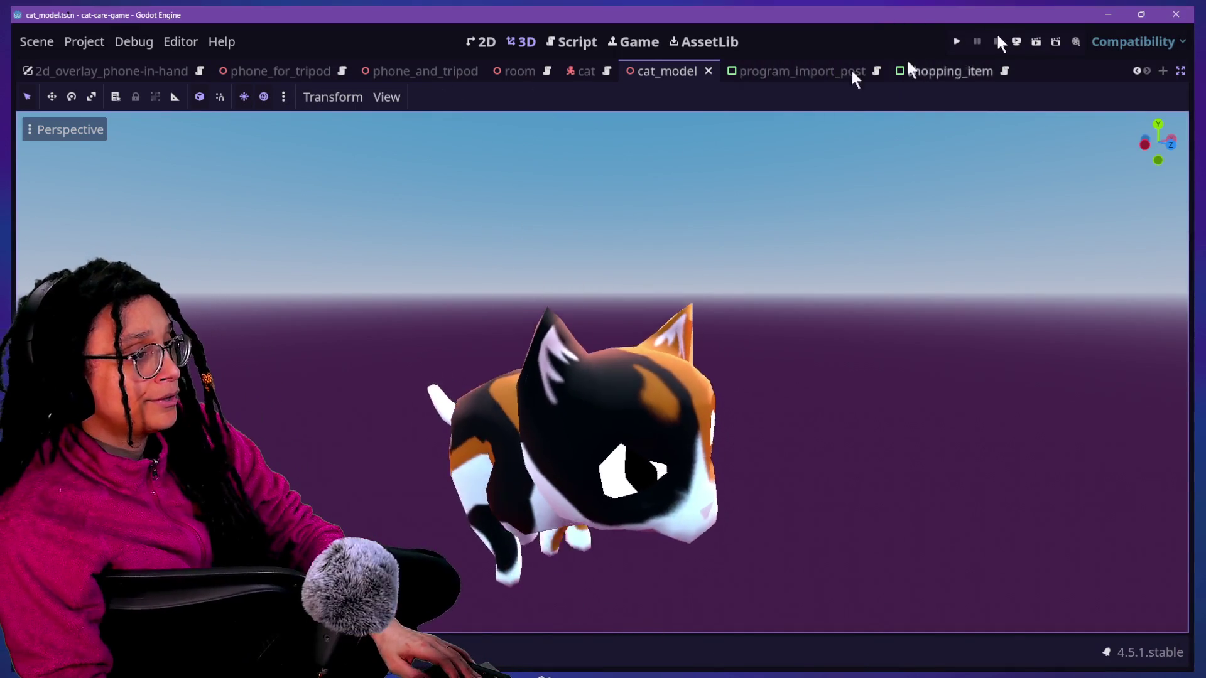
pyautogui.hotkey('alt', 'Tab')
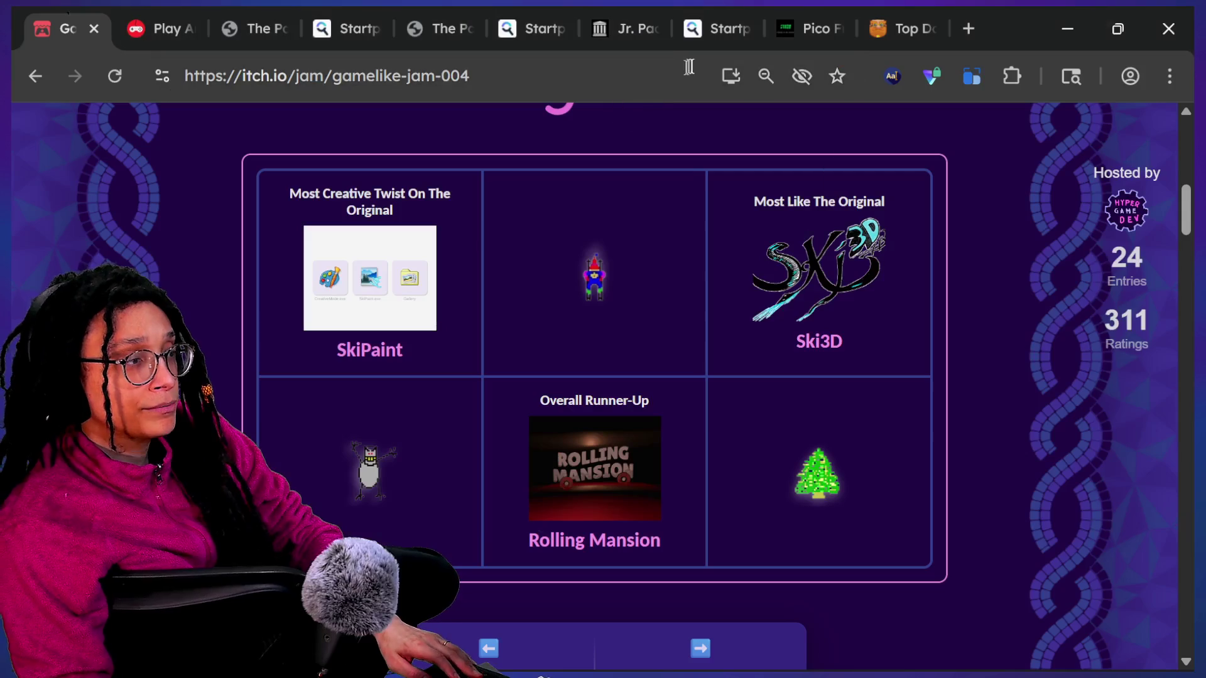
pyautogui.hotkey('alt', 'Tab')
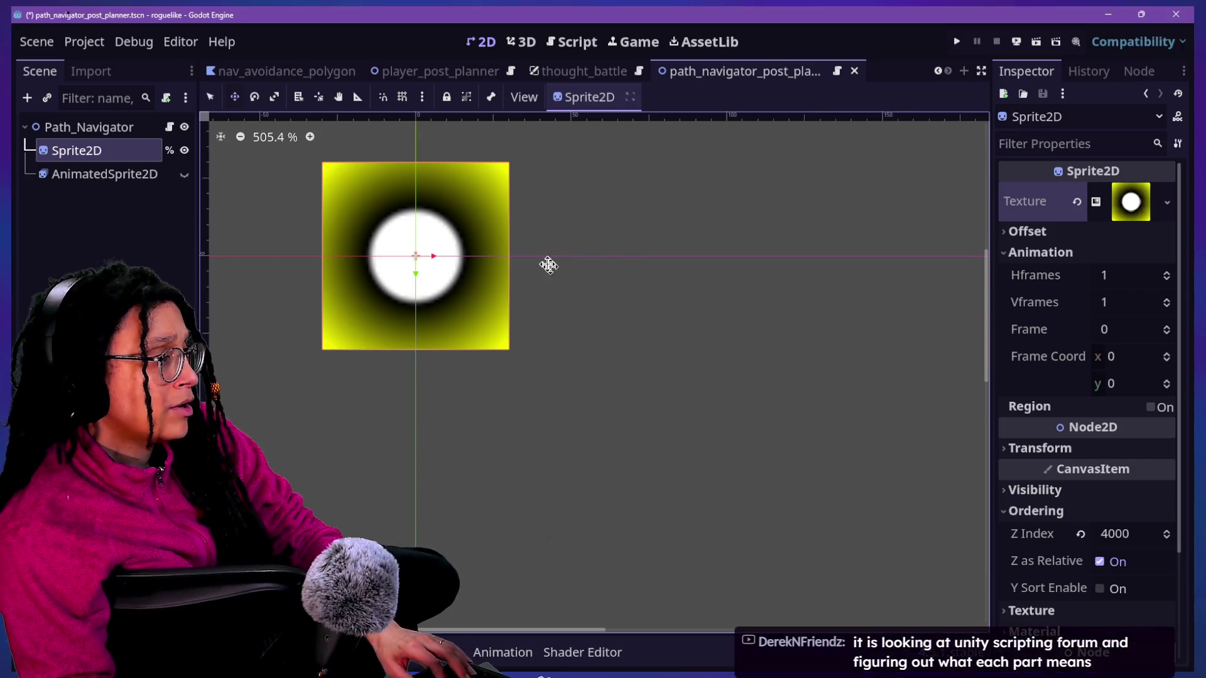
pyautogui.click(168, 128)
pyautogui.scroll(2, 570, 219)
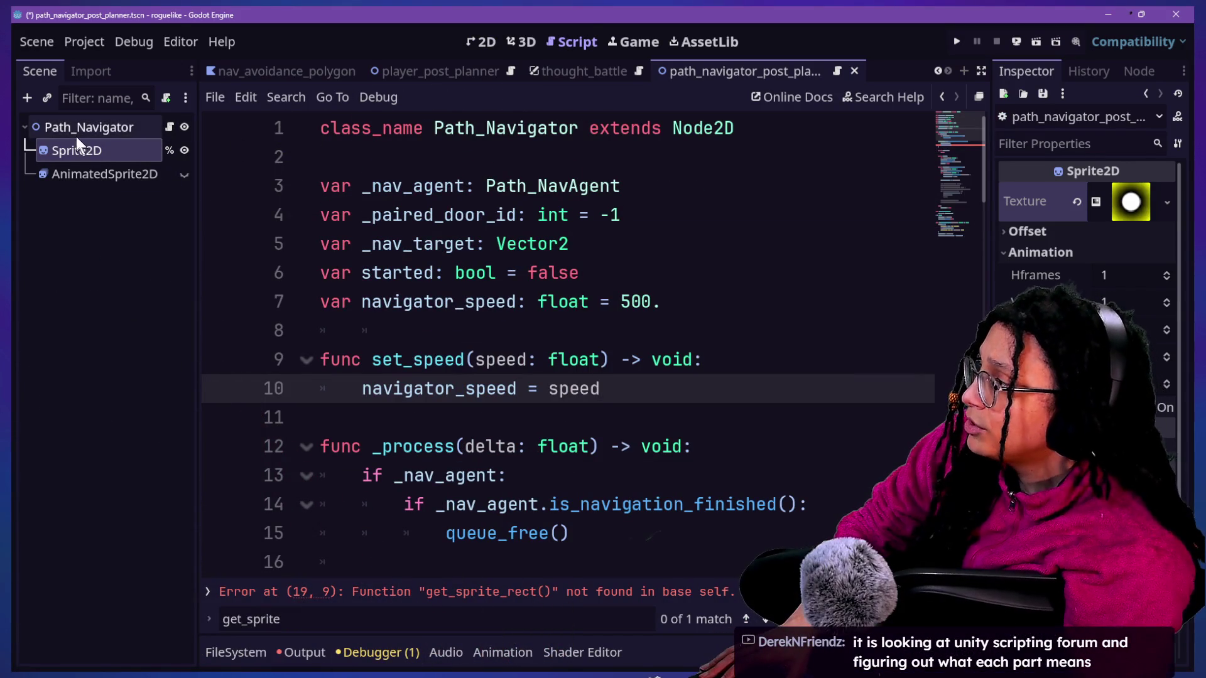
pyautogui.click(78, 133)
# Step: Add a Polygon2D child under Path_Navigator via the 'polyg' search and view it in 2D
pyautogui.rightClick(120, 128)
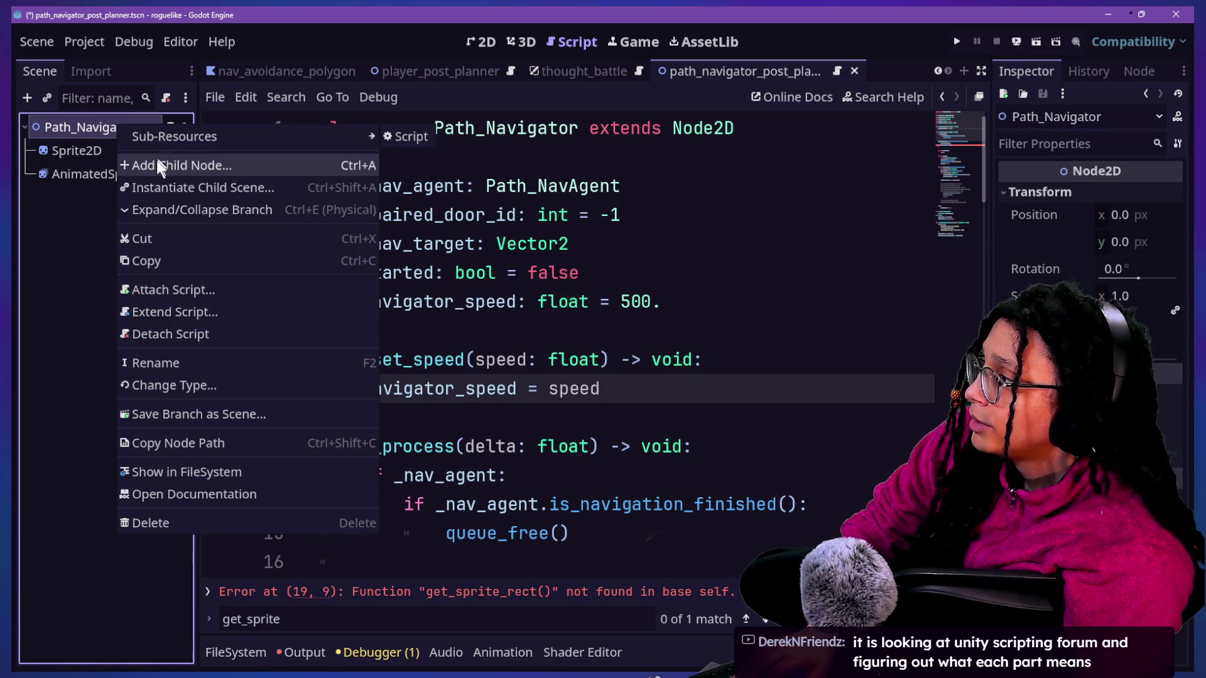
pyautogui.click(157, 164)
pyautogui.write('polyg')
pyautogui.press('Return')
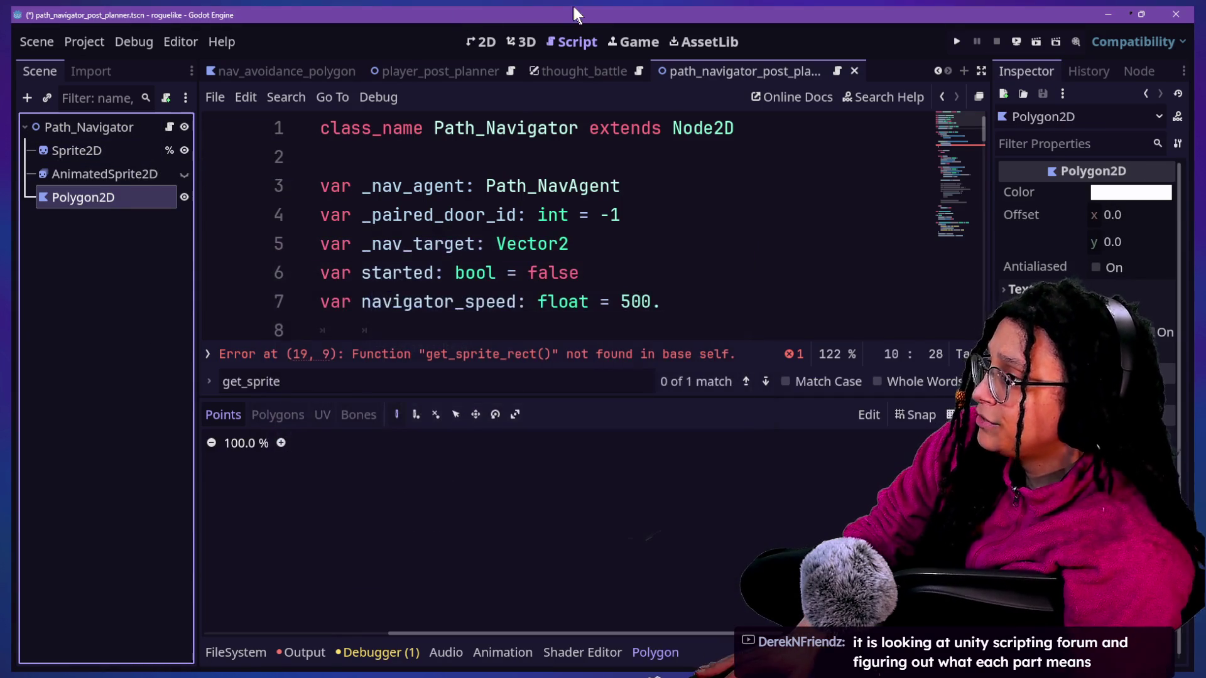
pyautogui.click(481, 42)
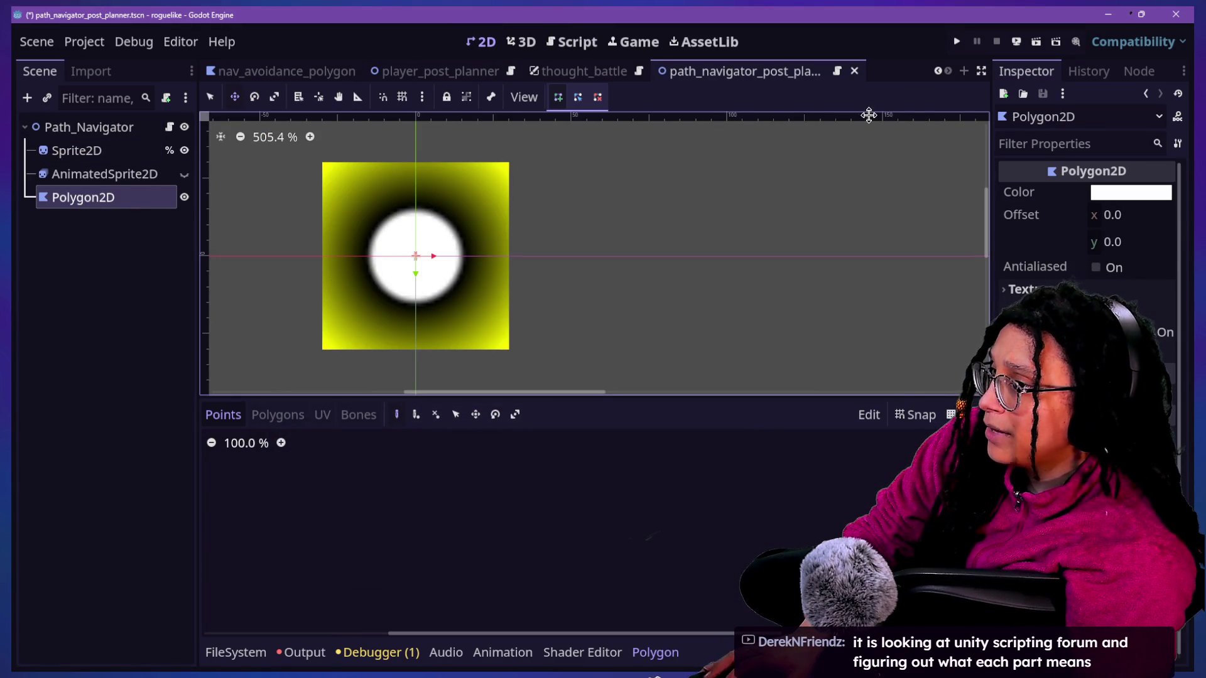
pyautogui.click(169, 127)
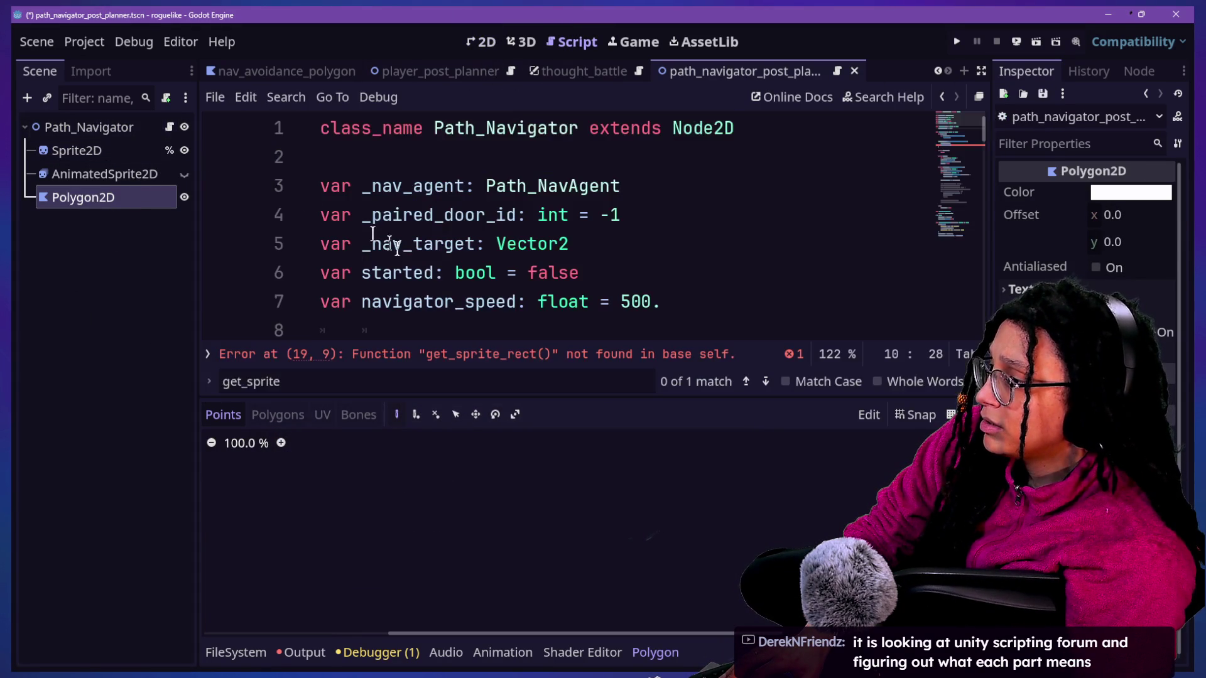
pyautogui.click(124, 213)
pyautogui.click(142, 197)
pyautogui.click(487, 43)
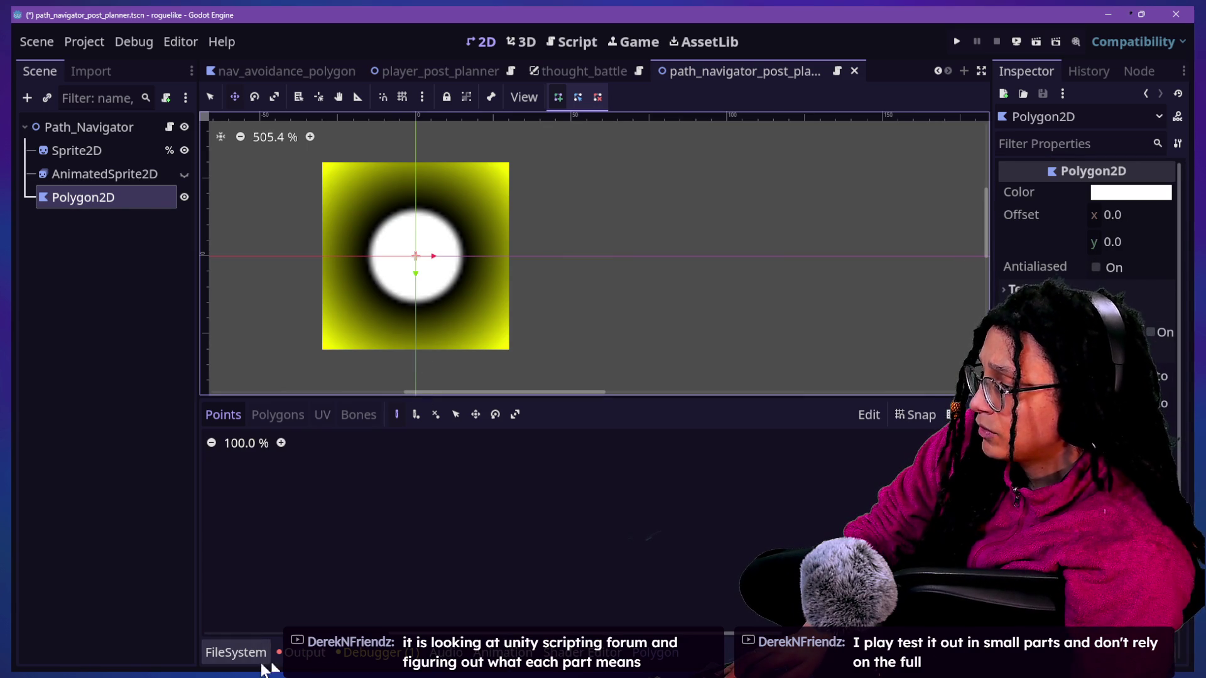
# Step: Filter the FileSystem for 'polyg' and open nav_avoidance_polygon.tscn
pyautogui.click(295, 653)
pyautogui.click(236, 652)
pyautogui.click(493, 443)
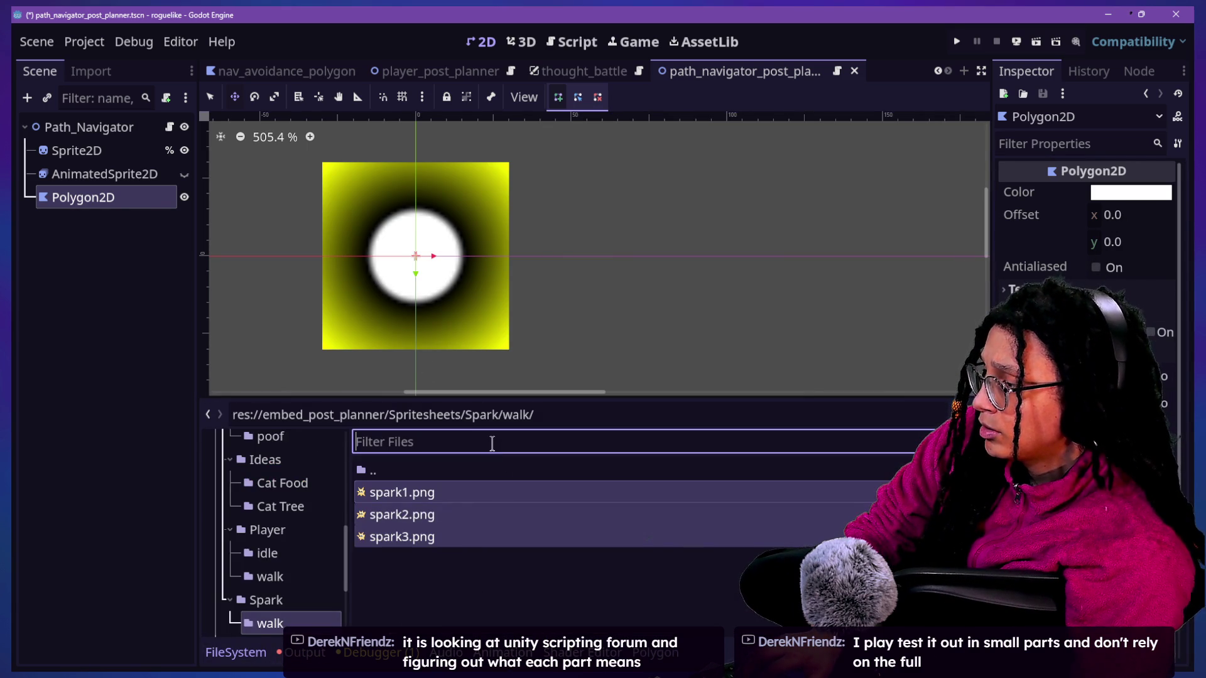
pyautogui.write('polyg')
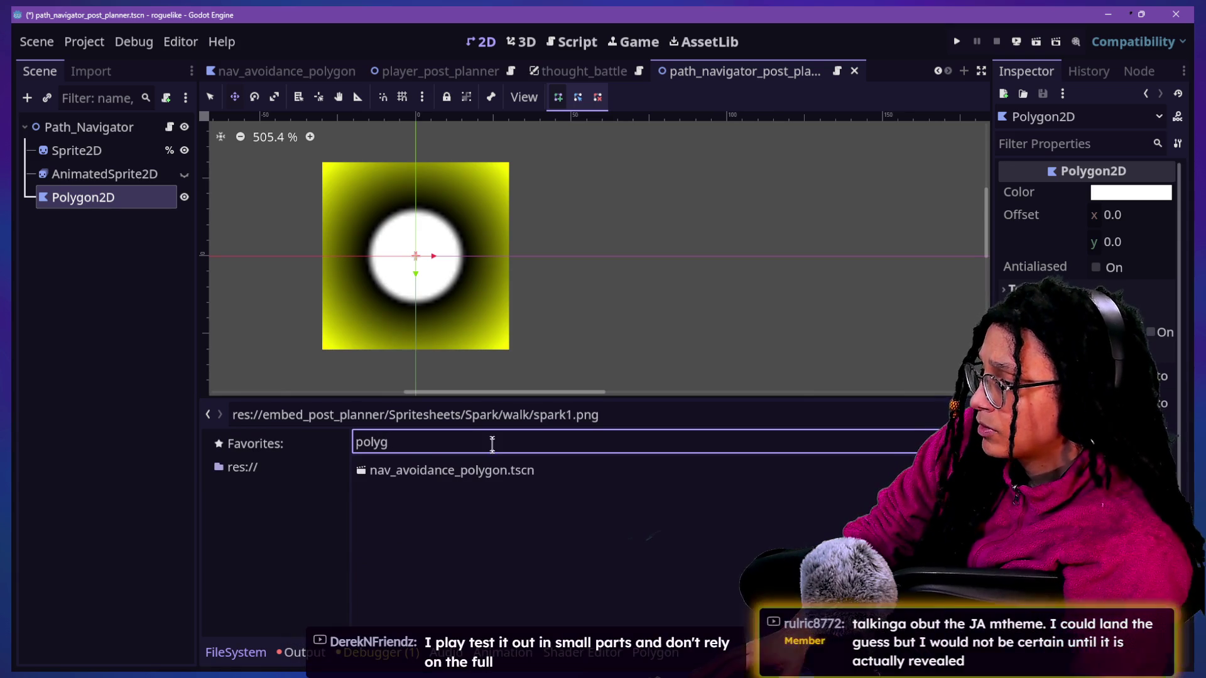
pyautogui.doubleClick(496, 475)
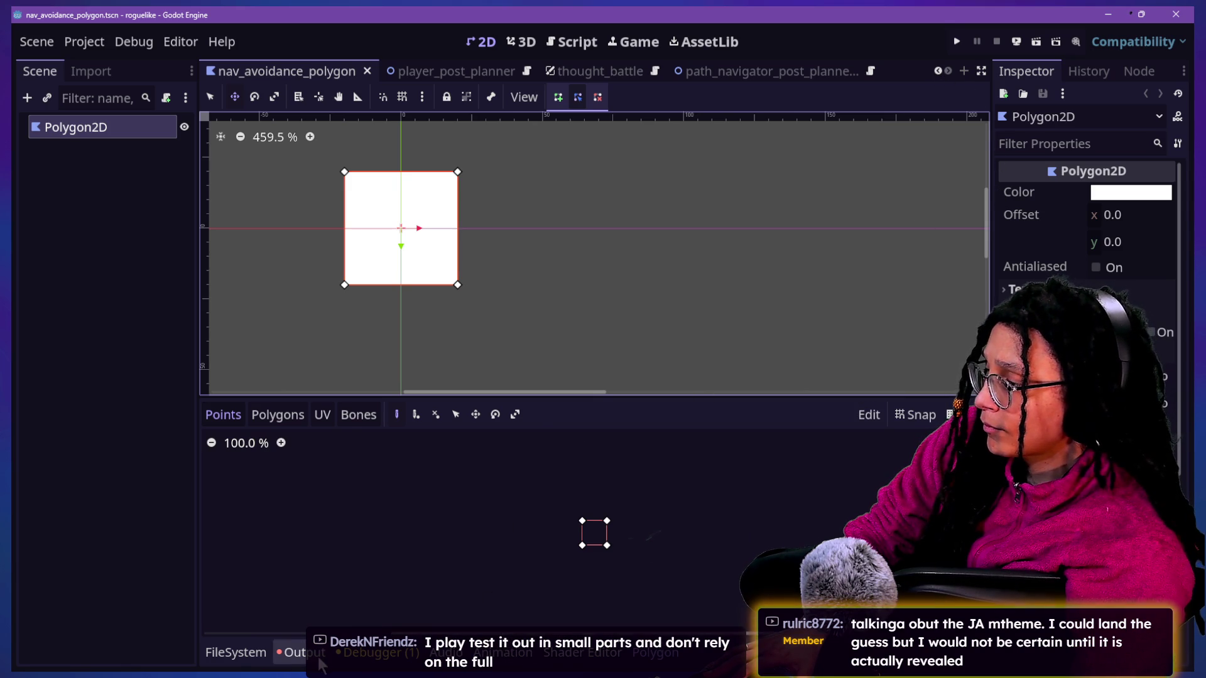
# Step: Change the FileSystem filter to 'nav' and reopen path_navigator_post_planner.tscn
pyautogui.click(235, 652)
pyautogui.click(569, 442)
pyautogui.hotkey('ctrl', 'a')
pyautogui.press('BackSpace')
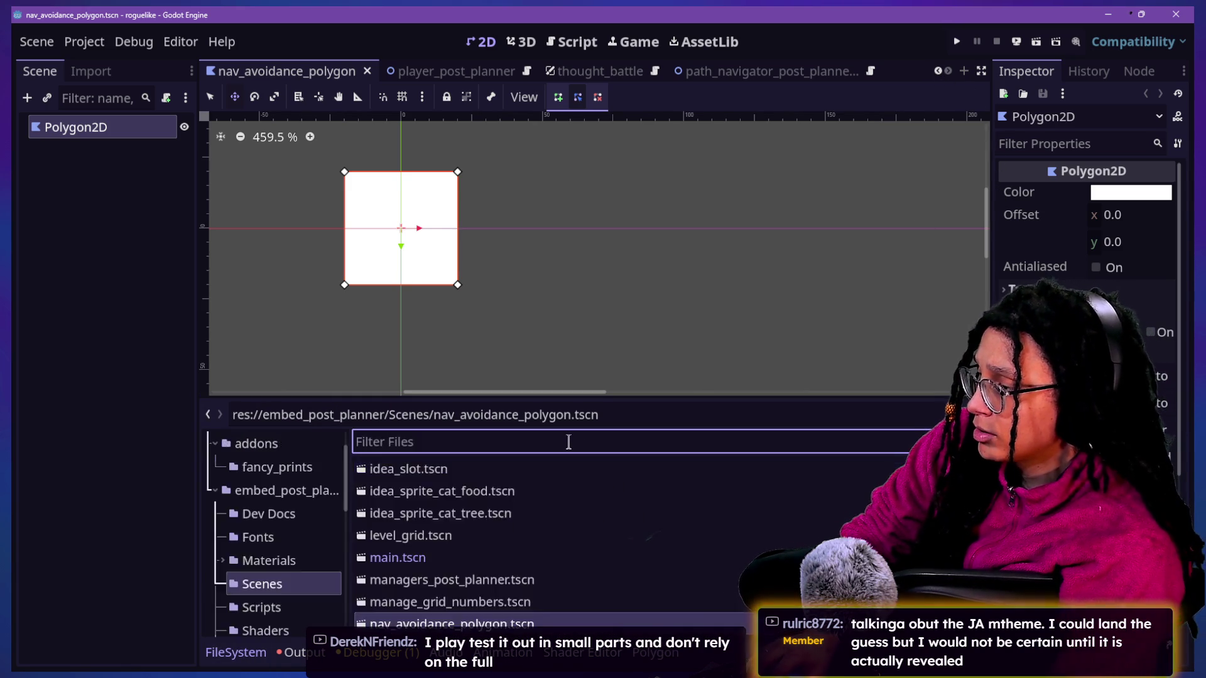
pyautogui.write('nav')
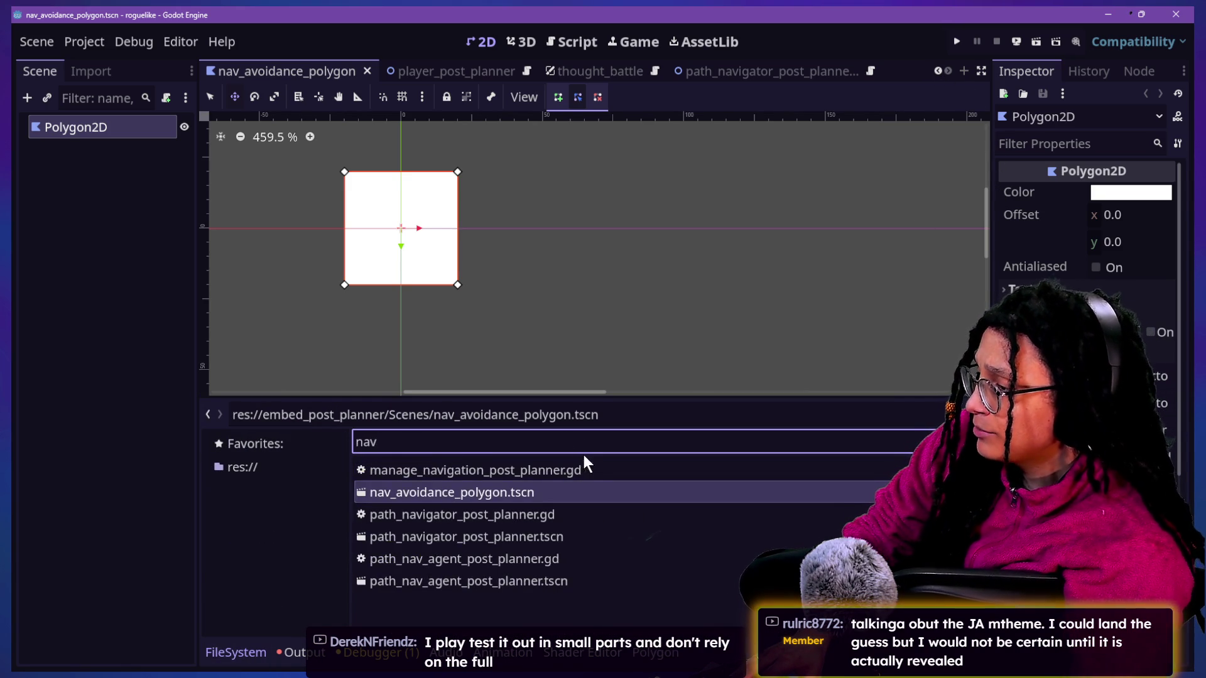
pyautogui.doubleClick(560, 537)
# Step: Paste the copied square as Polygon2D2 under Path_Navigator and delete the empty Polygon2D
pyautogui.click(88, 127)
pyautogui.hotkey('ctrl', 'v')
pyautogui.click(88, 202)
pyautogui.press('Delete')
pyautogui.press('Return')
pyautogui.click(93, 201)
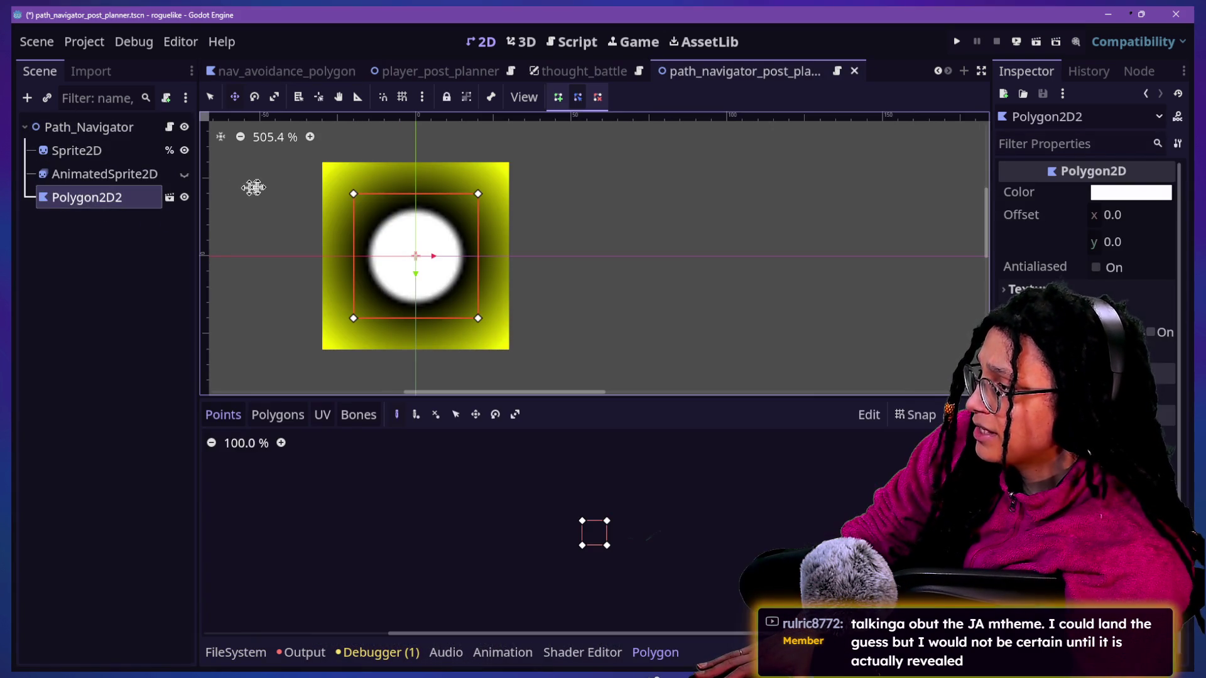
# Step: Delete the Sprite2D node from Path_Navigator
pyautogui.rightClick(136, 197)
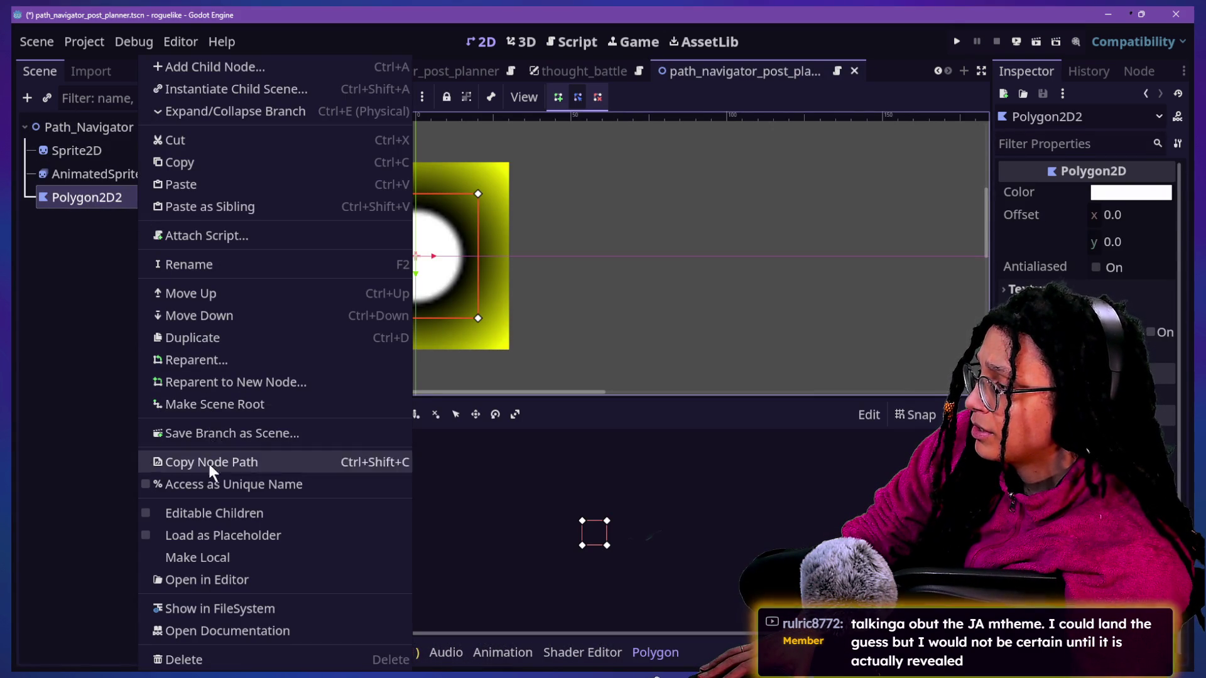
pyautogui.click(236, 557)
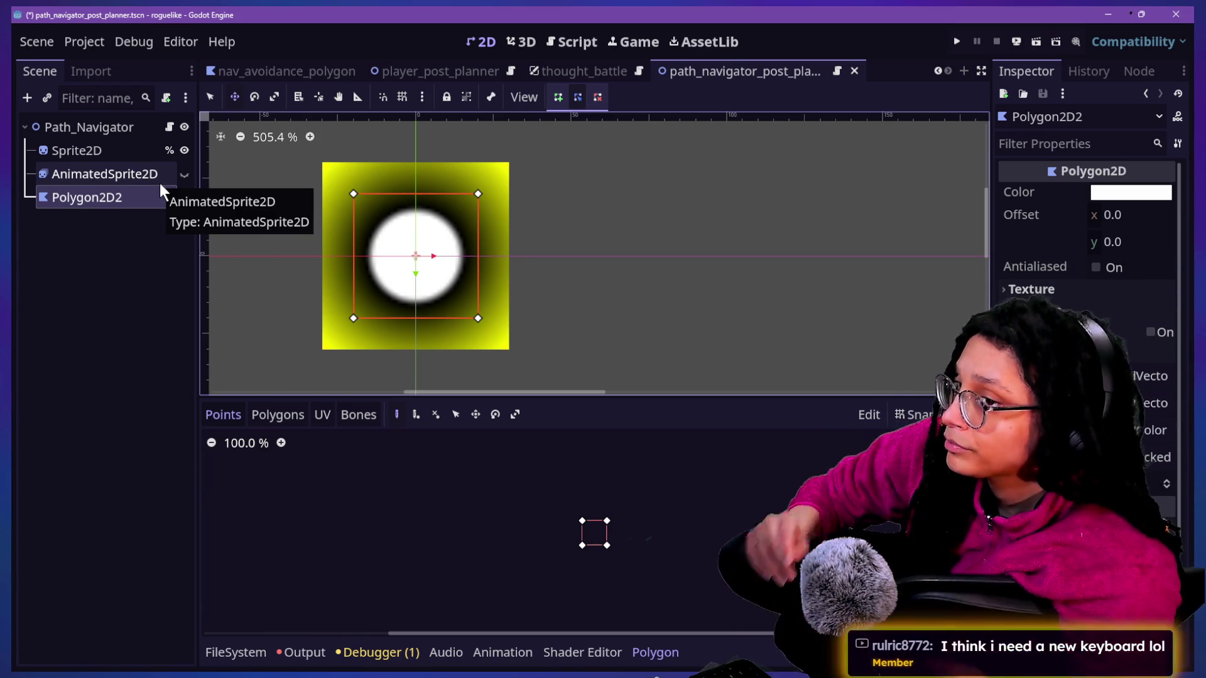
pyautogui.click(98, 213)
pyautogui.click(100, 200)
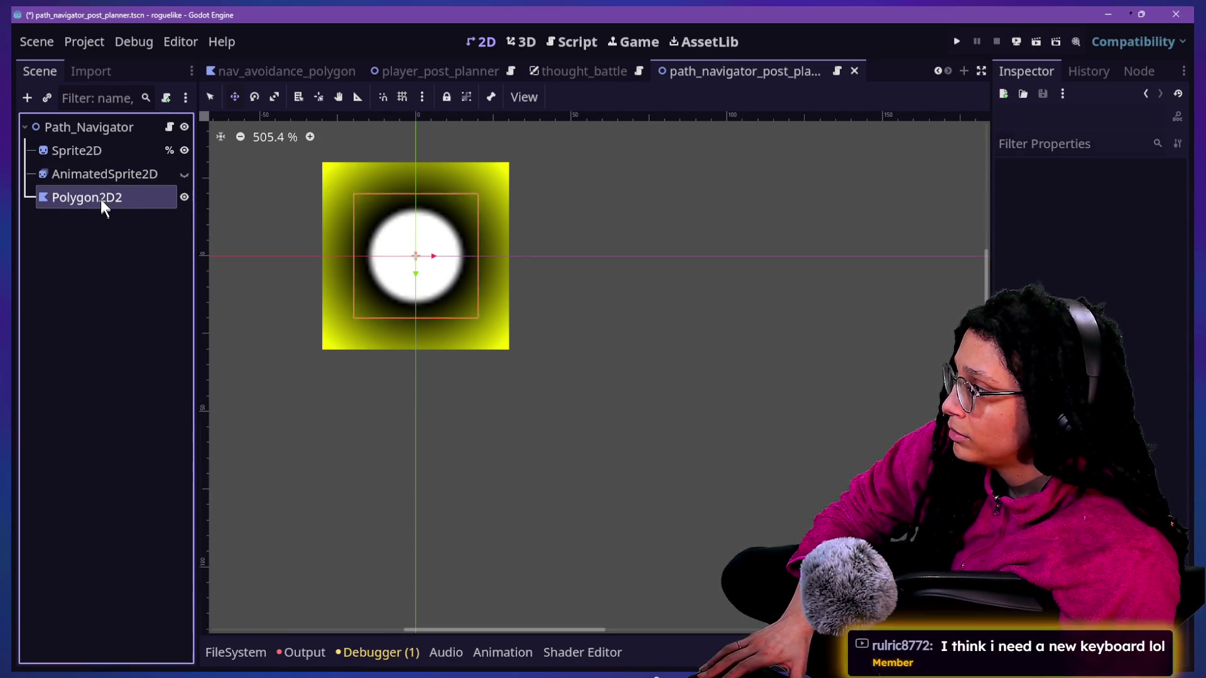
pyautogui.click(129, 150)
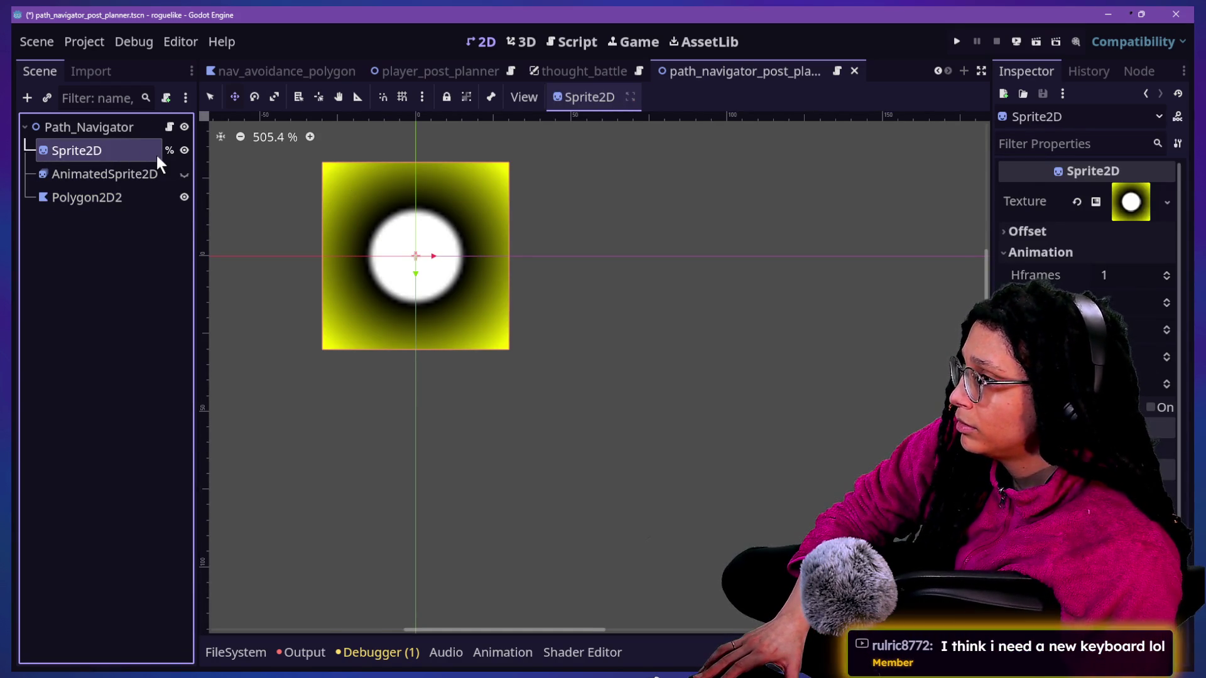
pyautogui.press('Delete')
pyautogui.press('Return')
# Step: Move Polygon2D2 above AnimatedSprite2D in the tree and toggle its visibility to check the layering
pyautogui.click(100, 171)
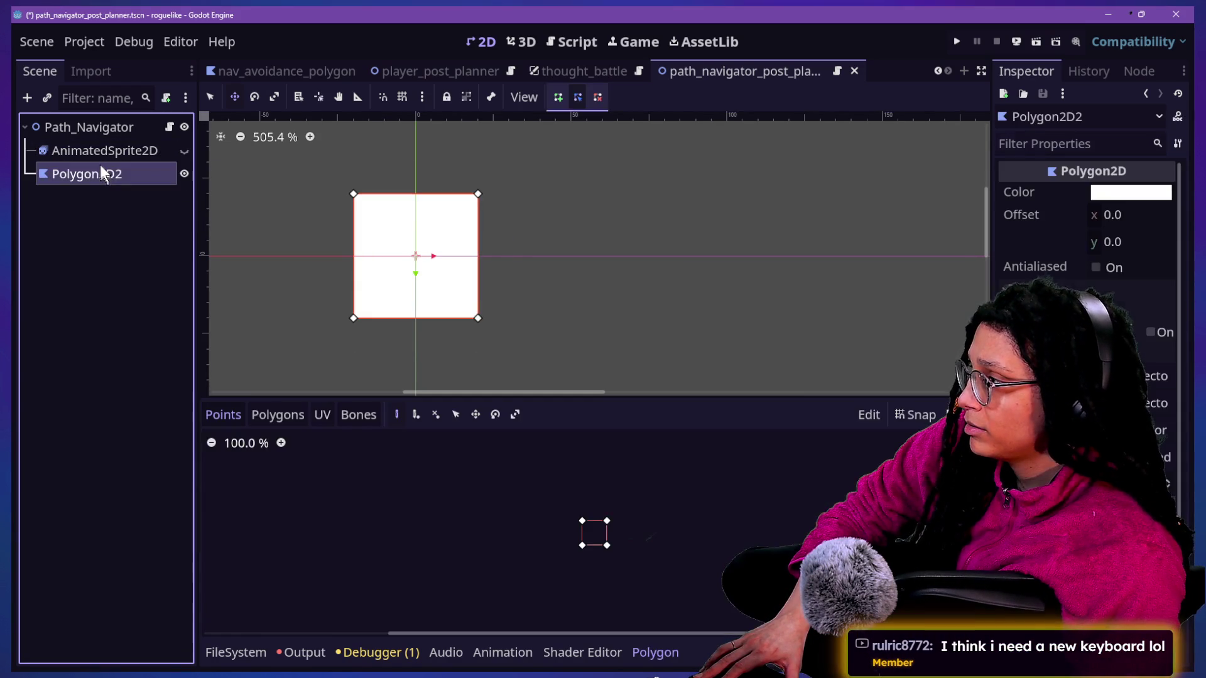
pyautogui.click(130, 156)
pyautogui.click(130, 178)
pyautogui.moveTo(130, 178); pyautogui.dragTo(132, 145)
pyautogui.click(129, 154)
pyautogui.click(142, 169)
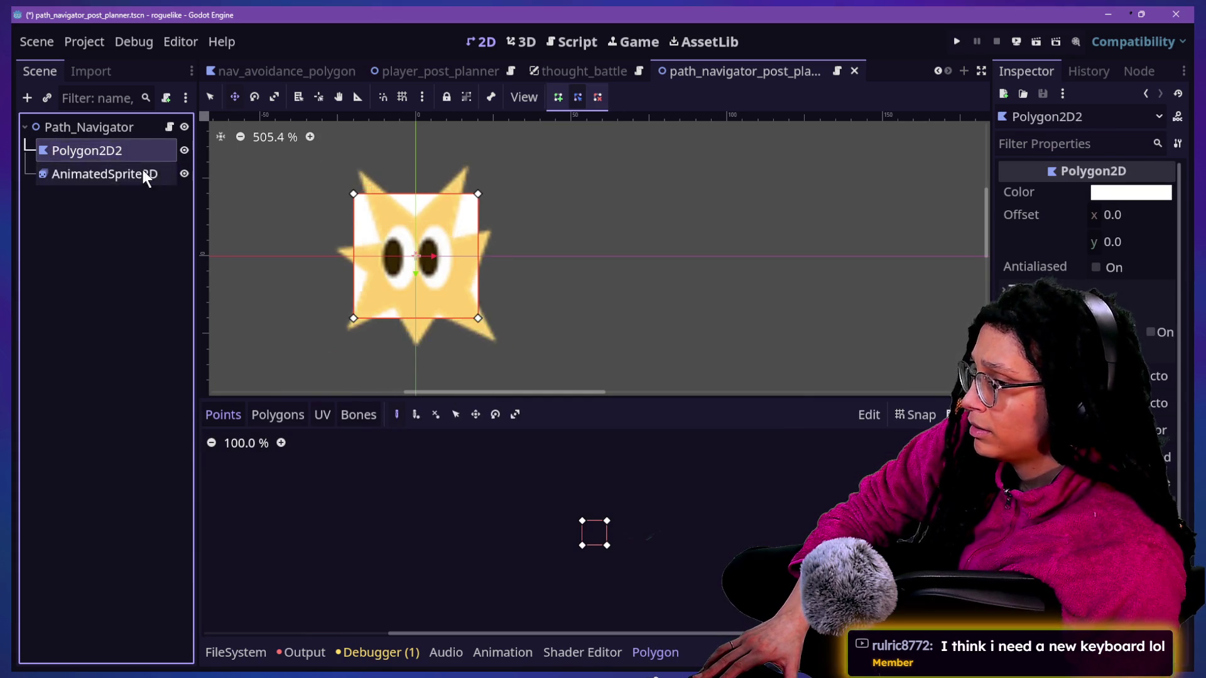
pyautogui.click(184, 151)
pyautogui.click(182, 151)
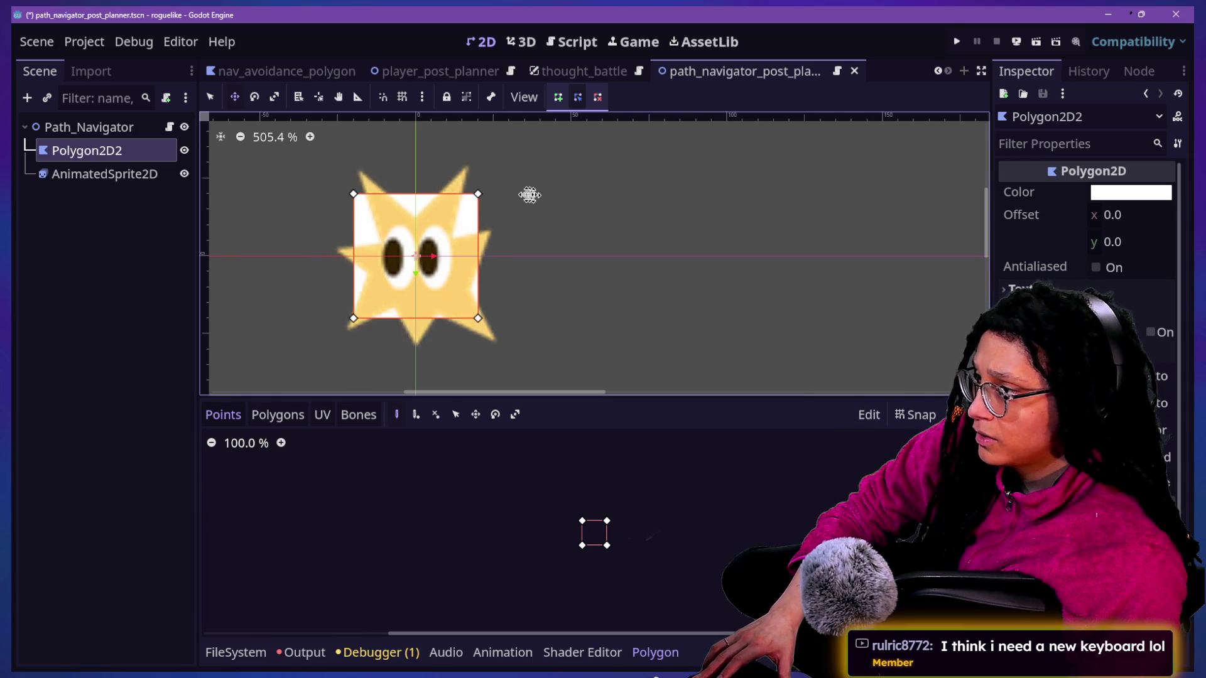
pyautogui.moveTo(478, 194)
pyautogui.mouseDown()
pyautogui.moveTo(506, 182)
pyautogui.moveTo(493, 201)
pyautogui.moveTo(478, 196)
pyautogui.moveTo(495, 182)
pyautogui.moveTo(479, 194)
pyautogui.mouseUp()
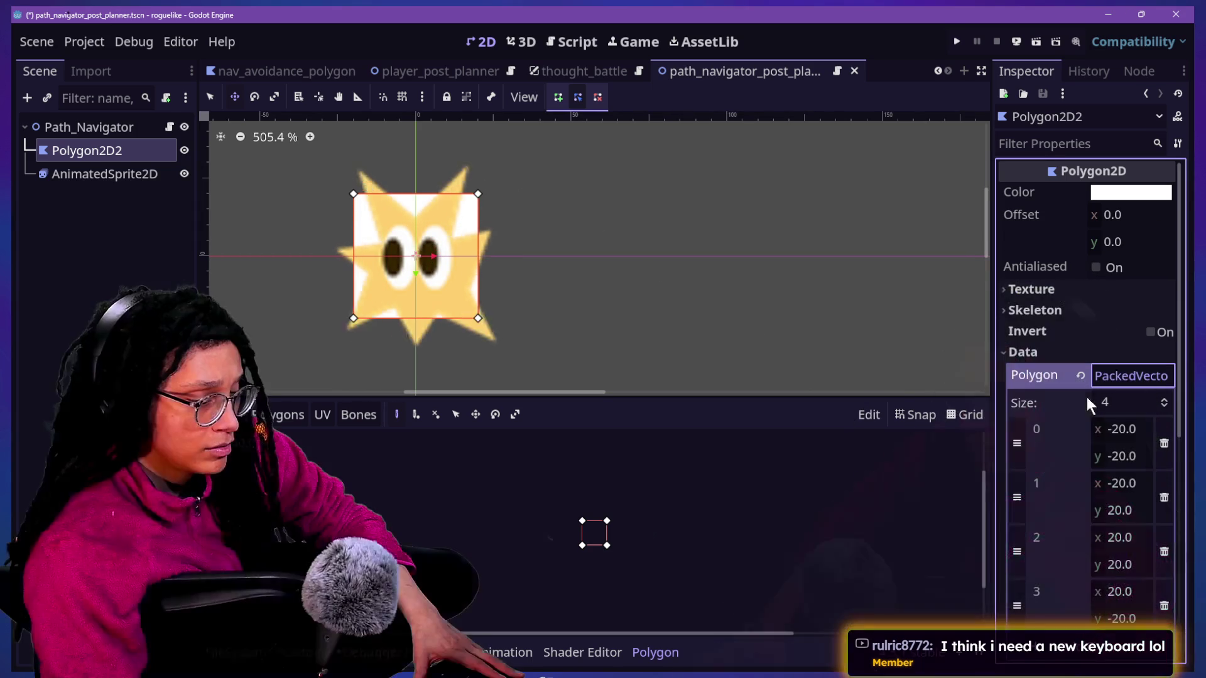
# Step: Set Polygon2D2's points to (-30,-30), (-30,30), (30,30), (30,-30)
pyautogui.click(1124, 429)
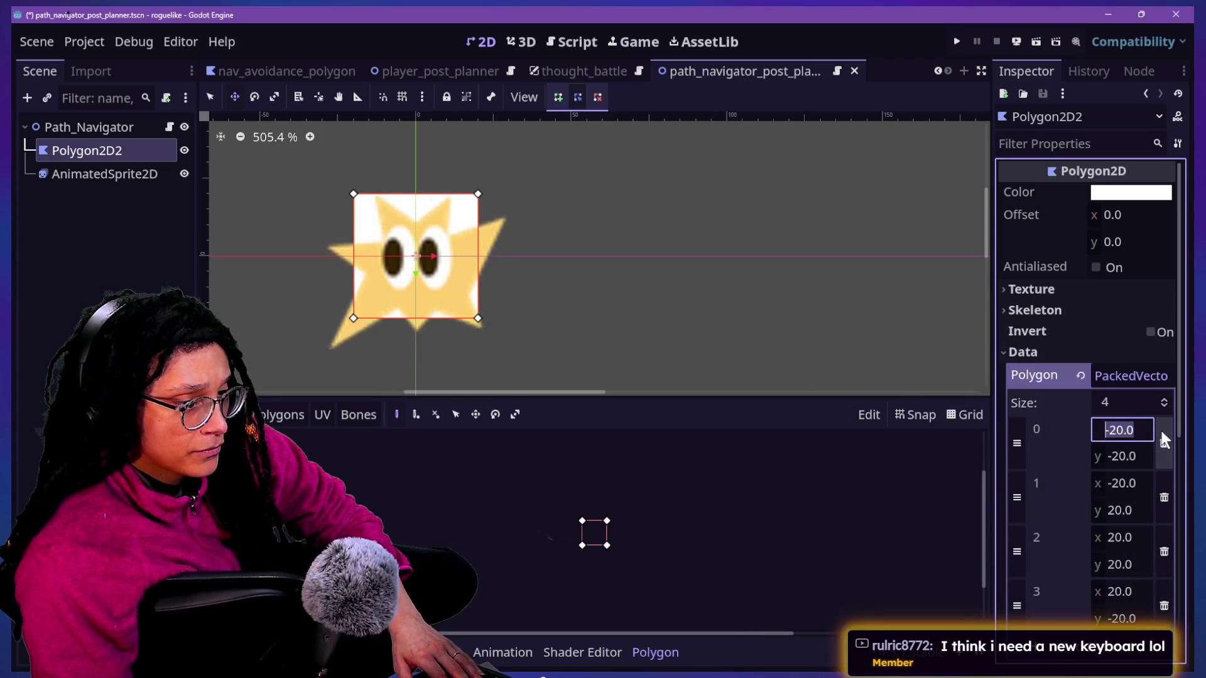
pyautogui.write('-30')
pyautogui.press('Return')
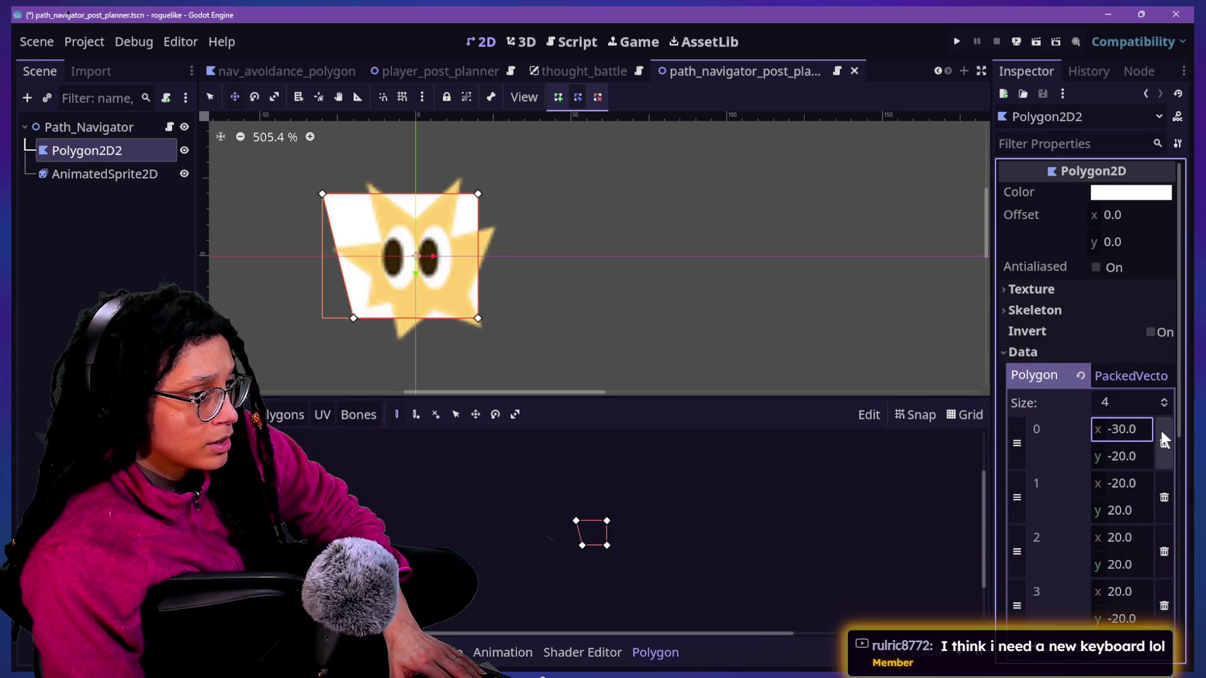
pyautogui.click(1123, 457)
pyautogui.write('-')
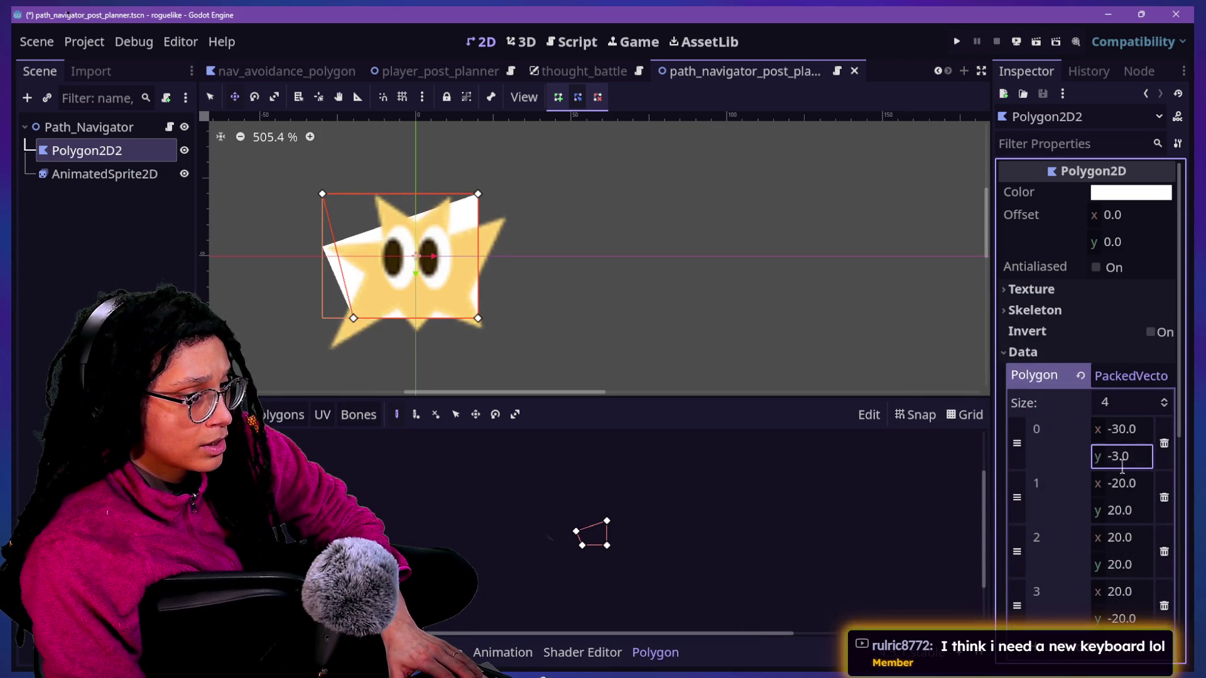
pyautogui.write('30')
pyautogui.press('Return')
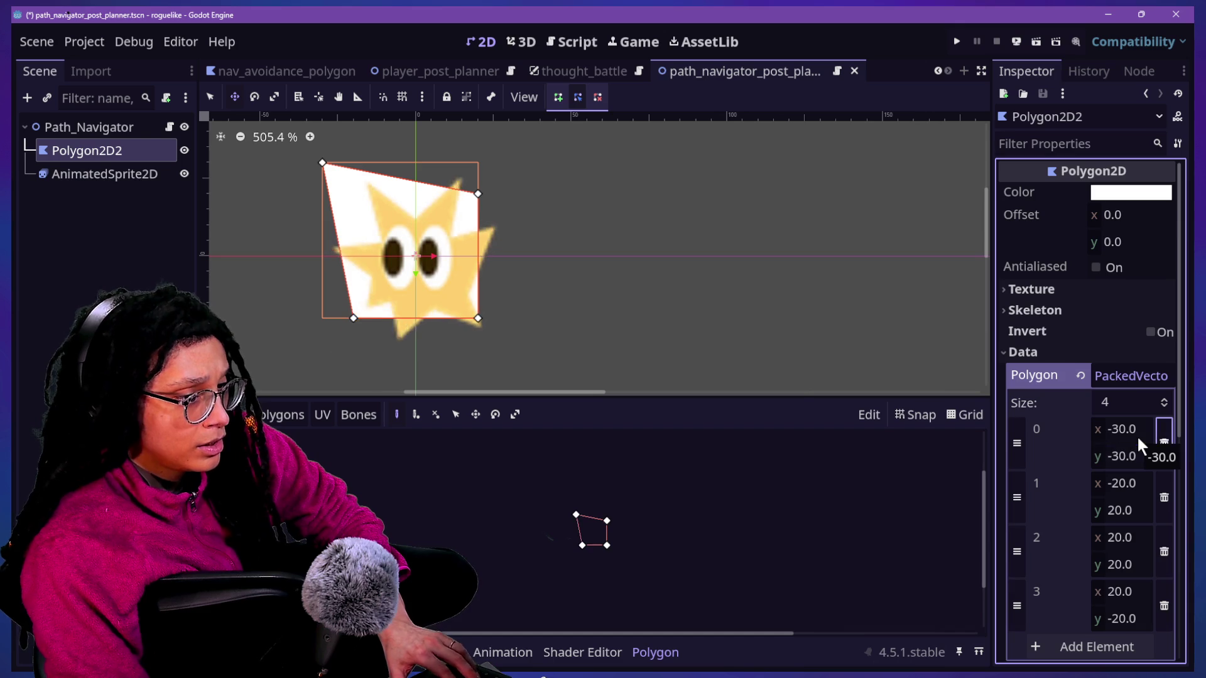
pyautogui.press('Tab')
pyautogui.write('-30')
pyautogui.press('Return')
pyautogui.press('Tab')
pyautogui.hotkey('shift', 'Tab')
pyautogui.write('30')
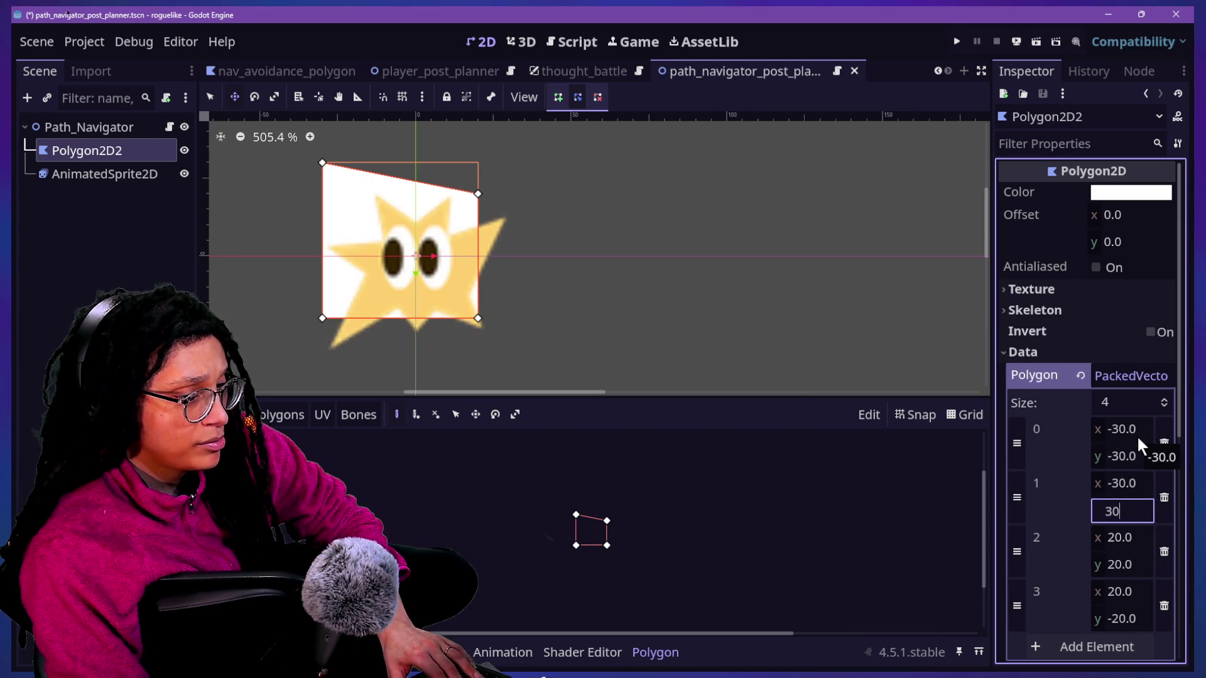
pyautogui.press('Return')
pyautogui.press('Tab')
pyautogui.press('Tab')
pyautogui.press('Tab')
pyautogui.write('30')
pyautogui.press('Return')
pyautogui.press('Tab')
pyautogui.write('30')
pyautogui.press('Return')
pyautogui.press('Tab')
pyautogui.press('Tab')
pyautogui.press('Tab')
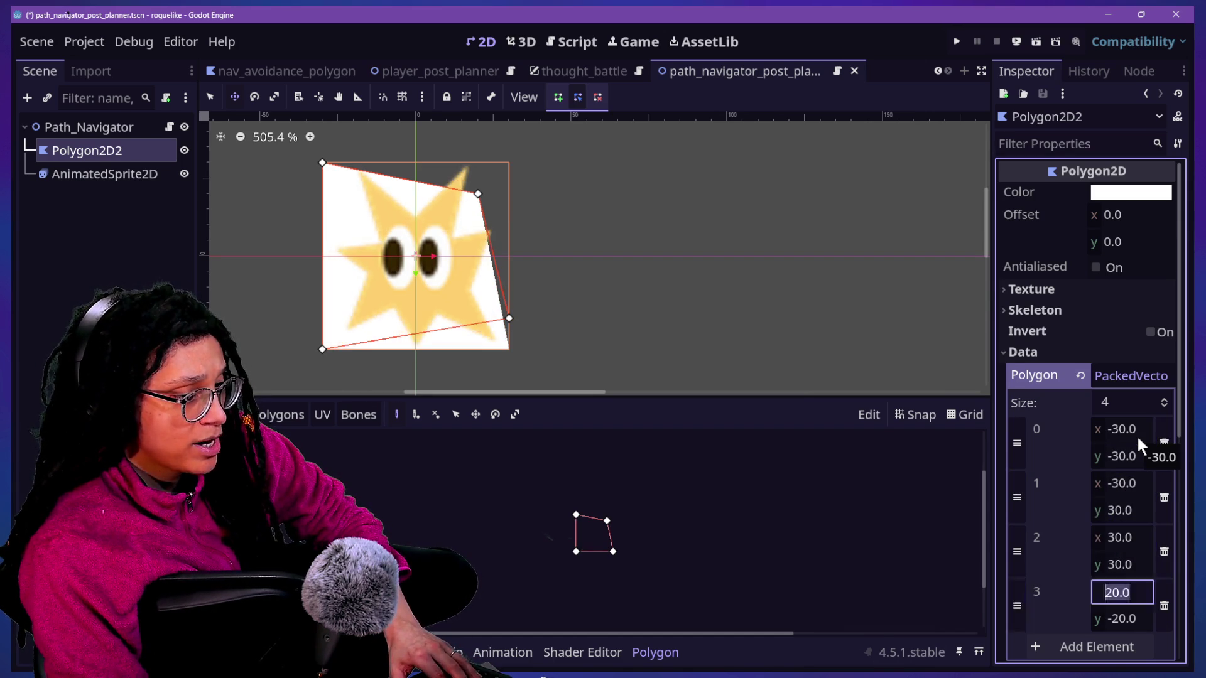
pyautogui.write('30')
pyautogui.press('Return')
pyautogui.press('Tab')
pyautogui.write('-30')
pyautogui.press('Return')
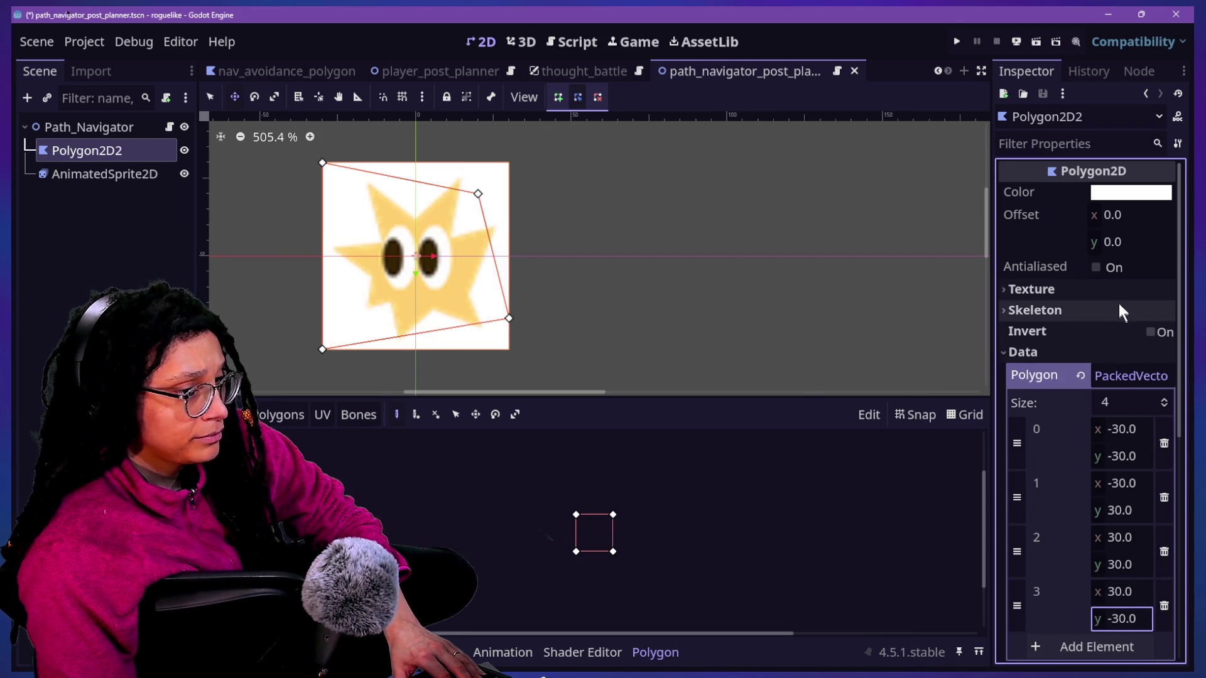
# Step: Enlarge the square to points (-40,-40), (-40,40), (40,40), (40,-40)
pyautogui.hotkey('ctrl', 'a')
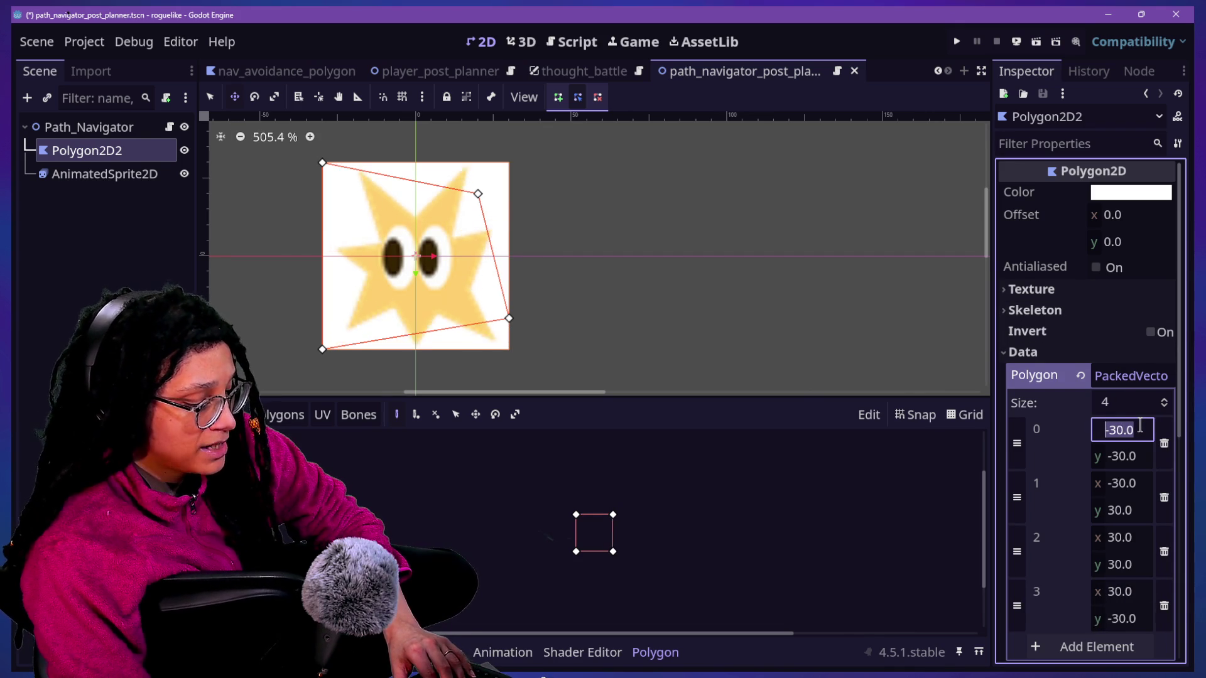
pyautogui.write('0')
pyautogui.press('Return')
pyautogui.press('Tab')
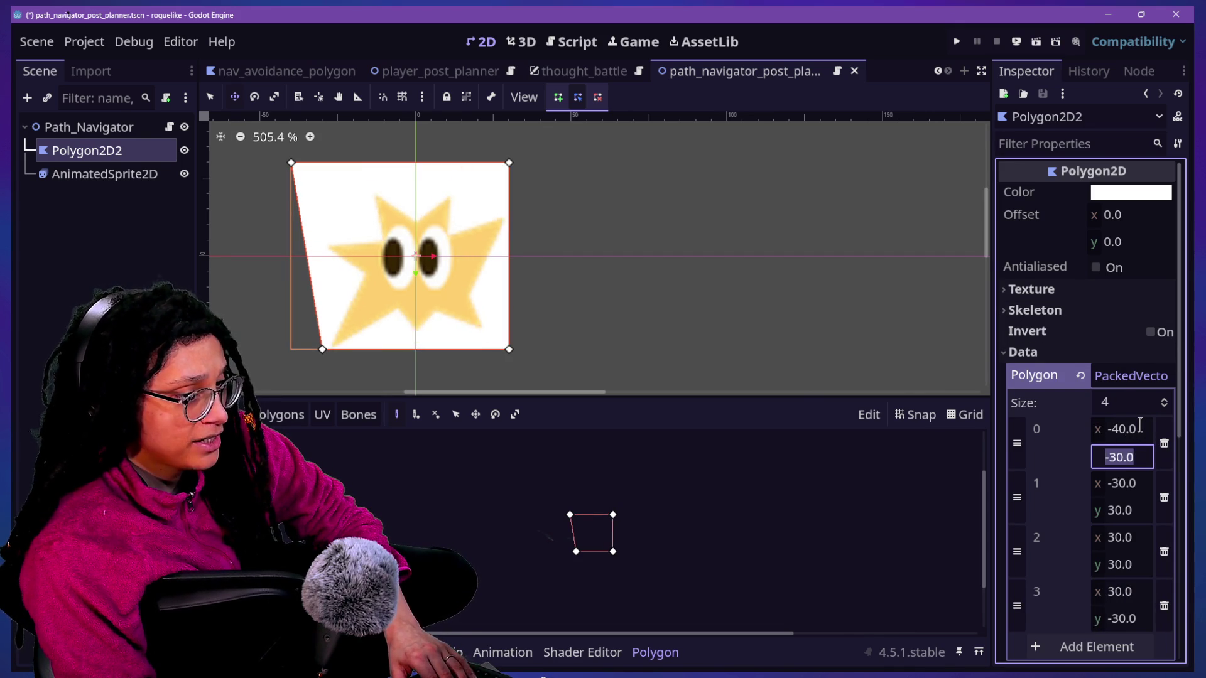
pyautogui.write('-40')
pyautogui.press('Return')
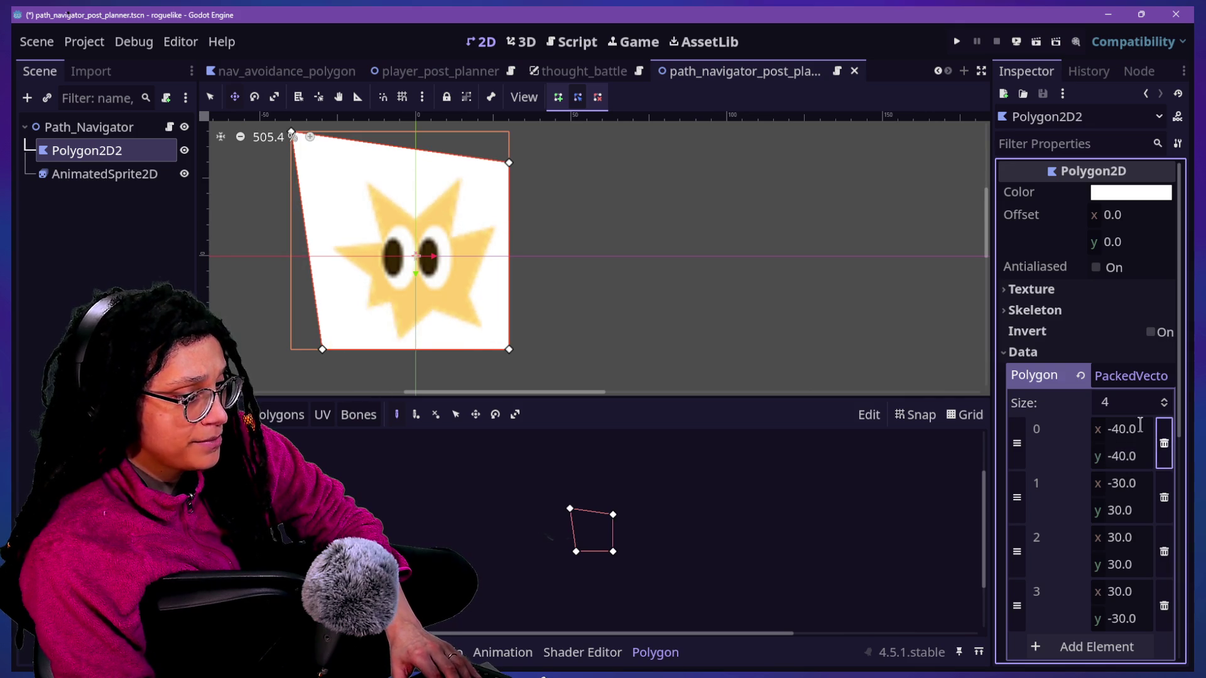
pyautogui.press('Tab')
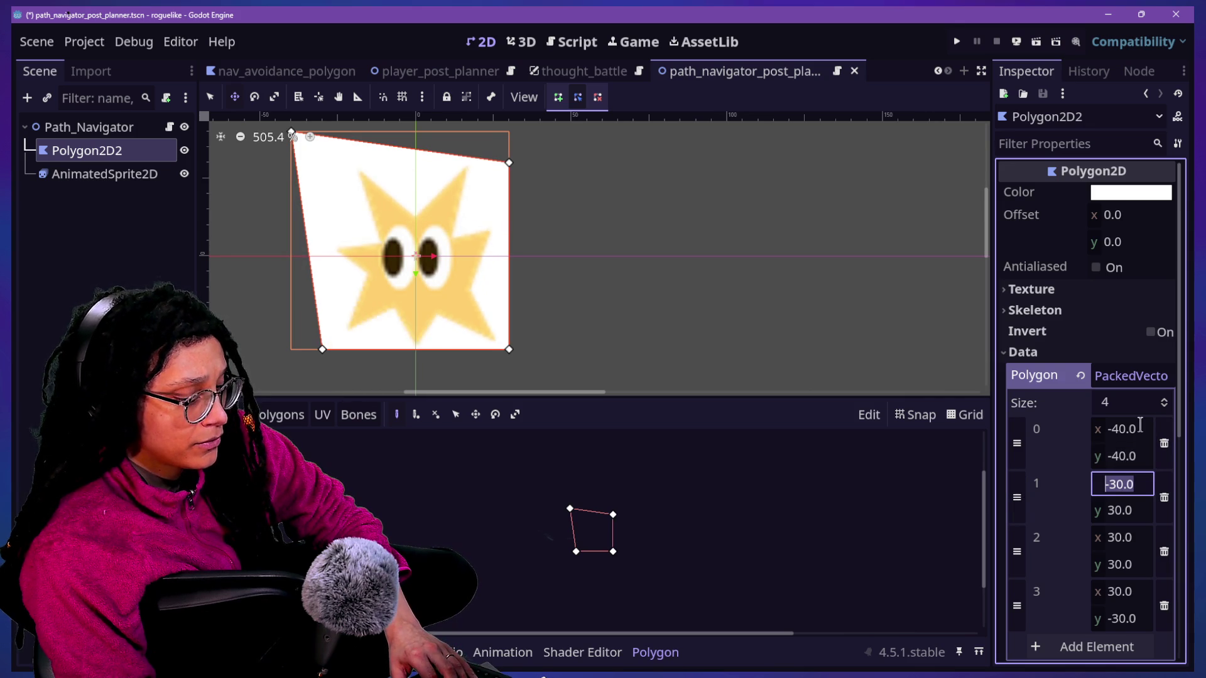
pyautogui.write('-40')
pyautogui.press('Return')
pyautogui.press('Tab')
pyautogui.write('40')
pyautogui.press('Return')
pyautogui.press('Tab')
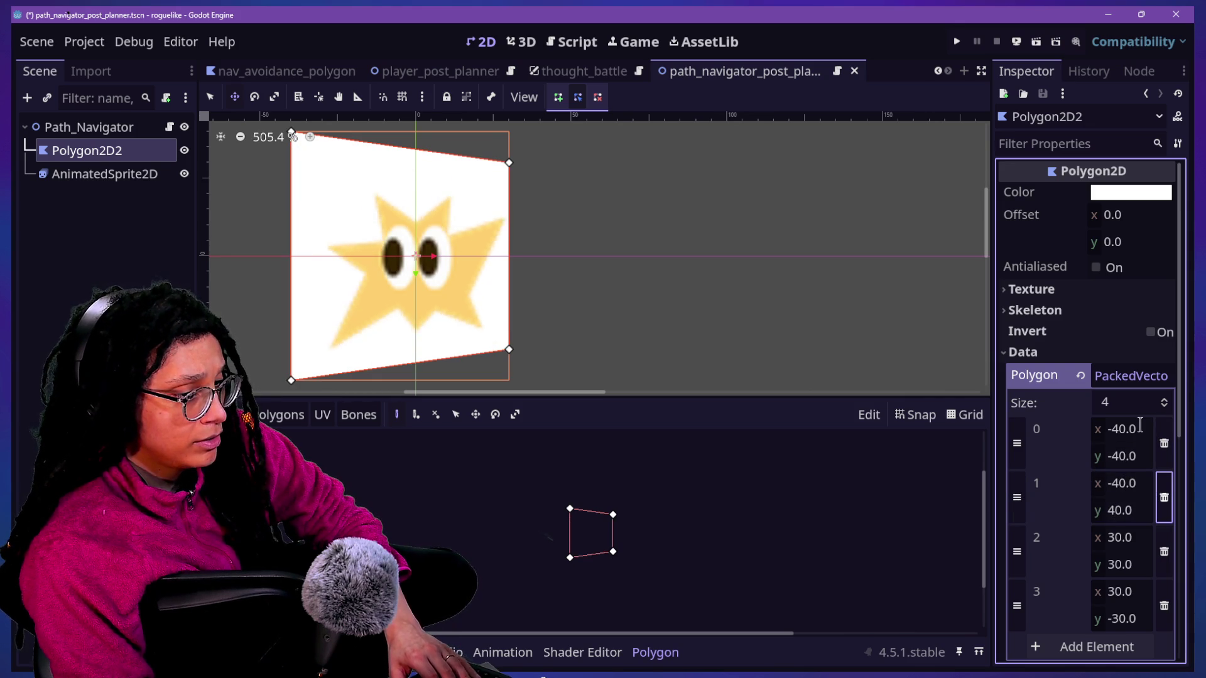
pyautogui.press('Tab')
pyautogui.press('Tab')
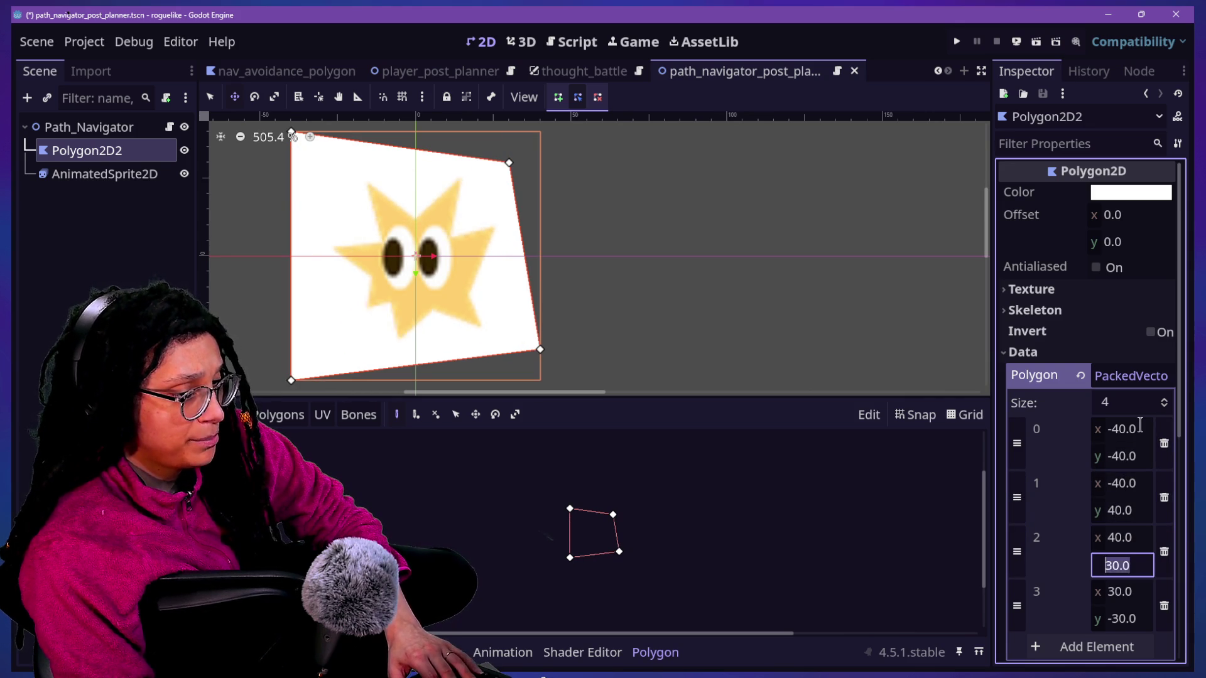
pyautogui.write('40')
pyautogui.press('Tab')
pyautogui.write('40')
pyautogui.press('Return')
pyautogui.press('Tab')
pyautogui.write('-40')
pyautogui.press('Return')
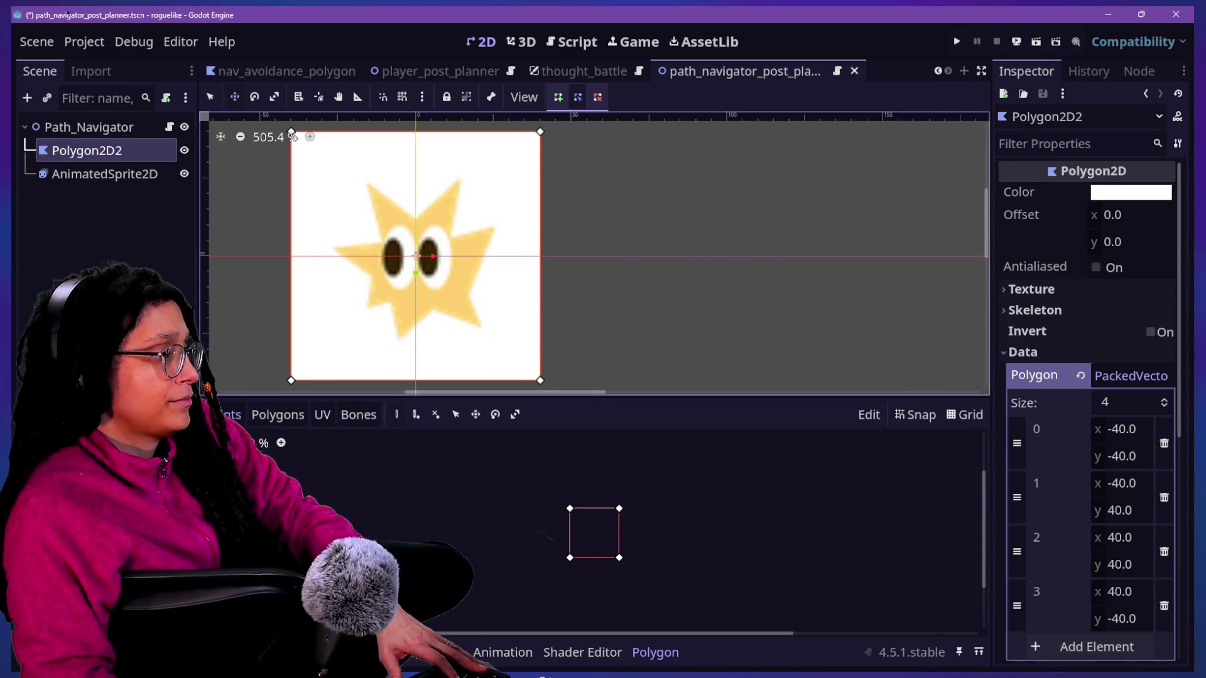
# Step: Make Polygon2D2 accessible by unique name and open the Path_Navigator script
pyautogui.click(127, 188)
pyautogui.click(126, 152)
pyautogui.click(126, 171)
pyautogui.click(153, 156)
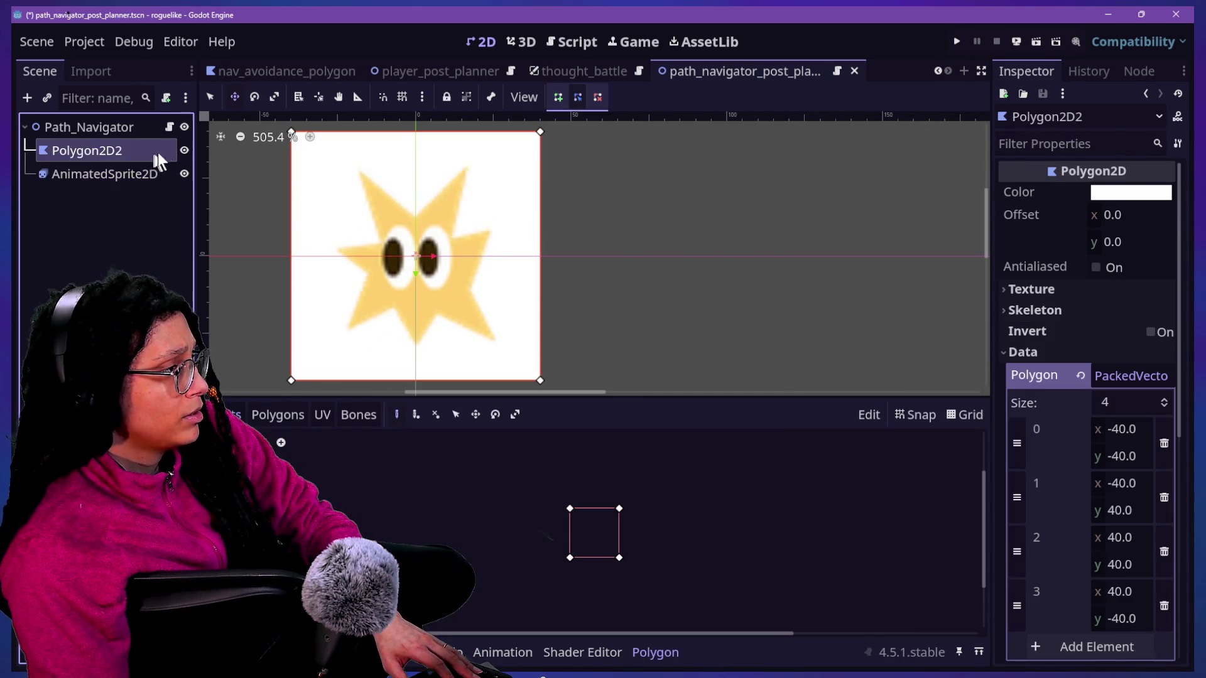
pyautogui.rightClick(155, 145)
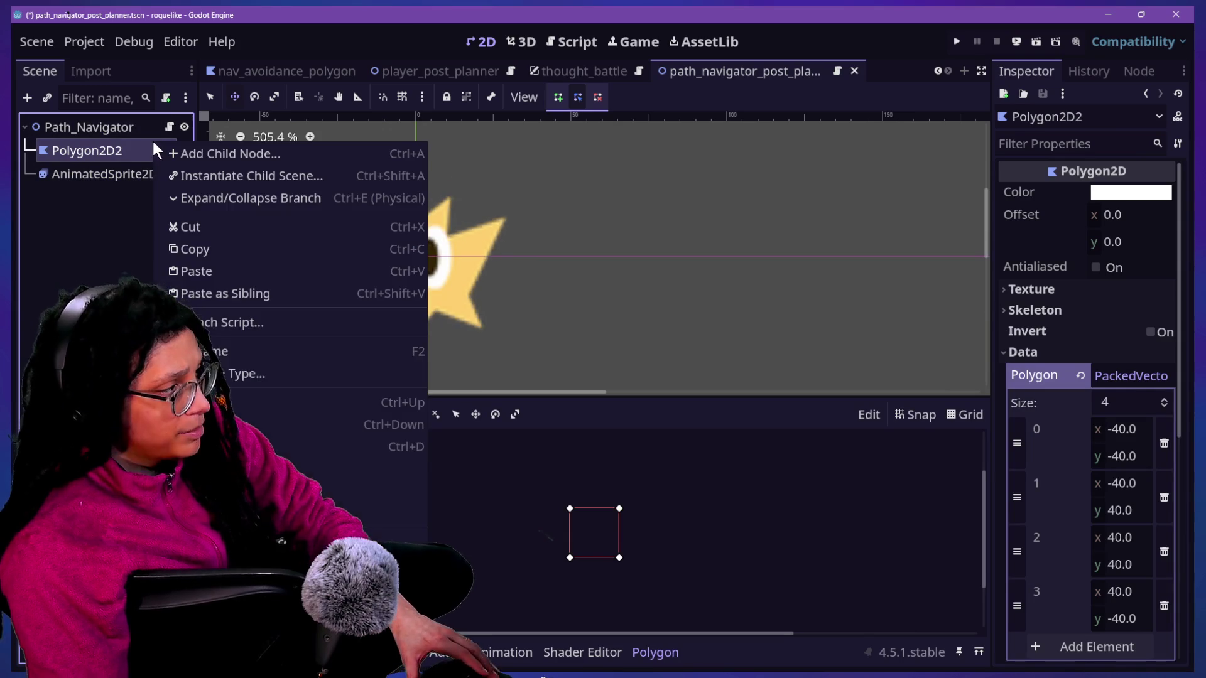
pyautogui.press('Escape')
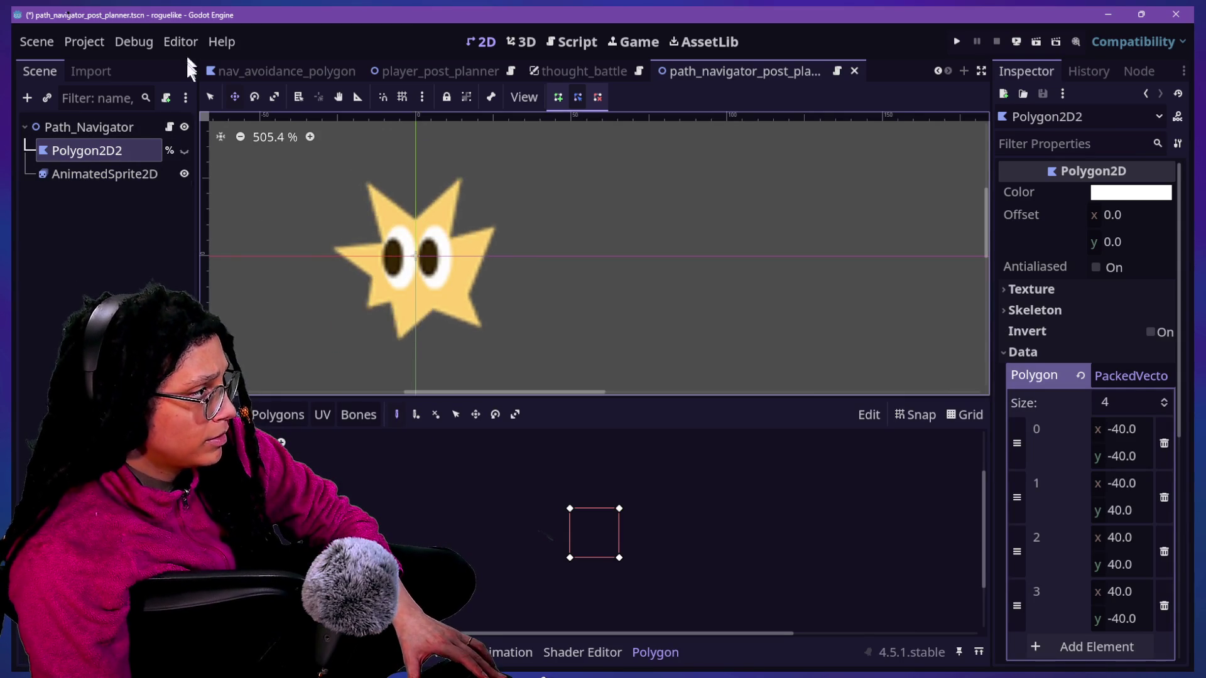
pyautogui.click(170, 130)
pyautogui.scroll(-8, 528, 295)
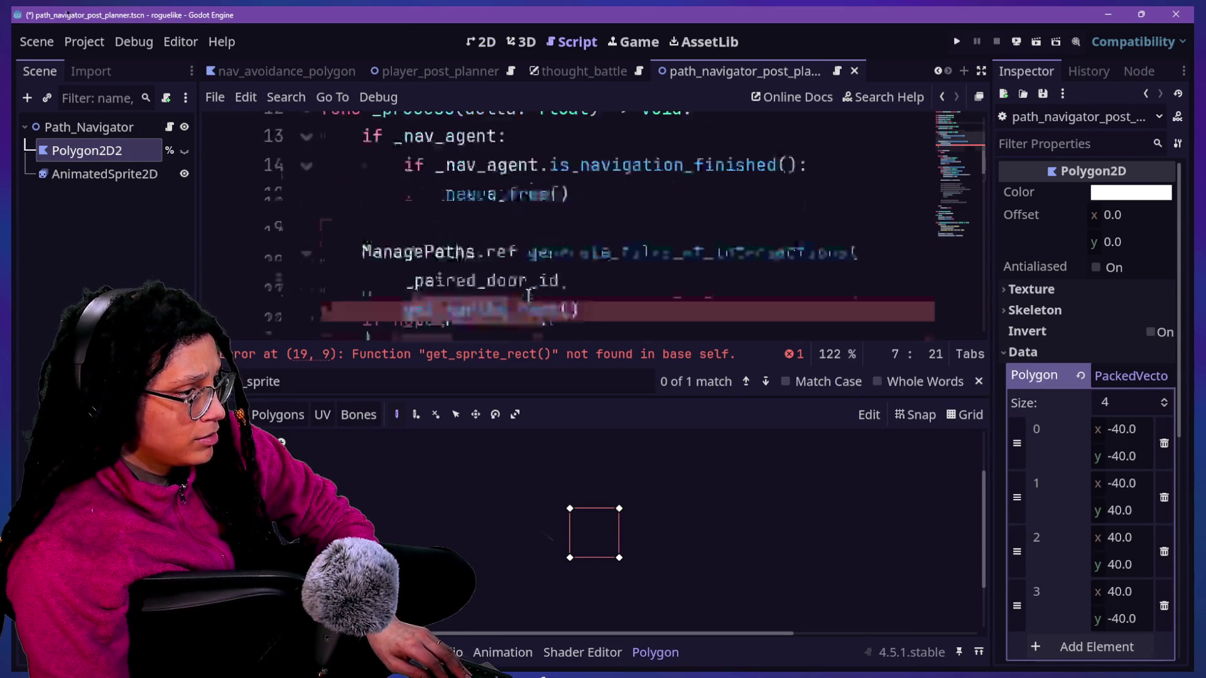
pyautogui.hotkey('ctrl', 'shift', 'F11')
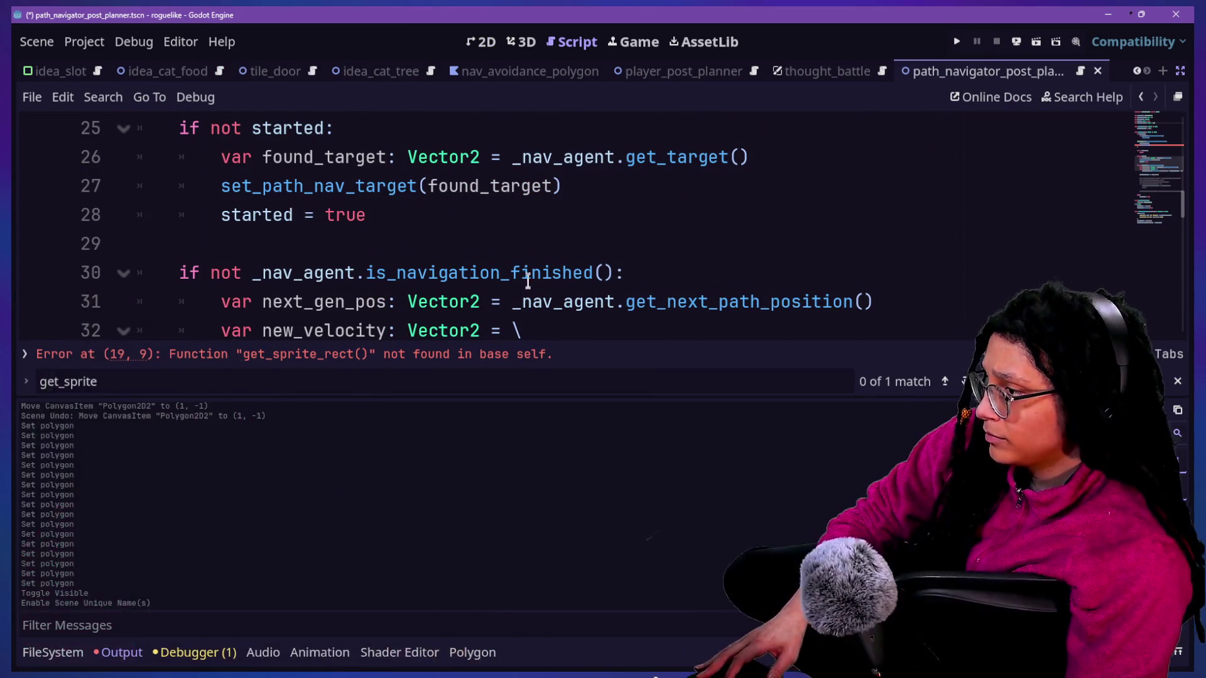
pyautogui.click(532, 274)
pyautogui.click(122, 653)
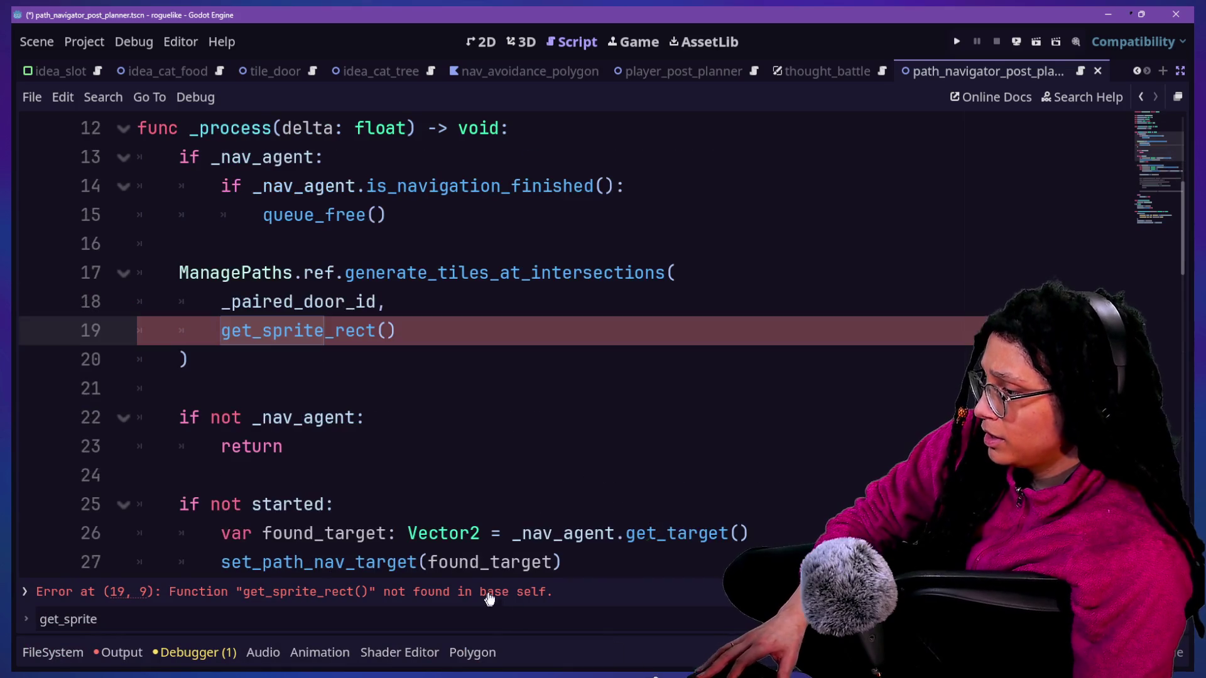
pyautogui.click(490, 593)
pyautogui.press('Up')
pyautogui.press('Up')
pyautogui.press('Down')
pyautogui.press('Down')
pyautogui.click(507, 360)
pyautogui.click(317, 272)
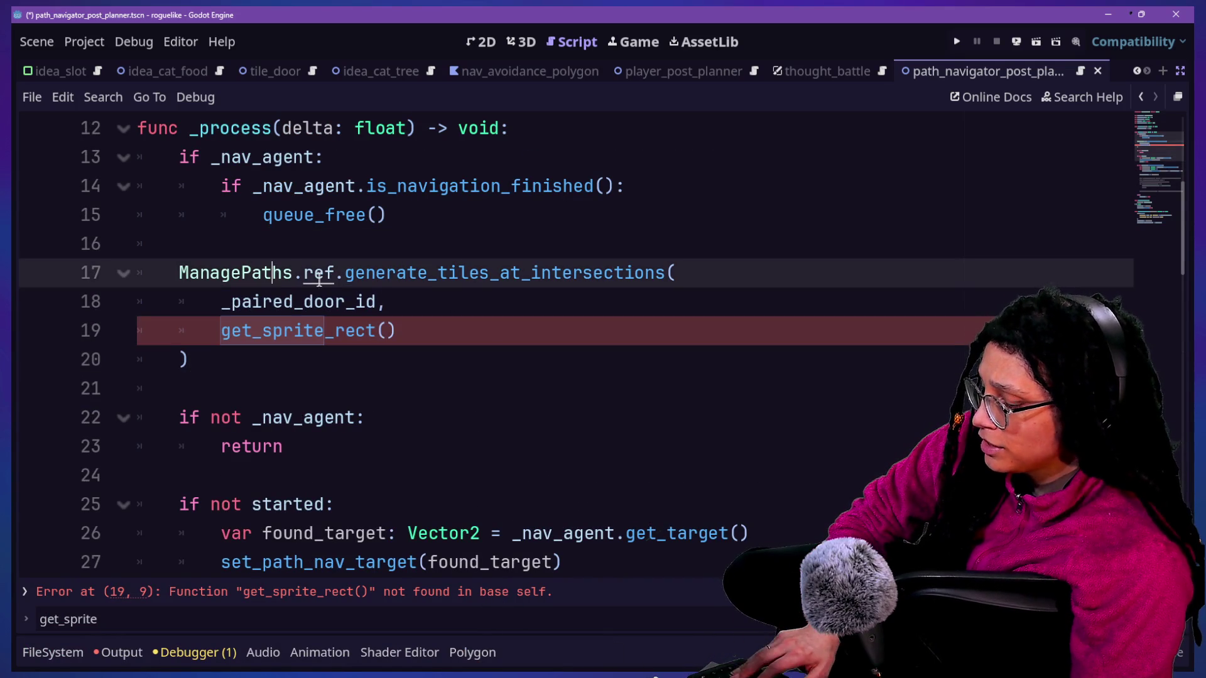
pyautogui.hotkey('ctrl', '=')
pyautogui.hotkey('ctrl', '=')
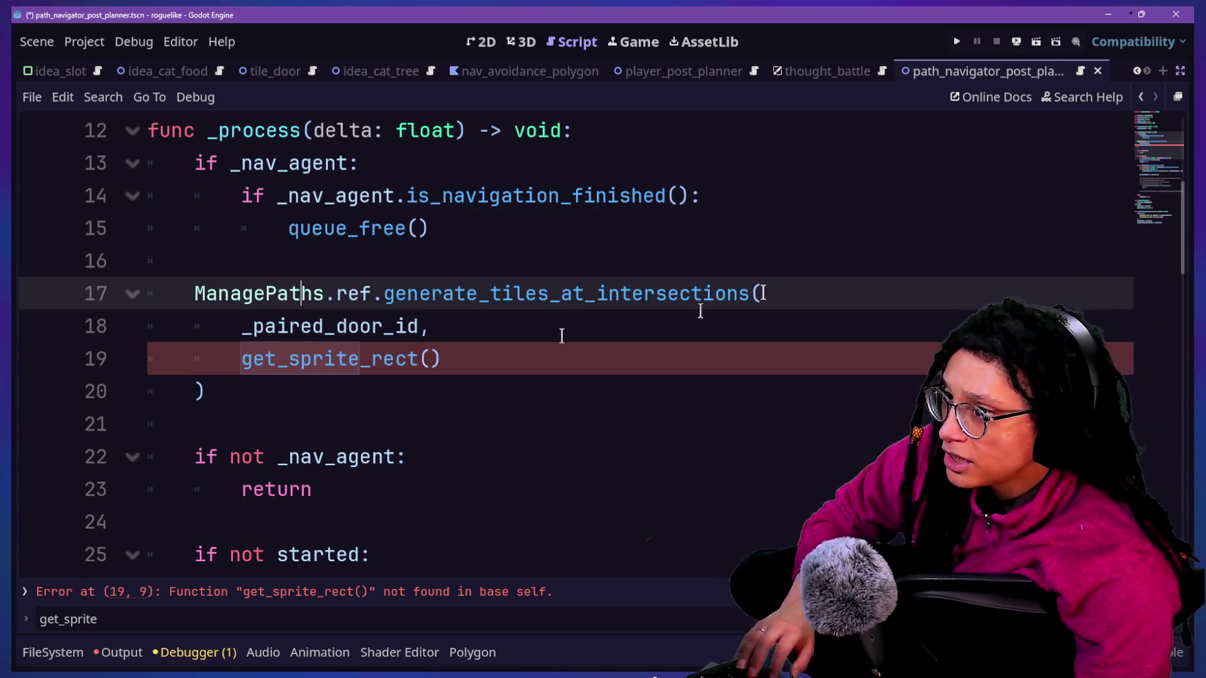
pyautogui.click(1176, 97)
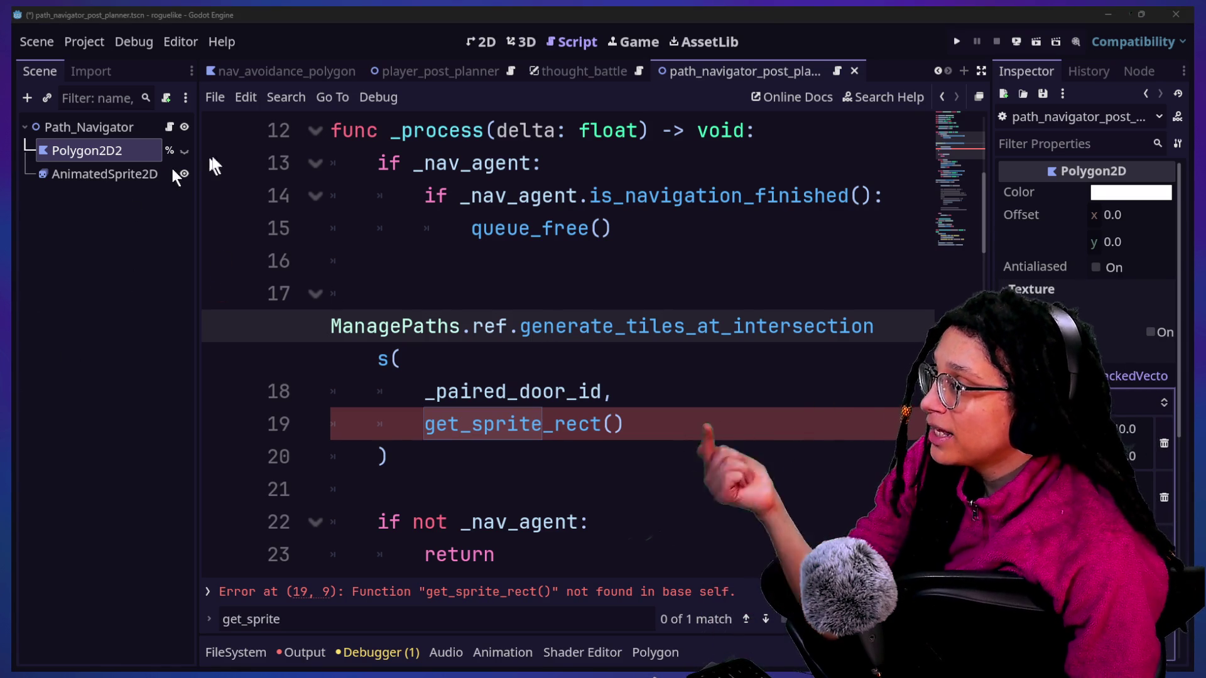
pyautogui.click(380, 261)
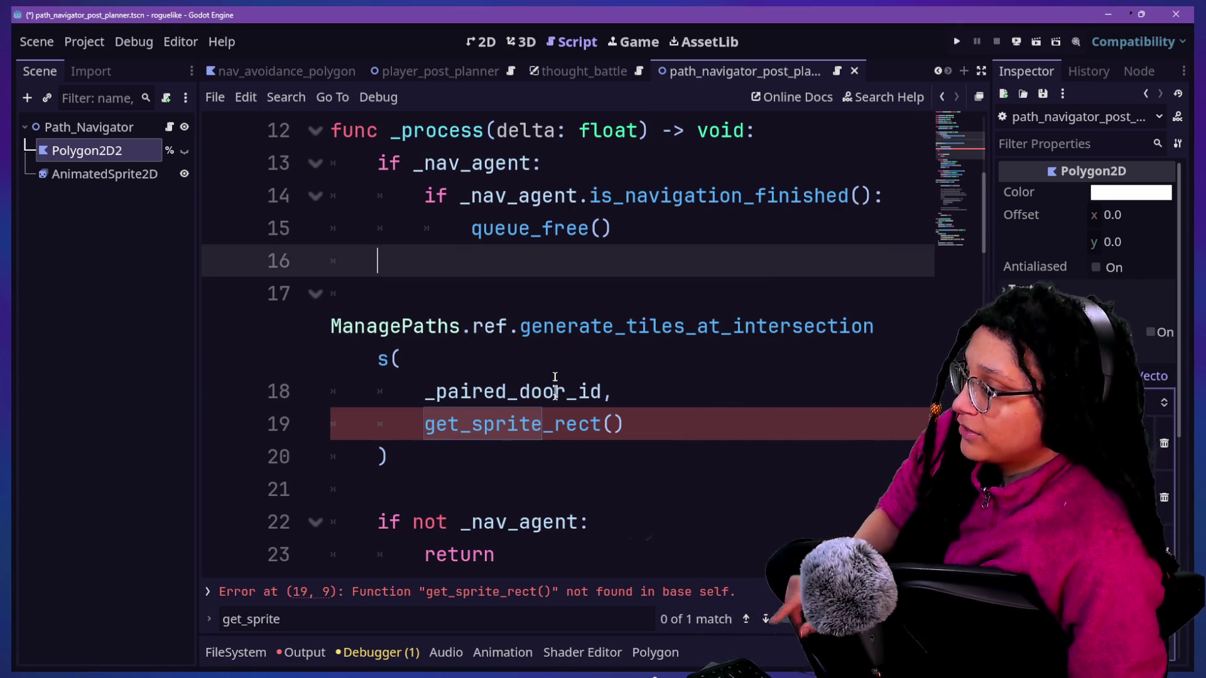
# Step: Change the line 19 call from get_sprite_rect() to _get_poly_rect()
pyautogui.click(536, 457)
pyautogui.click(631, 424)
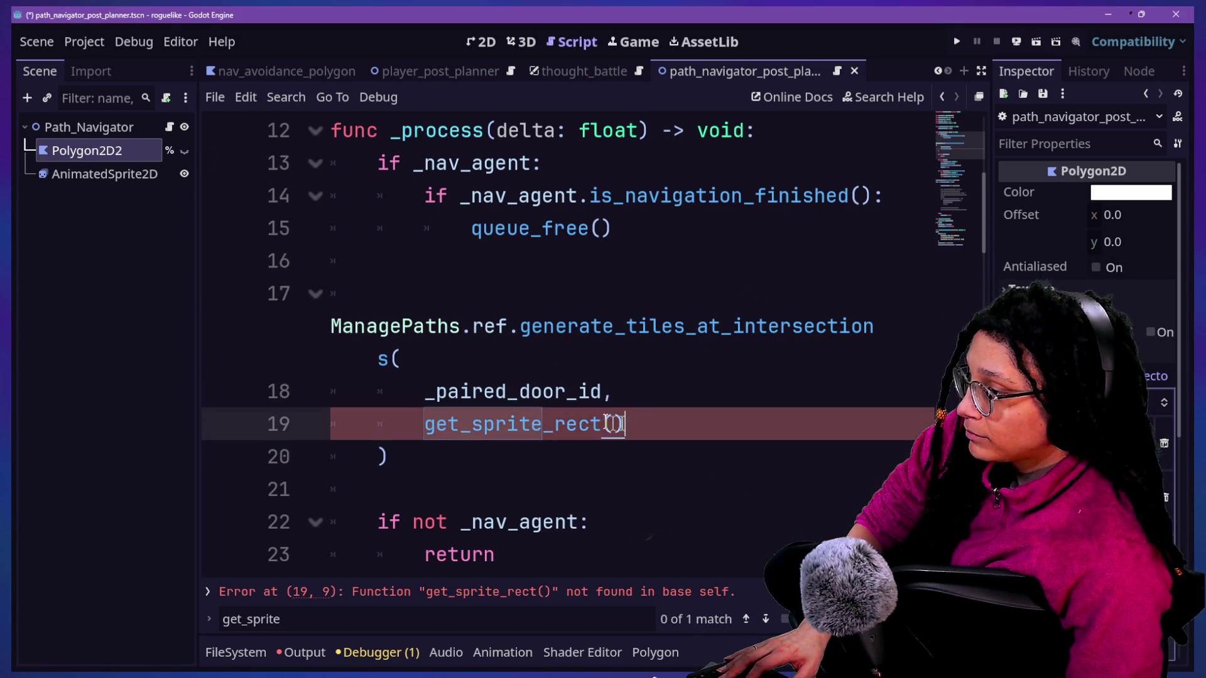
pyautogui.moveTo(630, 424); pyautogui.dragTo(447, 424)
pyautogui.click(433, 416)
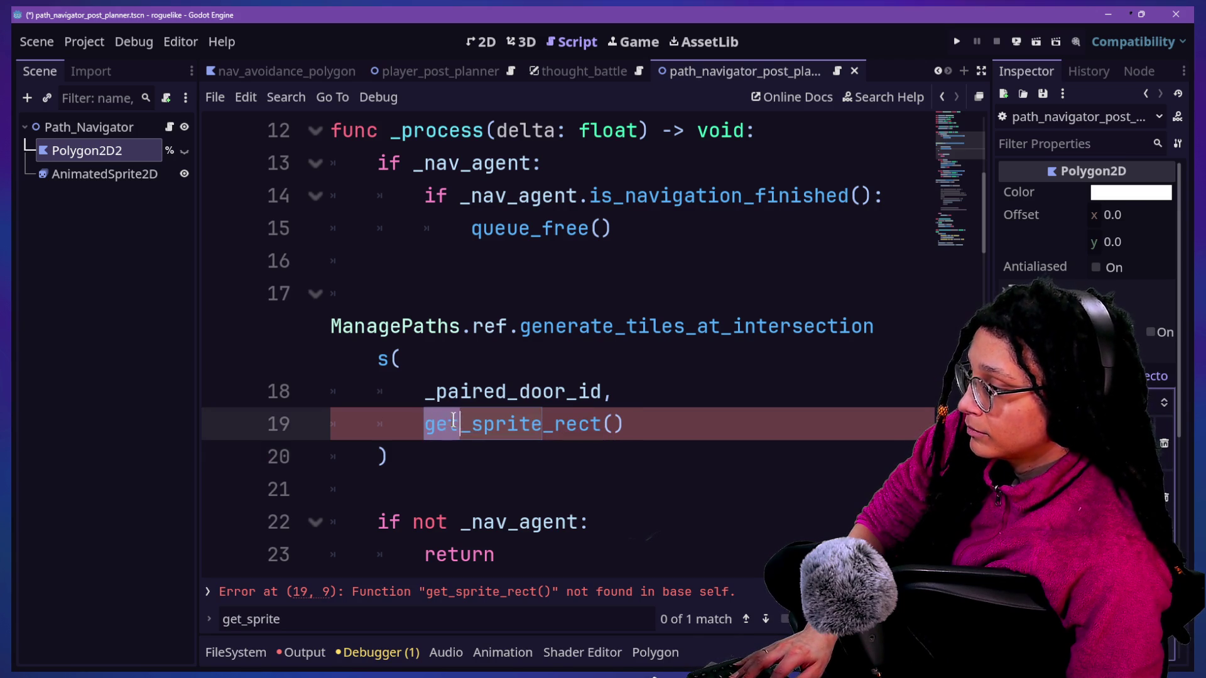
pyautogui.click(455, 420)
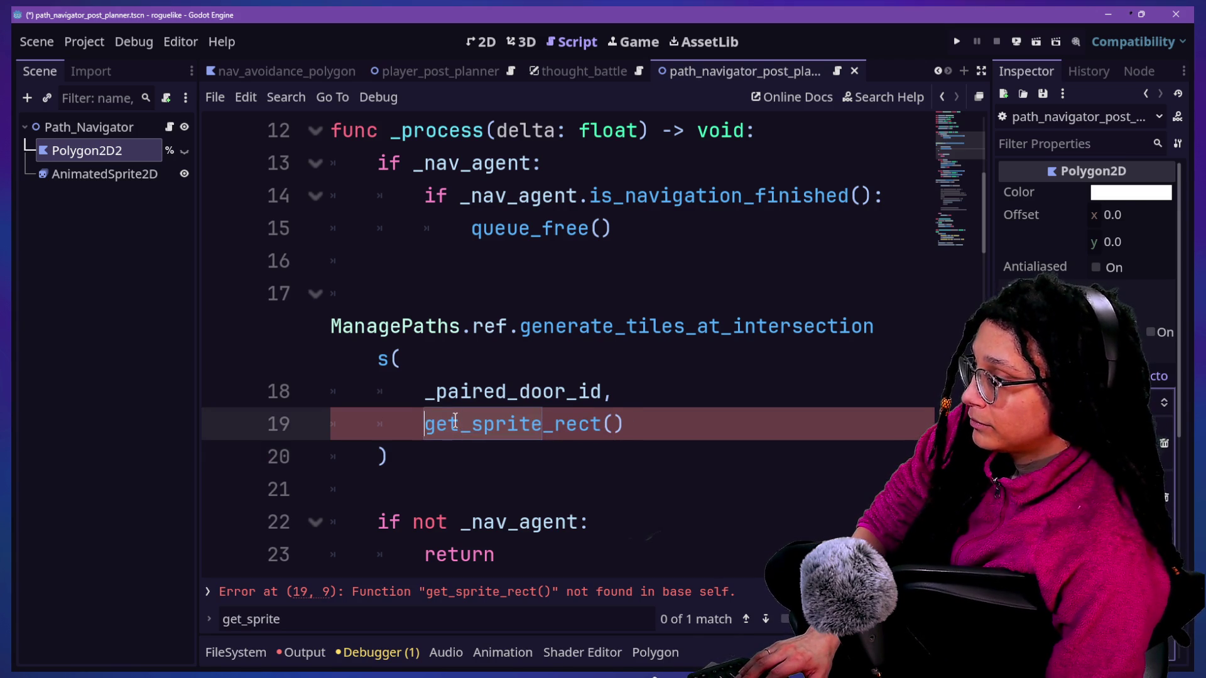
pyautogui.write('_')
pyautogui.press('Escape')
pyautogui.moveTo(428, 424); pyautogui.dragTo(624, 434)
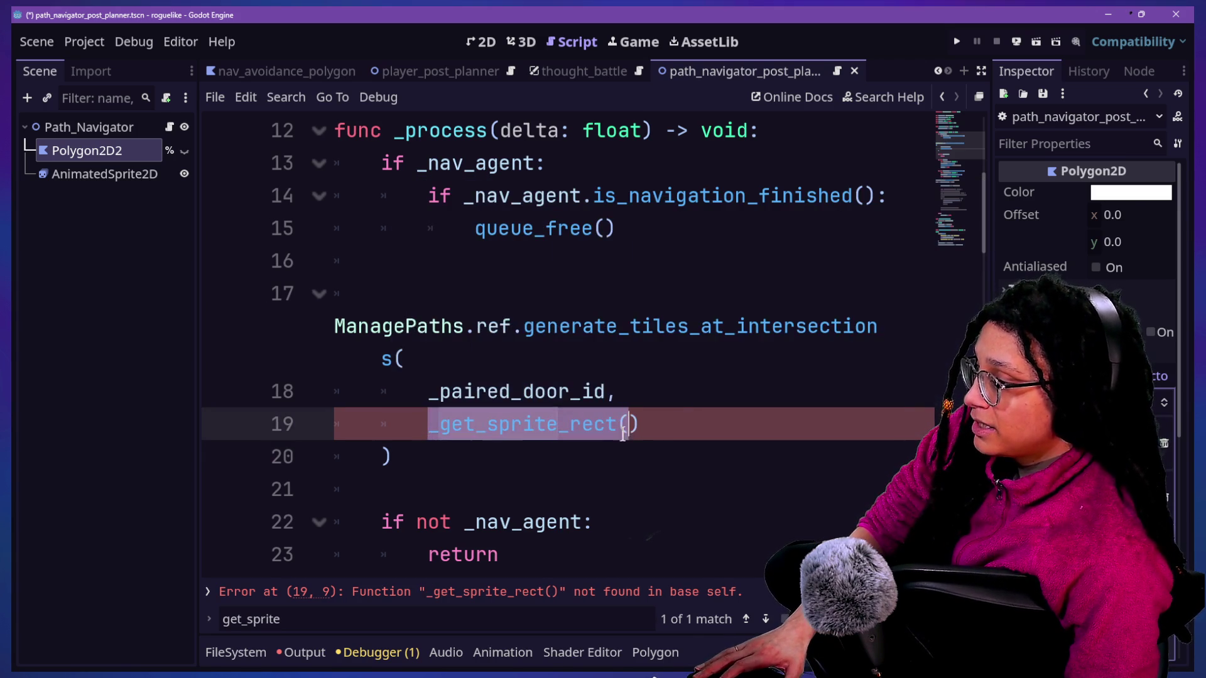
pyautogui.click(380, 411)
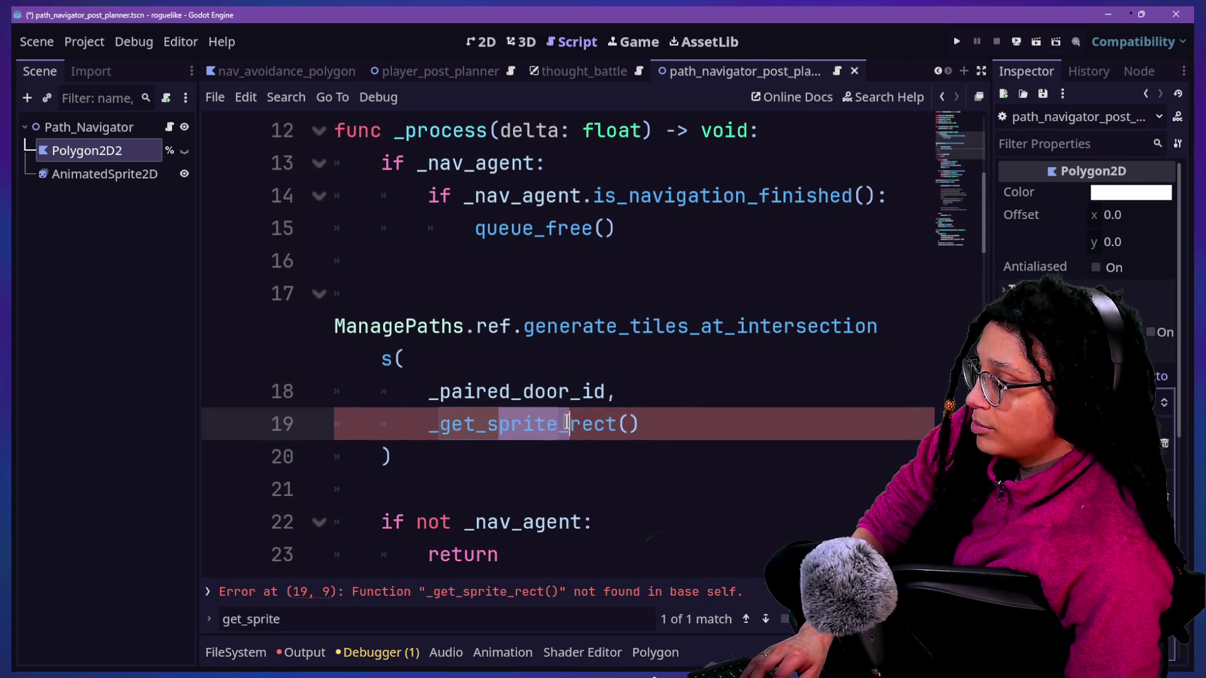
pyautogui.press('BackSpace')
pyautogui.press('BackSpace')
pyautogui.write('+')
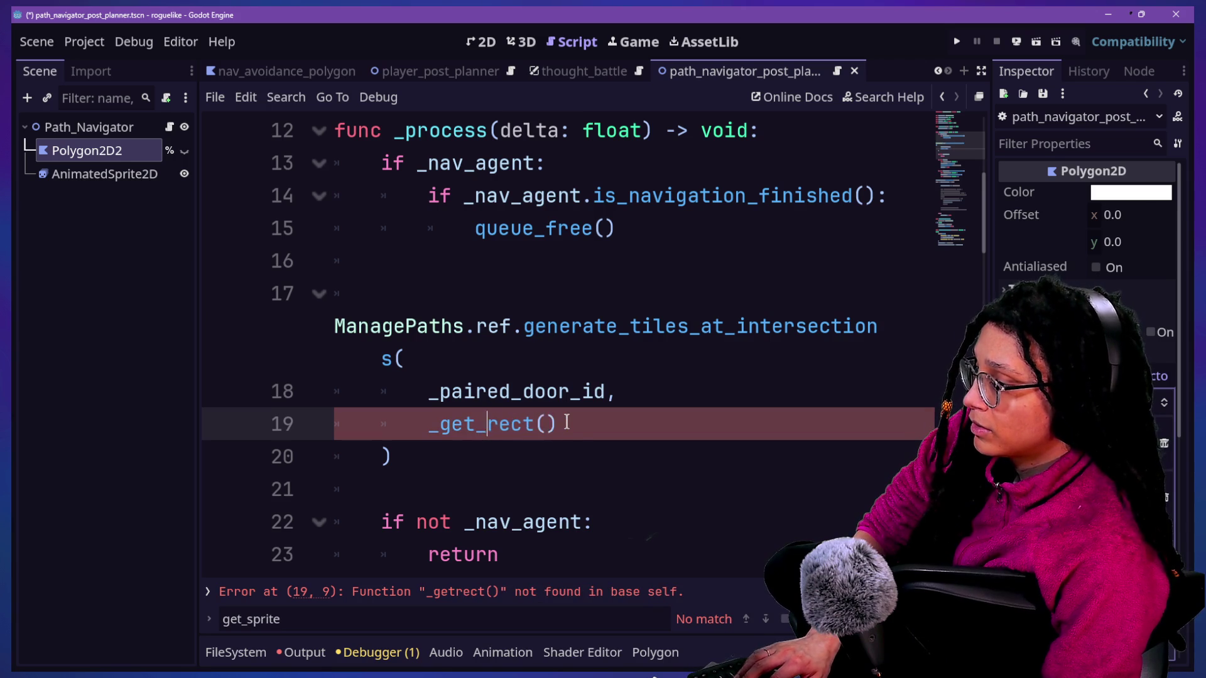
pyautogui.press('BackSpace')
pyautogui.press('BackSpace')
pyautogui.write('OL')
pyautogui.press('BackSpace')
pyautogui.press('BackSpace')
pyautogui.write('po')
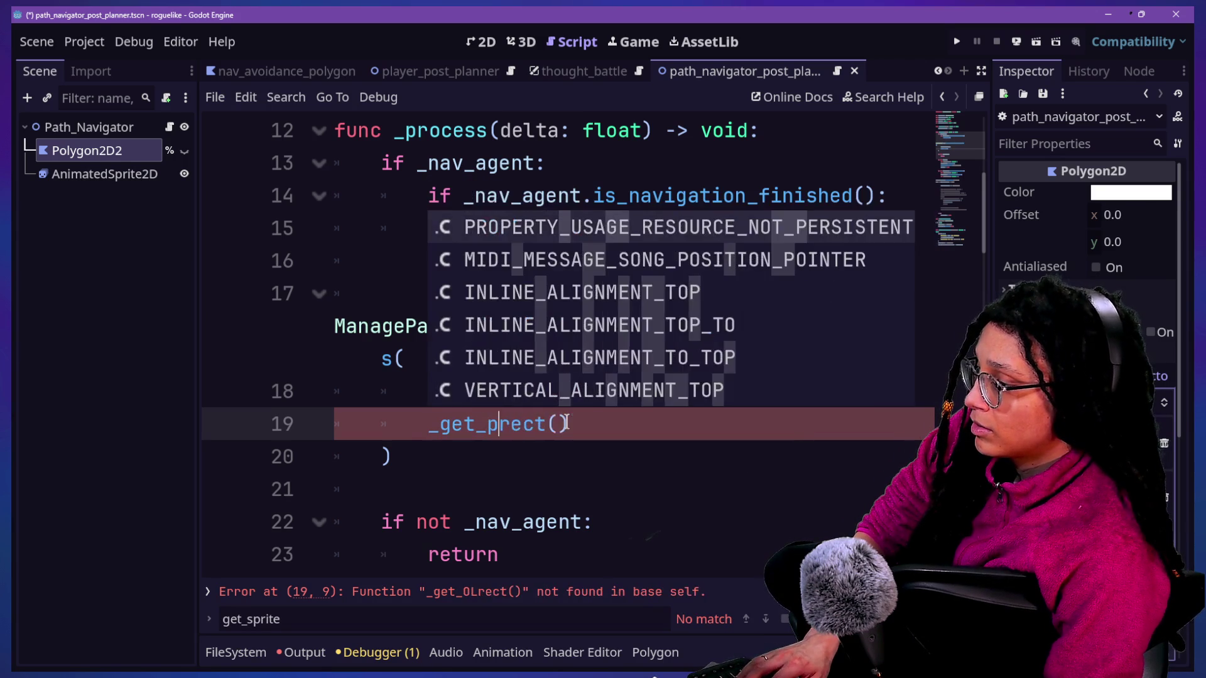
pyautogui.write('ly_')
pyautogui.press('Right')
pyautogui.press('Right')
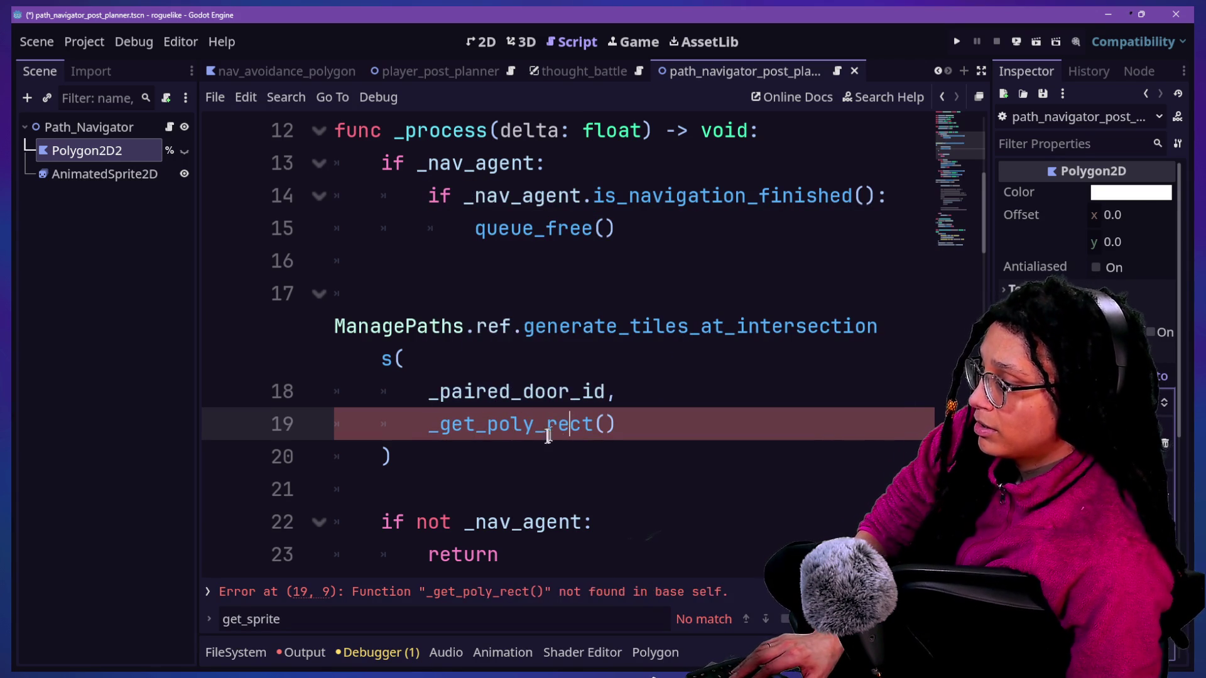
# Step: Scroll back to the top of the script and place the caret at the end of line 10
pyautogui.scroll(-7, 525, 492)
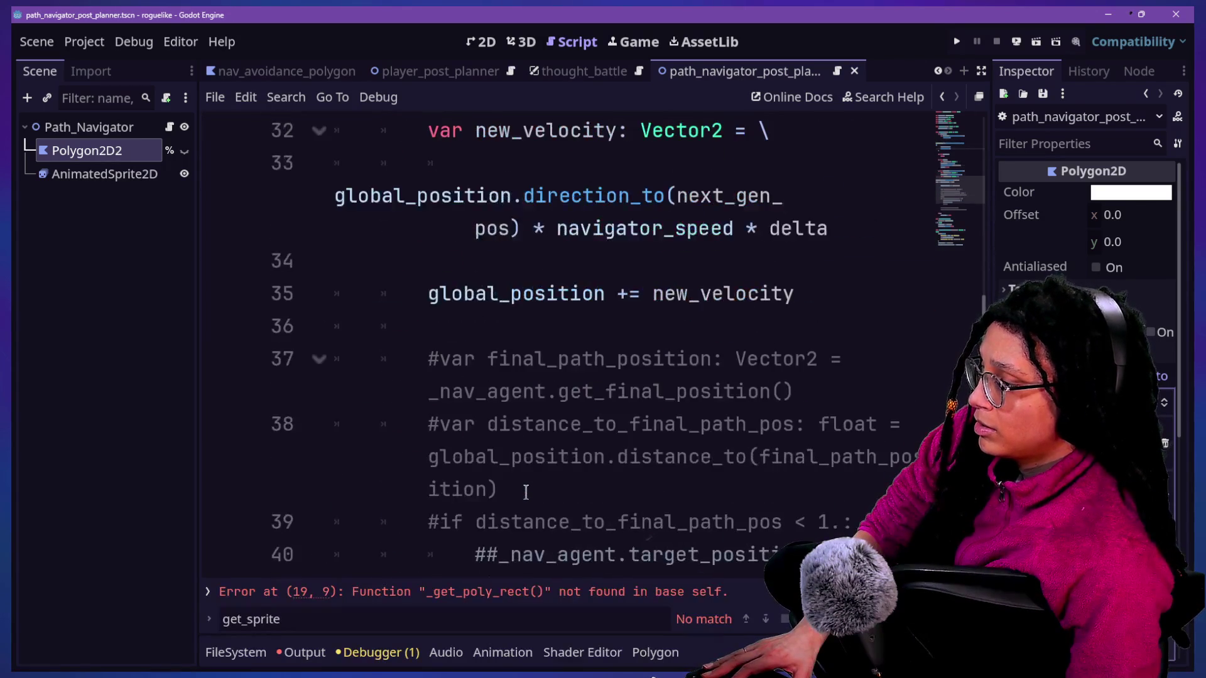
pyautogui.scroll(7, 525, 492)
pyautogui.scroll(4, 526, 492)
pyautogui.scroll(-6, 565, 427)
pyautogui.scroll(2, 598, 367)
pyautogui.scroll(4, 598, 367)
pyautogui.click(677, 360)
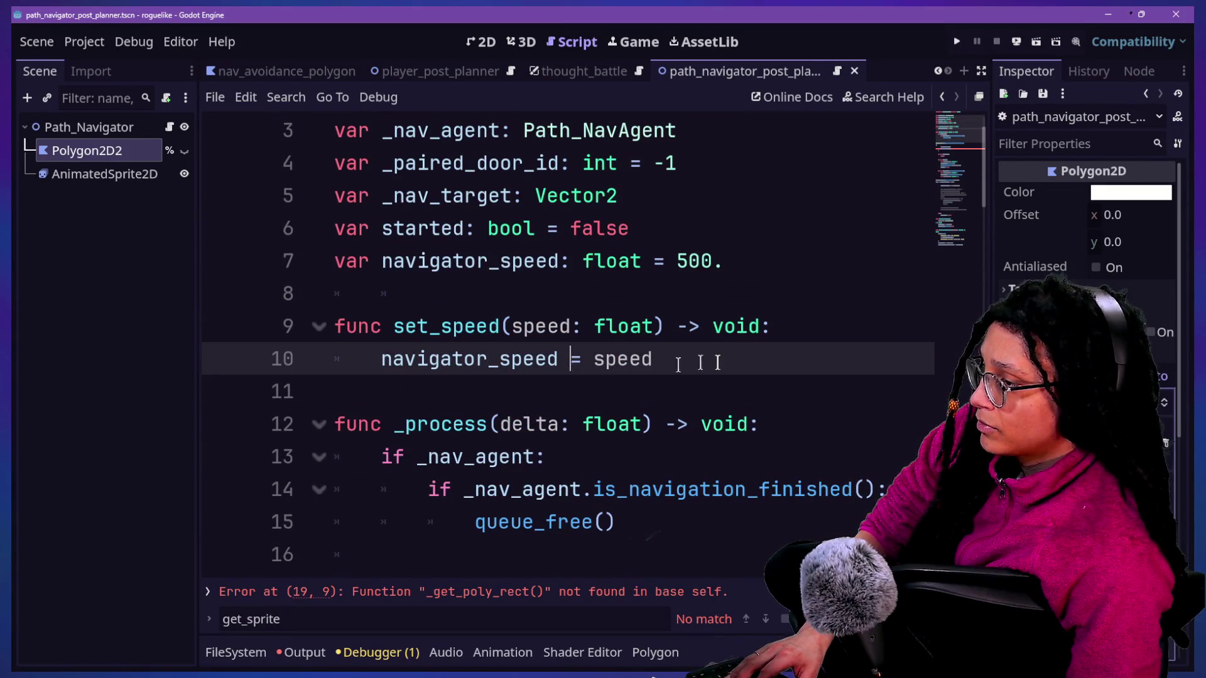
# Step: Add an unindented function signature 'func _get_poly_rect() -> Rect2:' below set_speed
pyautogui.press('Return')
pyautogui.press('Return')
pyautogui.press('BackSpace')
pyautogui.write('func _get_poly_rect(')
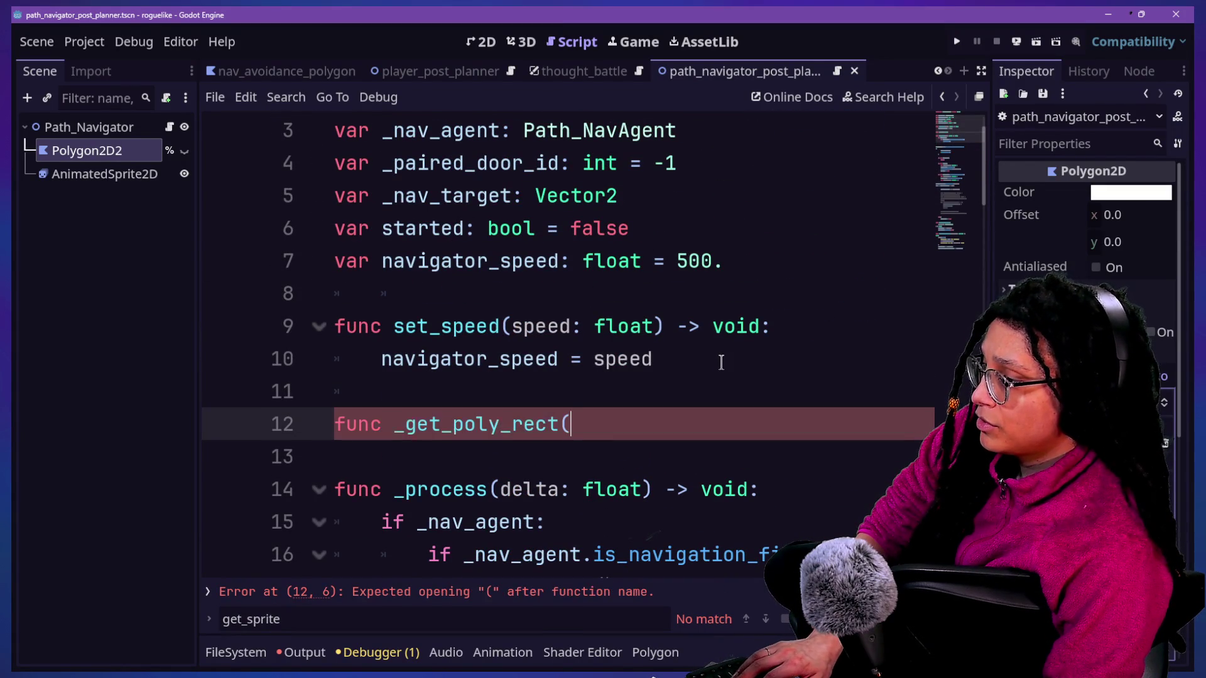
pyautogui.write(') -> Rect2:')
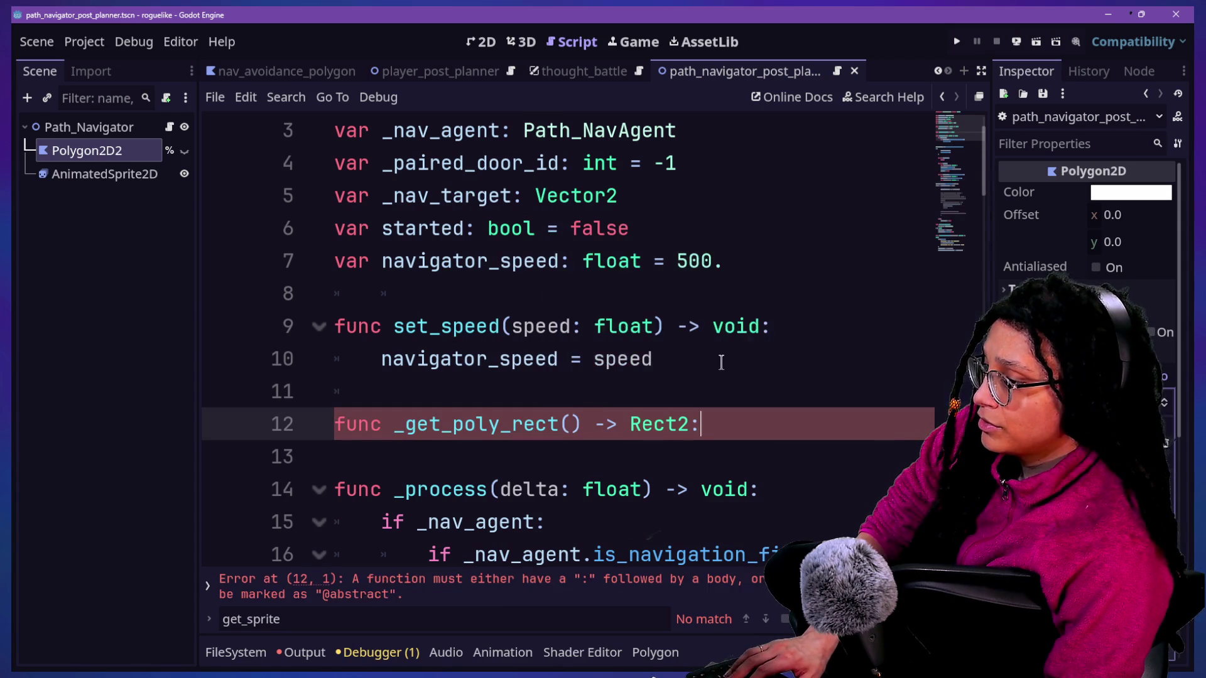
pyautogui.press('Return')
pyautogui.scroll(-3, 721, 363)
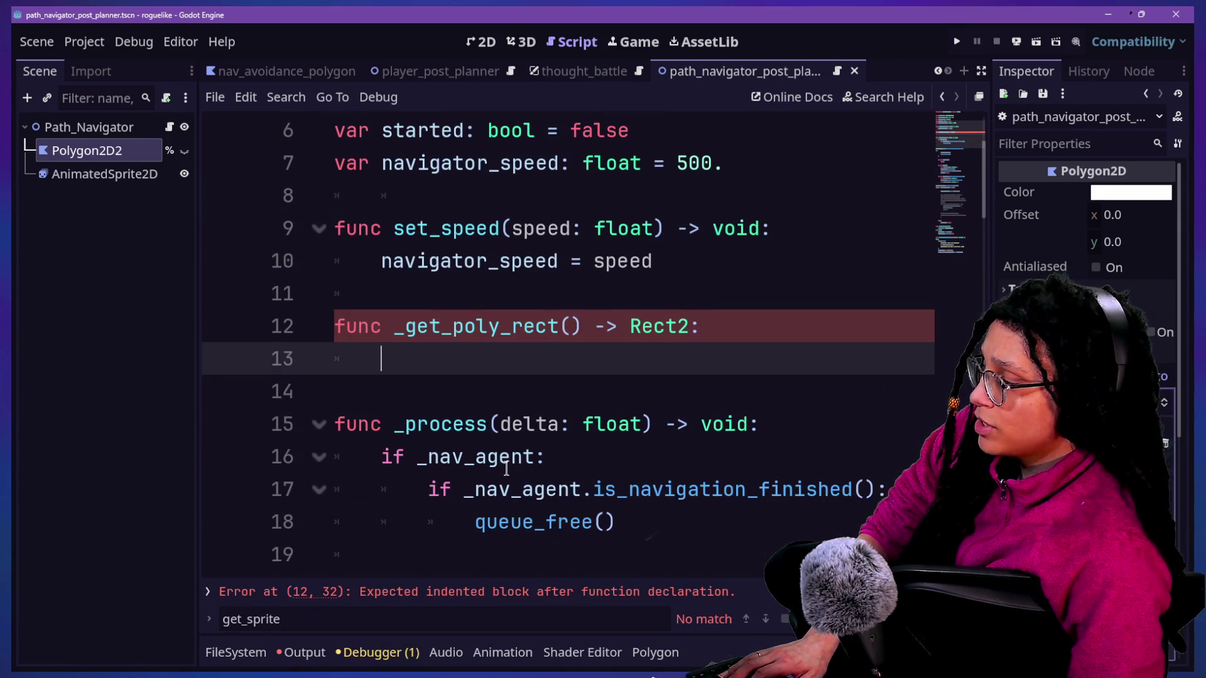
pyautogui.scroll(3, 580, 230)
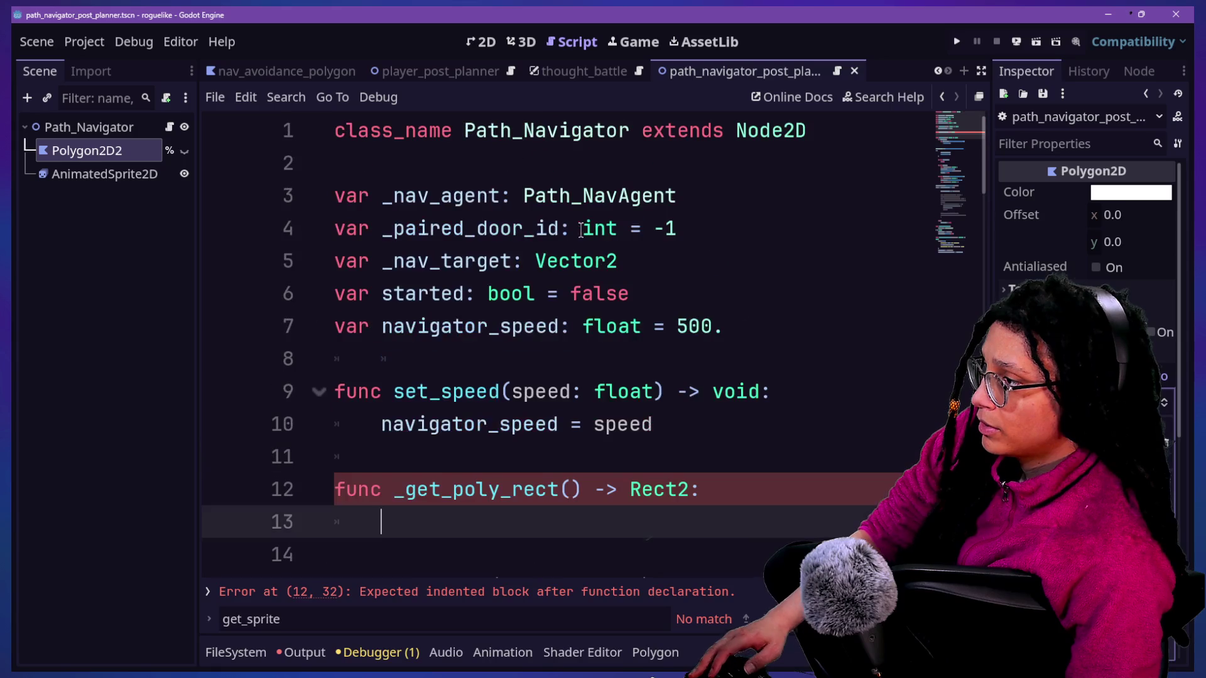
pyautogui.scroll(-2, 357, 425)
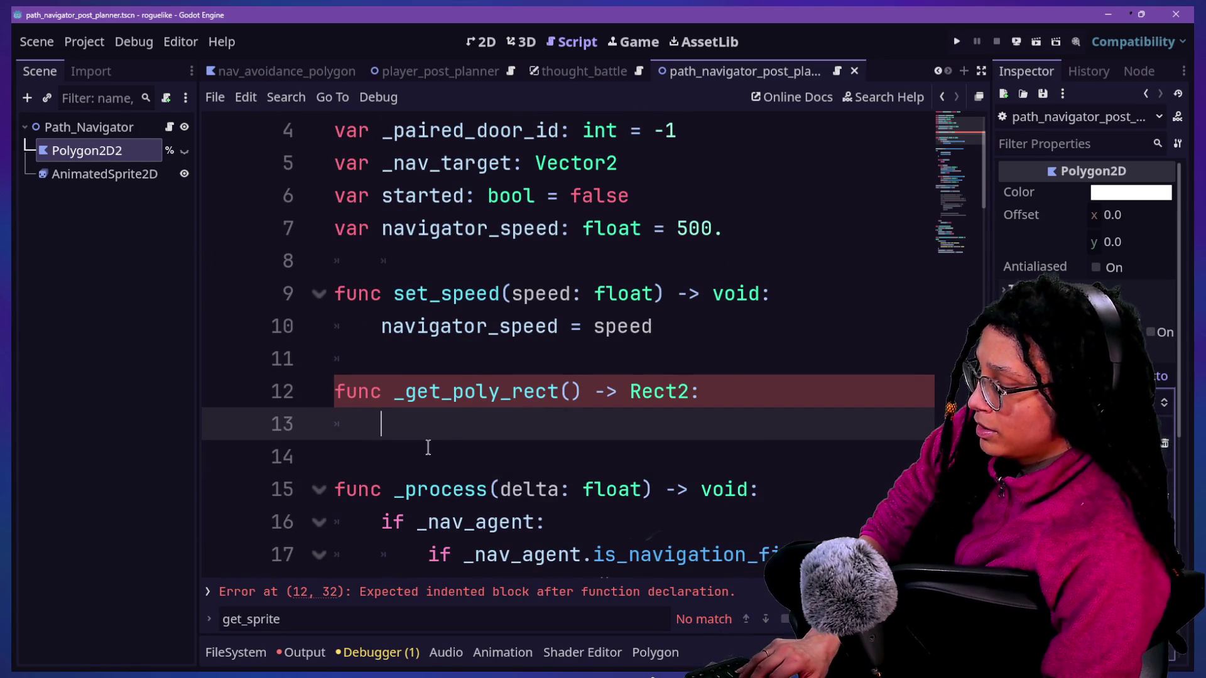
# Step: Make the function body 'return %Polygon2D2' using the node-name autocomplete
pyautogui.write('%Pol')
pyautogui.press('Return')
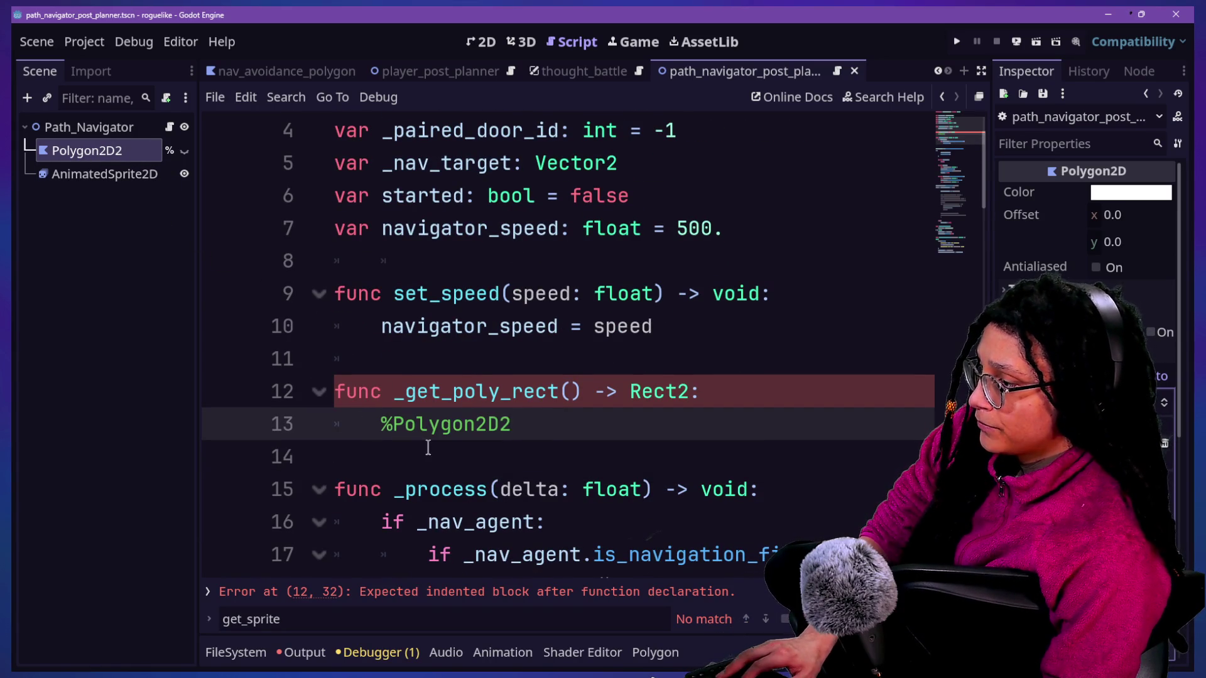
pyautogui.click(384, 425)
pyautogui.write('return')
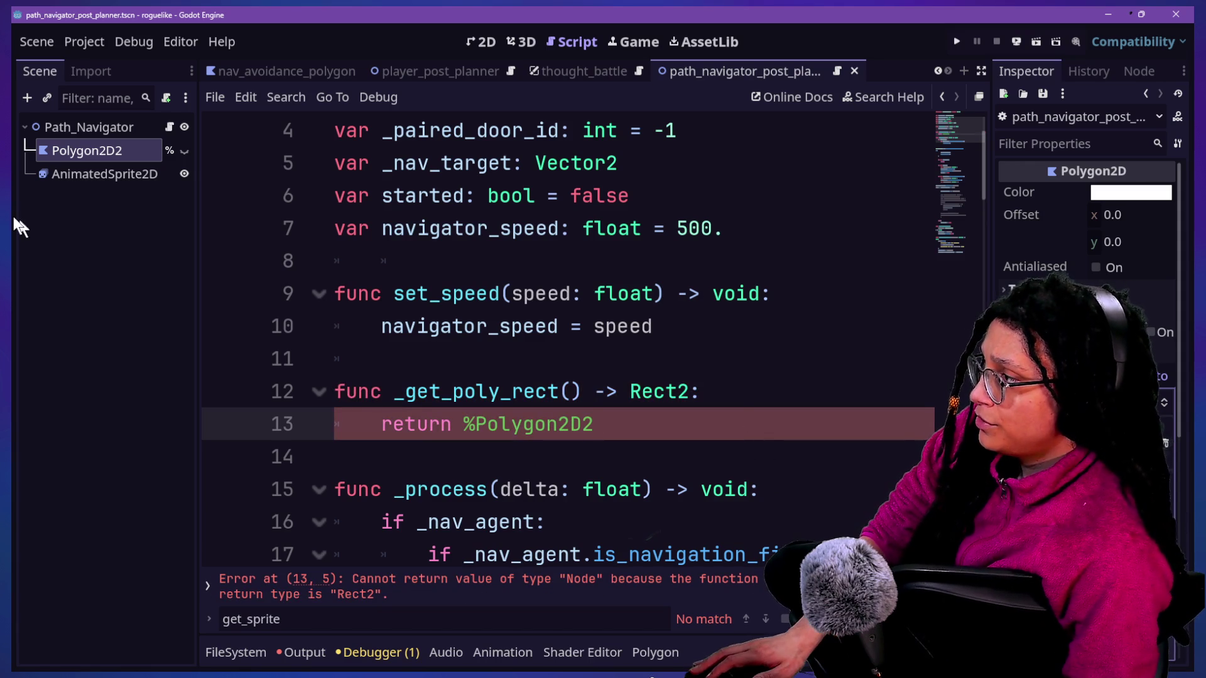
pyautogui.click(109, 155)
# Step: Rename the Polygon2D2 node in the Scene dock to Polygon2D
pyautogui.click(141, 153)
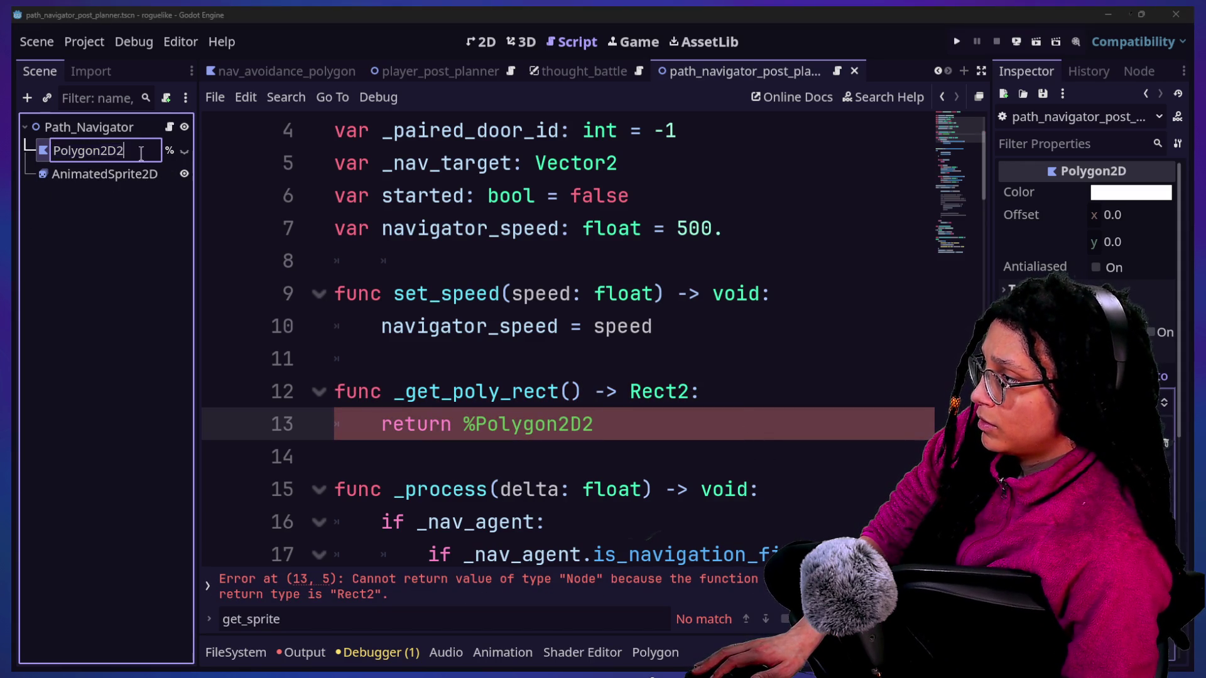
pyautogui.press('End')
pyautogui.press('BackSpace')
pyautogui.press('Return')
# Step: Complete line 13 as 'return %Polygon2D.get_viewport_rect()' and open that method's documentation
pyautogui.click(638, 415)
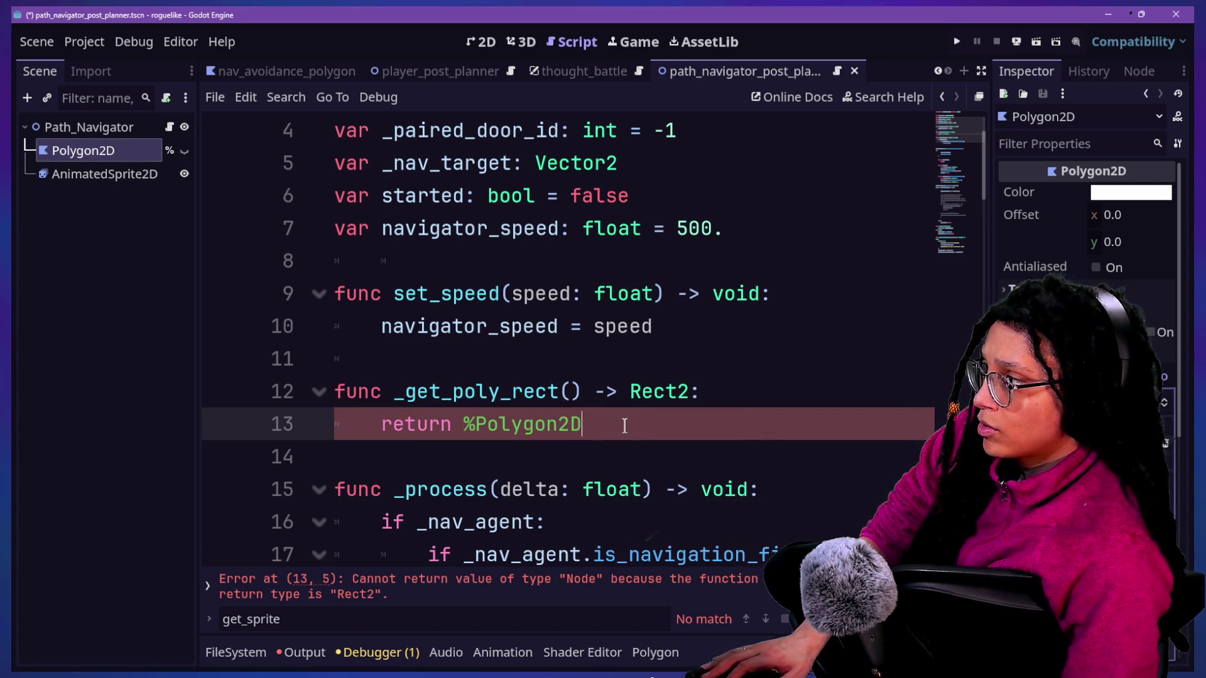
pyautogui.write('.get)')
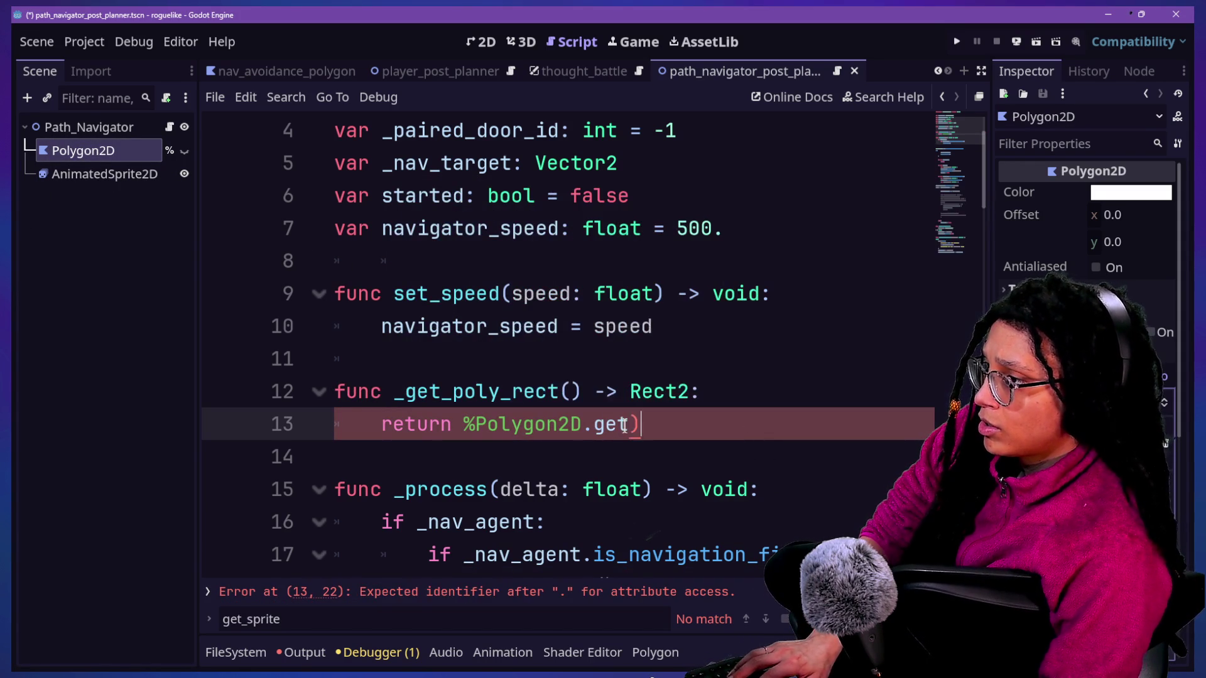
pyautogui.write('_rec')
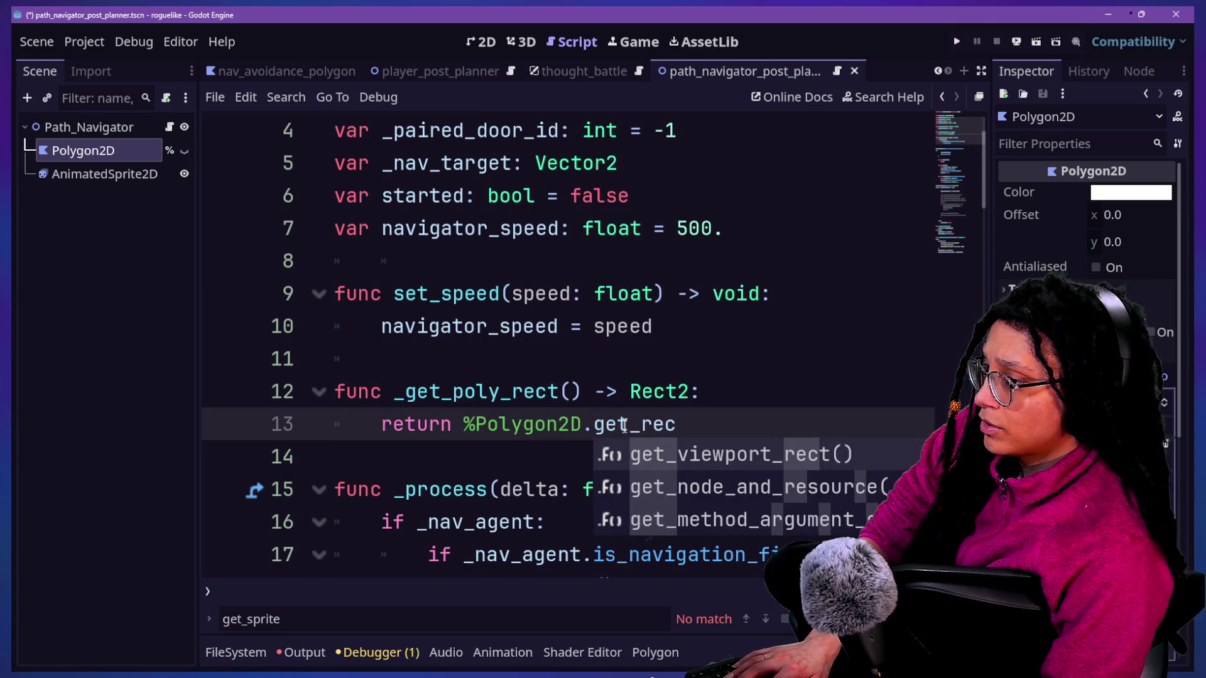
pyautogui.write('t')
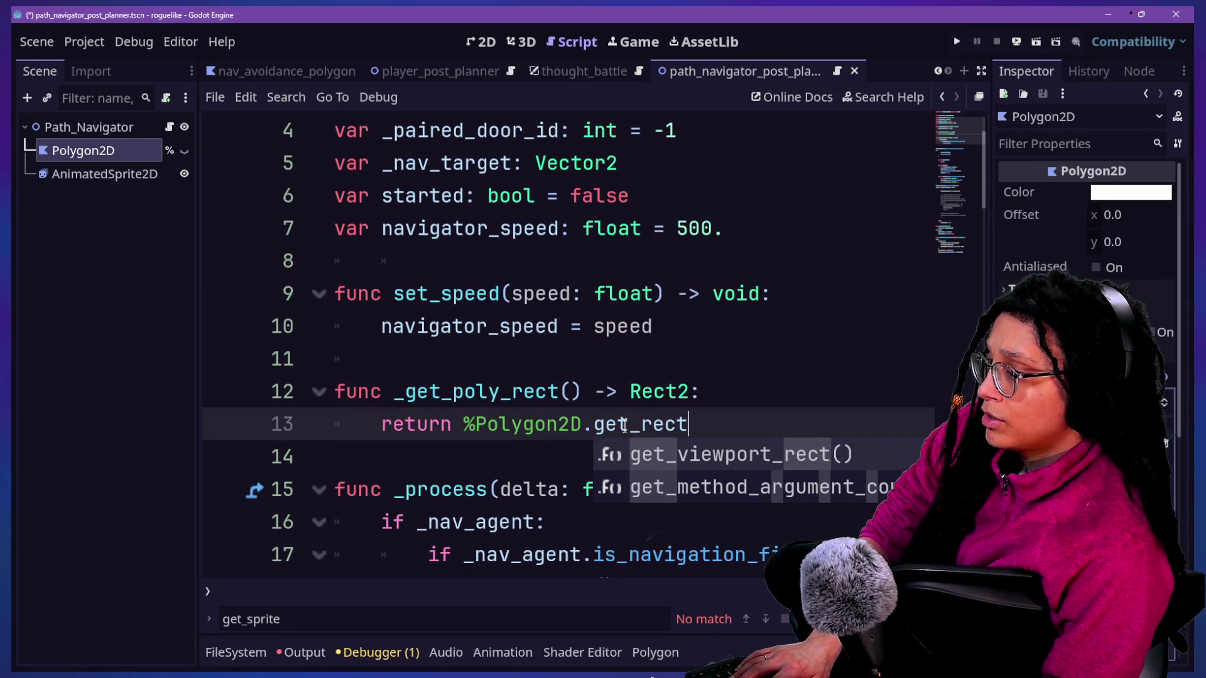
pyautogui.press('BackSpace')
pyautogui.press('BackSpace')
pyautogui.press('BackSpace')
pyautogui.press('BackSpace')
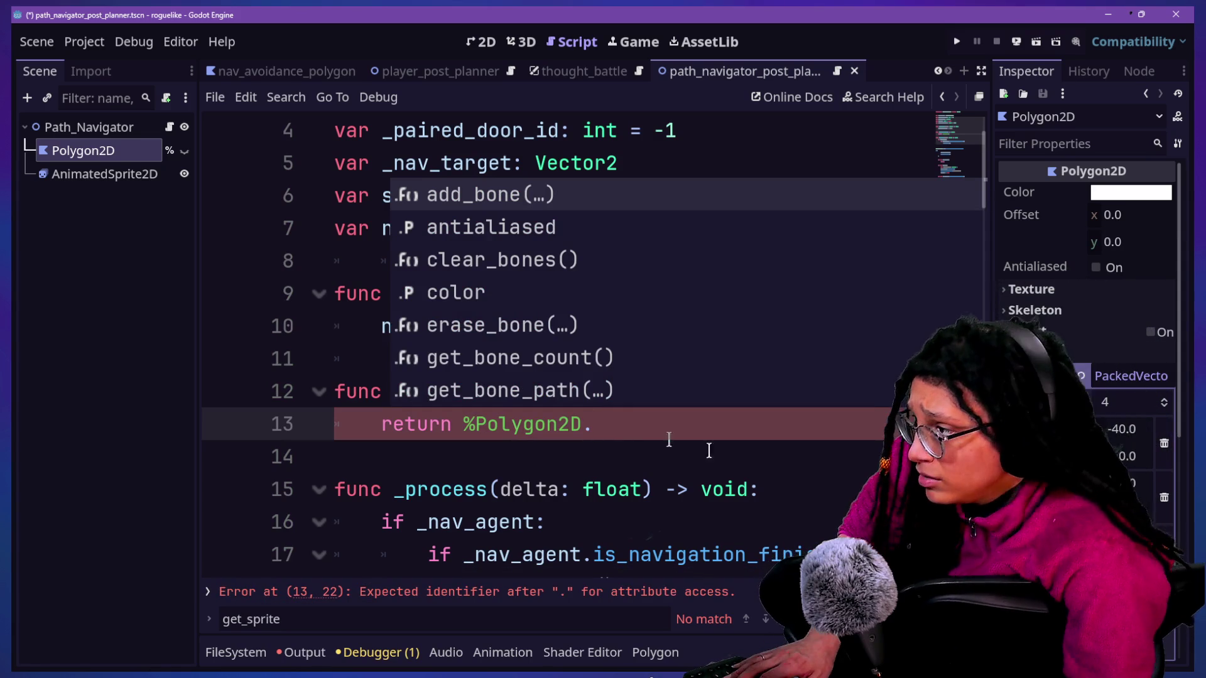
pyautogui.write('rect')
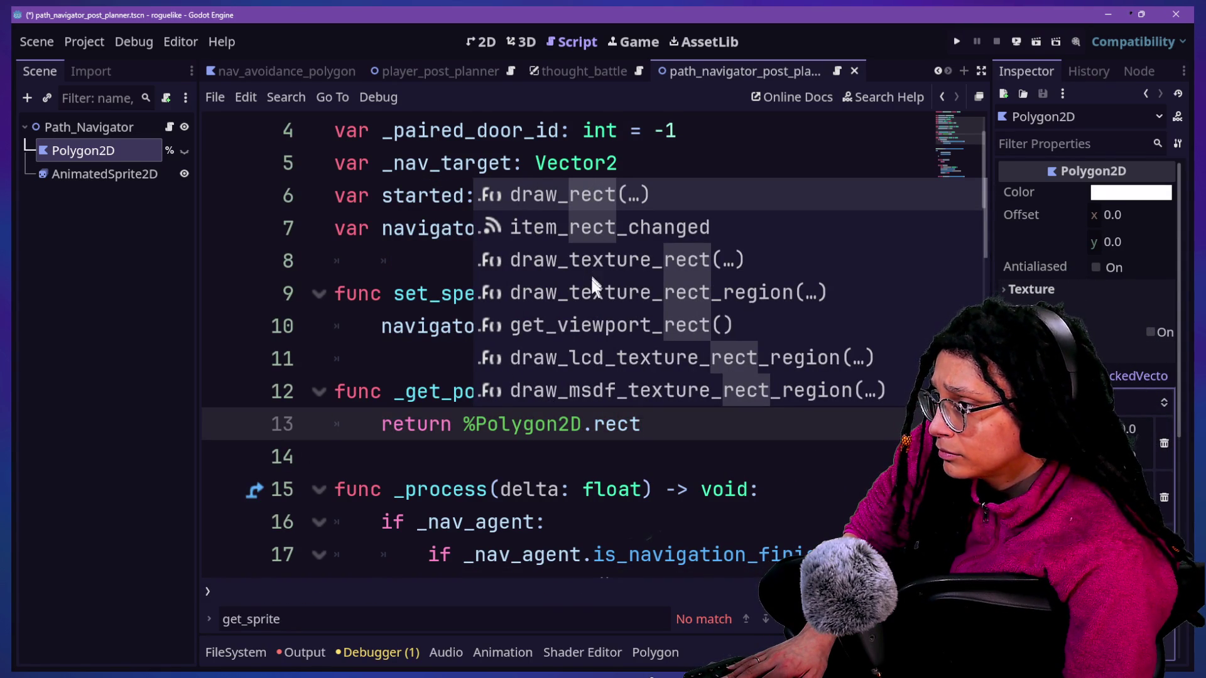
pyautogui.doubleClick(583, 326)
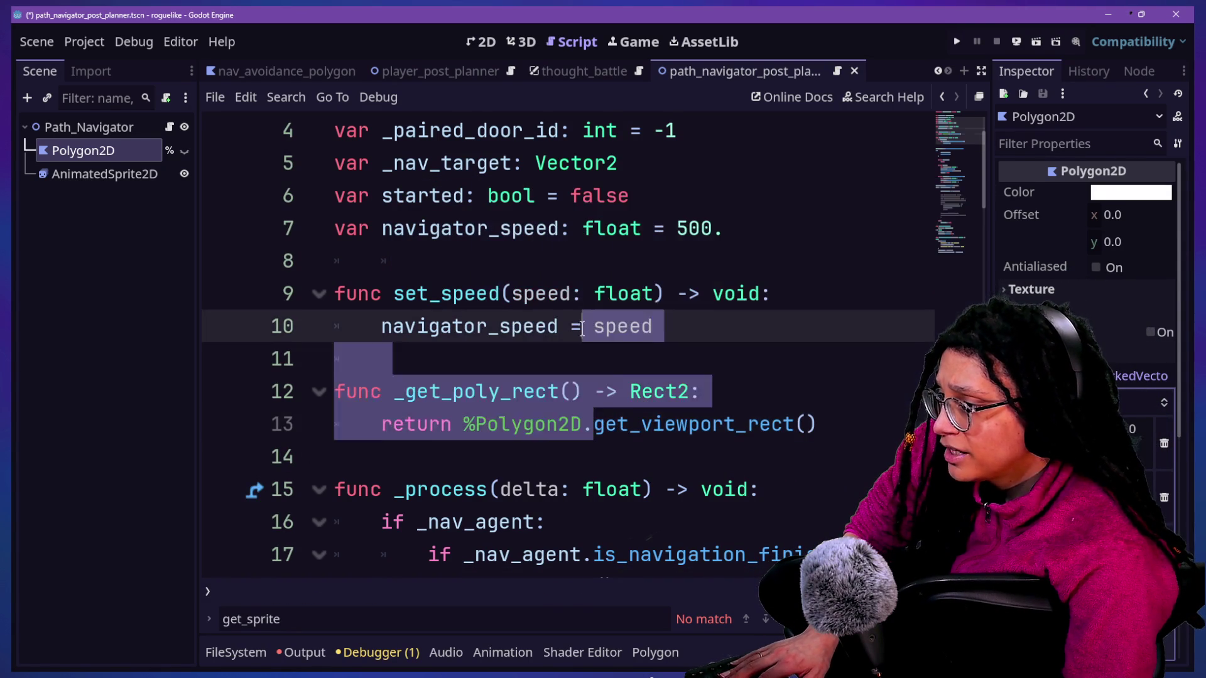
pyautogui.keyDown('ctrl'); pyautogui.click(668, 429); pyautogui.keyUp('ctrl')
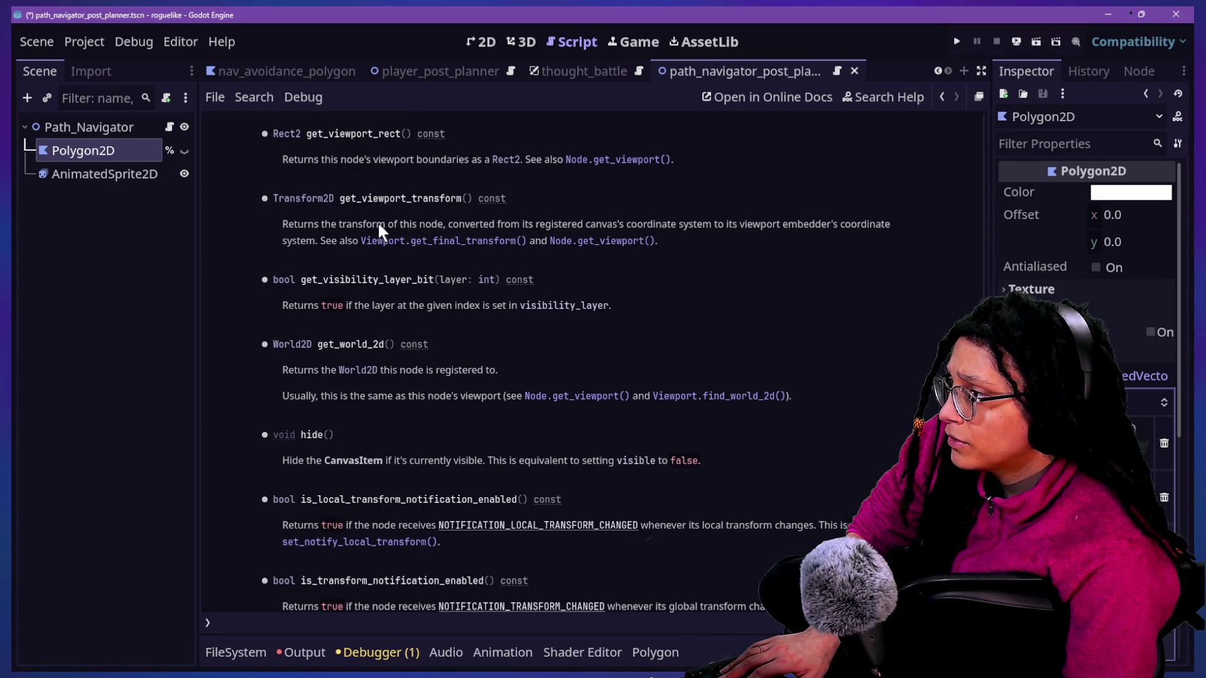
pyautogui.scroll(1, 579, 229)
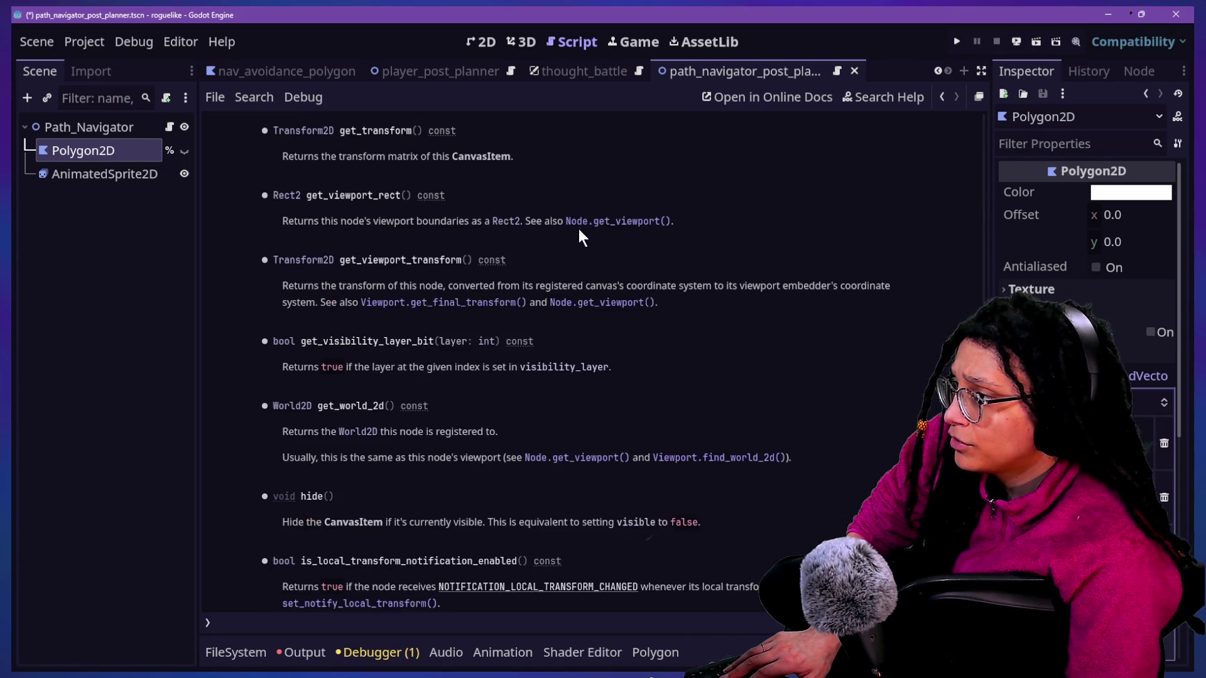
pyautogui.moveTo(670, 272); pyautogui.dragTo(788, 277)
pyautogui.click(754, 320)
pyautogui.moveTo(719, 308); pyautogui.dragTo(433, 259)
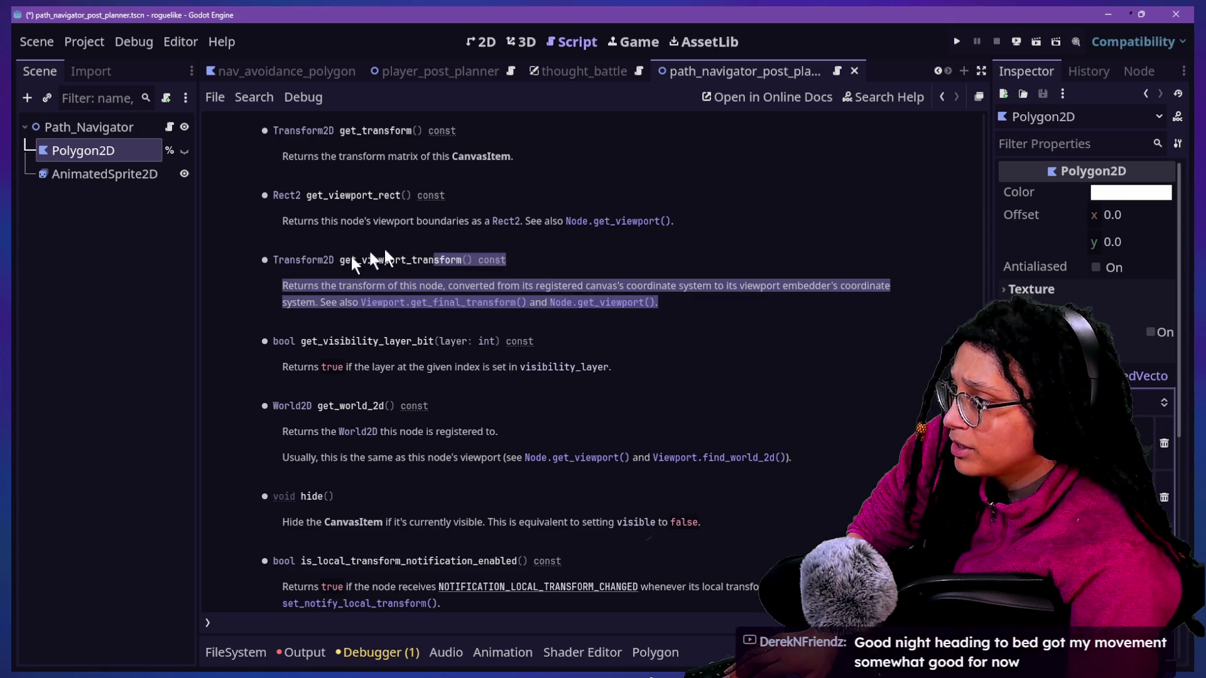
pyautogui.click(337, 284)
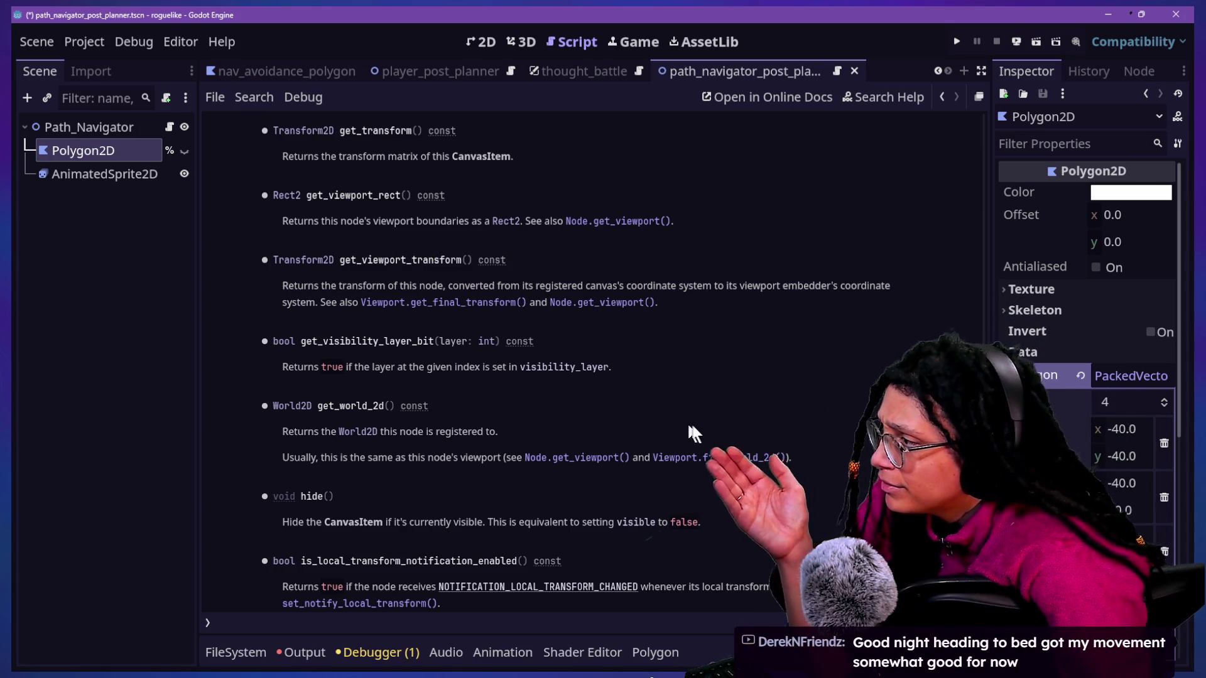
pyautogui.scroll(20, 492, 377)
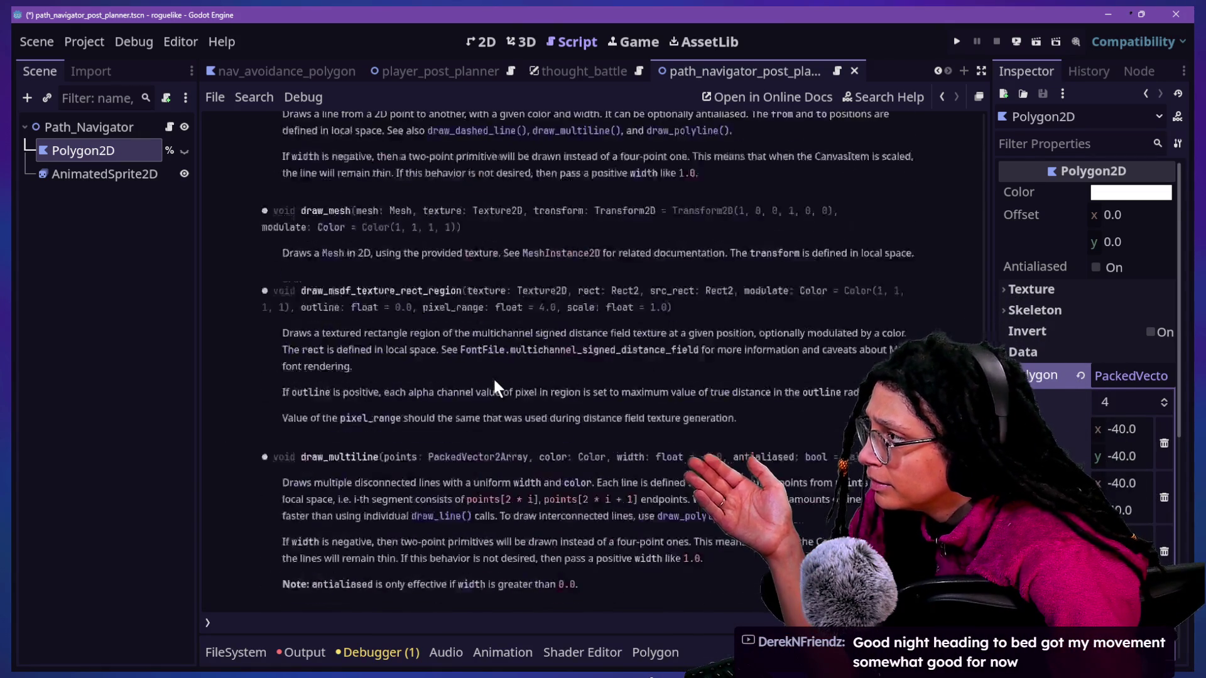
pyautogui.click(941, 96)
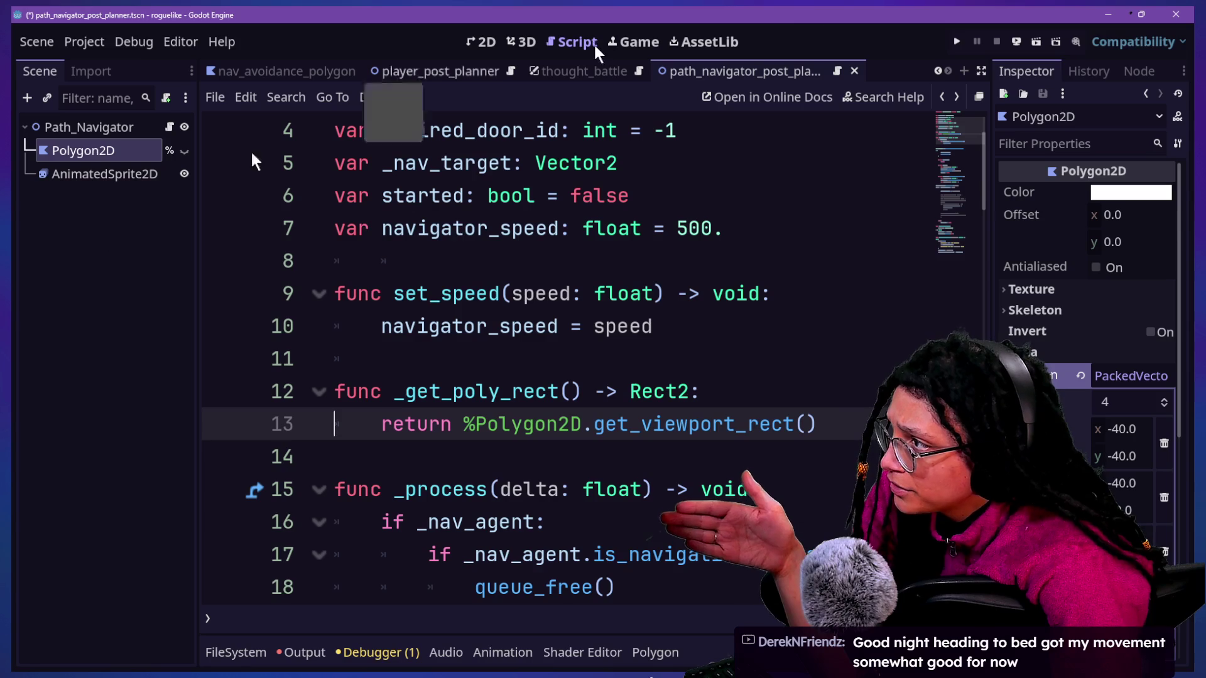
pyautogui.click(893, 94)
pyautogui.write('g')
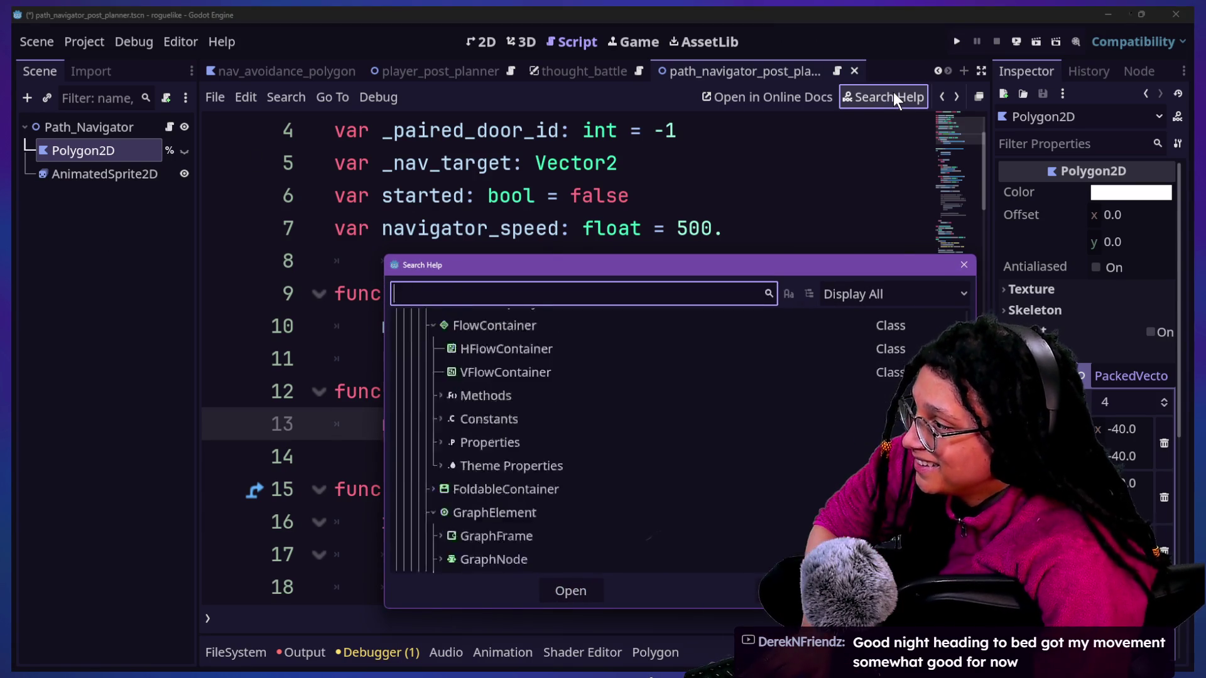
pyautogui.write('et_rect')
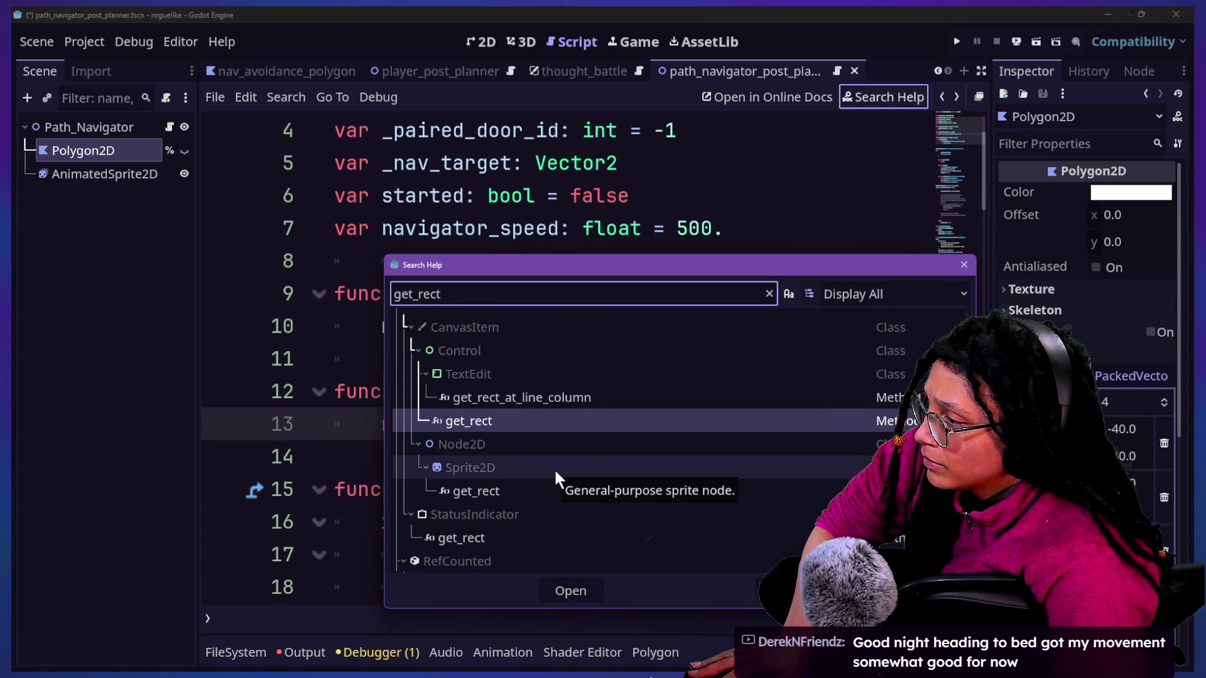
pyautogui.scroll(2, 582, 455)
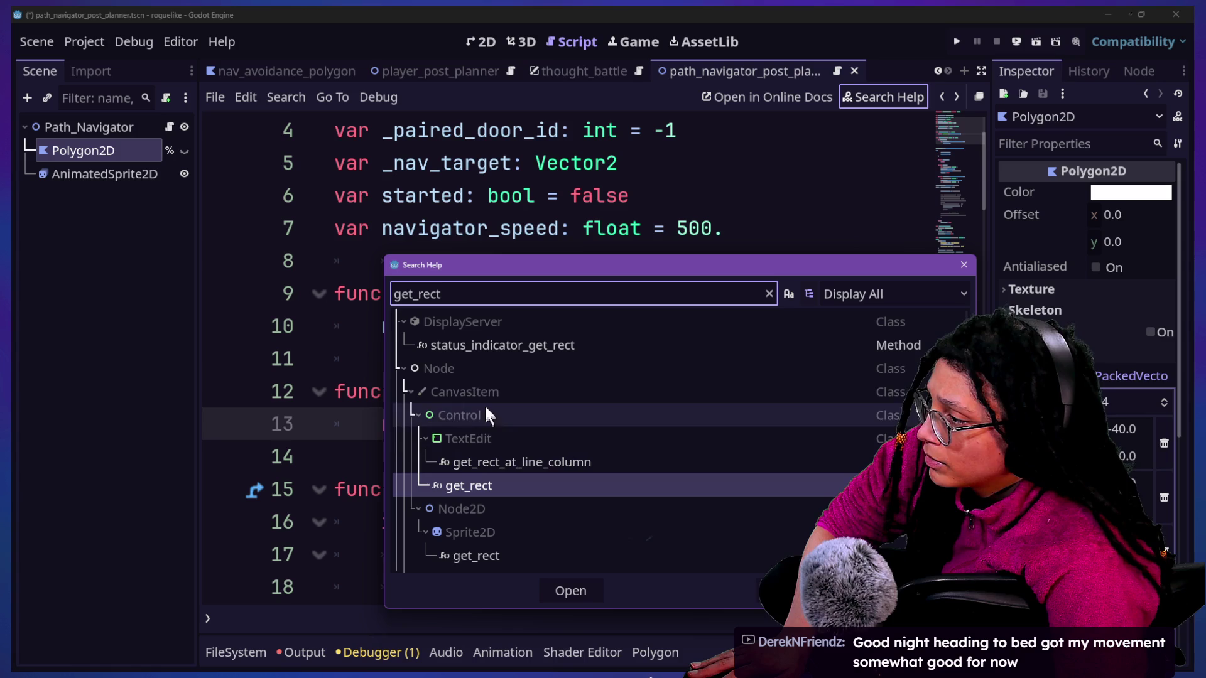
pyautogui.click(419, 414)
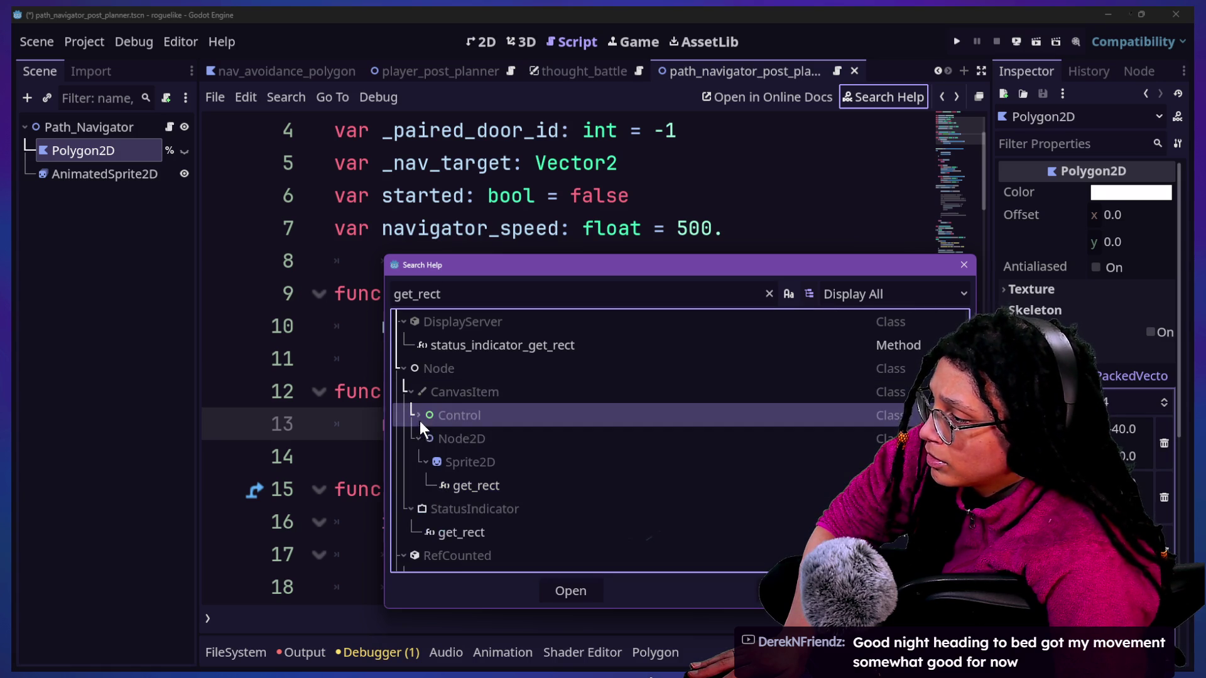
pyautogui.click(424, 462)
pyautogui.scroll(1, 484, 408)
pyautogui.scroll(-1, 484, 408)
pyautogui.scroll(-3, 484, 402)
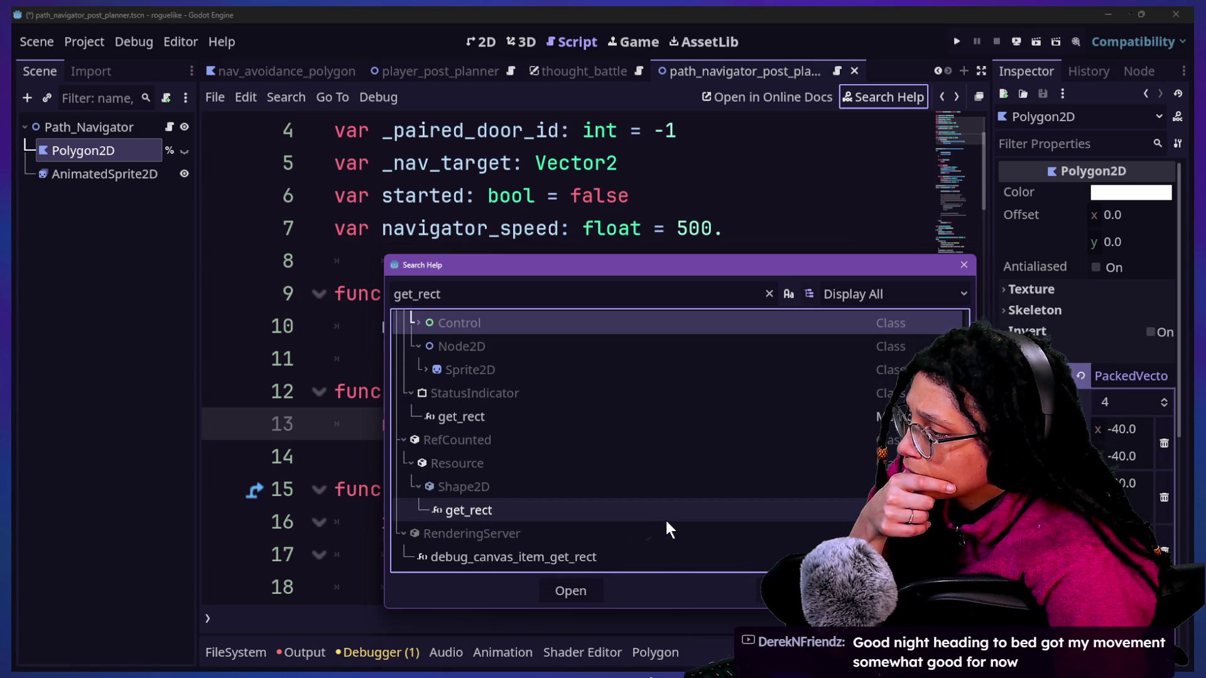
pyautogui.click(662, 490)
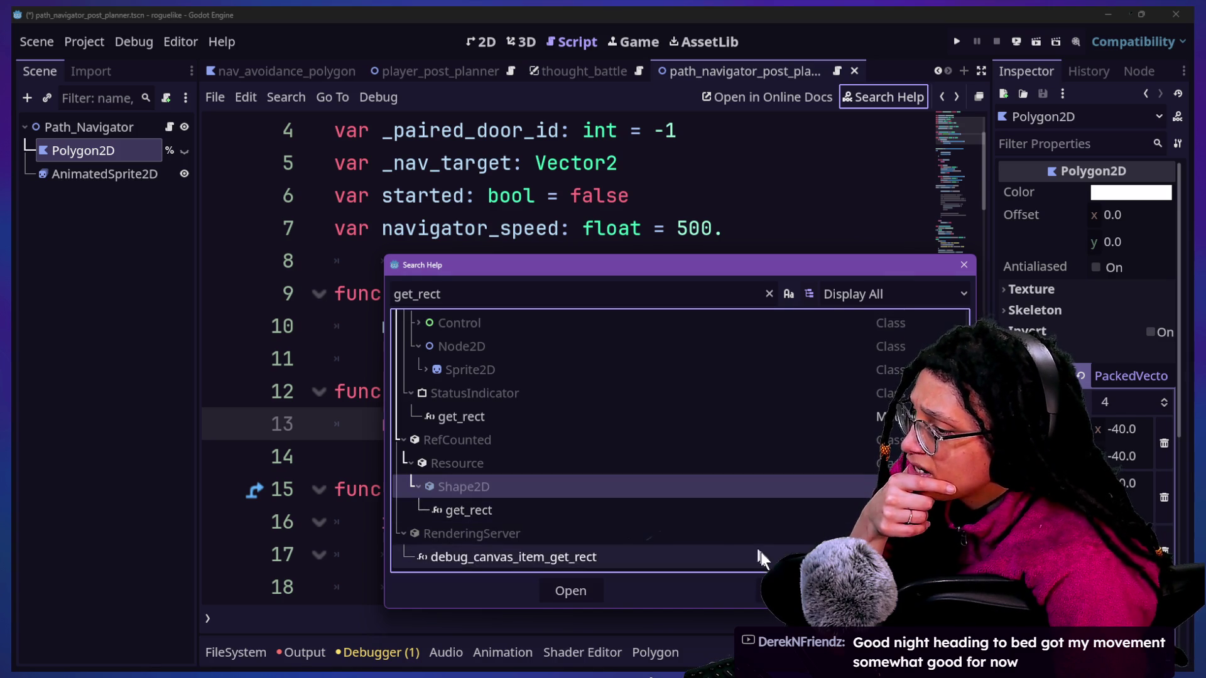
pyautogui.press('Escape')
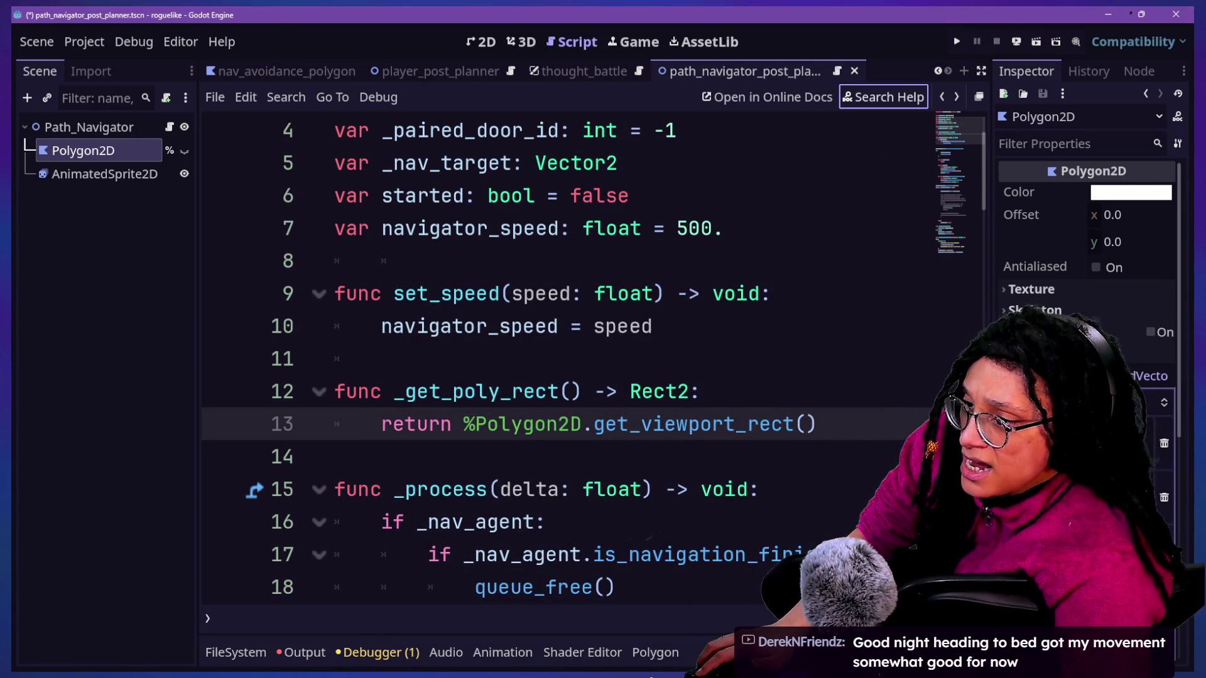
pyautogui.rightClick(76, 126)
pyautogui.click(126, 163)
pyautogui.write('s')
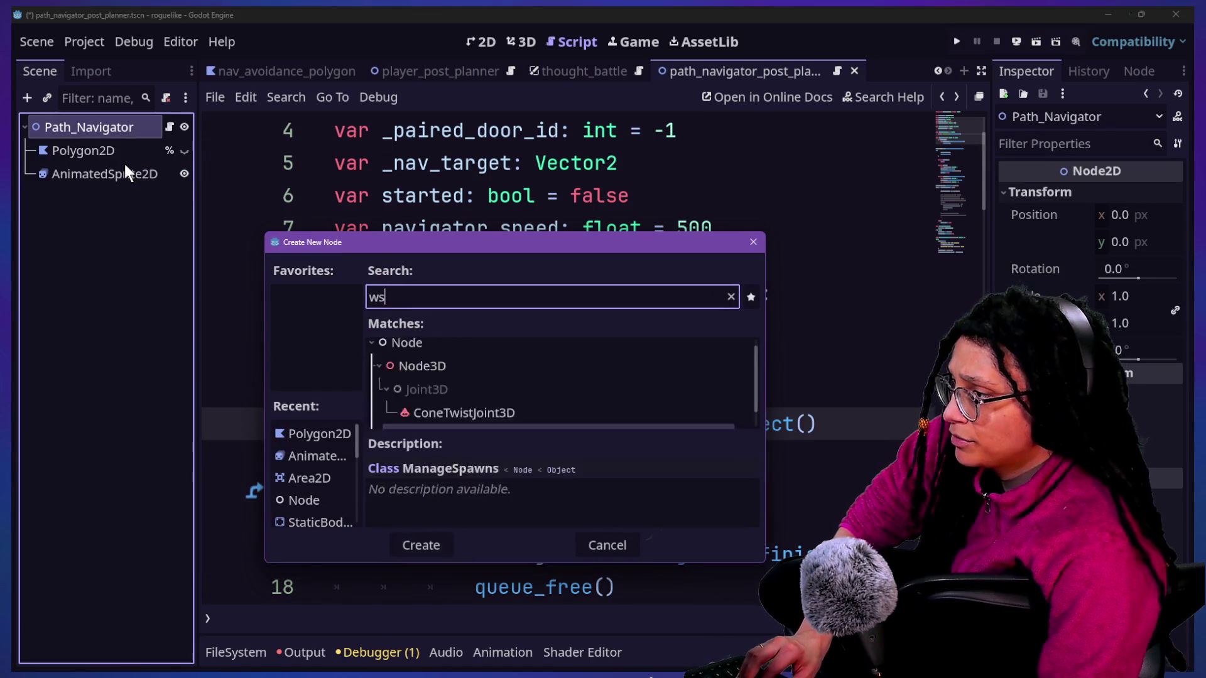
pyautogui.write('hape2ed')
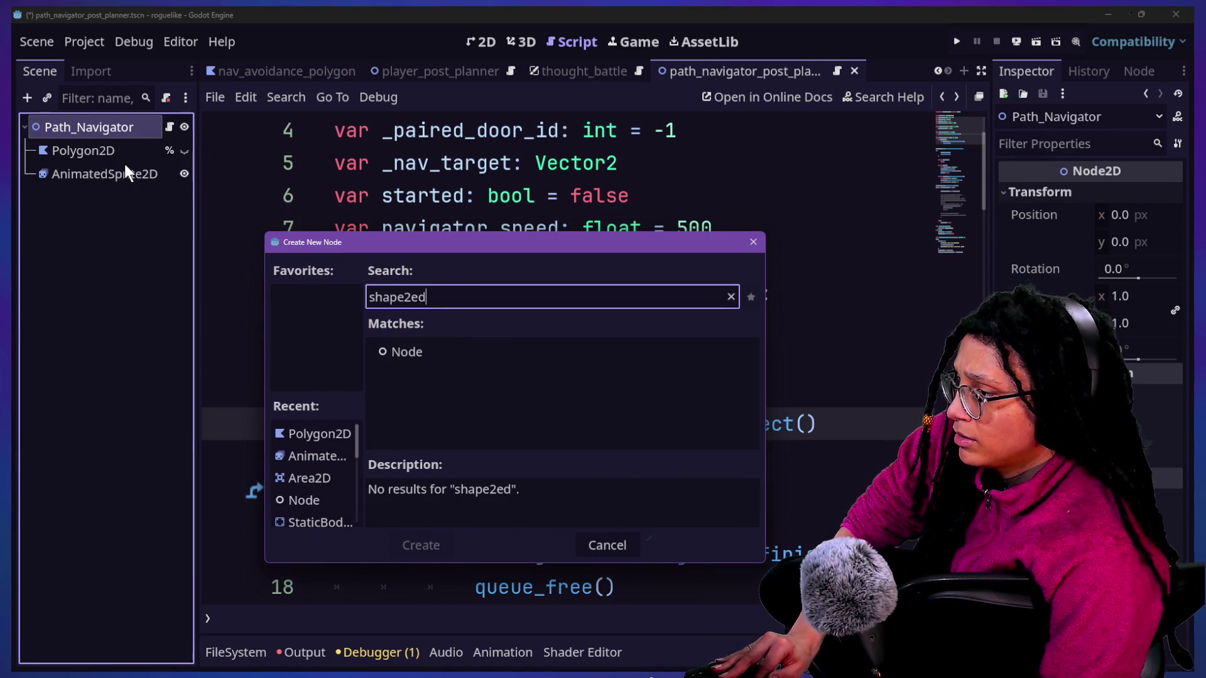
pyautogui.press('BackSpace')
pyautogui.press('BackSpace')
pyautogui.write('d')
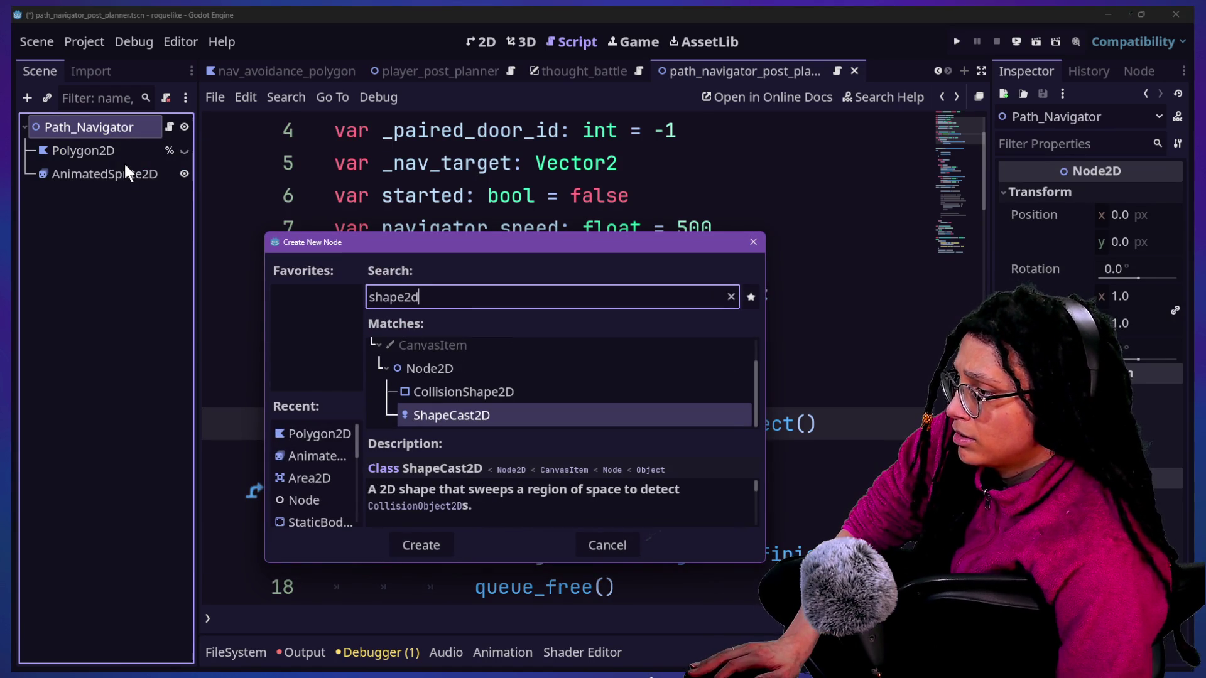
pyautogui.moveTo(504, 566); pyautogui.dragTo(534, 669)
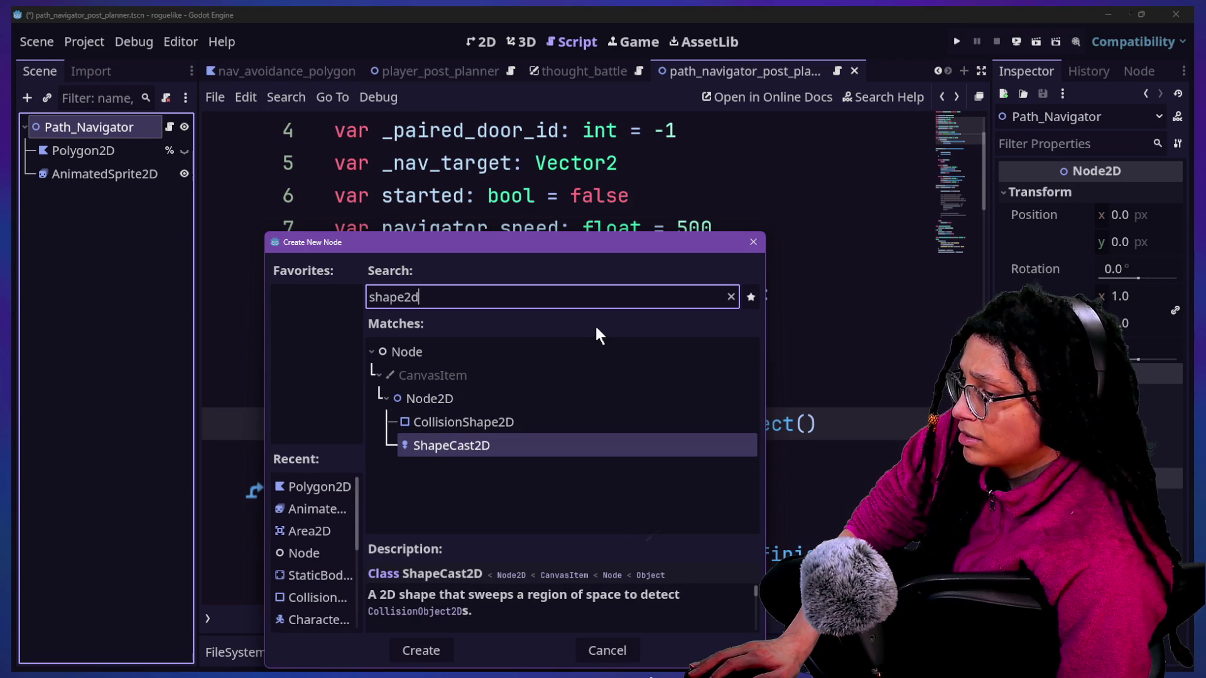
pyautogui.press('Escape')
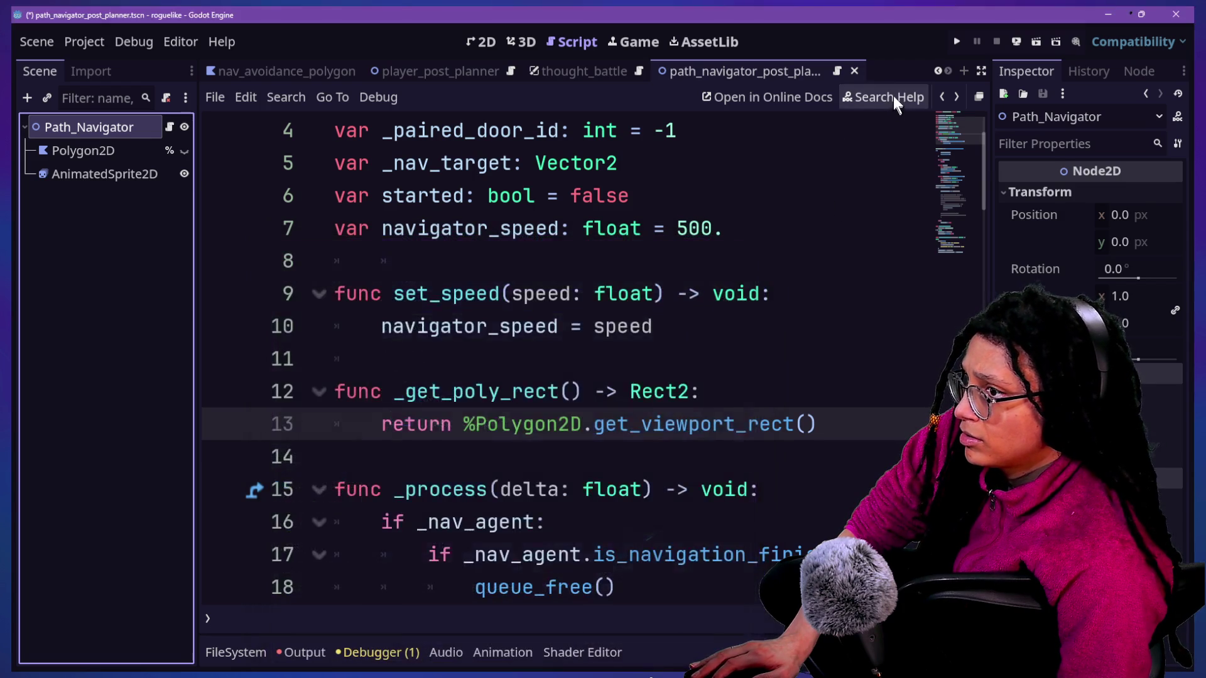
# Step: Search the help for 'shape2d' and look at RectangleShape2D among the results
pyautogui.click(893, 96)
pyautogui.write('shape2d')
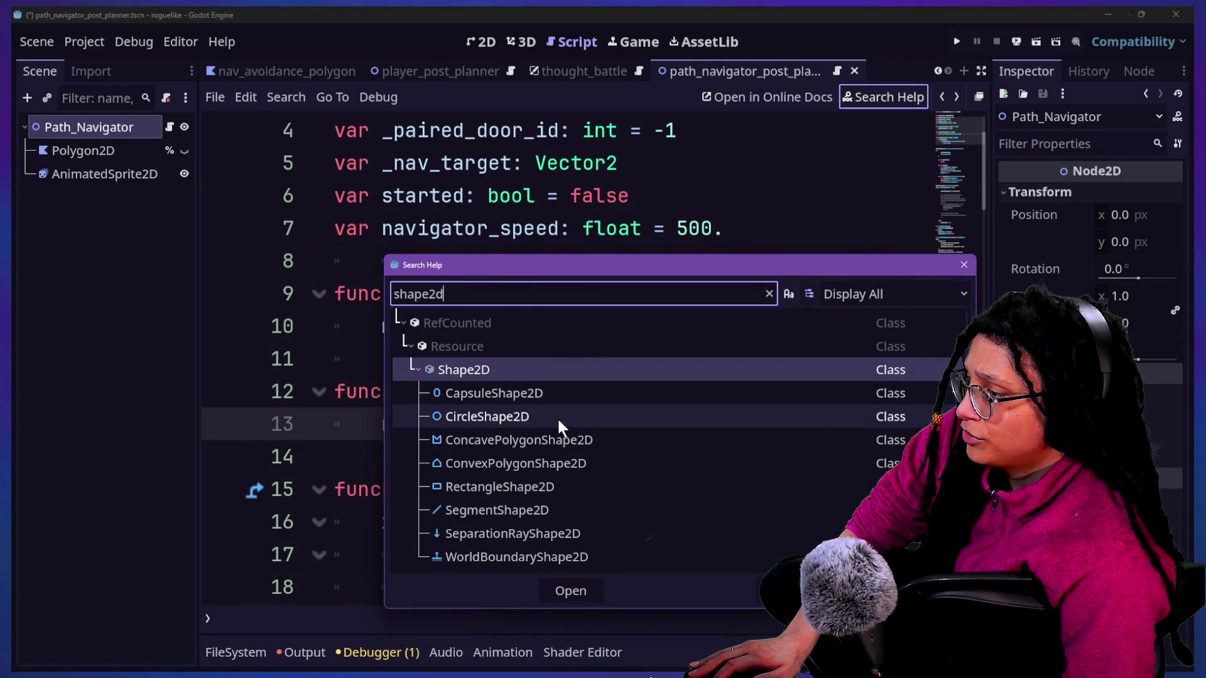
pyautogui.click(555, 486)
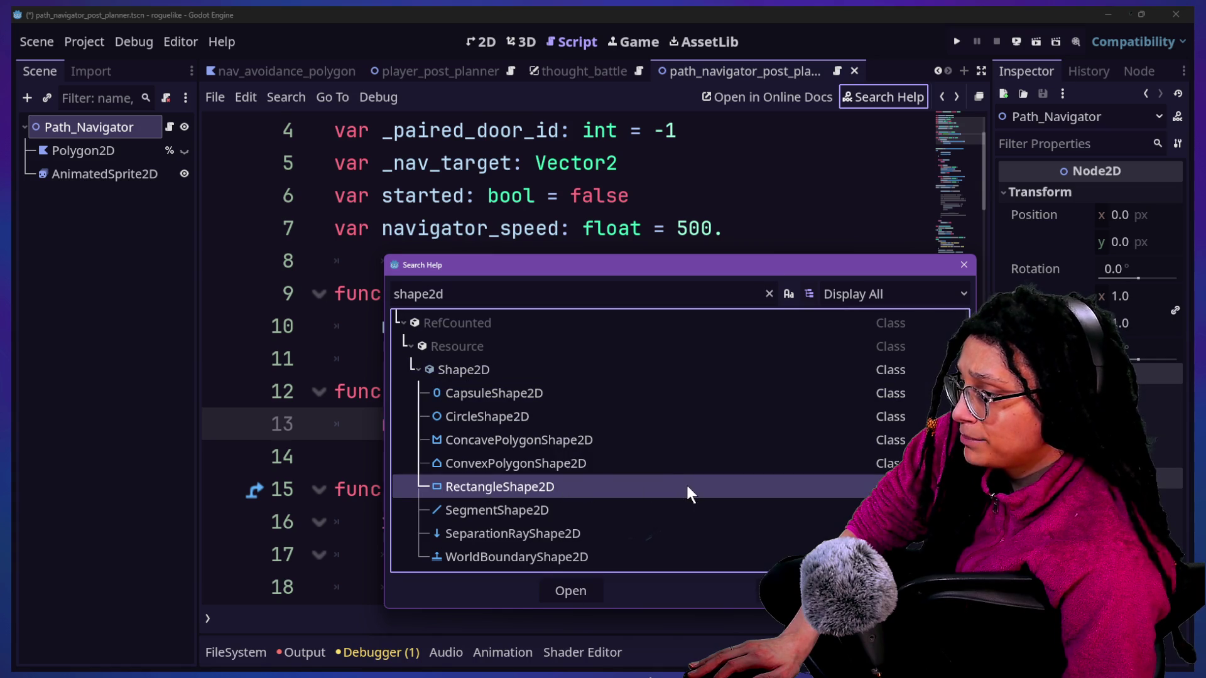
pyautogui.click(564, 589)
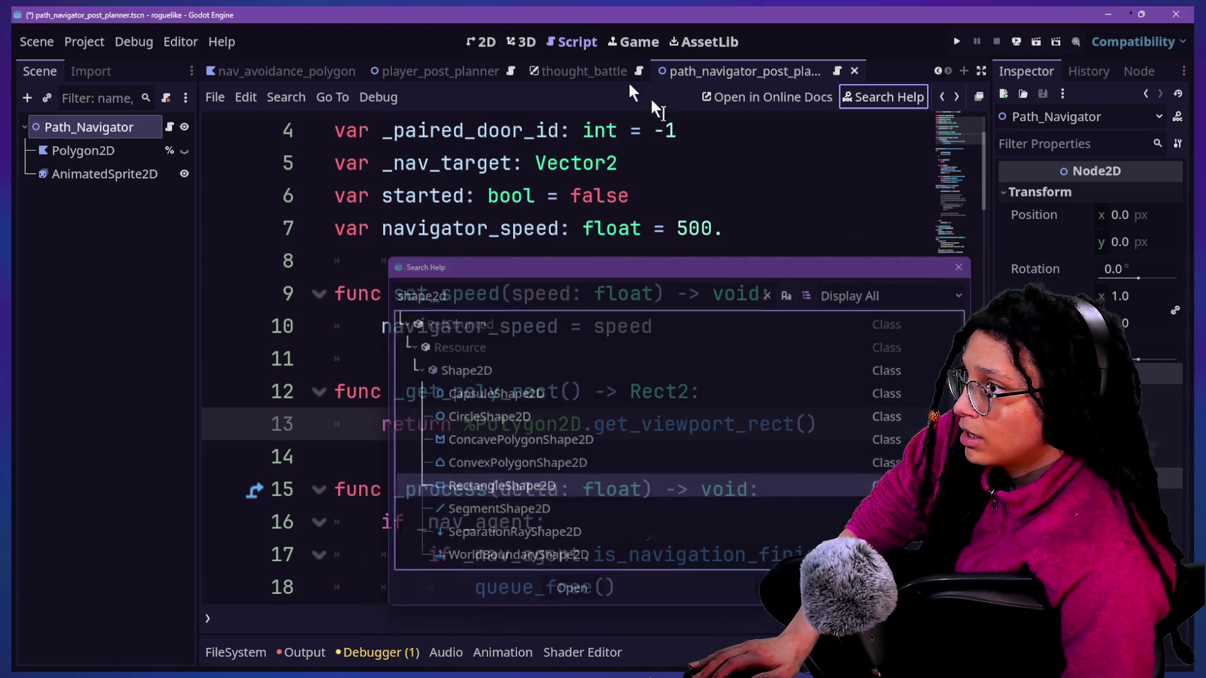
pyautogui.hotkey('ctrl', 'a')
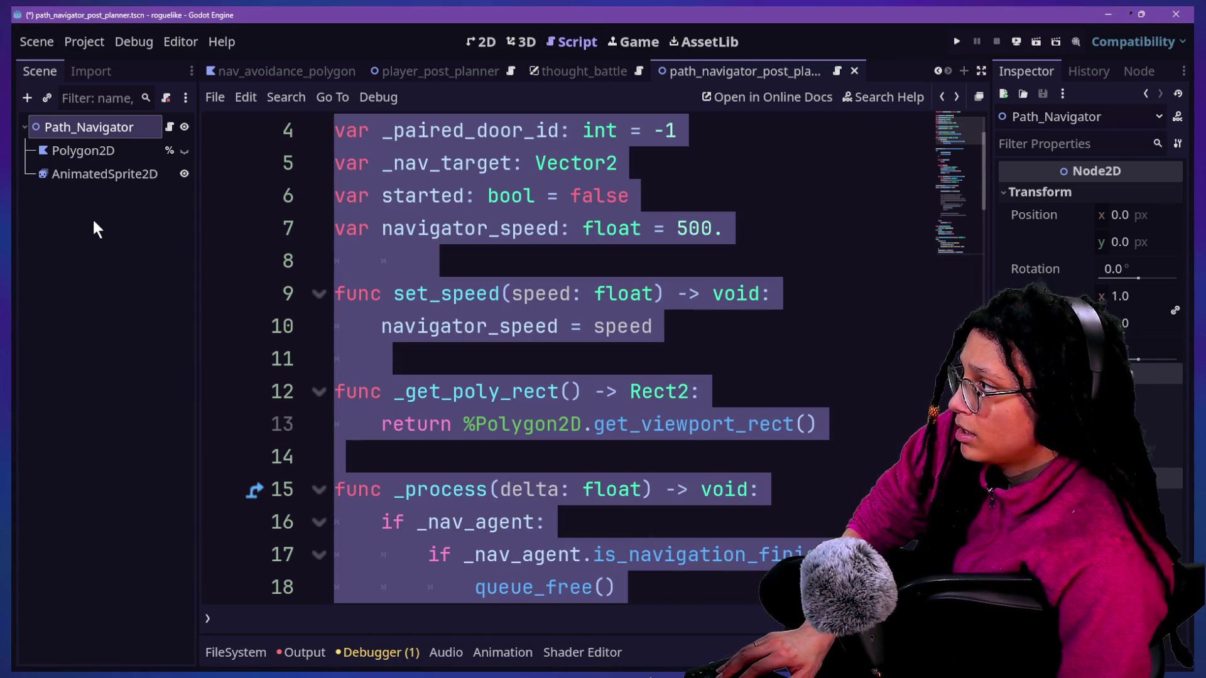
# Step: Look up 'rectangle' in the Create New Node dialog, then close it
pyautogui.click(92, 217)
pyautogui.hotkey('ctrl', 'a')
pyautogui.write('rectangle')
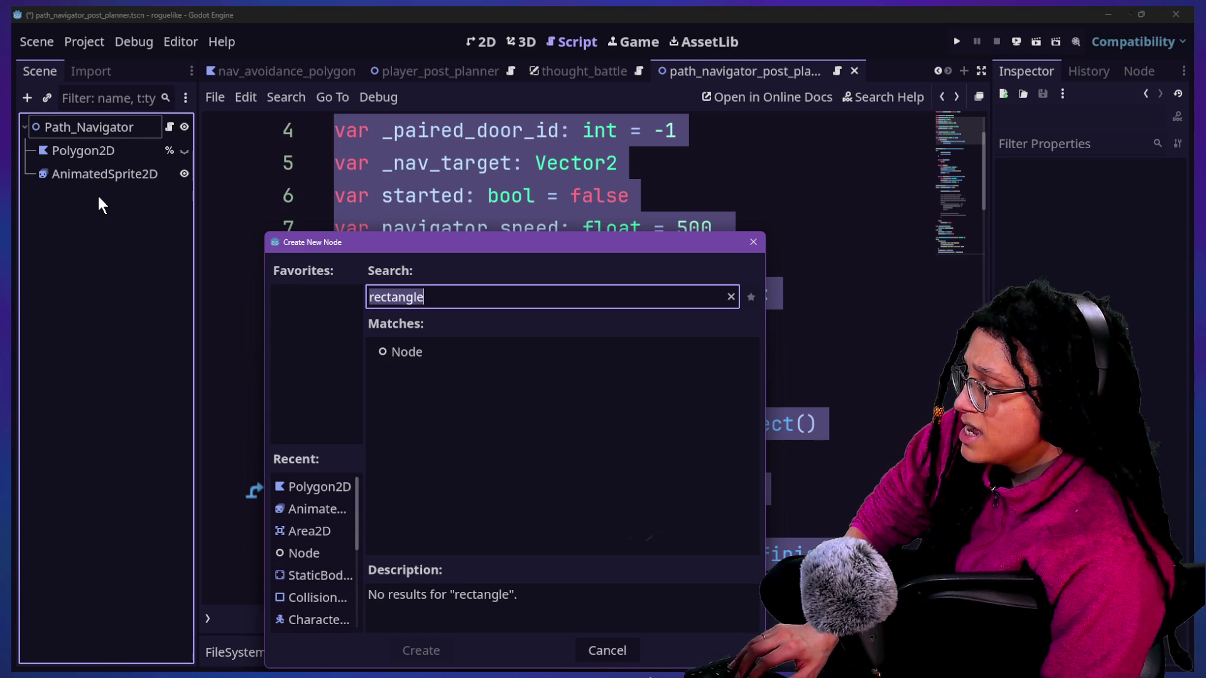
pyautogui.press('Escape')
# Step: Search the help for 'rectangle' and open the RectangleShape2D class reference
pyautogui.click(857, 99)
pyautogui.write('rectangle')
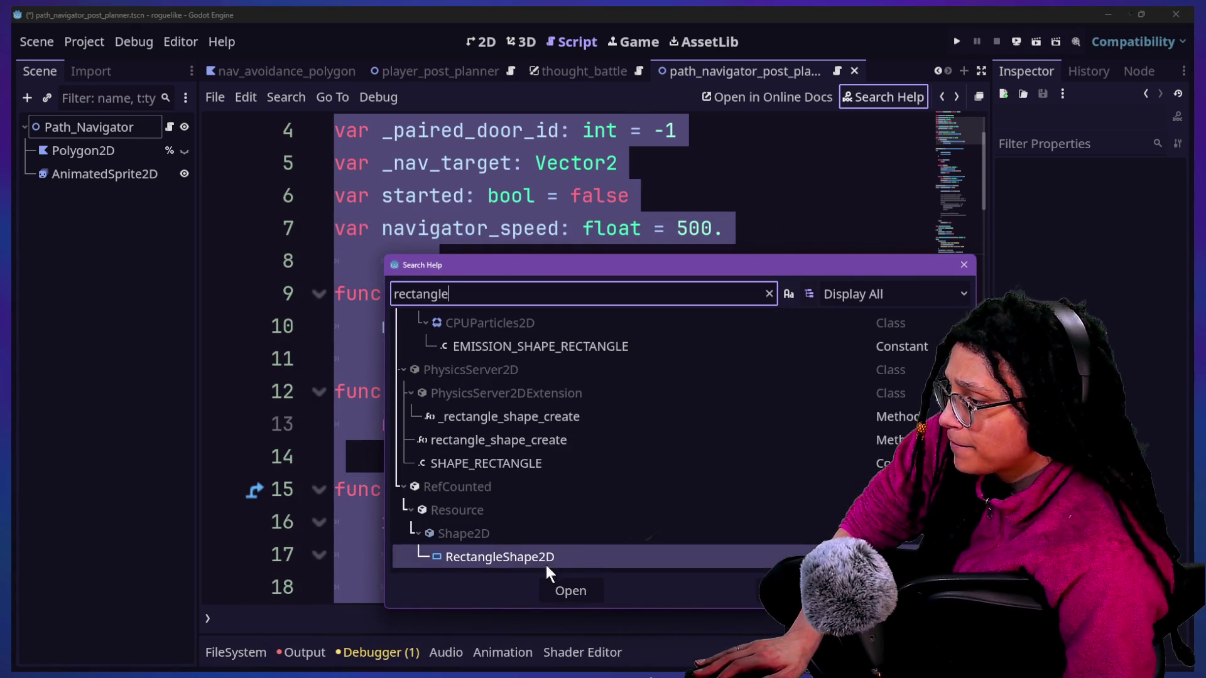
pyautogui.doubleClick(492, 559)
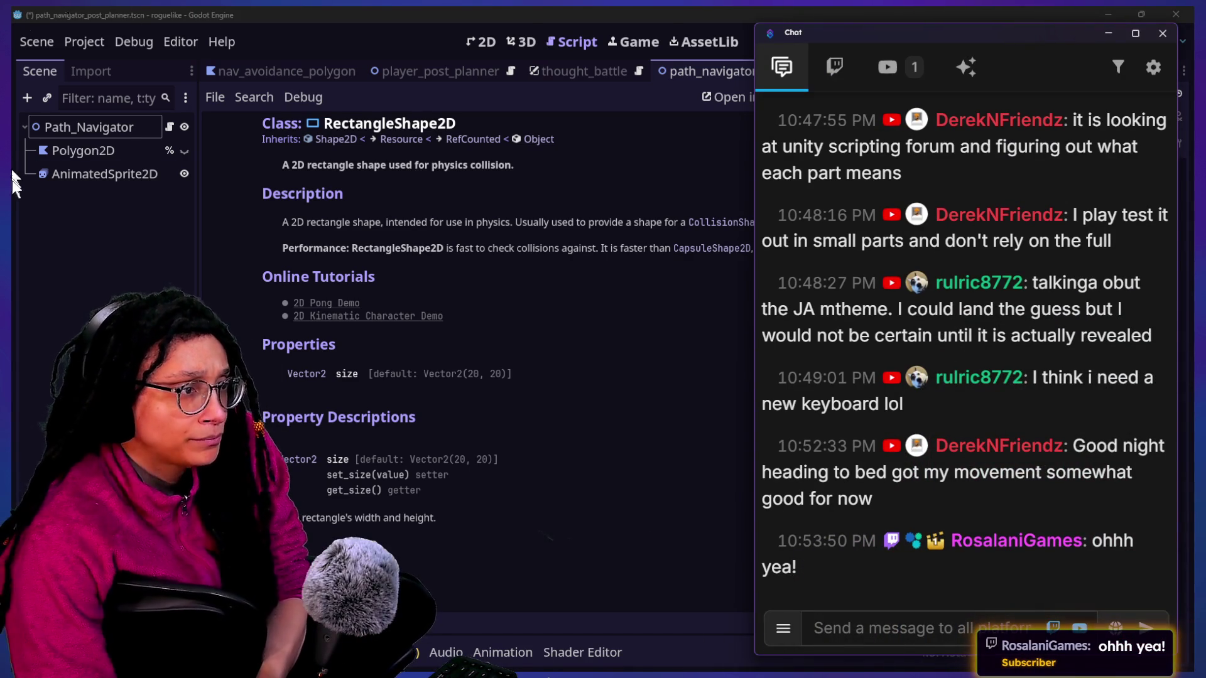
# Step: Read through the recent viewer messages, then bring the Godot editor back in front
pyautogui.scroll(2, 836, 359)
pyautogui.scroll(5, 836, 359)
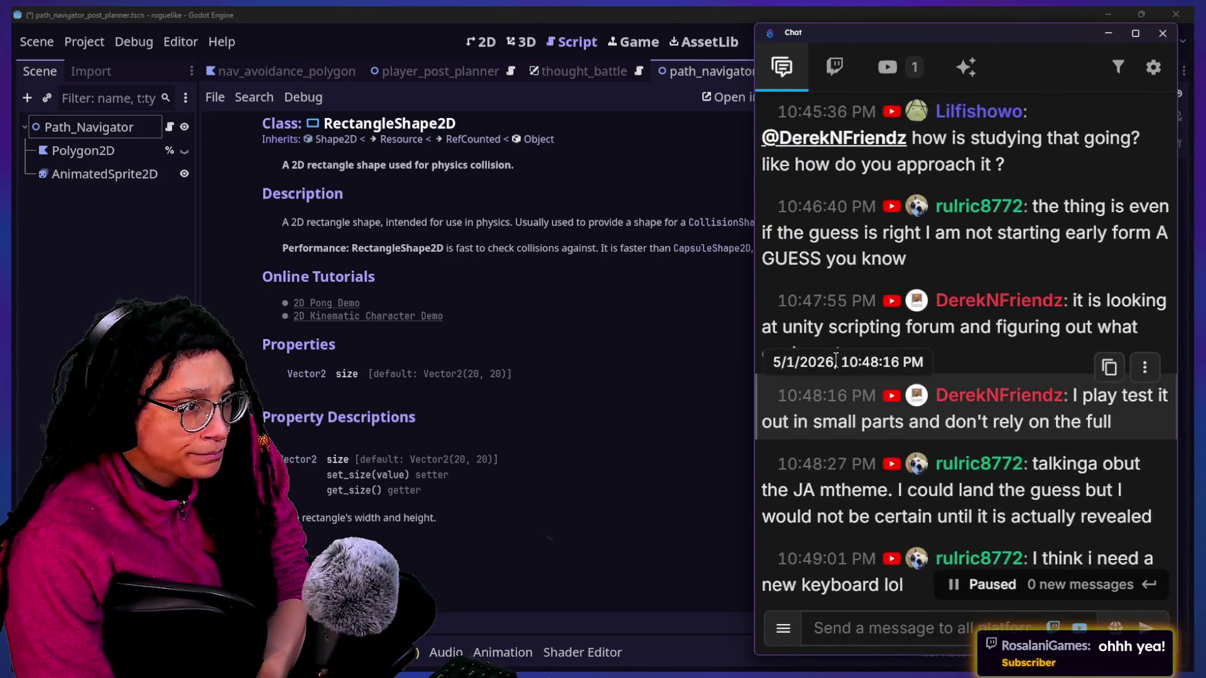
pyautogui.scroll(1, 836, 361)
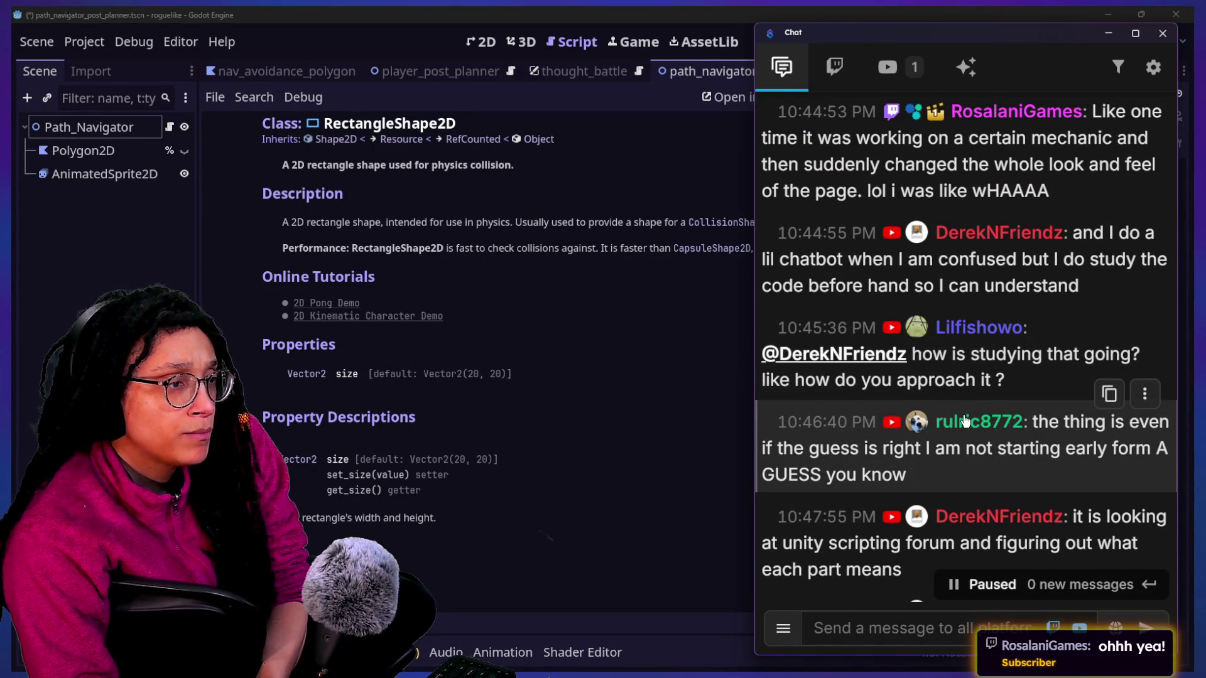
pyautogui.scroll(-2, 962, 413)
pyautogui.scroll(-2, 962, 427)
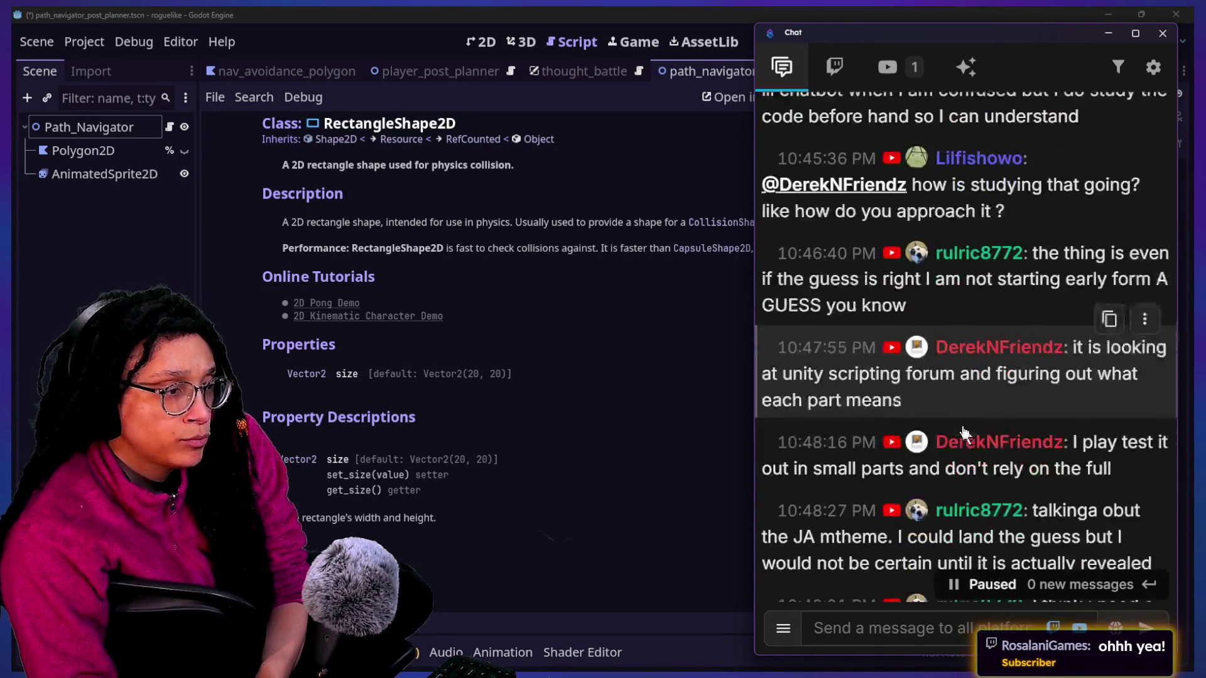
pyautogui.scroll(-2, 877, 473)
pyautogui.scroll(-1, 876, 476)
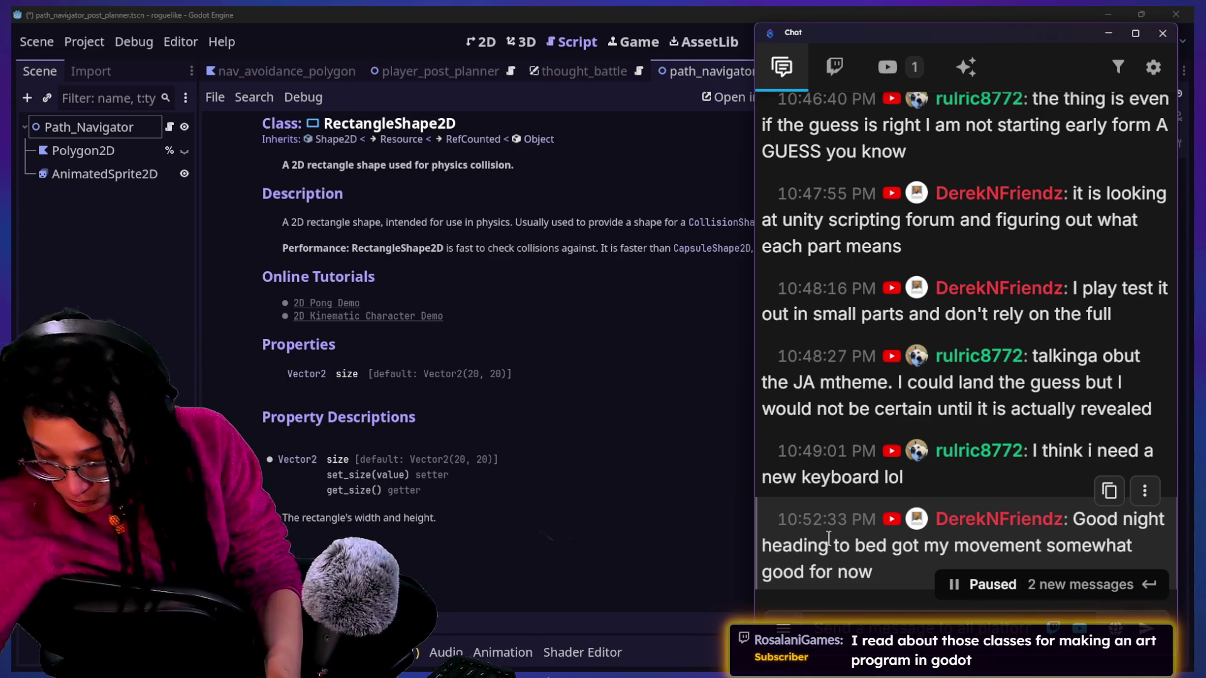
pyautogui.scroll(-5, 805, 468)
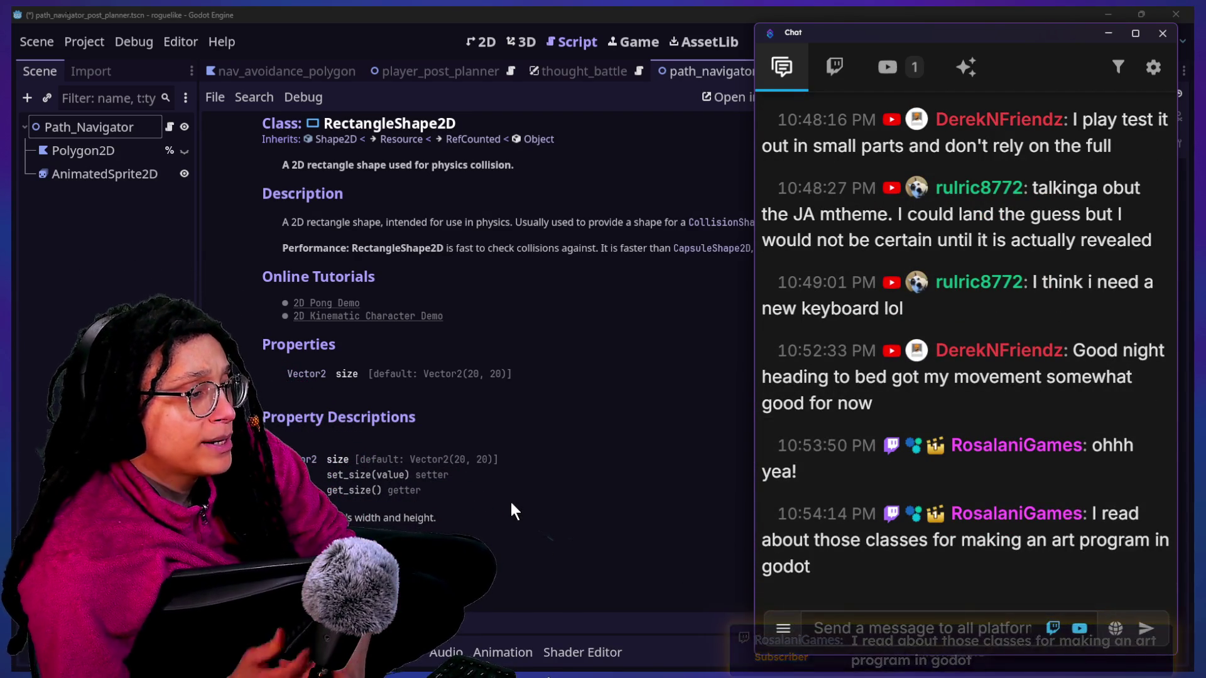
pyautogui.click(598, 224)
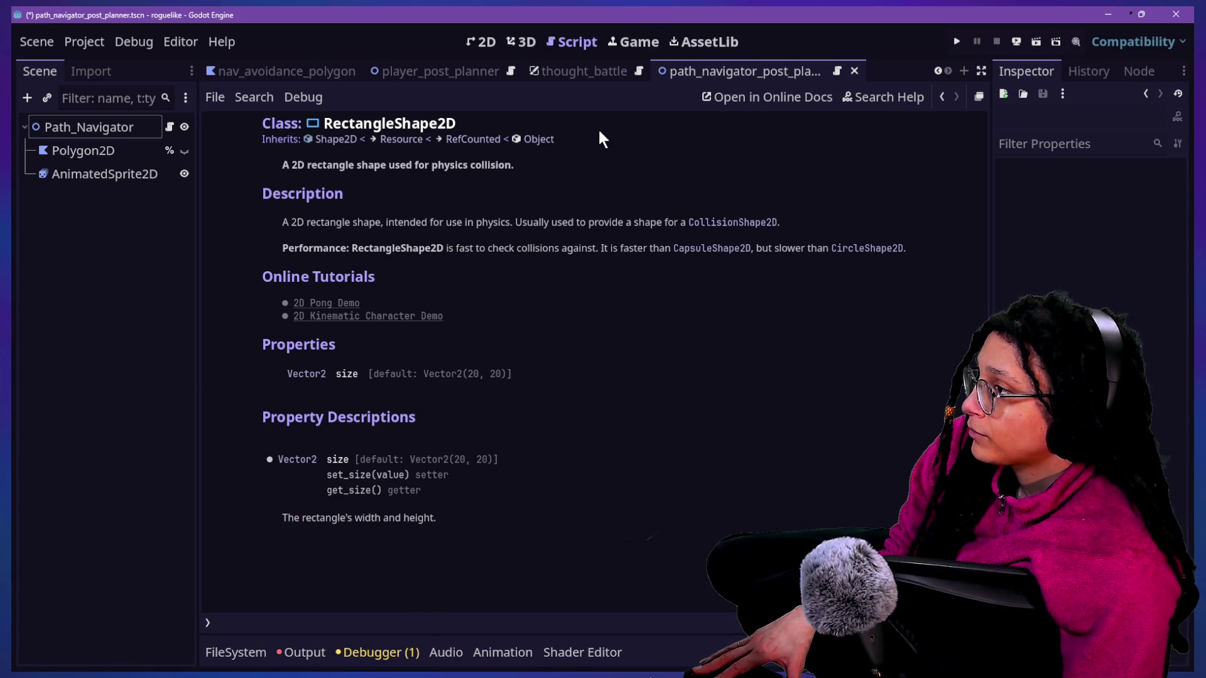
# Step: Switch between the 2D view, 3D view and RectangleShape2D docs while reselecting the Polygon2D node
pyautogui.click(485, 43)
pyautogui.click(89, 153)
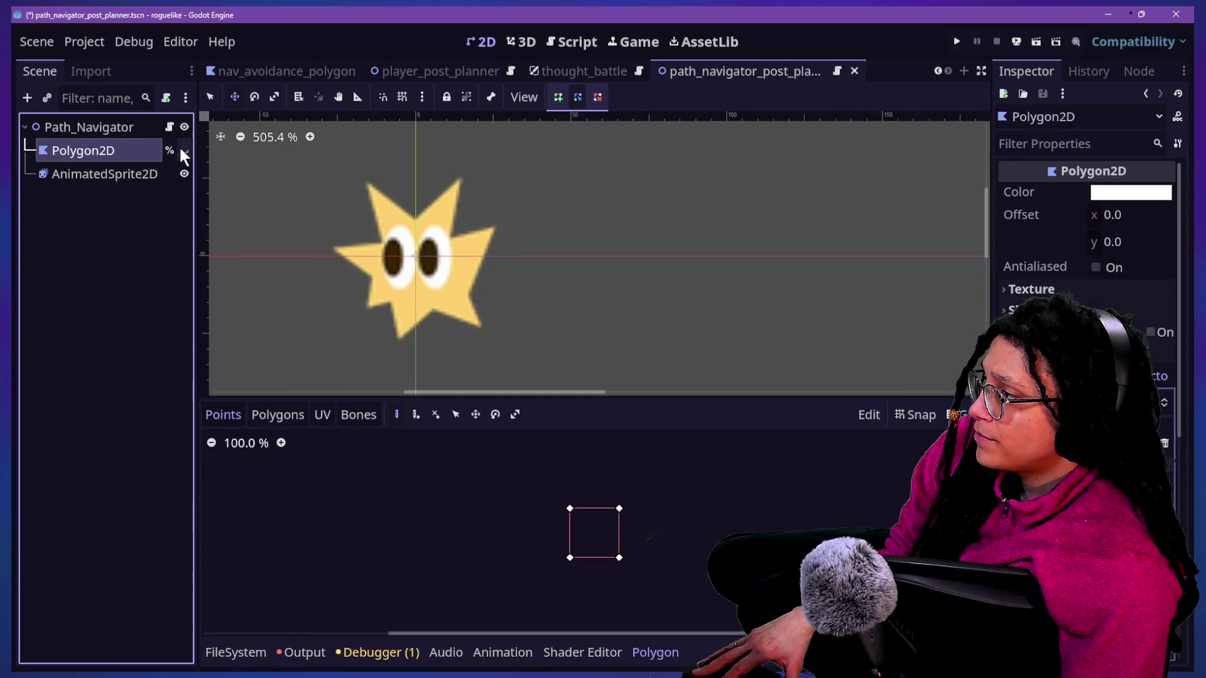
pyautogui.click(133, 160)
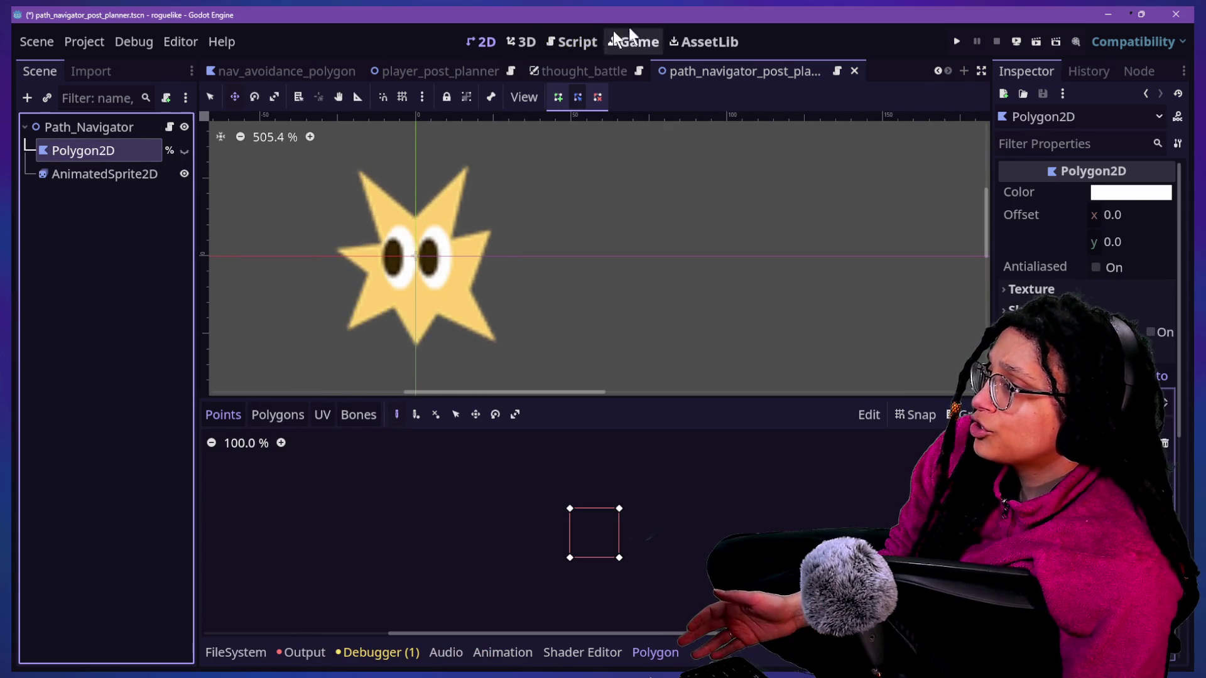
pyautogui.click(573, 42)
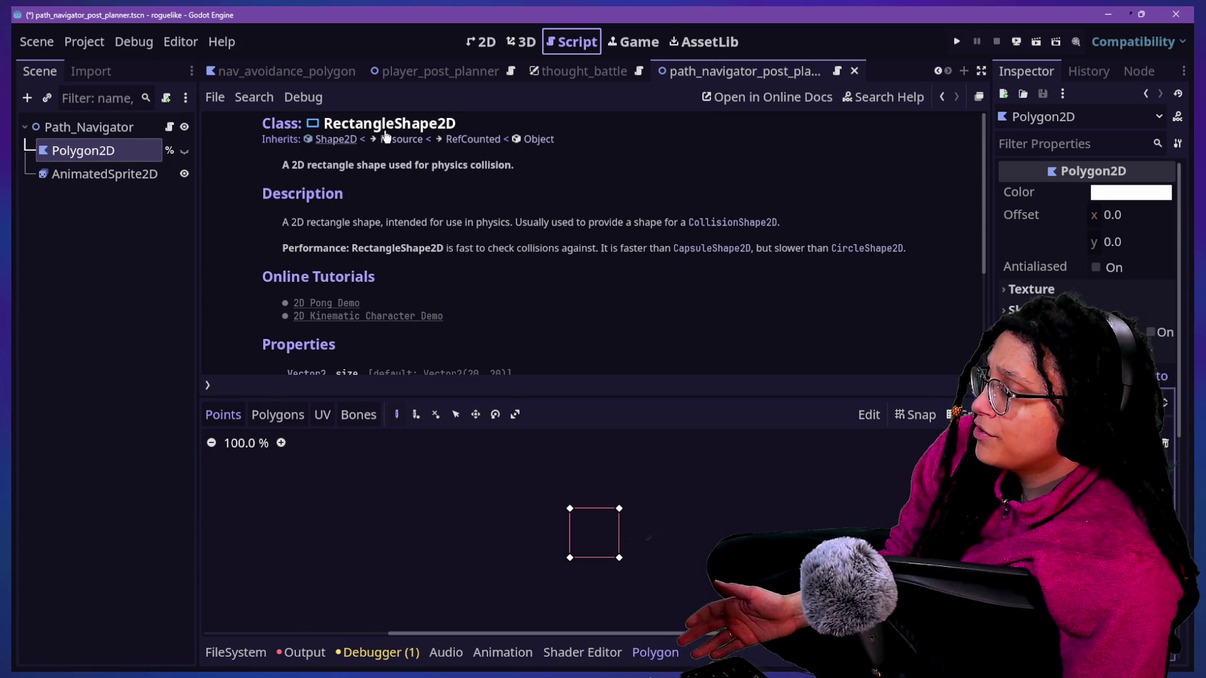
pyautogui.click(480, 42)
pyautogui.click(578, 41)
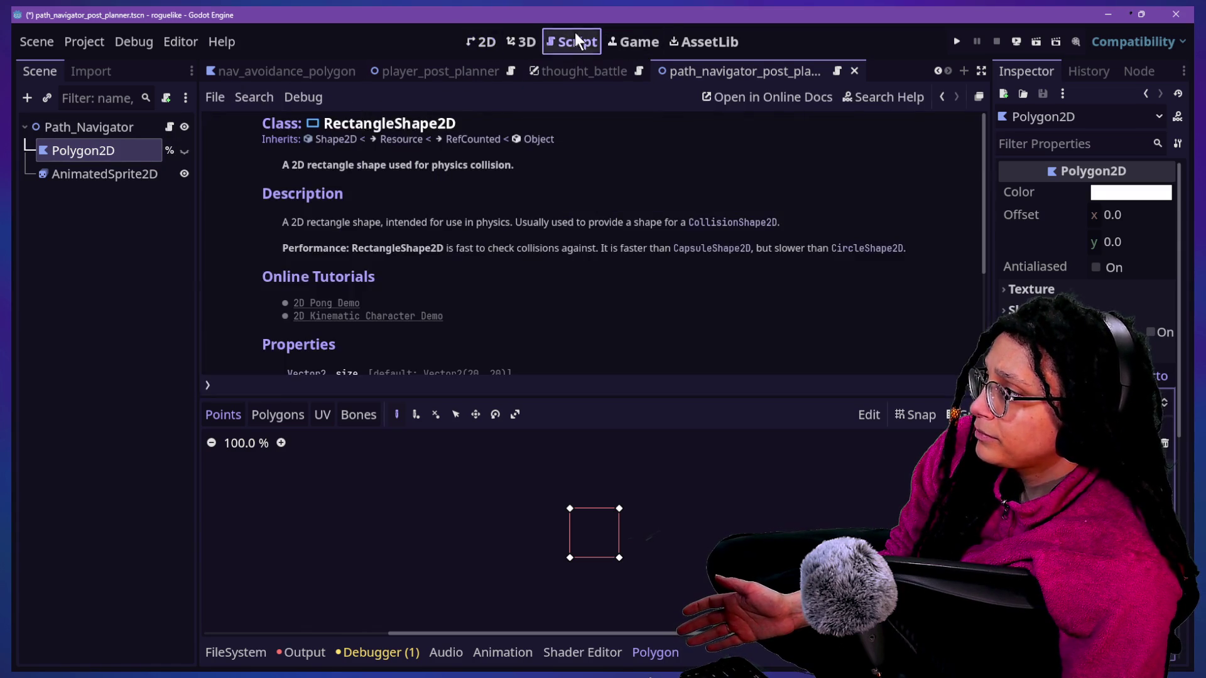
pyautogui.click(94, 173)
pyautogui.click(88, 151)
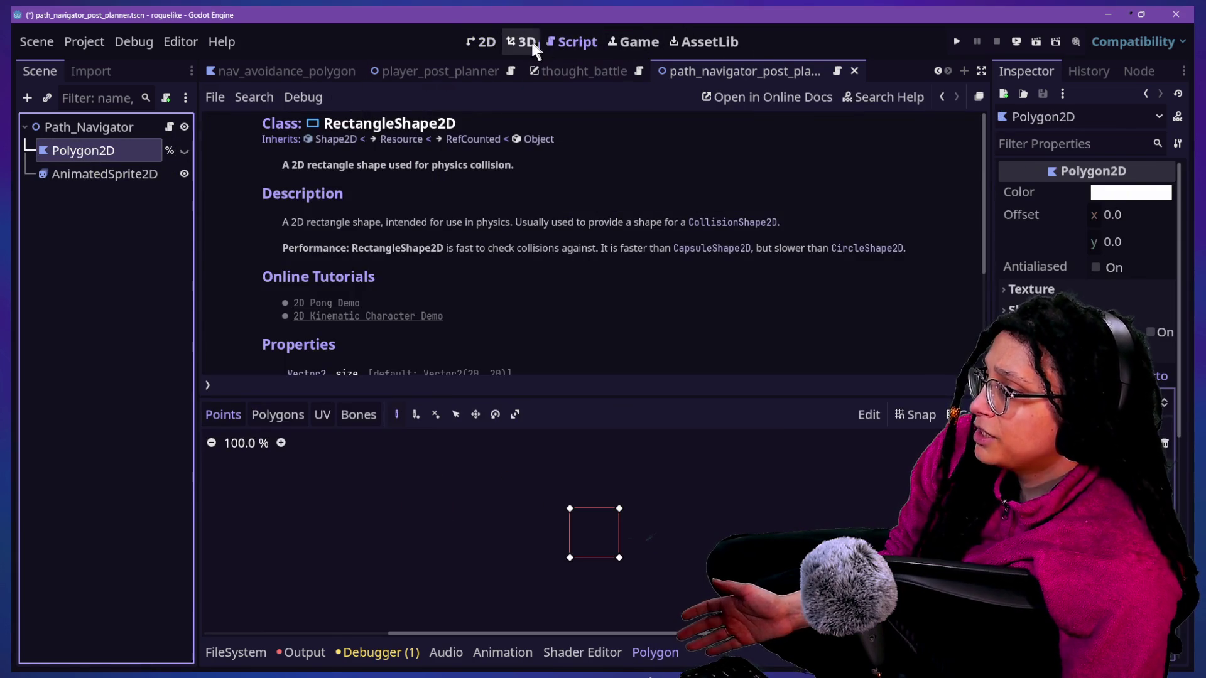
pyautogui.click(526, 43)
pyautogui.click(485, 43)
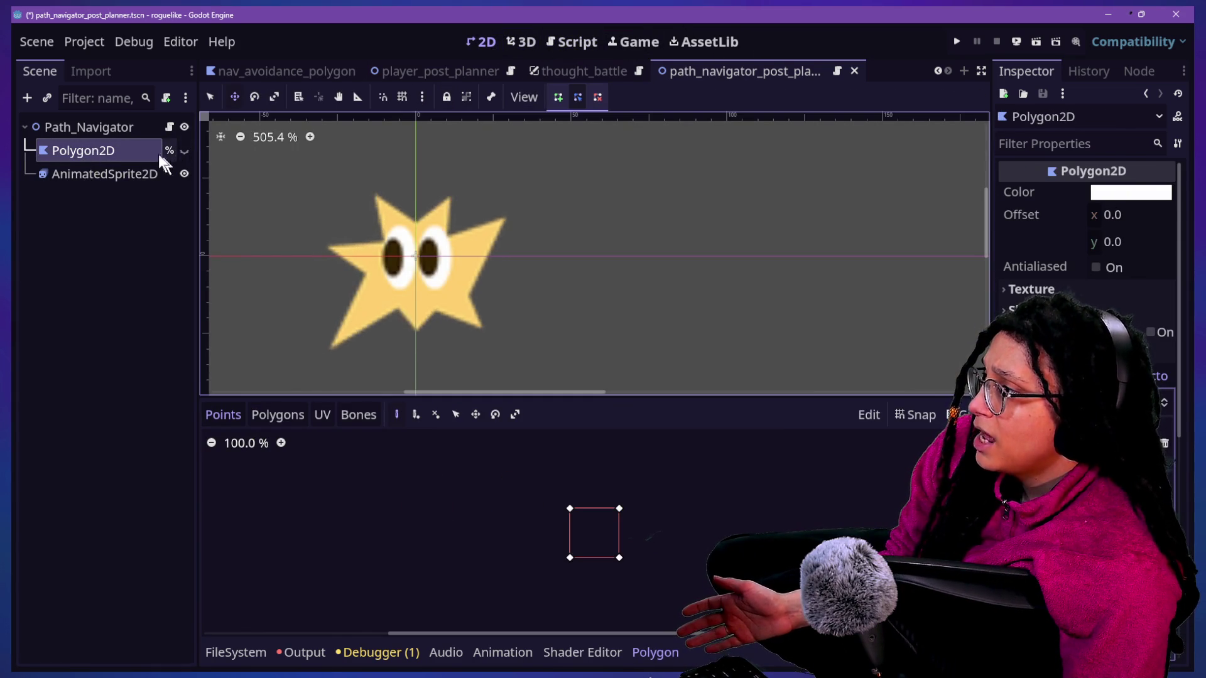
# Step: Toggle Polygon2D's visibility on and back off, then reopen the Path_Navigator script with the bottom panel closed
pyautogui.click(183, 150)
pyautogui.click(182, 150)
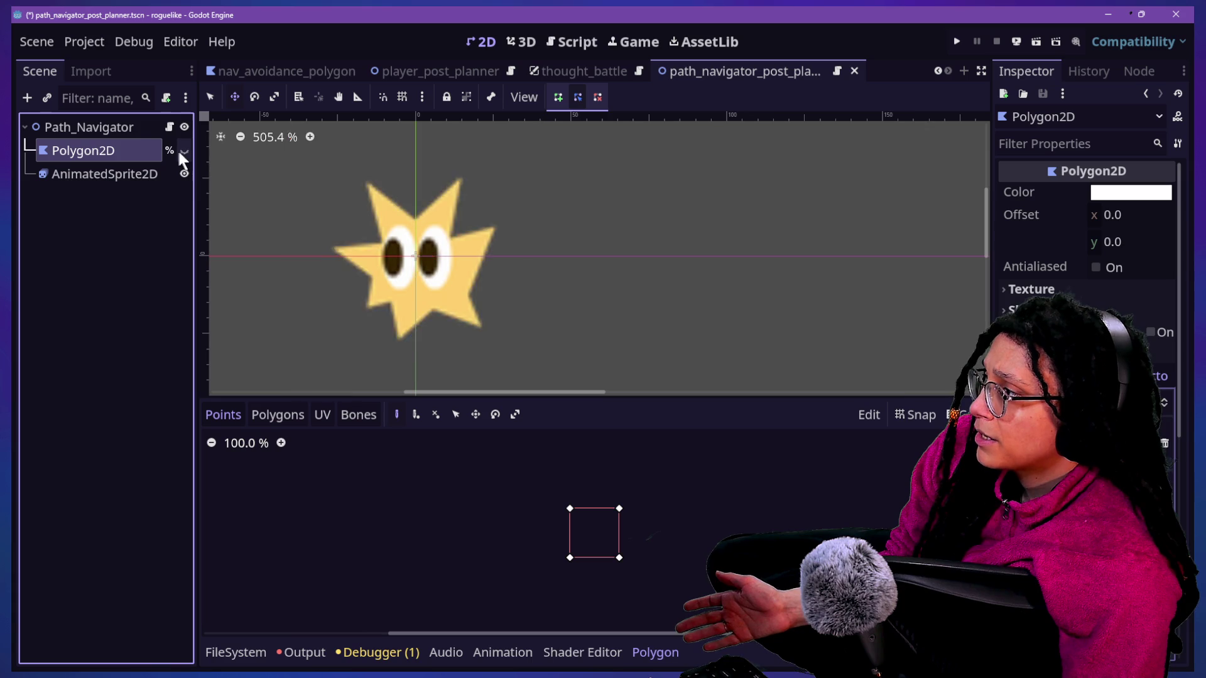
pyautogui.click(169, 128)
pyautogui.click(606, 306)
pyautogui.hotkey('alt', 'o')
pyautogui.hotkey('alt', 'o')
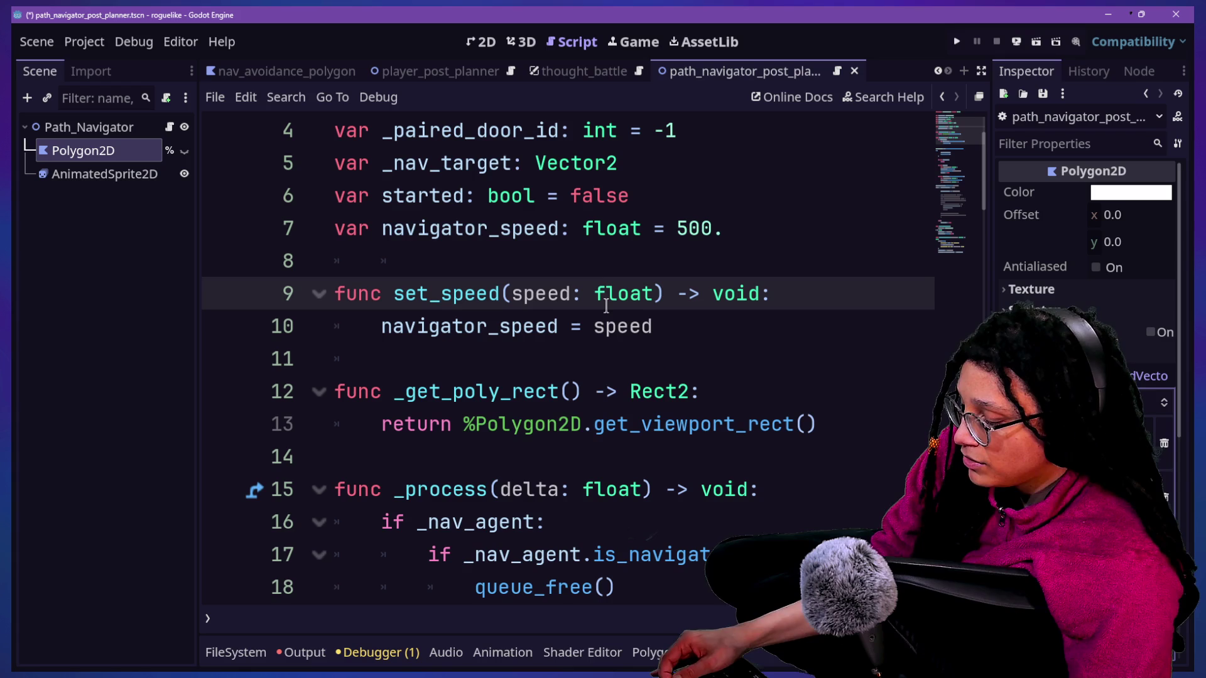
# Step: Remove the stray 'h' typo, then search help for 'rect2' and open the Rect2 class reference
pyautogui.scroll(-4, 616, 374)
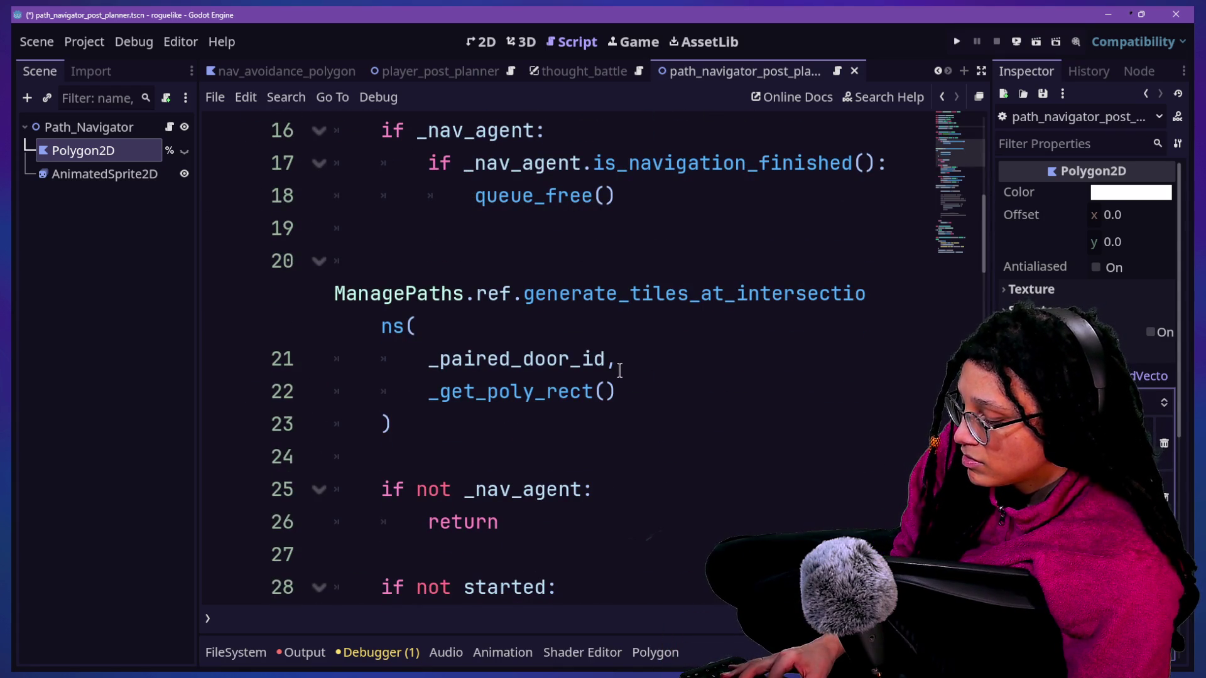
pyautogui.write('hloat) -> void:')
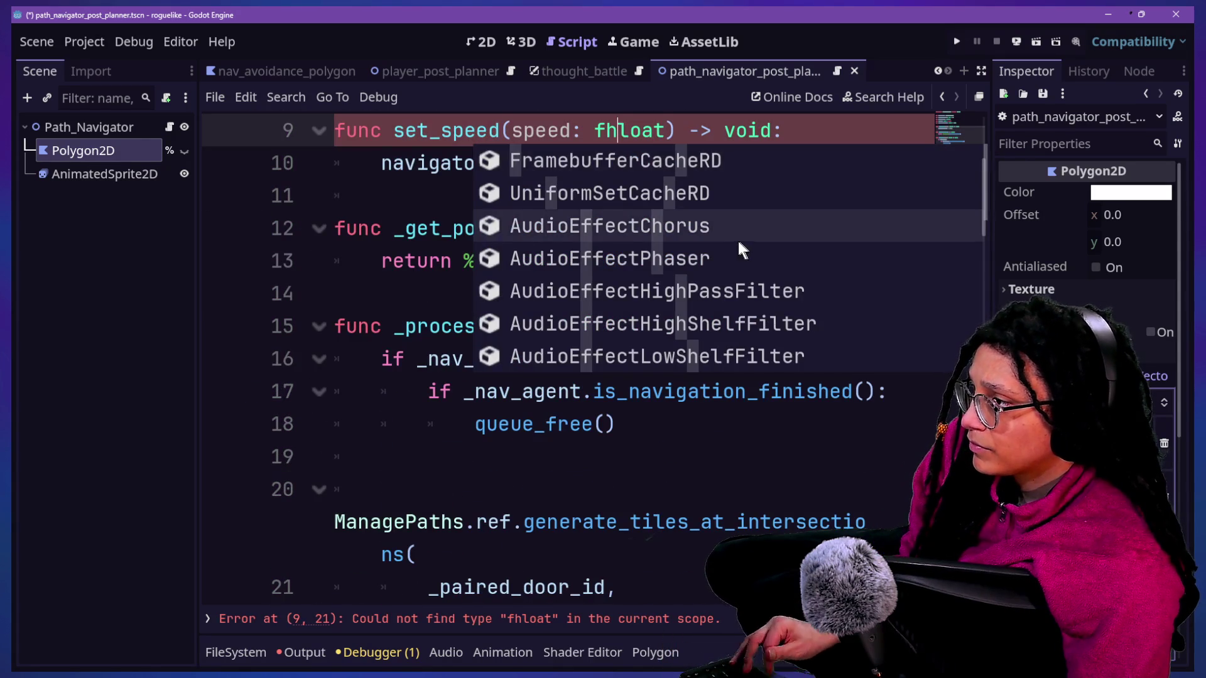
pyautogui.press('BackSpace')
pyautogui.click(895, 90)
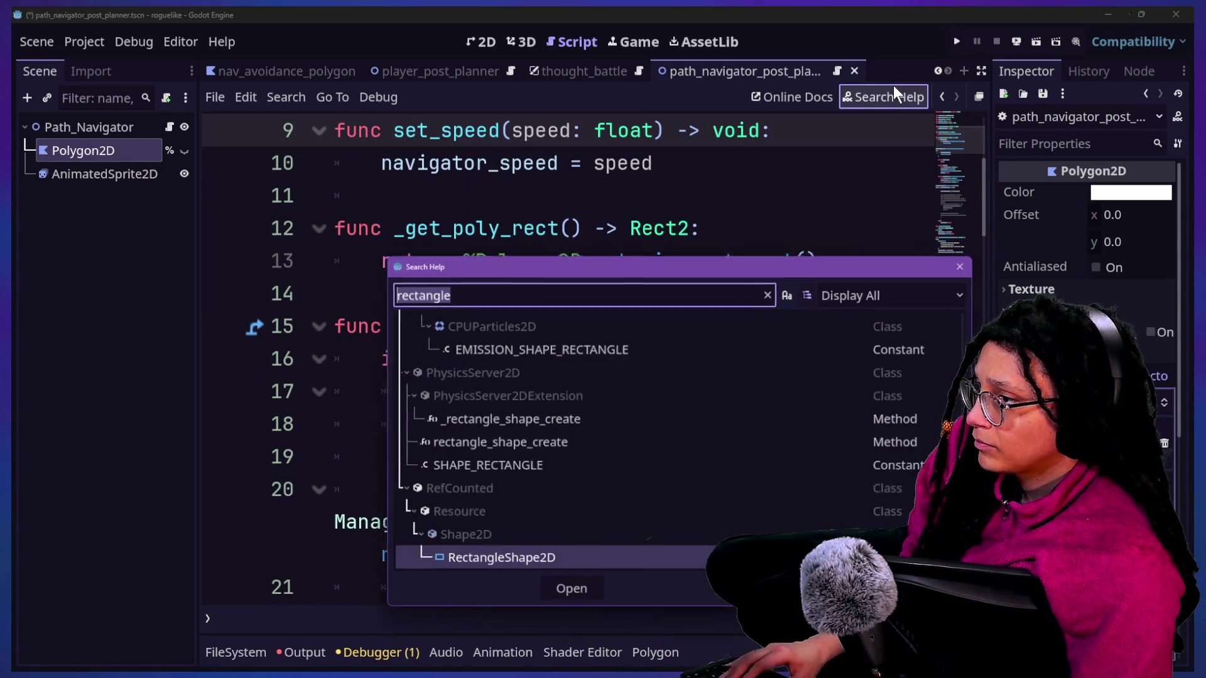
pyautogui.write('rect2')
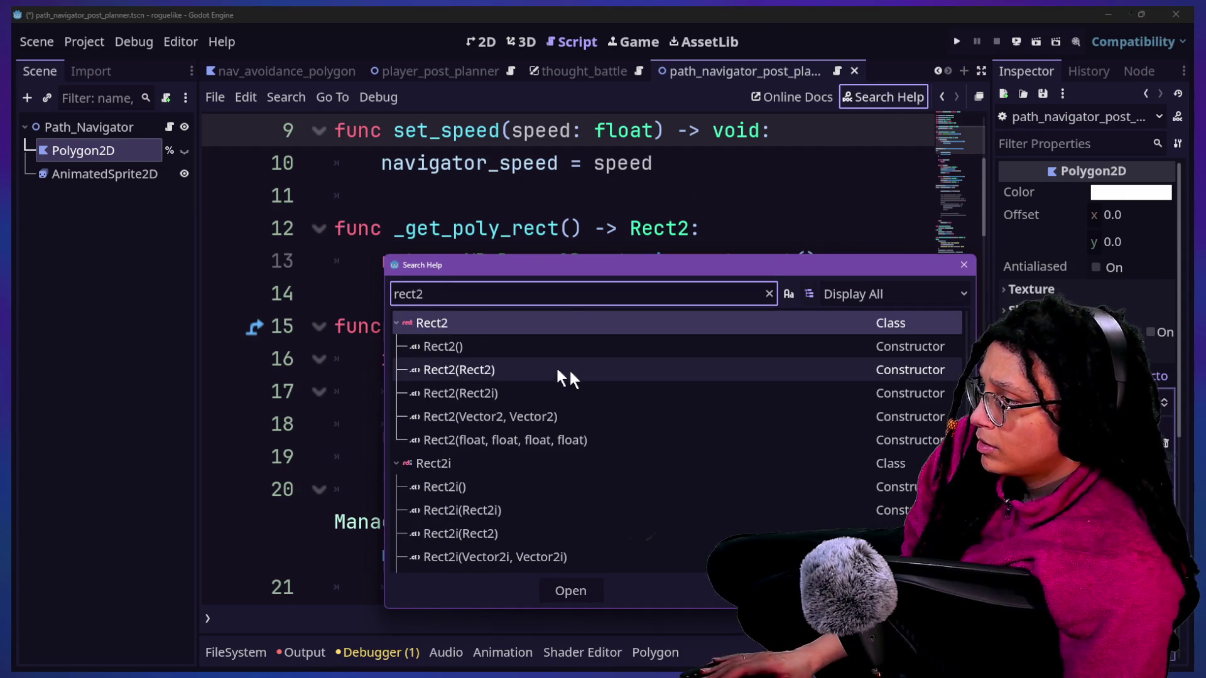
pyautogui.click(514, 387)
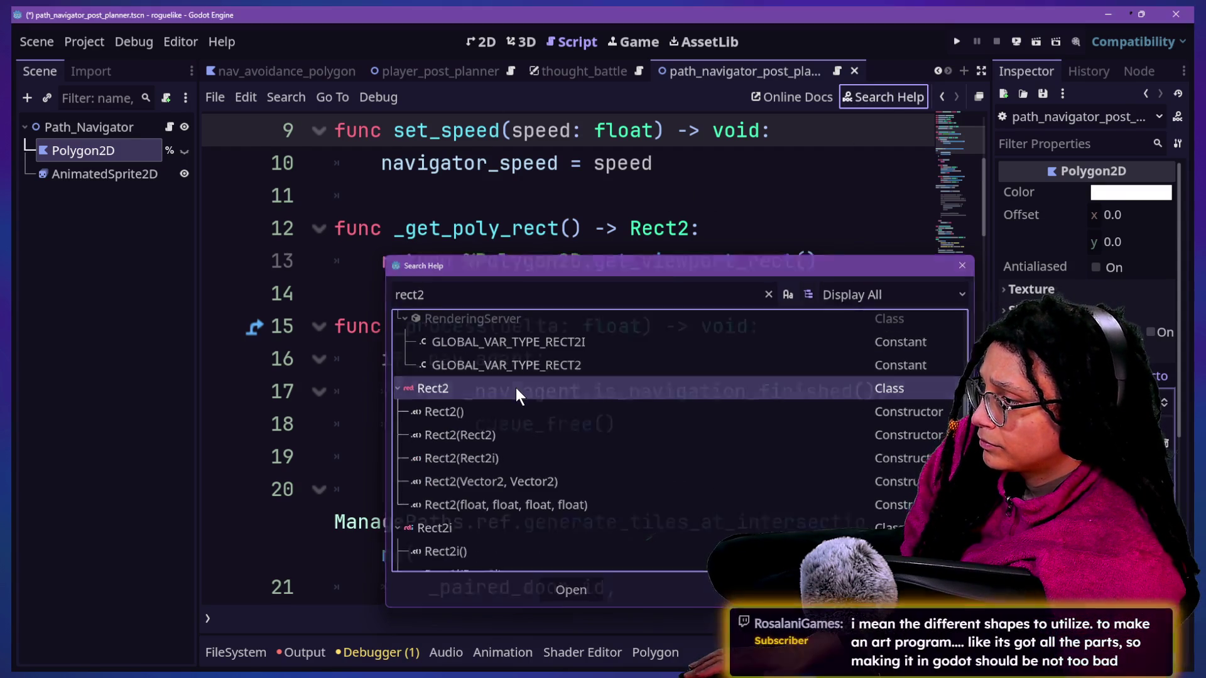
pyautogui.doubleClick(515, 386)
pyautogui.scroll(-3, 334, 289)
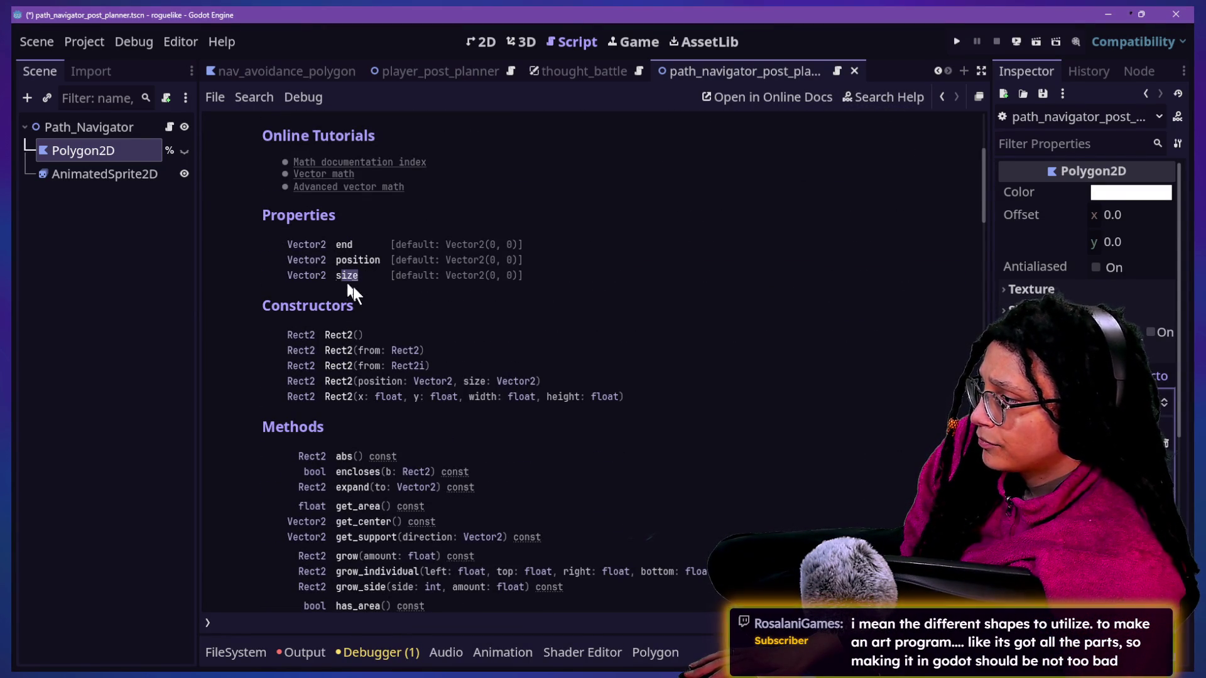
pyautogui.scroll(-1, 348, 300)
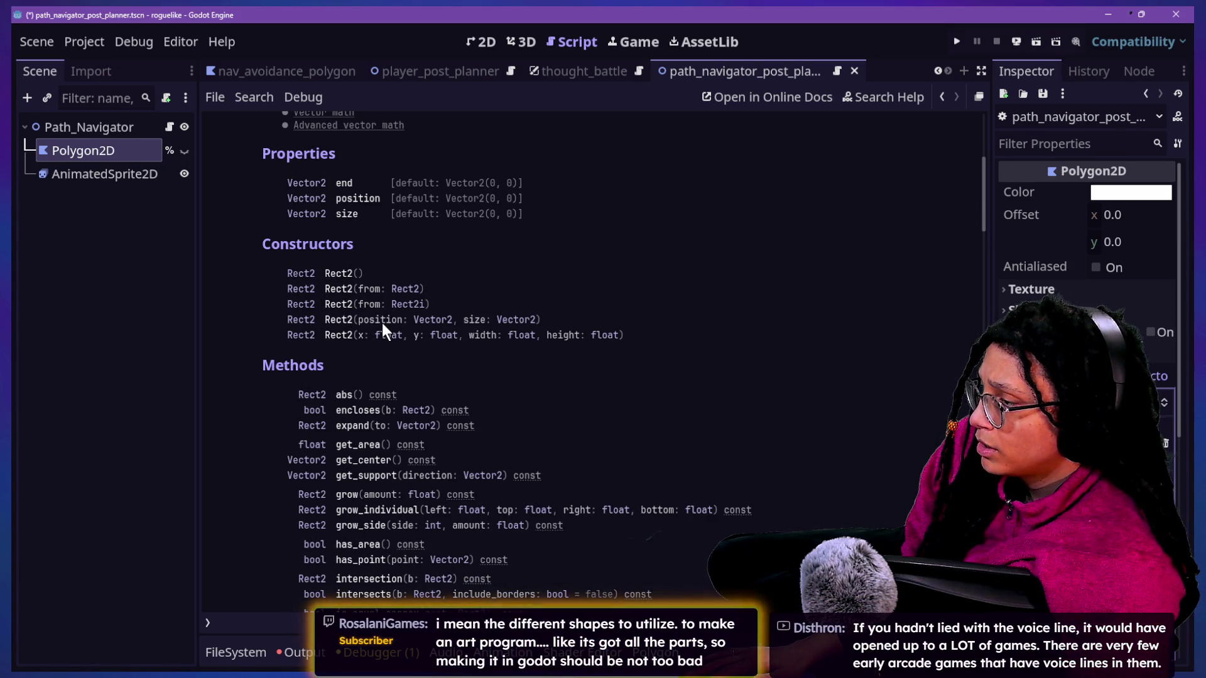
pyautogui.moveTo(358, 321); pyautogui.dragTo(473, 320)
pyautogui.doubleClick(473, 320)
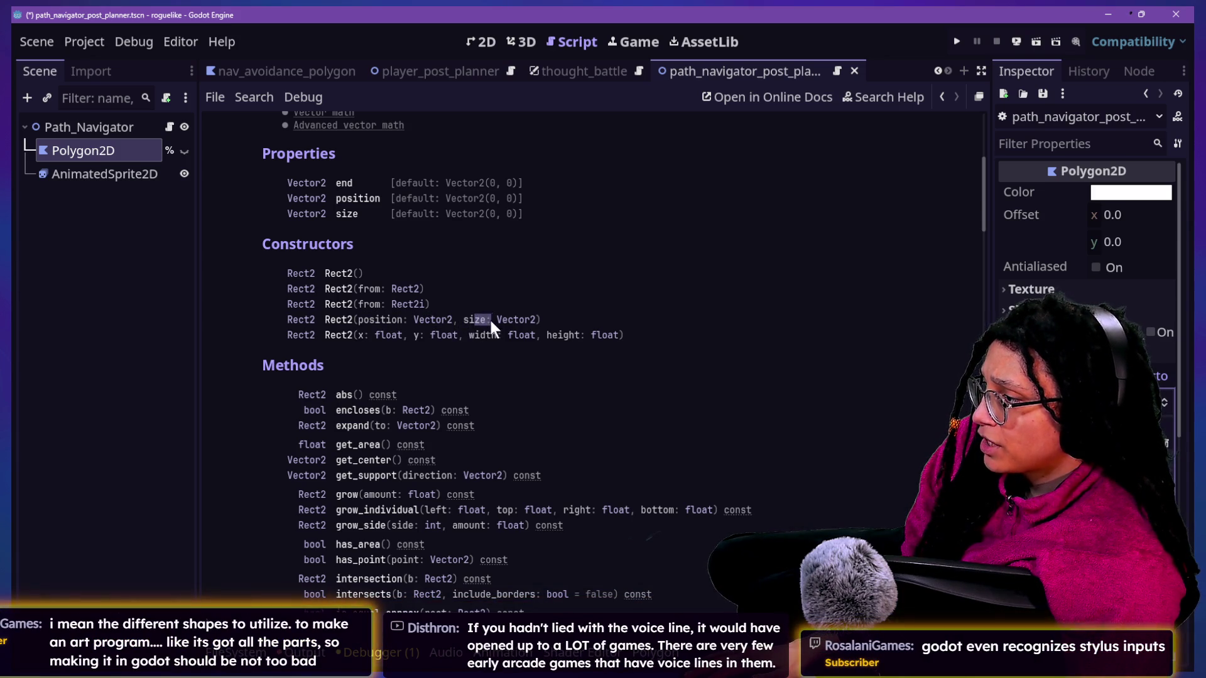
pyautogui.click(500, 280)
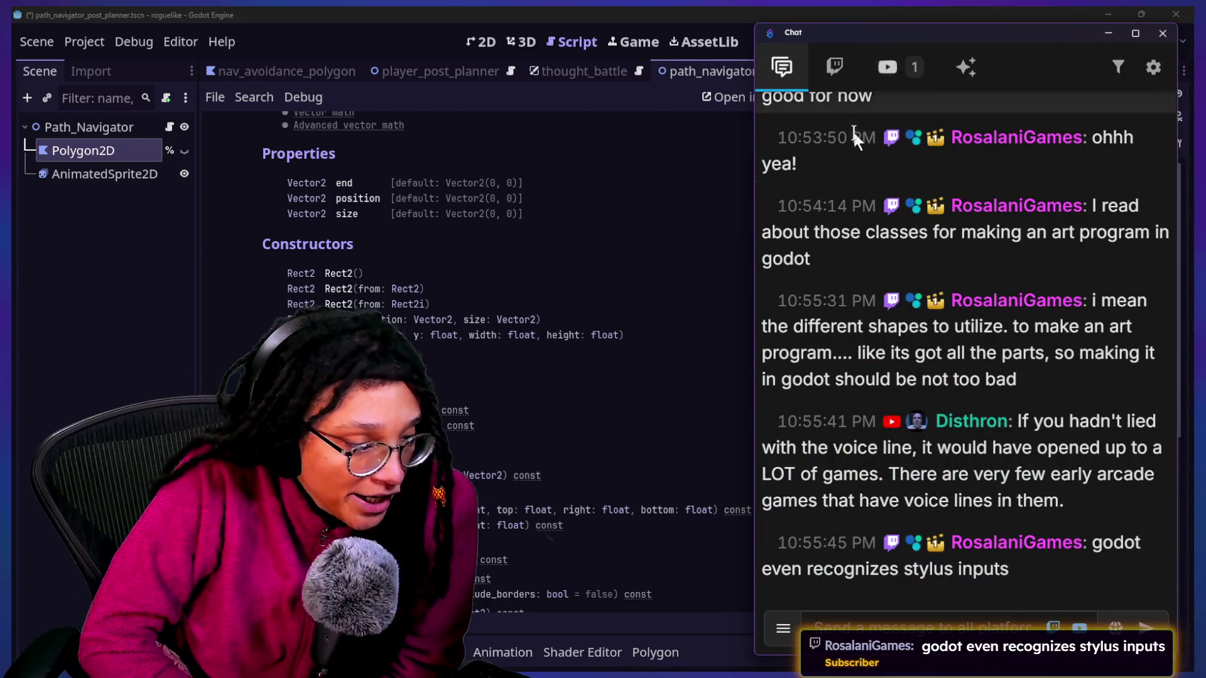
pyautogui.moveTo(1065, 500); pyautogui.dragTo(924, 449)
pyautogui.doubleClick(927, 448)
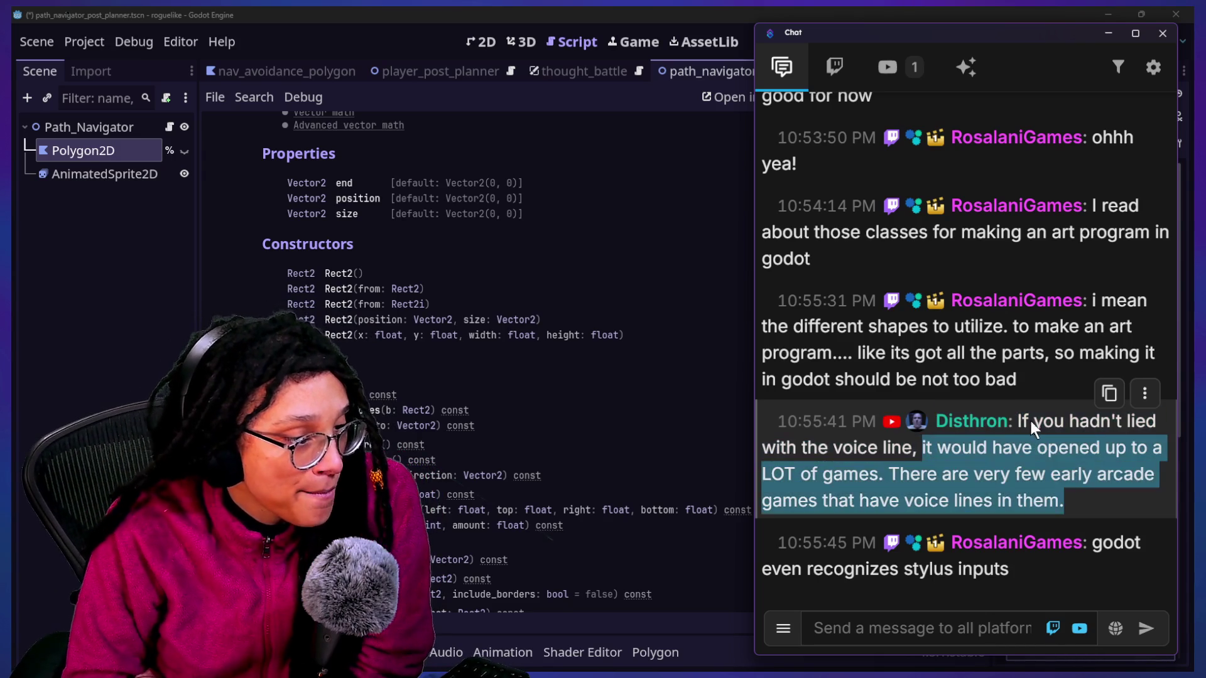
pyautogui.moveTo(1064, 500); pyautogui.dragTo(916, 457)
pyautogui.click(916, 457)
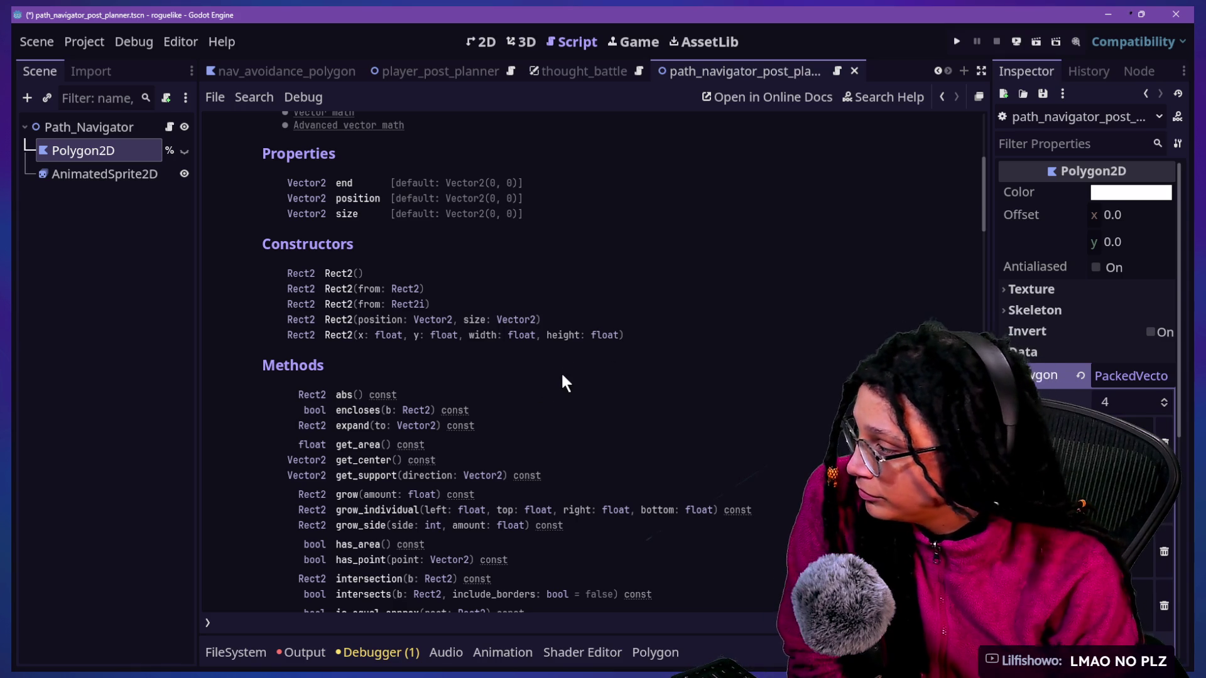
pyautogui.scroll(-3, 563, 376)
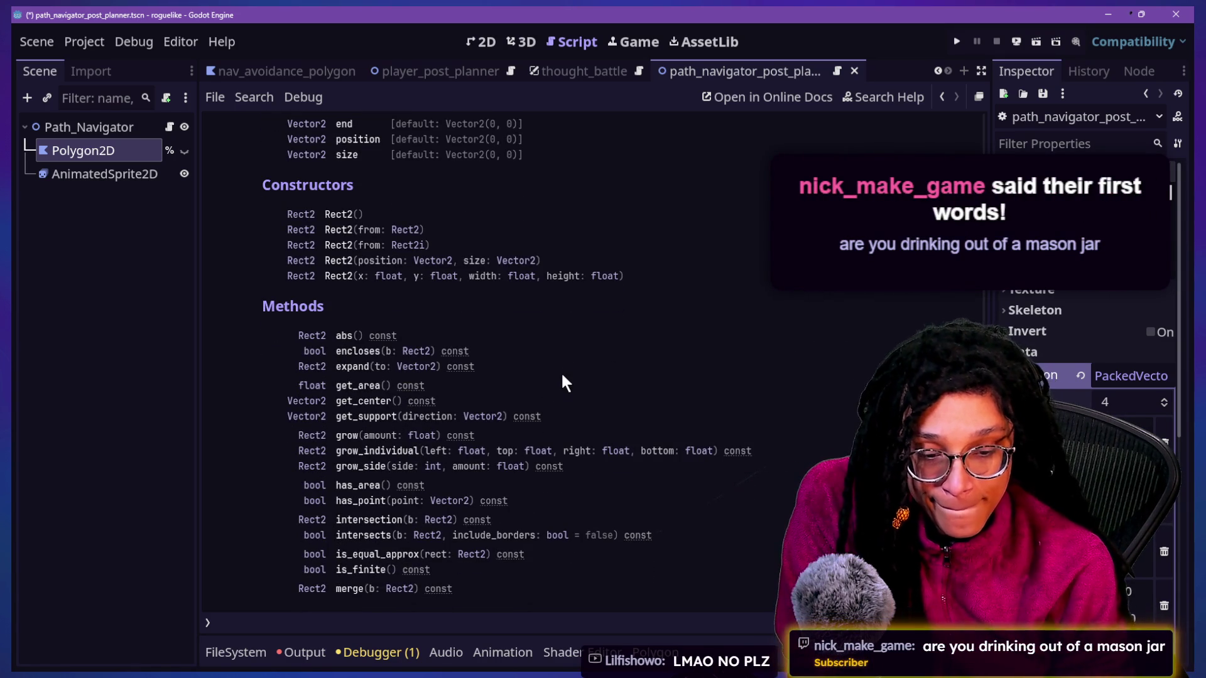
pyautogui.scroll(-1, 562, 375)
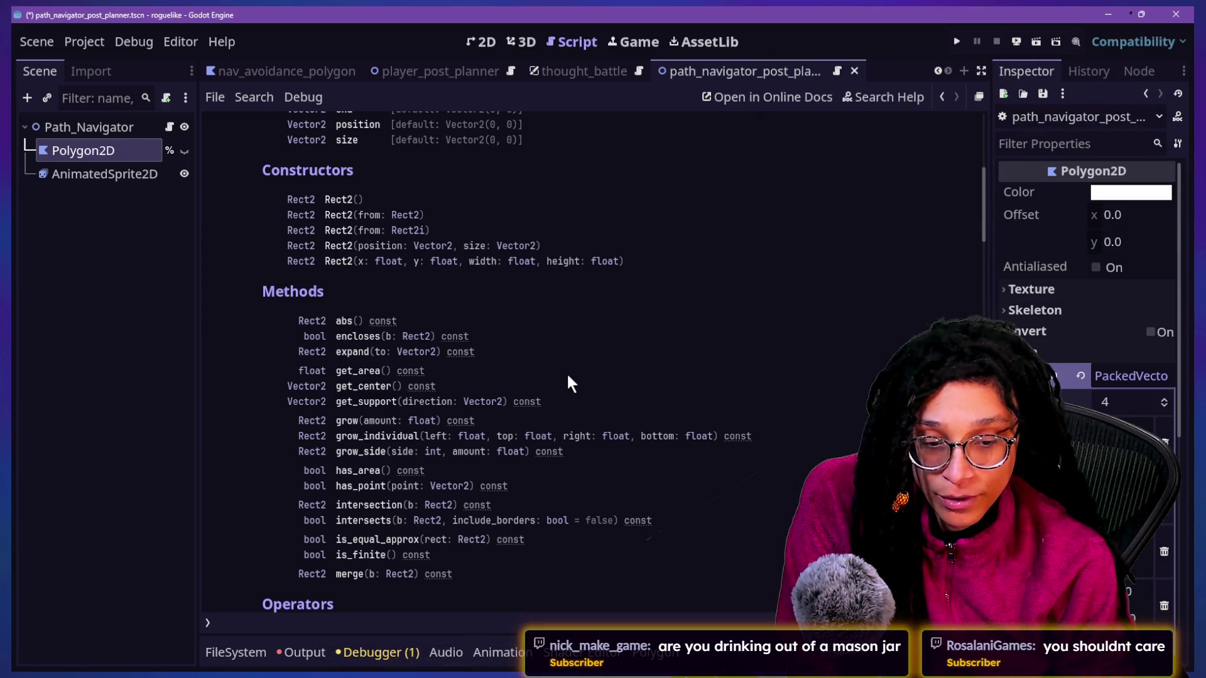
pyautogui.scroll(-2, 567, 375)
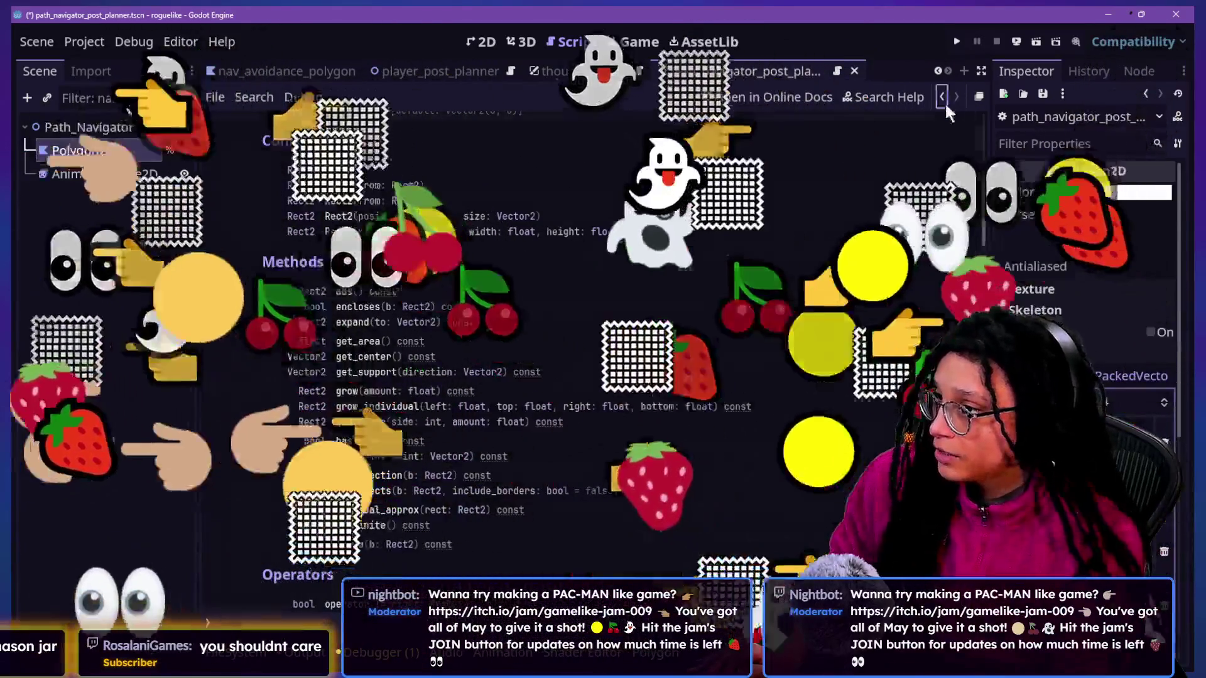
# Step: Return from the Rect2 reference to the script and locate the _get_poly_rect function
pyautogui.click(942, 98)
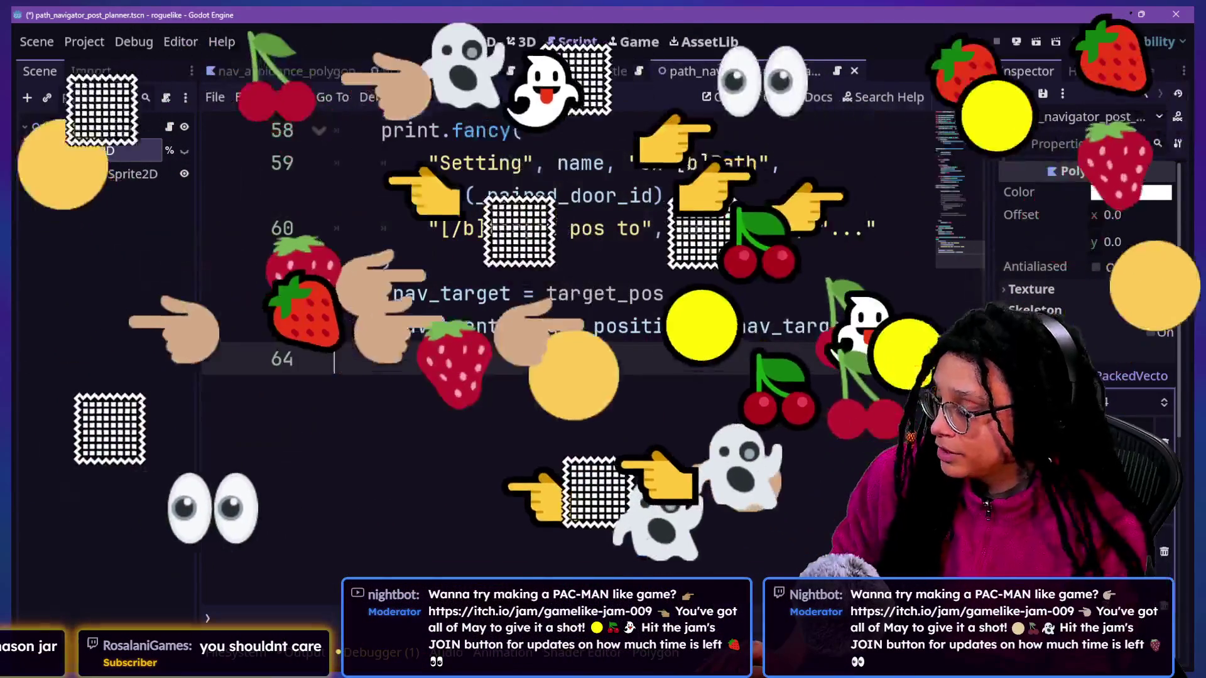
pyautogui.scroll(10, 732, 262)
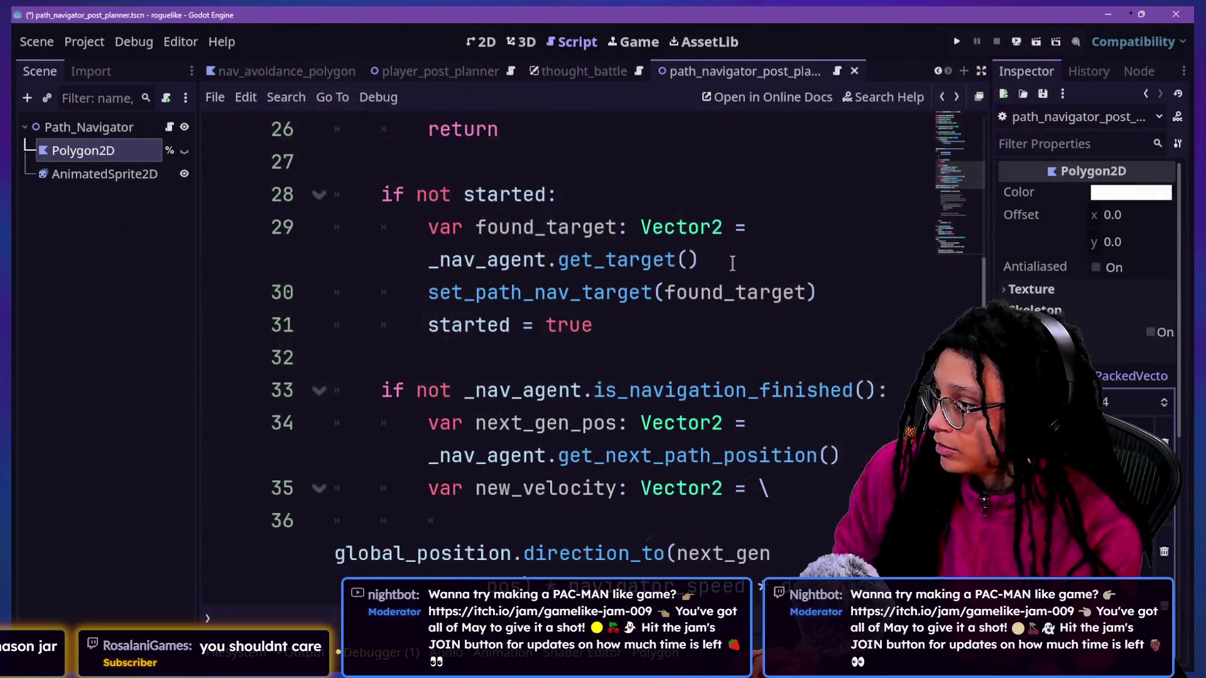
pyautogui.hotkey('ctrl', 'alt', 'o')
pyautogui.write('get_re')
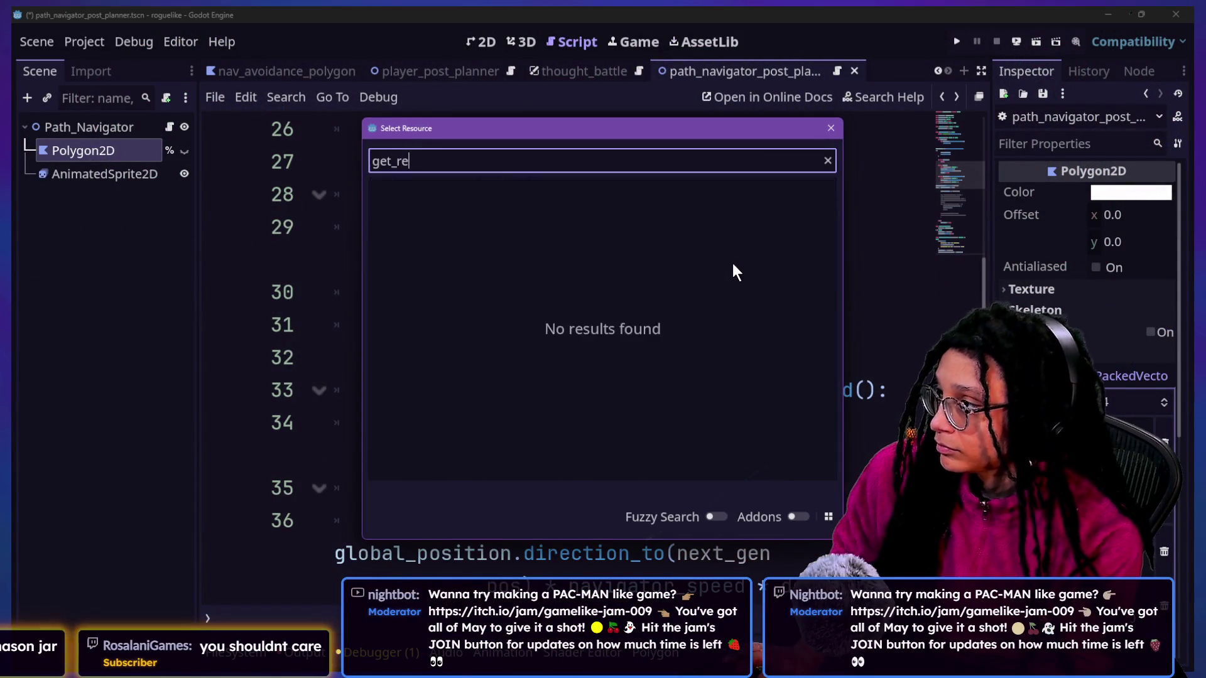
pyautogui.press('Escape')
pyautogui.hotkey('ctrl', 'f')
pyautogui.write('get_poly')
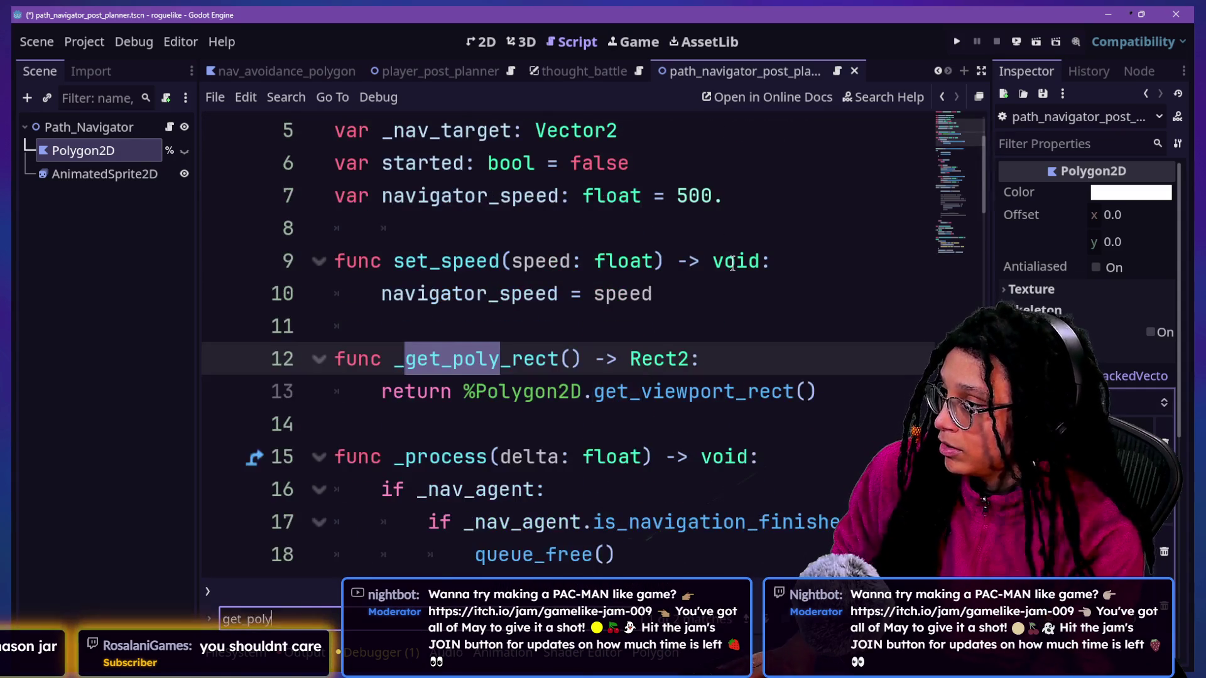
pyautogui.press('Escape')
pyautogui.click(628, 359)
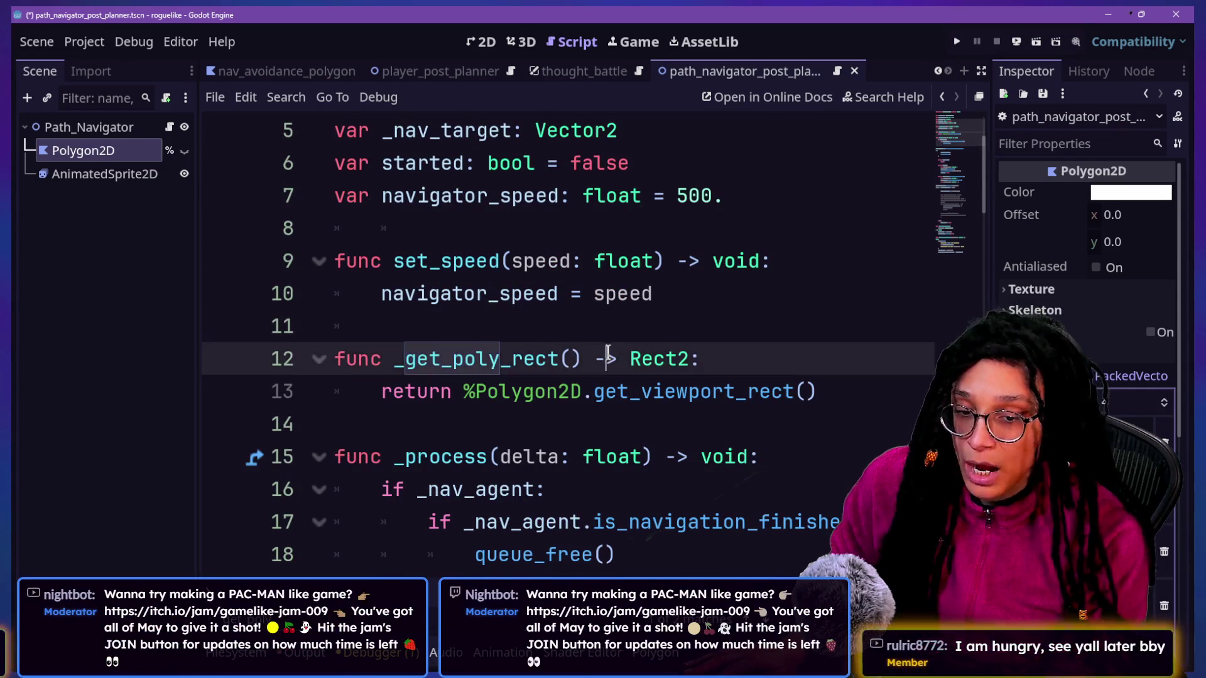
pyautogui.press('Down')
pyautogui.press('Up')
pyautogui.press('Up')
pyautogui.press('Down')
pyautogui.press('Down')
pyautogui.press('Down')
pyautogui.press('Up')
pyautogui.press('Up')
pyautogui.press('Up')
pyautogui.press('Down')
pyautogui.press('Down')
pyautogui.press('Down')
pyautogui.press('Up')
pyautogui.press('Up')
# Step: Shrink the code text size and delete the get_viewport_rect() call from the return line
pyautogui.hotkey('ctrl', '-')
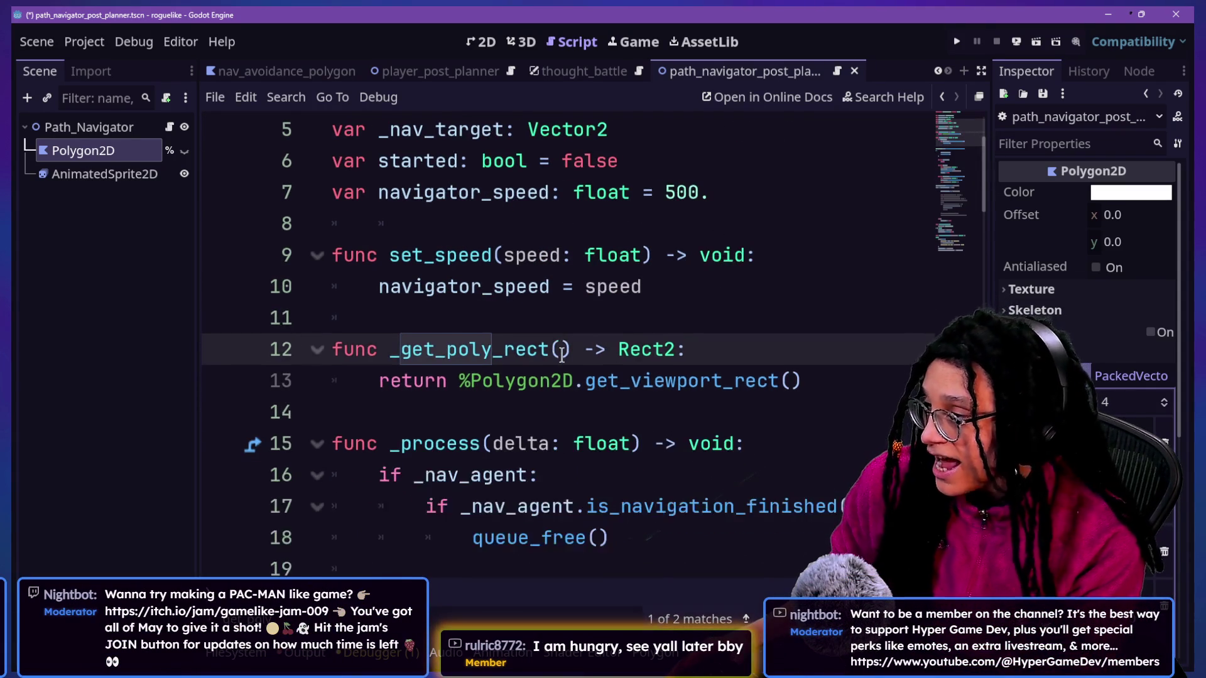
pyautogui.hotkey('ctrl', '-')
pyautogui.write('-')
pyautogui.press('Down')
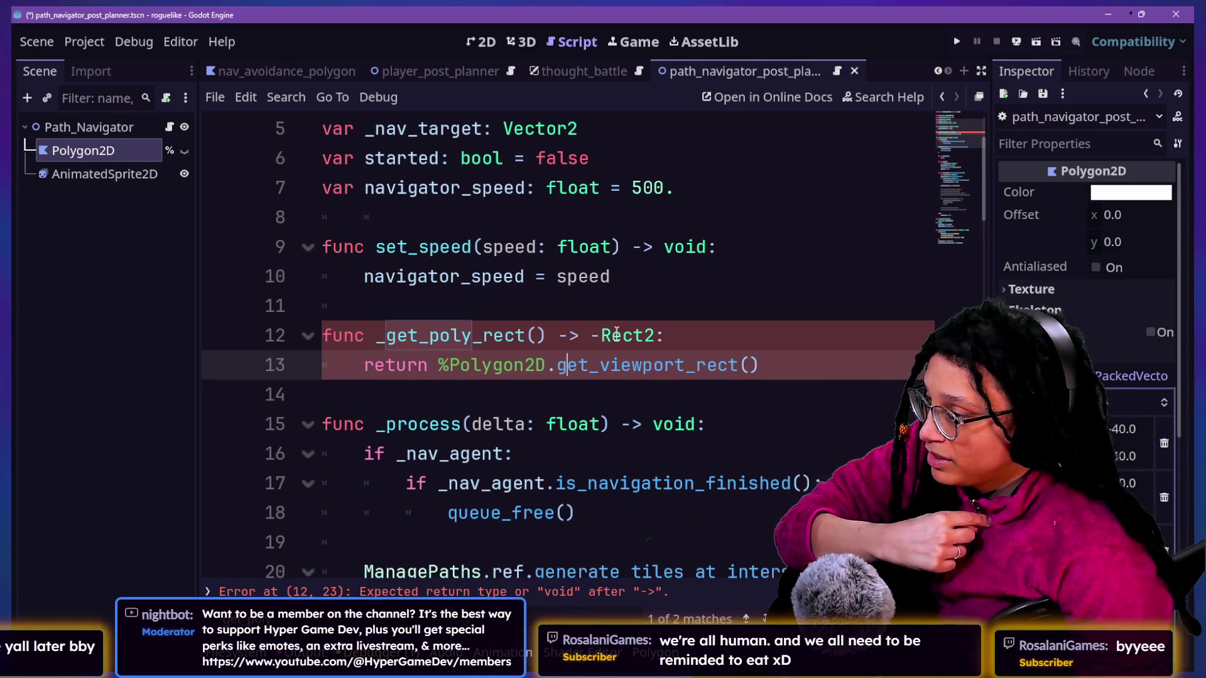
pyautogui.moveTo(761, 364); pyautogui.dragTo(589, 374)
pyautogui.press('BackSpace')
pyautogui.press('BackSpace')
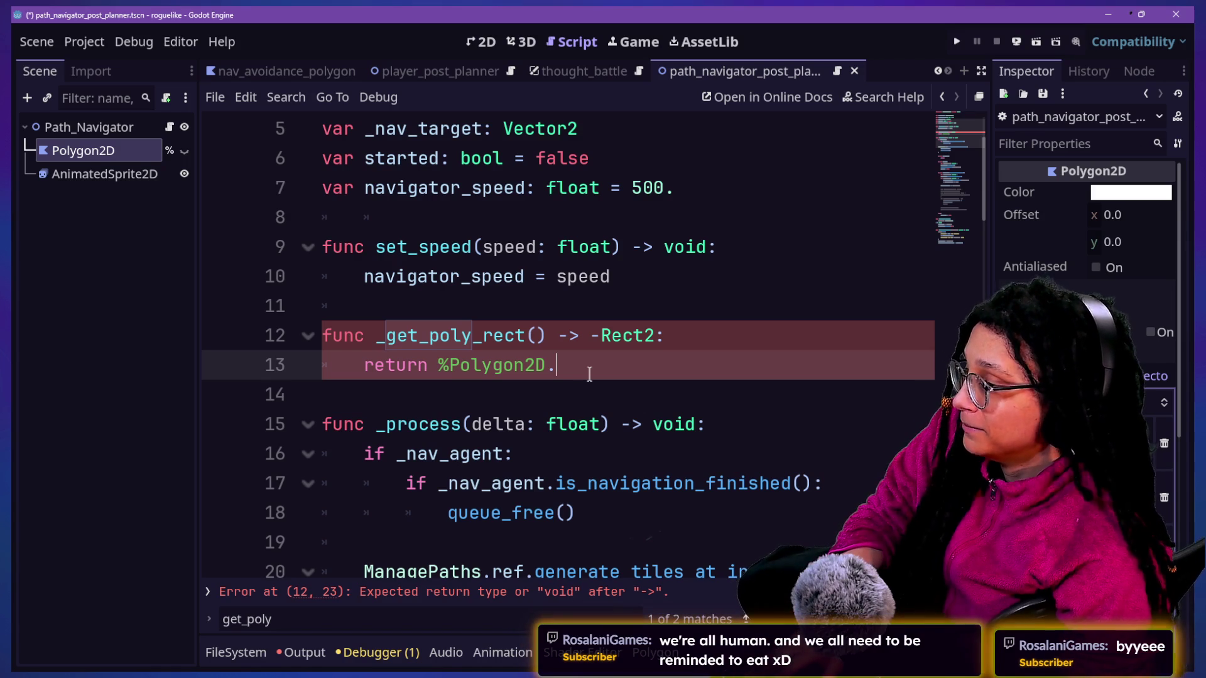
# Step: Add a 'var rectangle: Rect2 = Rect2.new' line above the return statement
pyautogui.click(779, 337)
pyautogui.press('Return')
pyautogui.write('var')
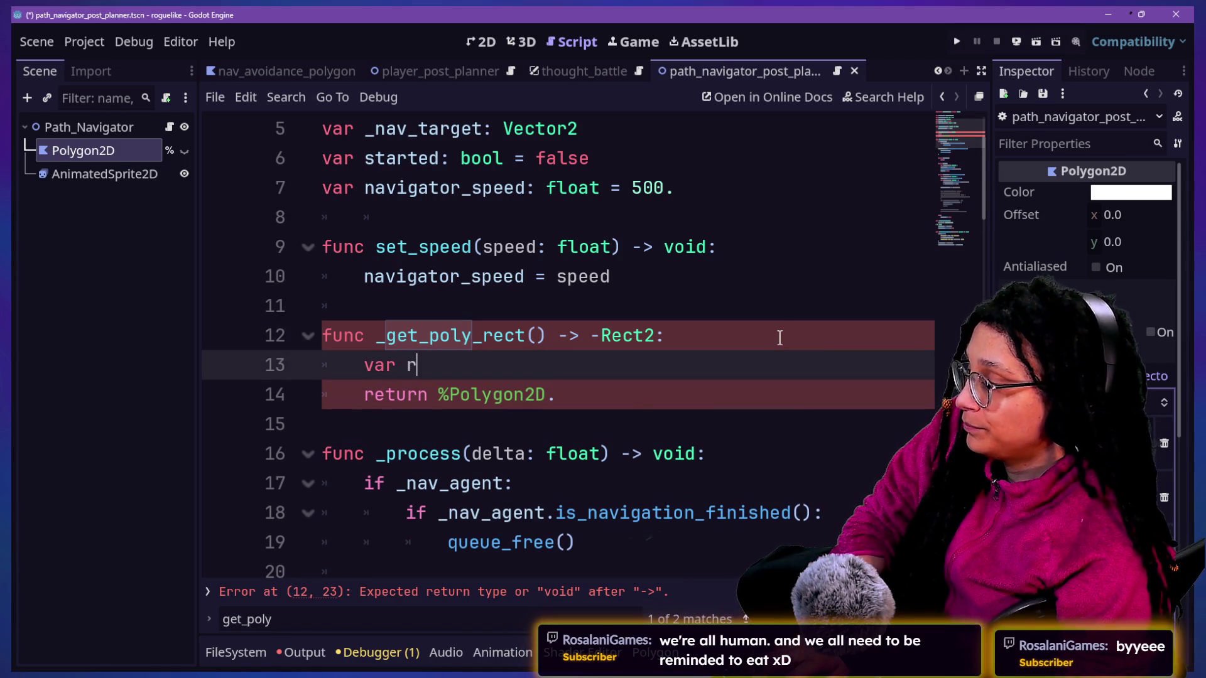
pyautogui.write('R')
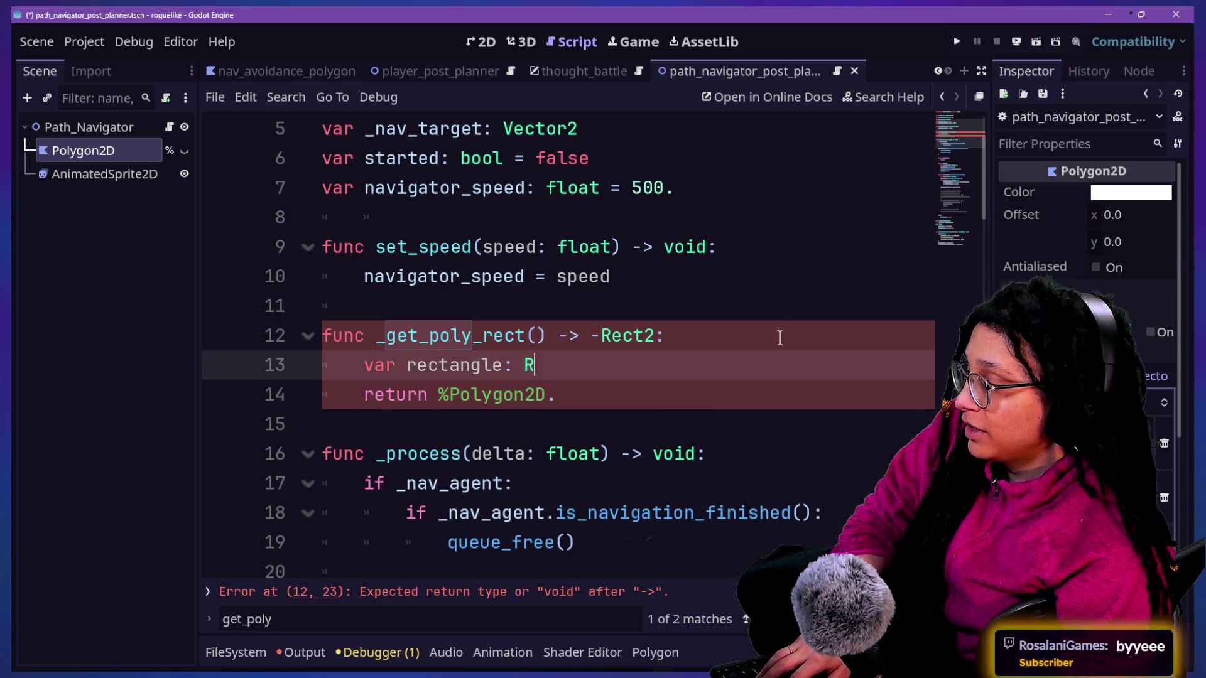
pyautogui.write('ect2')
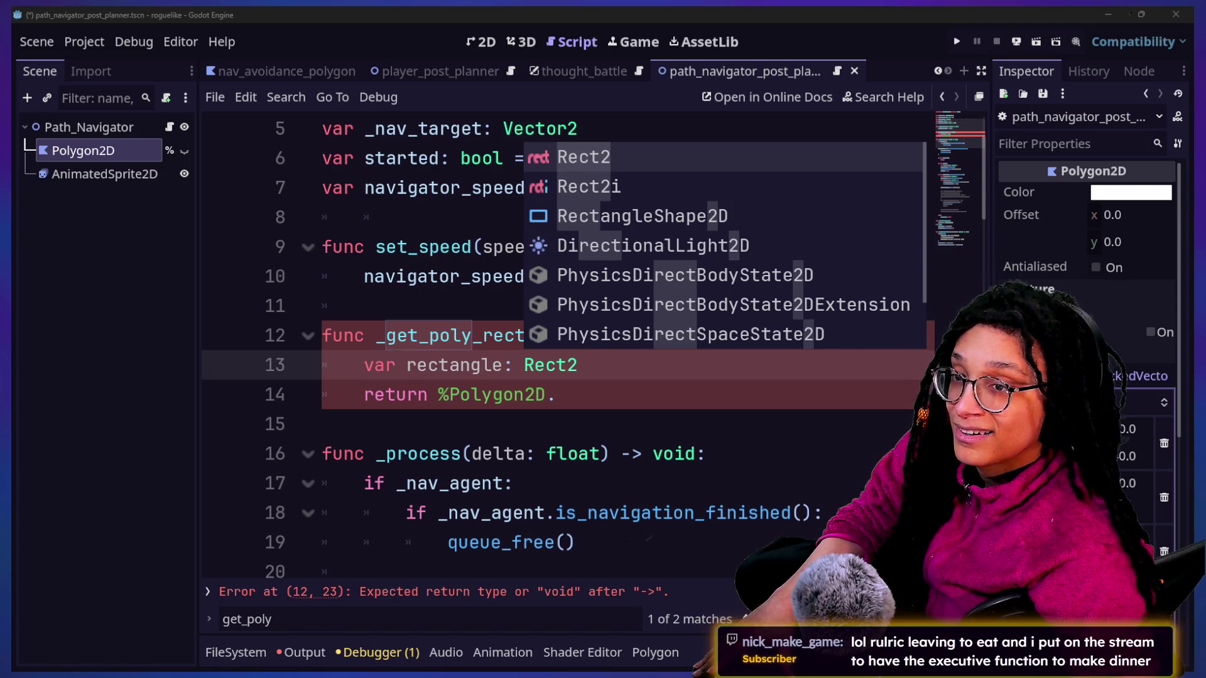
pyautogui.scroll(-2, 667, 263)
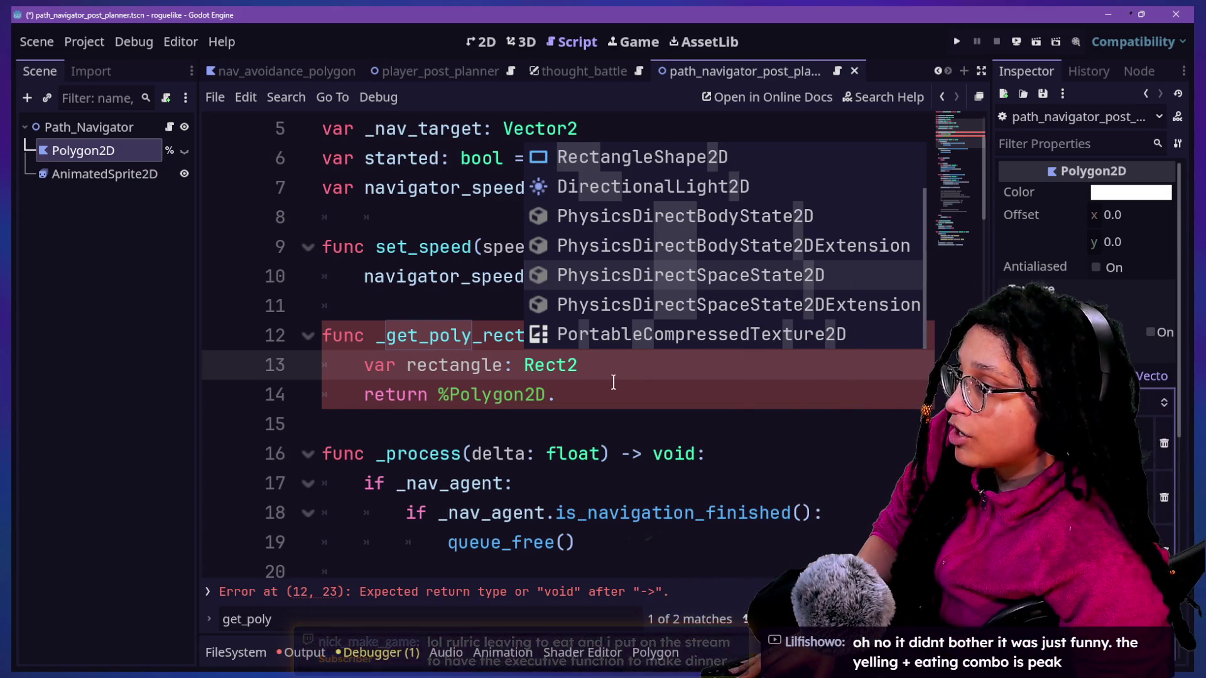
pyautogui.write(' = ')
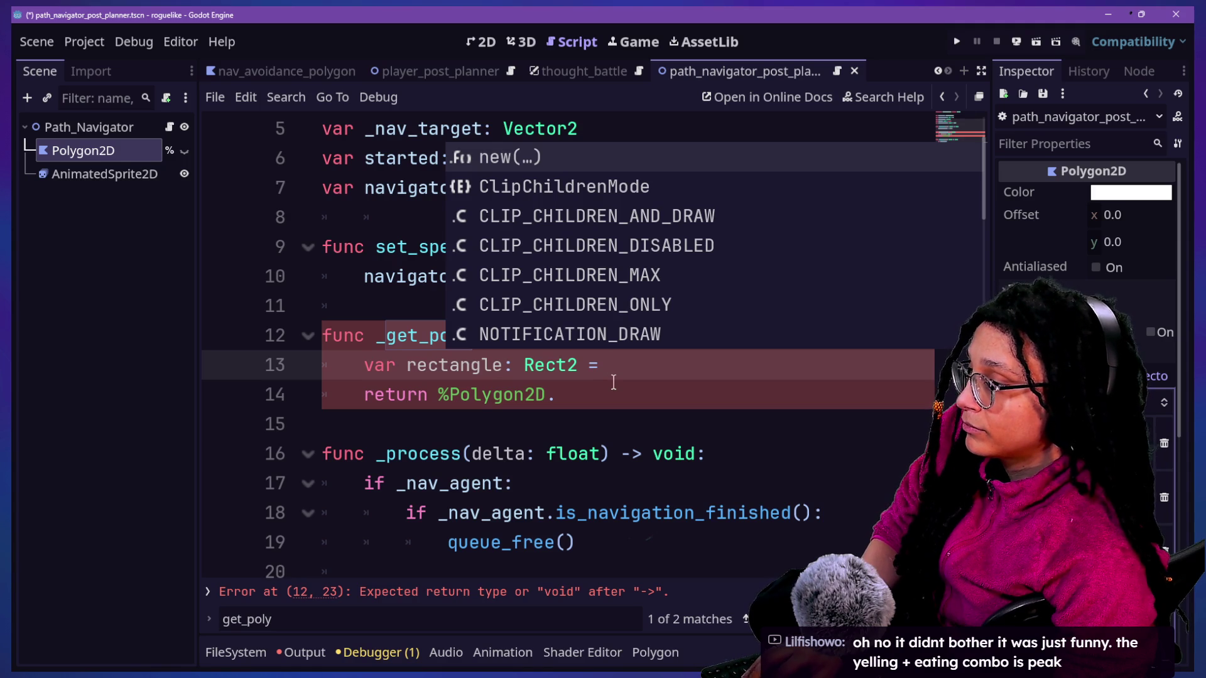
pyautogui.write('Rect2.new(')
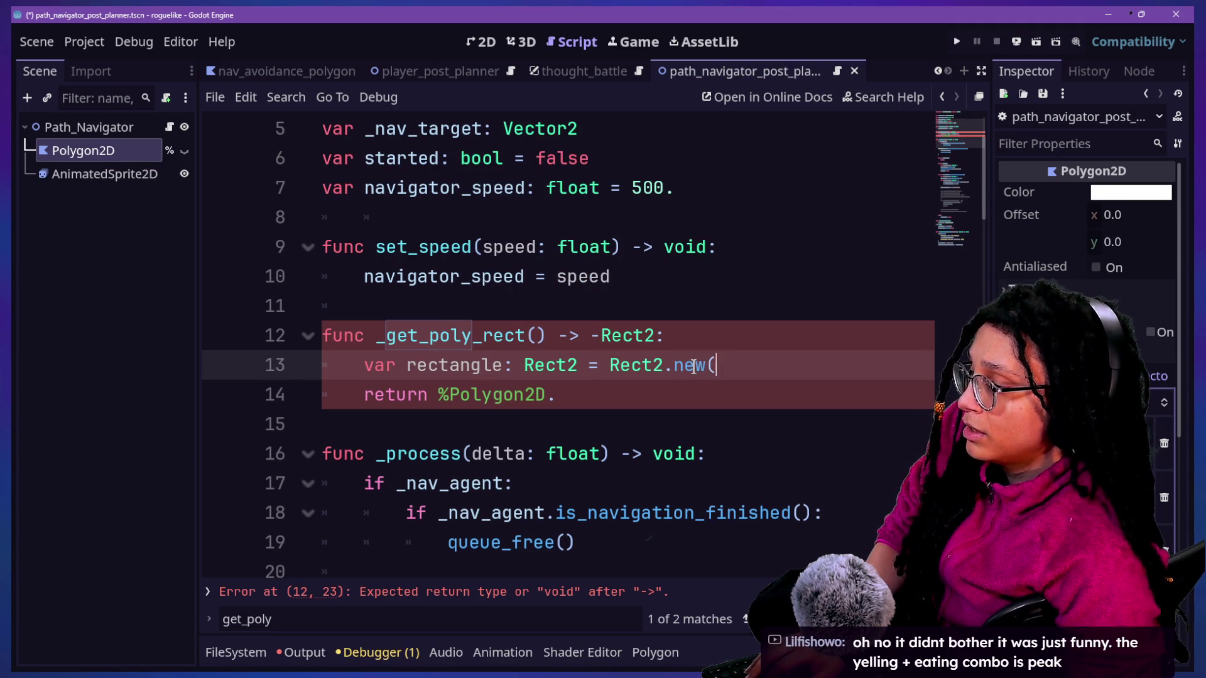
# Step: Change the rectangle's initializer to 'Rect2(%Polygon2D.position,' with autocomplete
pyautogui.press('BackSpace')
pyautogui.press('BackSpace')
pyautogui.press('BackSpace')
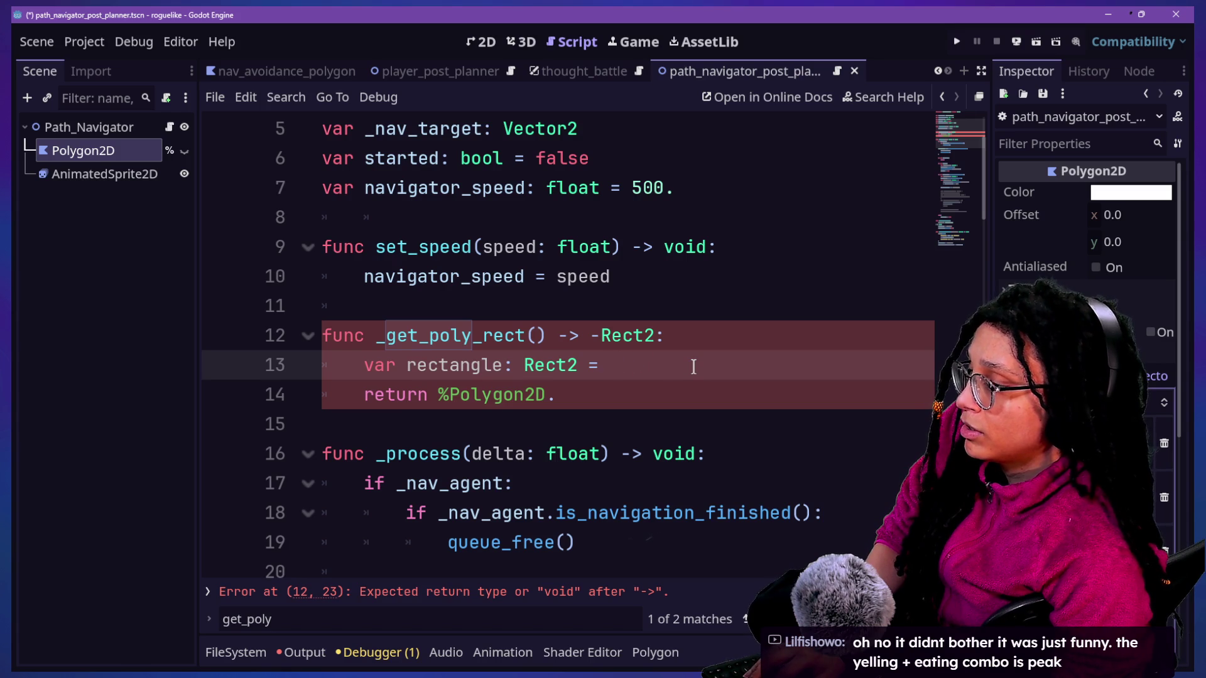
pyautogui.write('Rect2(')
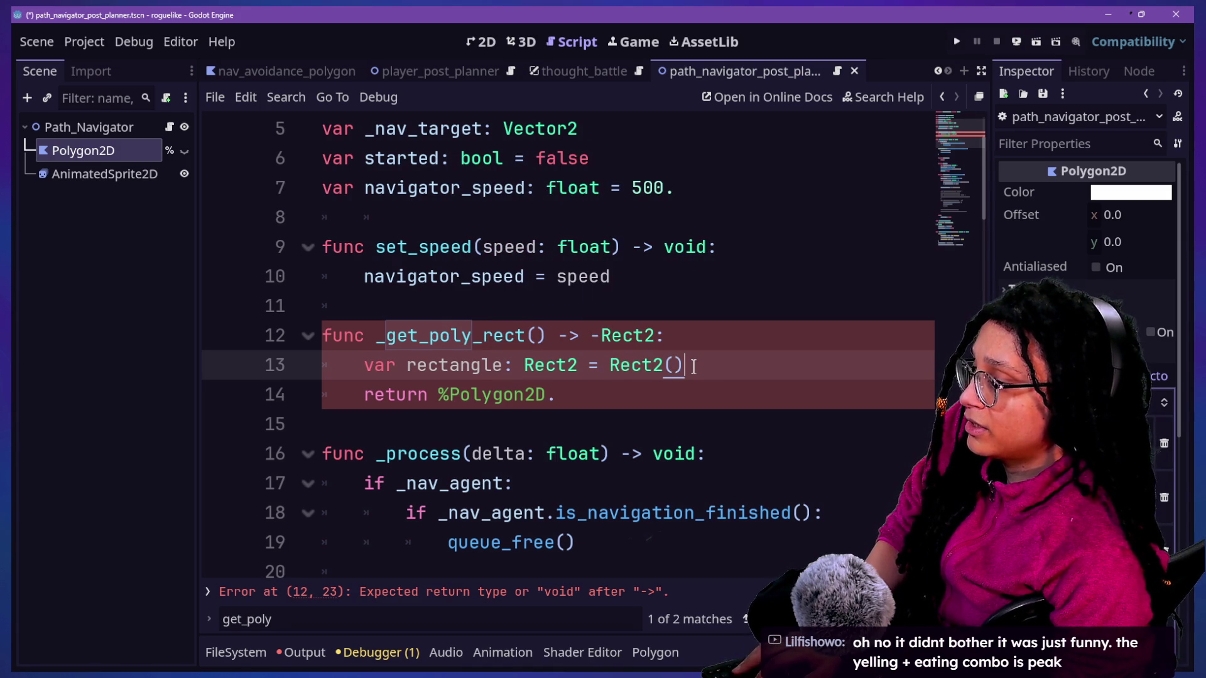
pyautogui.press('BackSpace')
pyautogui.press('BackSpace')
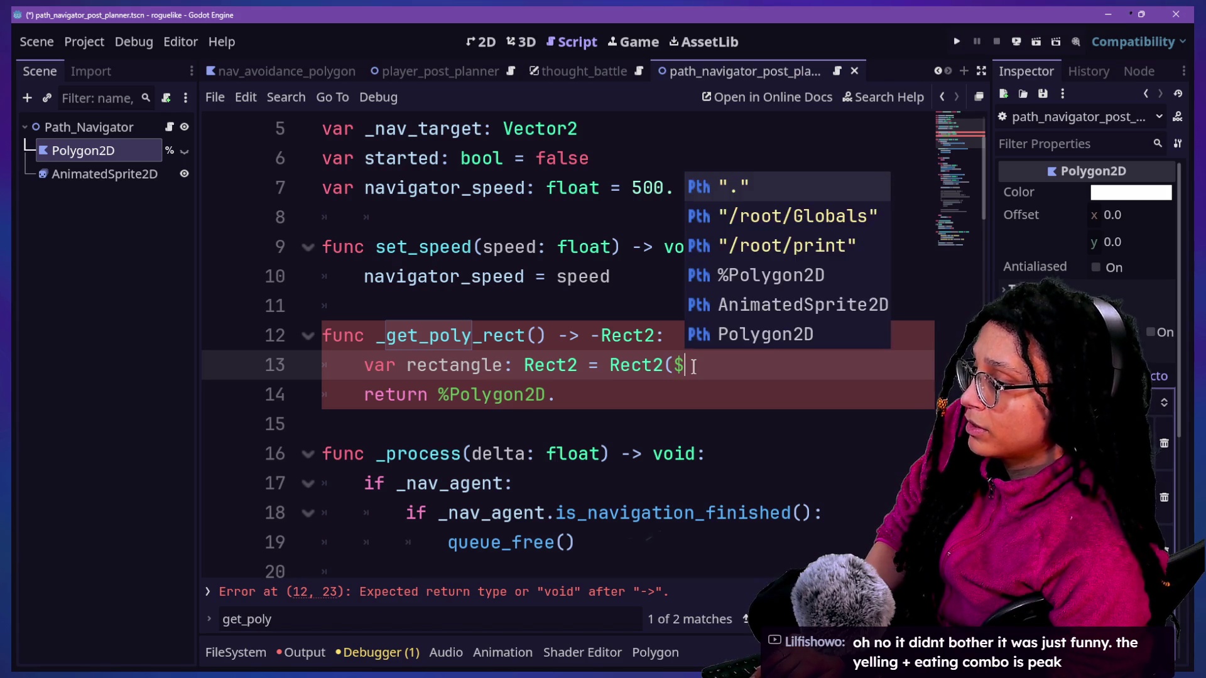
pyautogui.press('BackSpace')
pyautogui.write('%Polo')
pyautogui.press('BackSpace')
pyautogui.write('y')
pyautogui.press('BackSpace')
pyautogui.press('BackSpace')
pyautogui.write('loy')
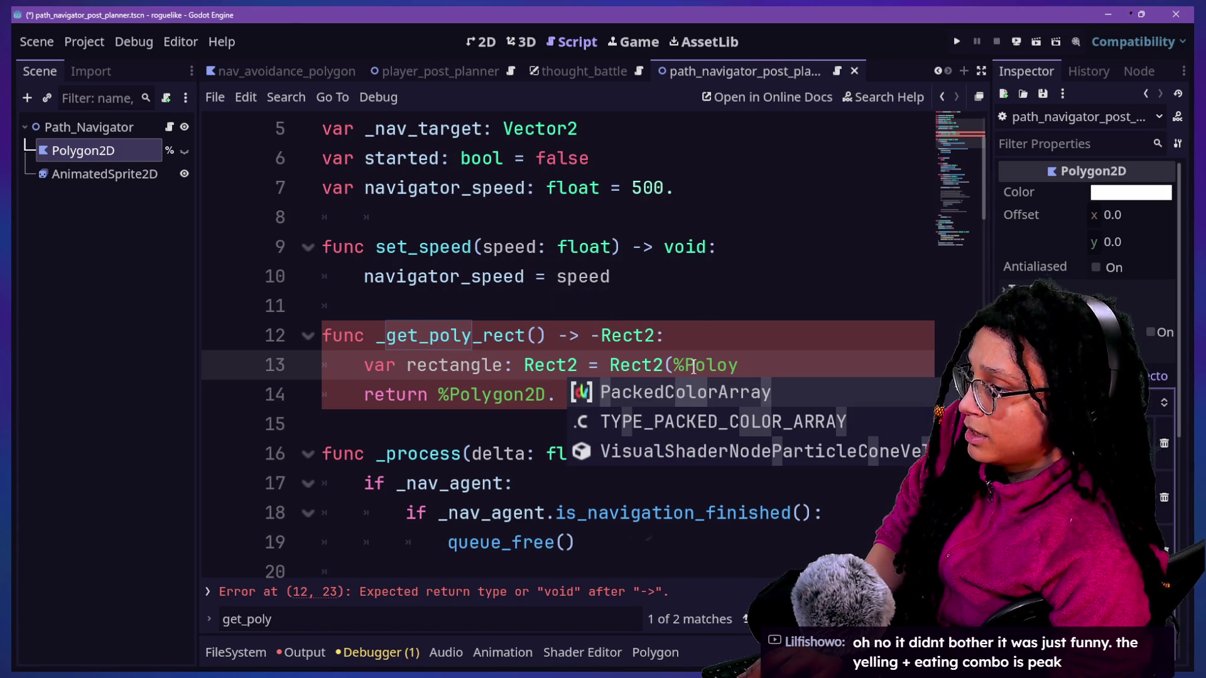
pyautogui.press('BackSpace')
pyautogui.press('BackSpace')
pyautogui.write('y')
pyautogui.press('Return')
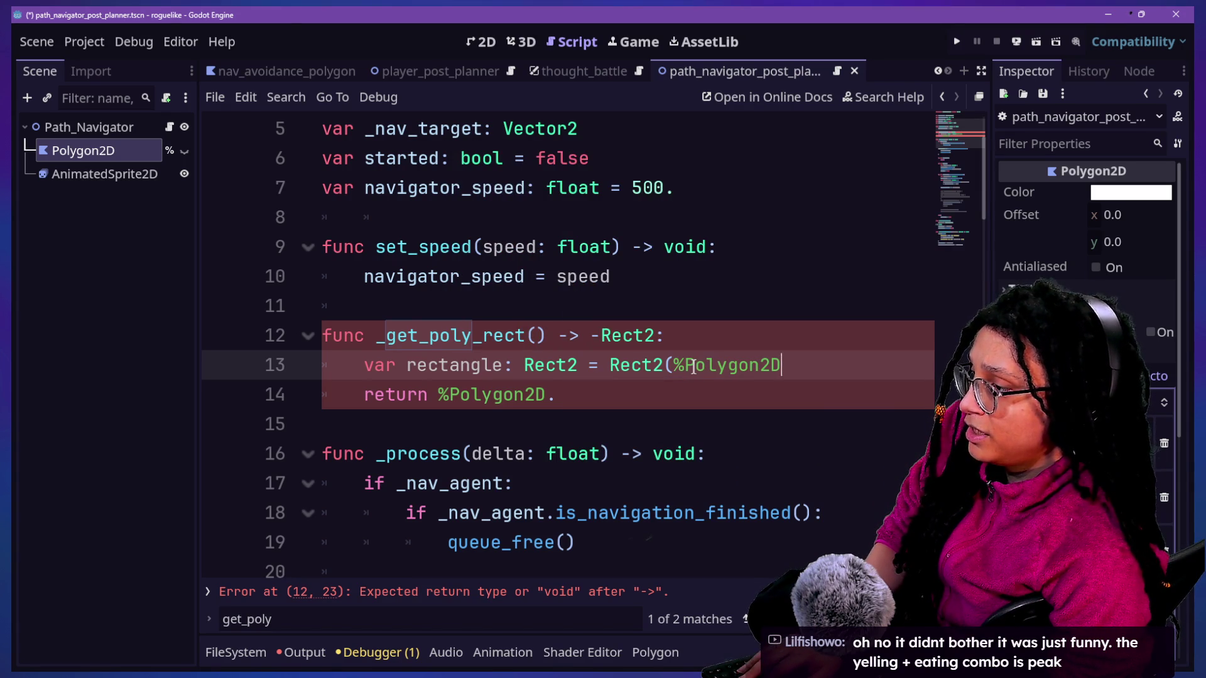
pyautogui.write('.')
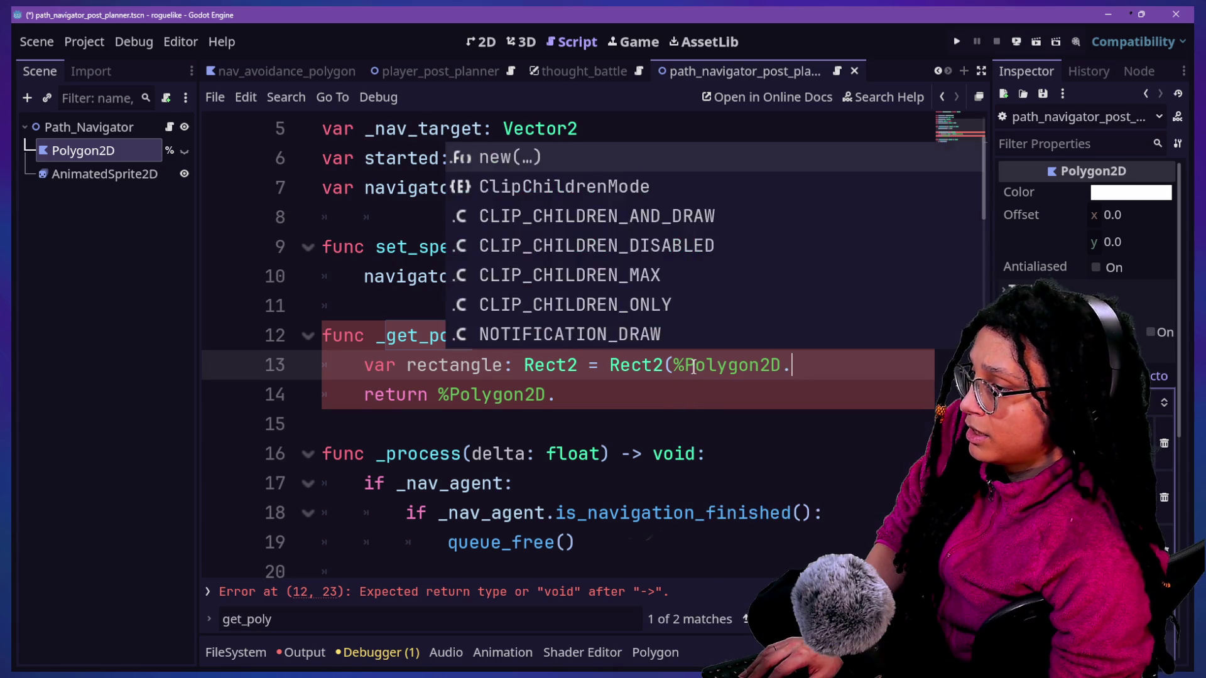
pyautogui.moveTo(629, 375)
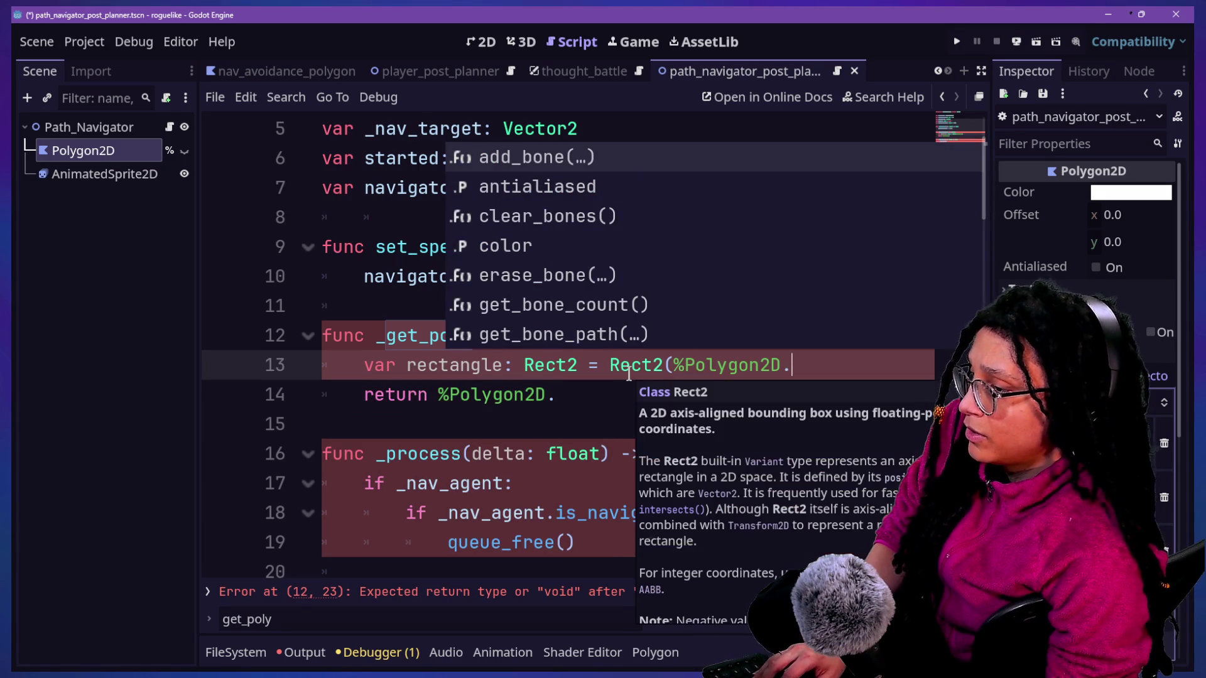
pyautogui.write('posi')
pyautogui.press('Return')
pyautogui.write(',')
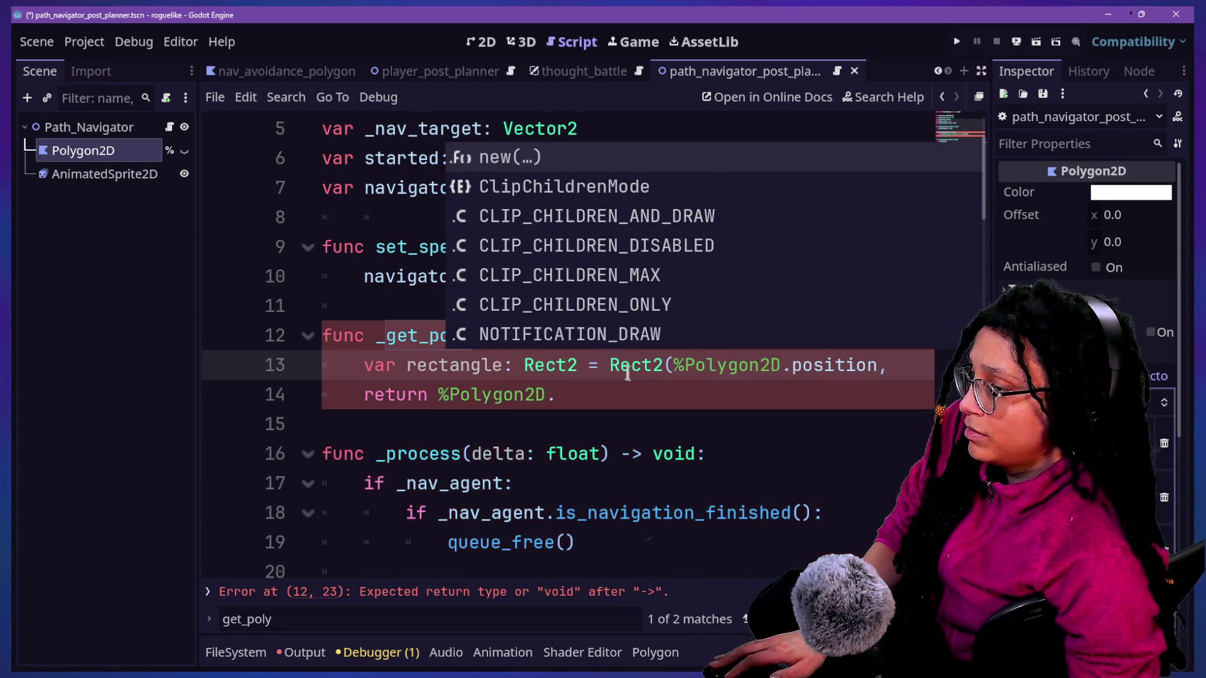
# Step: Turn on distraction-free mode and insert a blank line above the rectangle line
pyautogui.hotkey('ctrl', 'shift', 'F11')
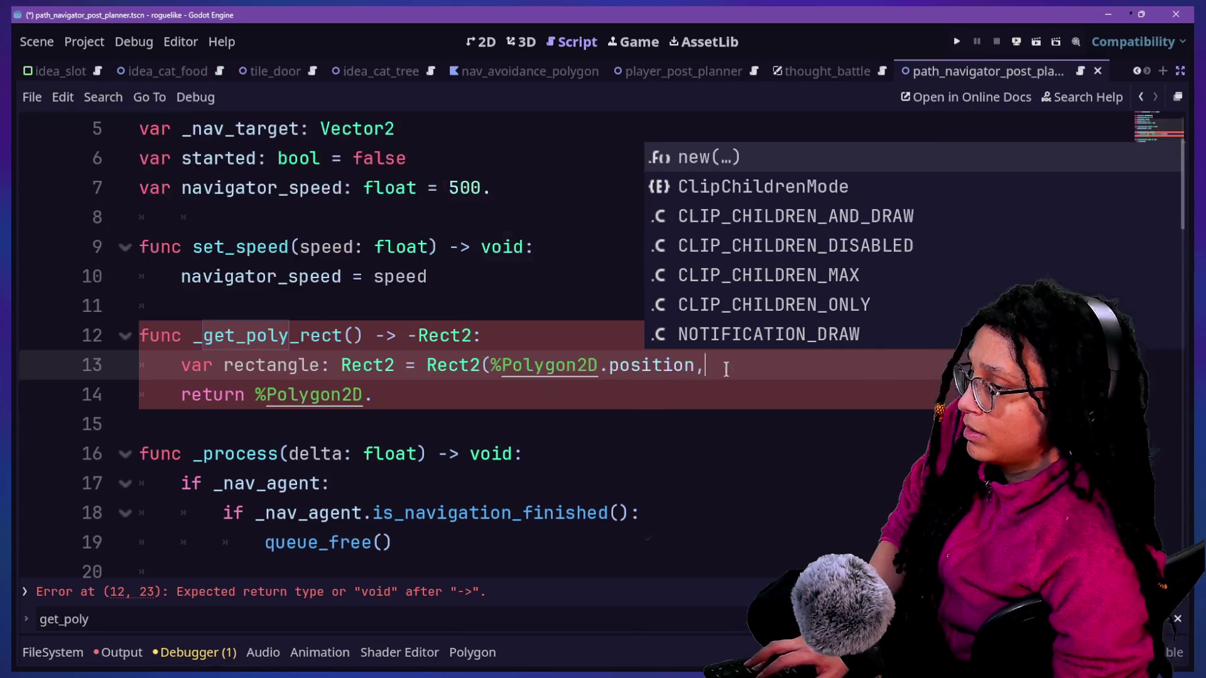
pyautogui.write('p')
pyautogui.press('BackSpace')
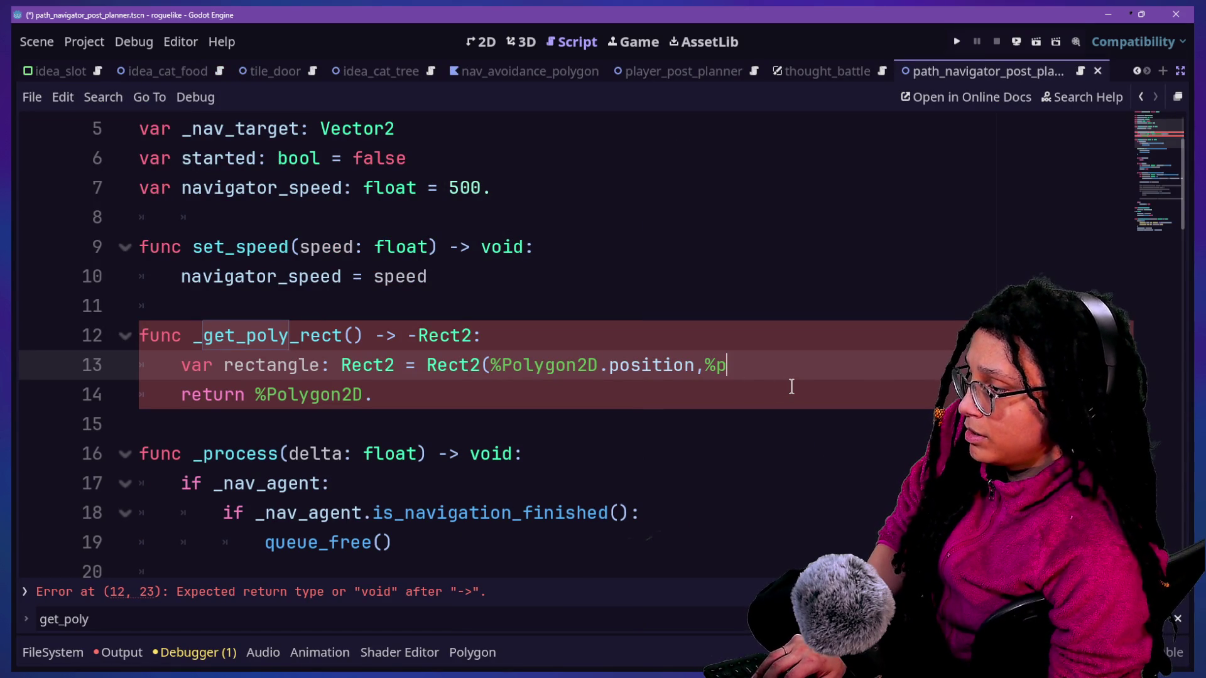
pyautogui.click(618, 337)
pyautogui.press('Return')
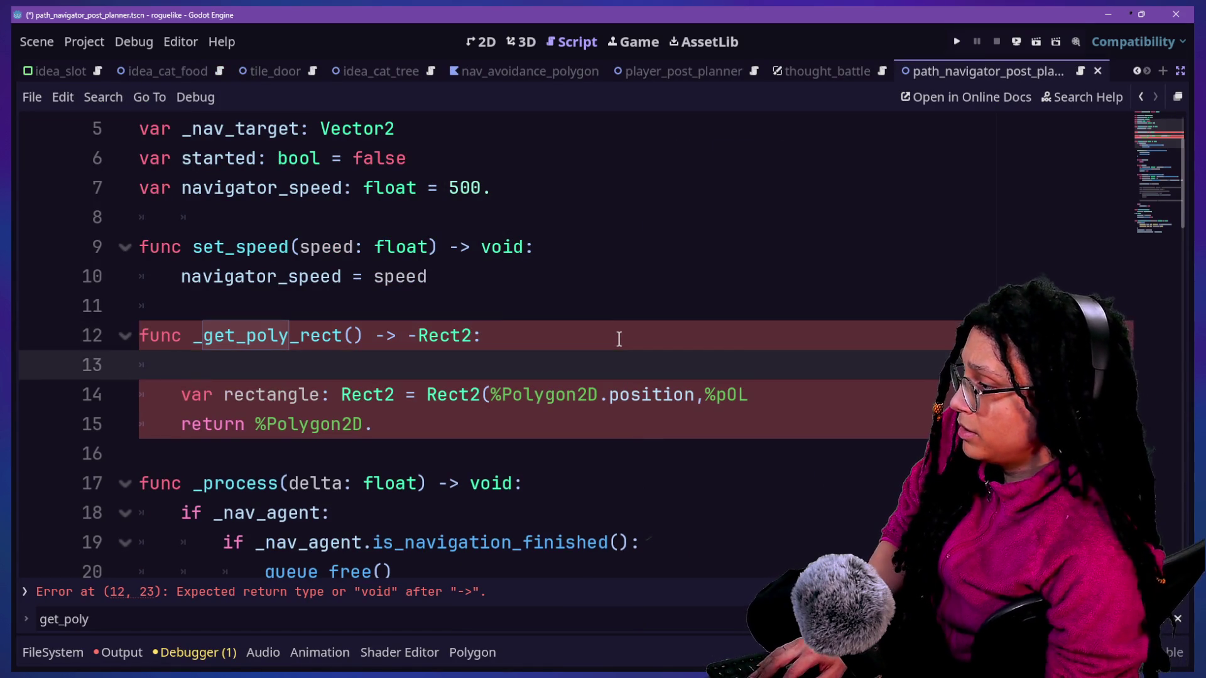
# Step: Remove the stray minus and declare var poly: Polygon2D = %Polygon2D on line 13
pyautogui.click(406, 336)
pyautogui.press('Delete')
pyautogui.click(383, 359)
pyautogui.write('VAR P')
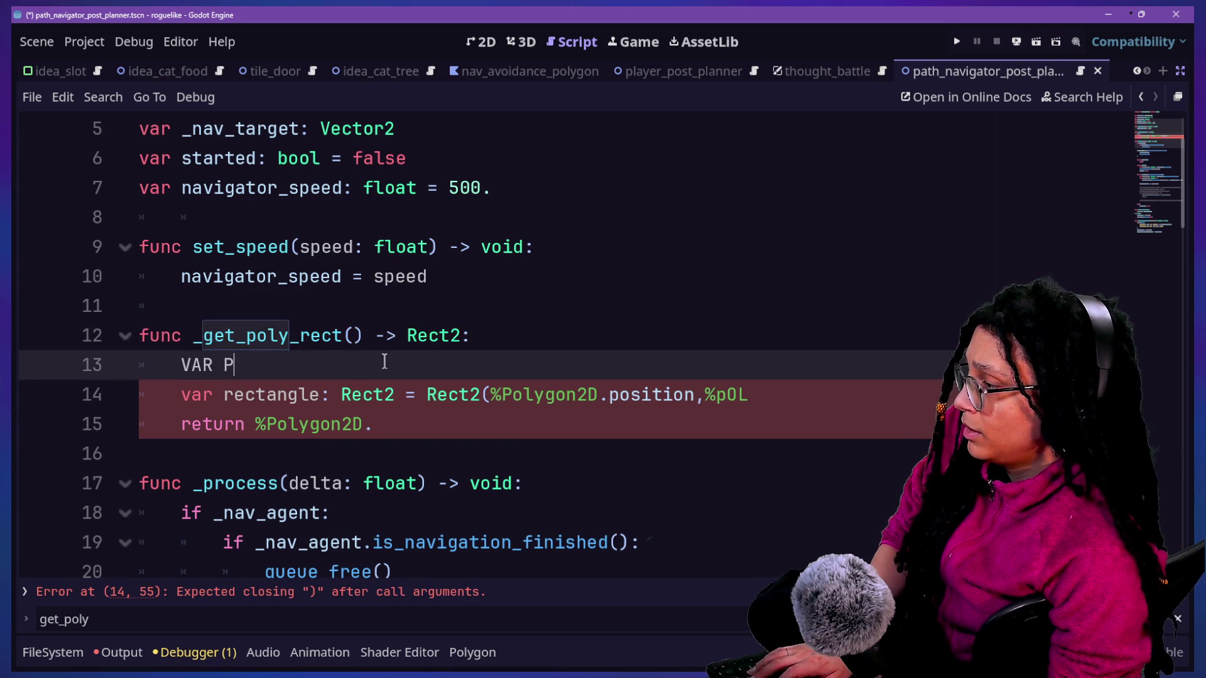
pyautogui.press('BackSpace')
pyautogui.press('BackSpace')
pyautogui.press('BackSpace')
pyautogui.write('ar poly')
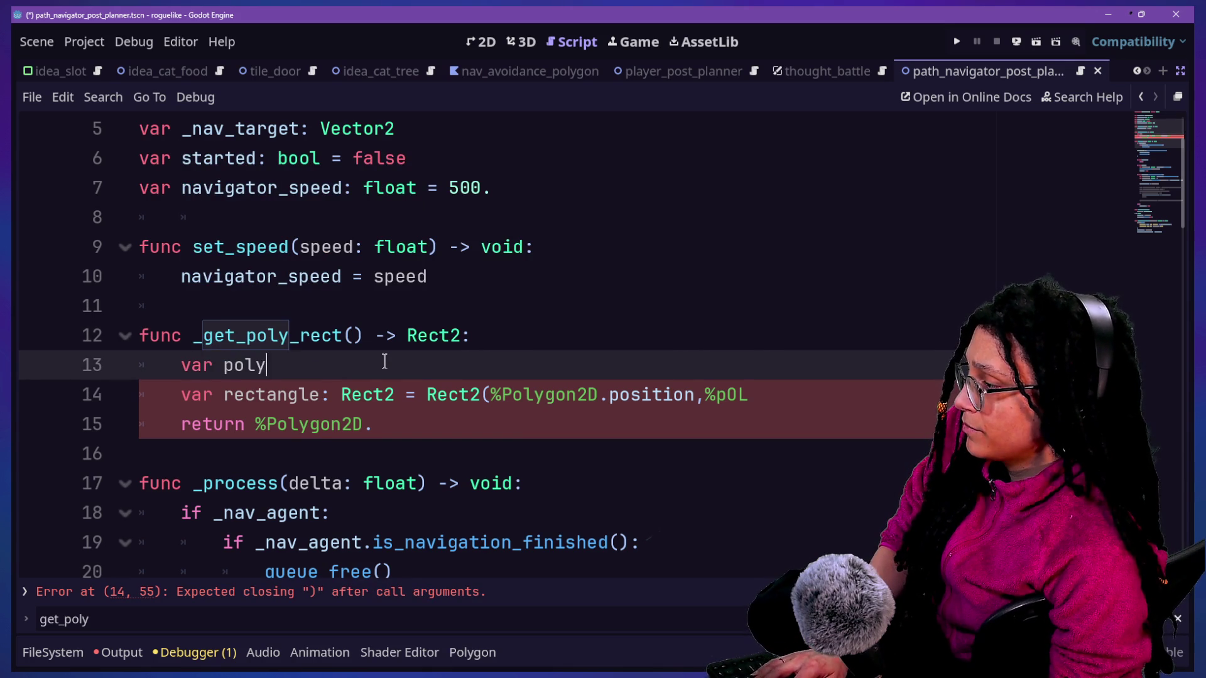
pyautogui.write(': Polygon2')
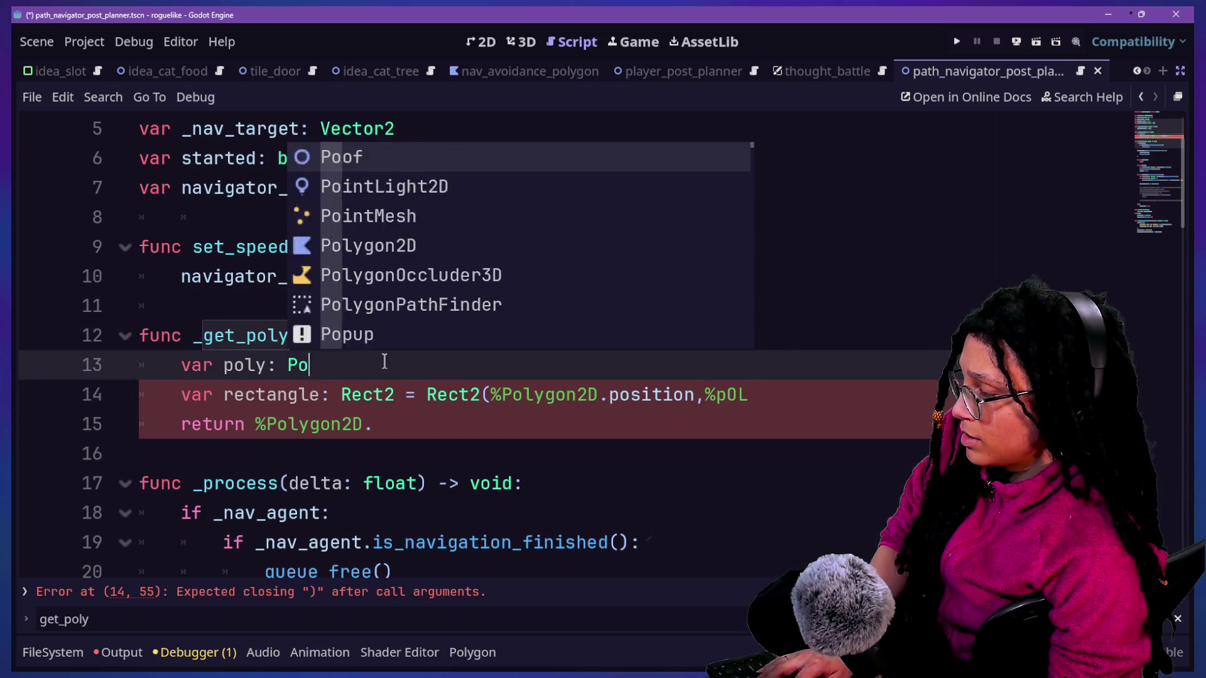
pyautogui.write('D = ')
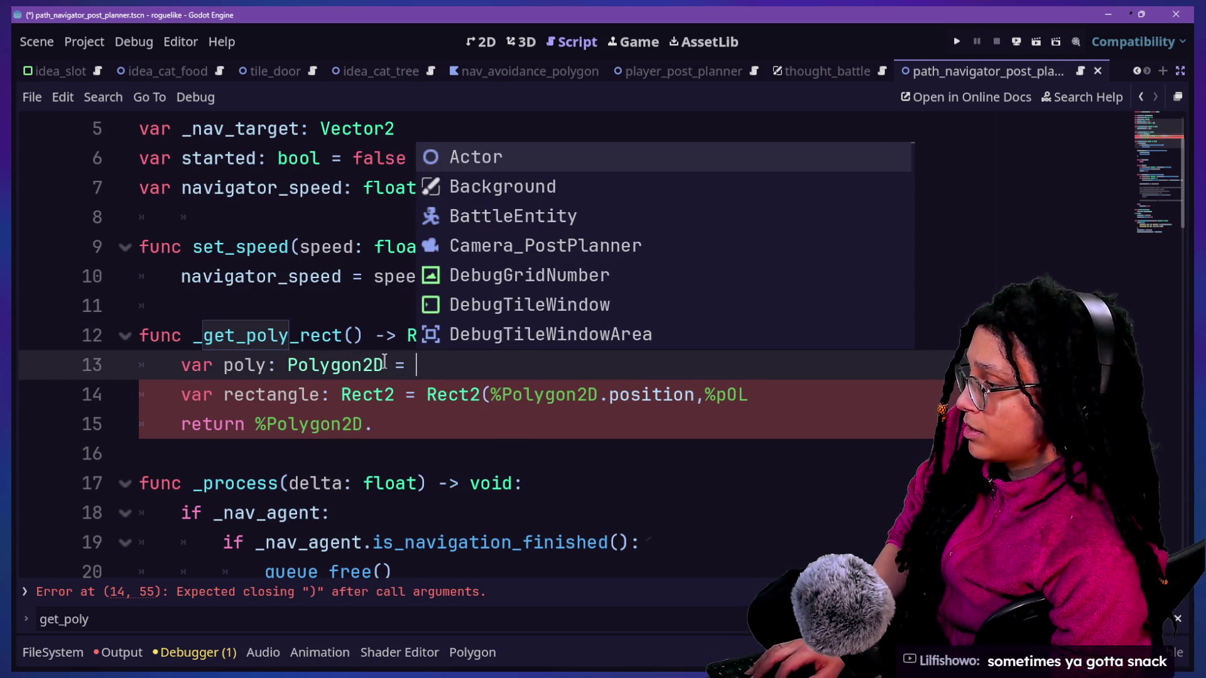
pyautogui.write('%Pol')
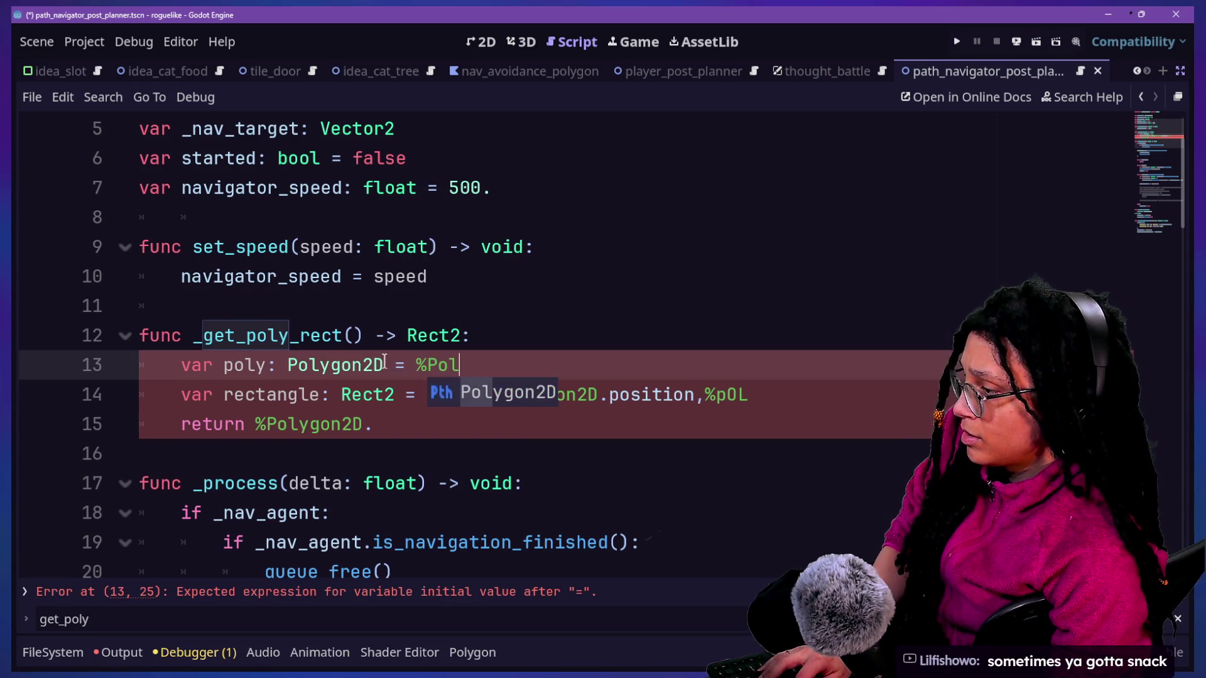
pyautogui.write('ygon2D')
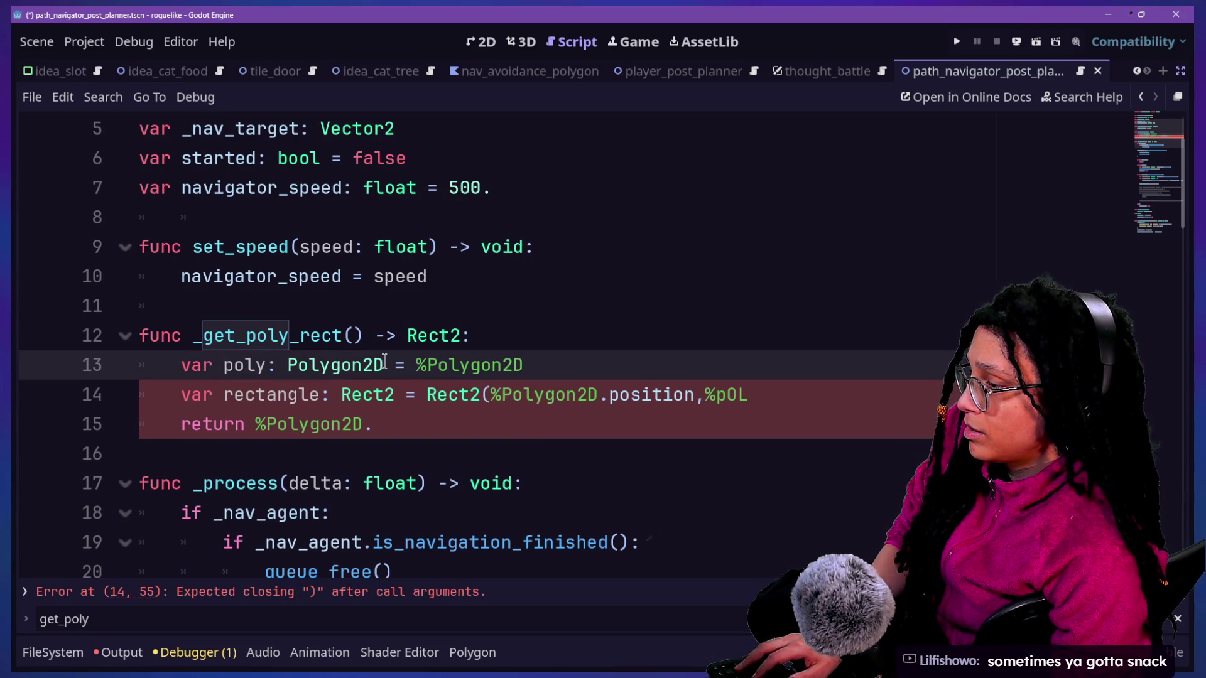
# Step: Build Rect2(poly.position, poly.size), return rectangle, and exit distraction-free mode
pyautogui.moveTo(491, 393); pyautogui.dragTo(689, 395)
pyautogui.write('poly')
pyautogui.write('po')
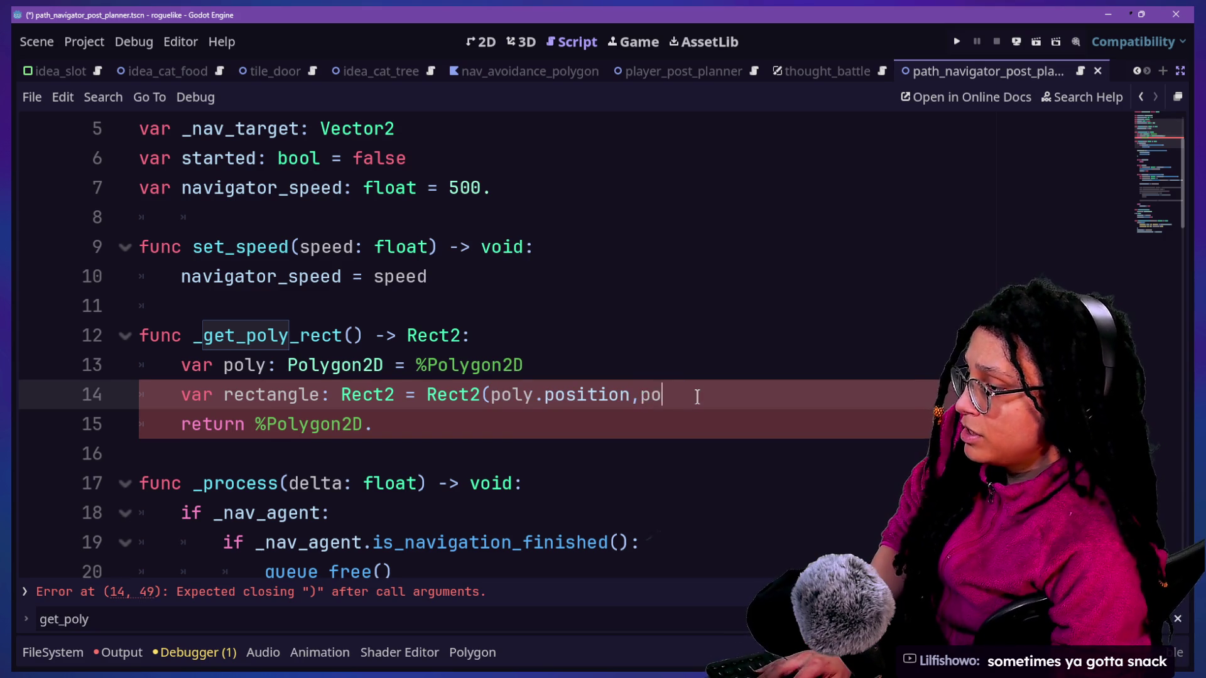
pyautogui.write('size)')
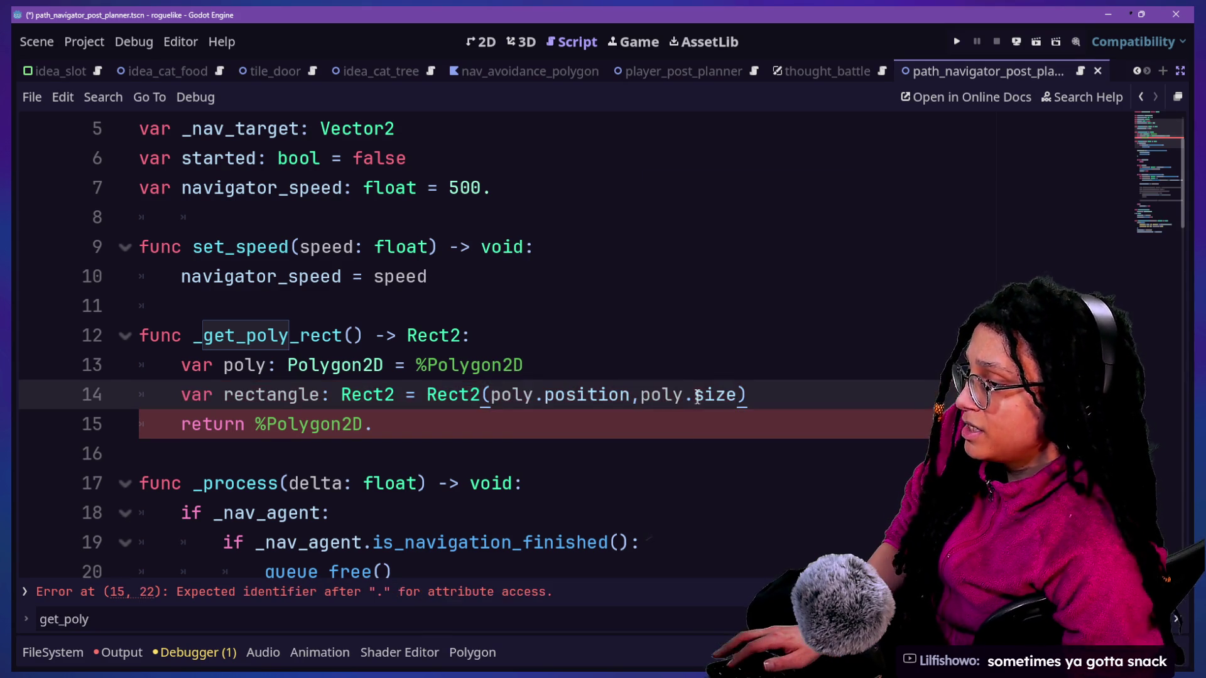
pyautogui.click(440, 415)
pyautogui.moveTo(255, 427); pyautogui.dragTo(377, 430)
pyautogui.write('rectangle')
pyautogui.click(192, 335)
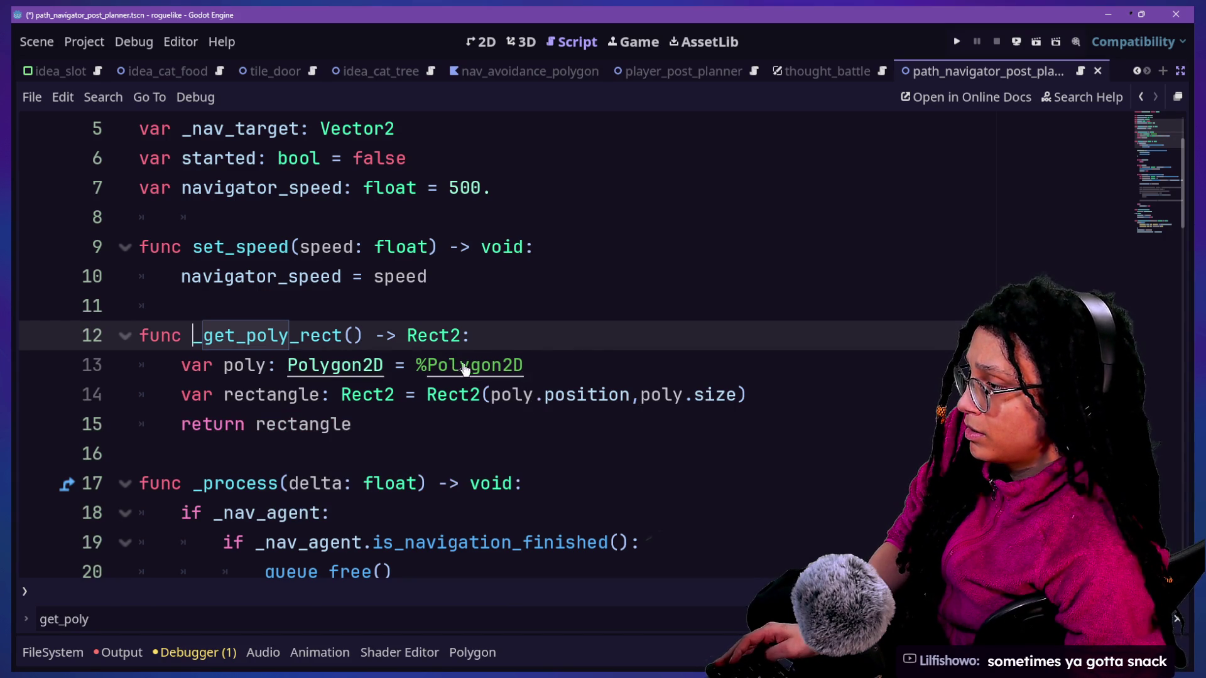
pyautogui.click(717, 394)
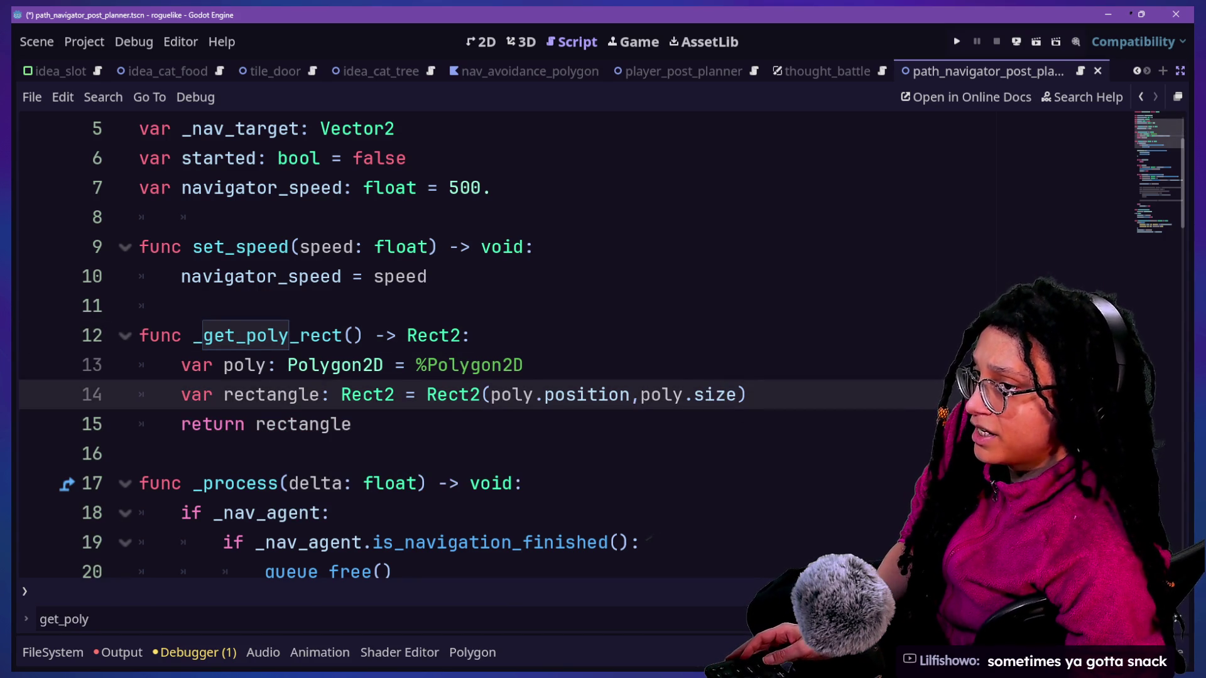
pyautogui.click(1176, 72)
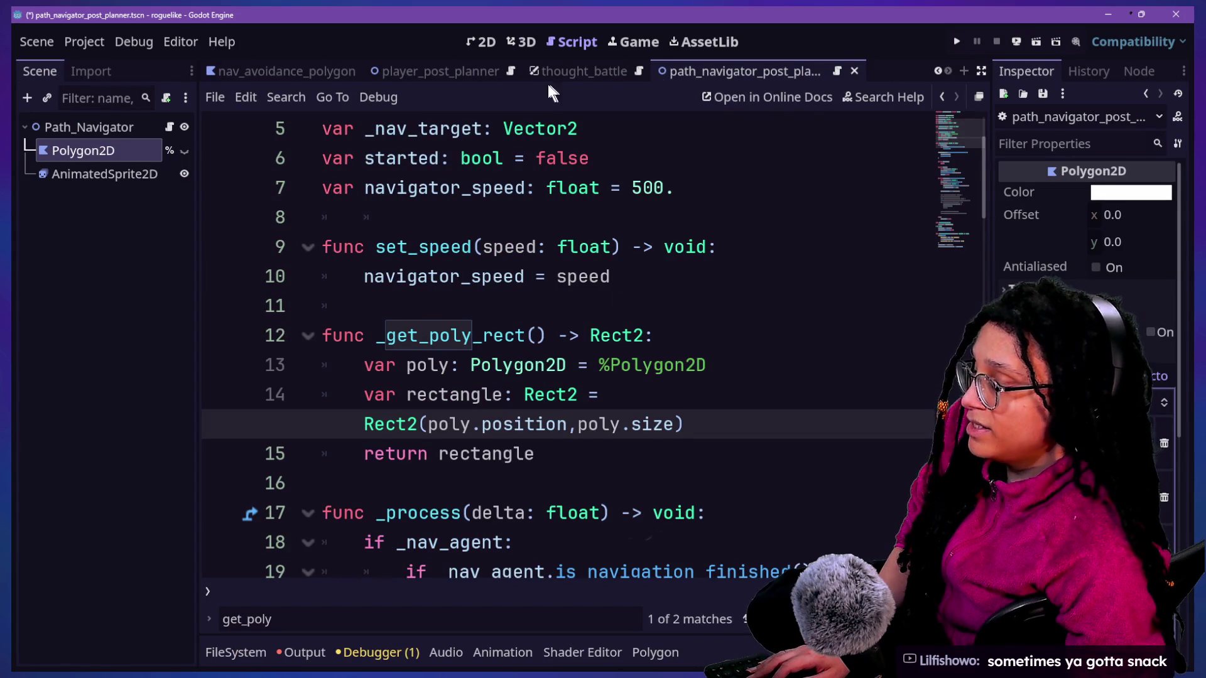
# Step: Search the help for polygon2d and open the Polygon2D class reference
pyautogui.click(853, 99)
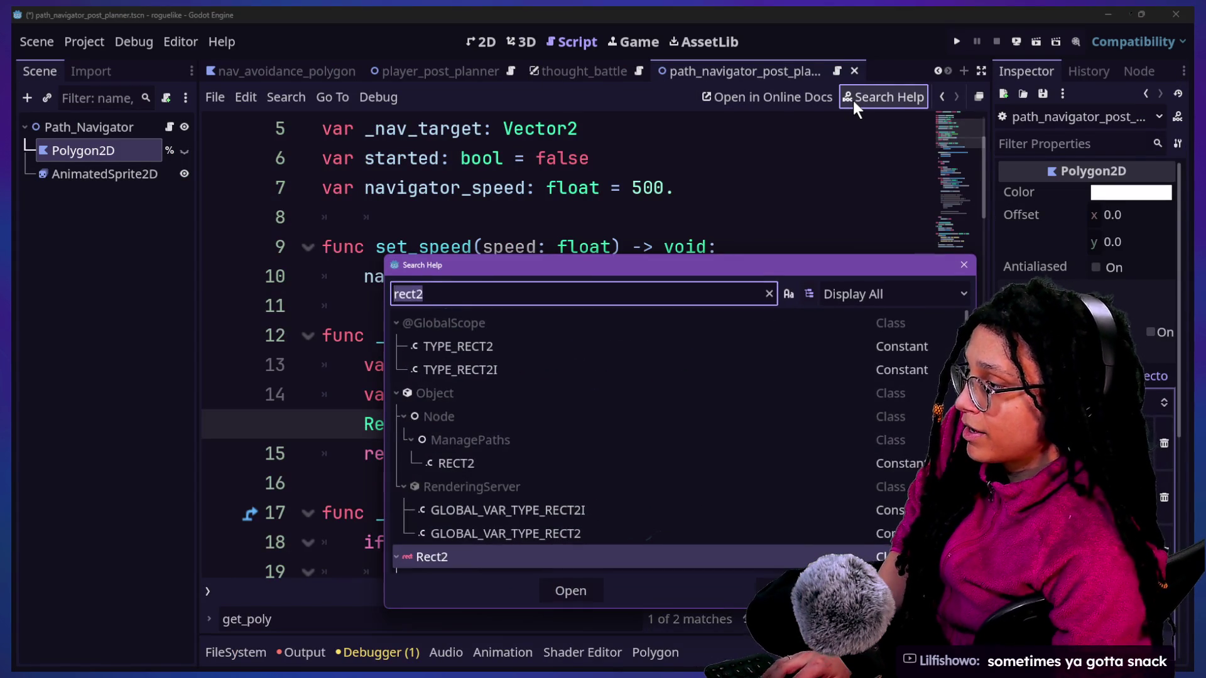
pyautogui.write('polyogngn')
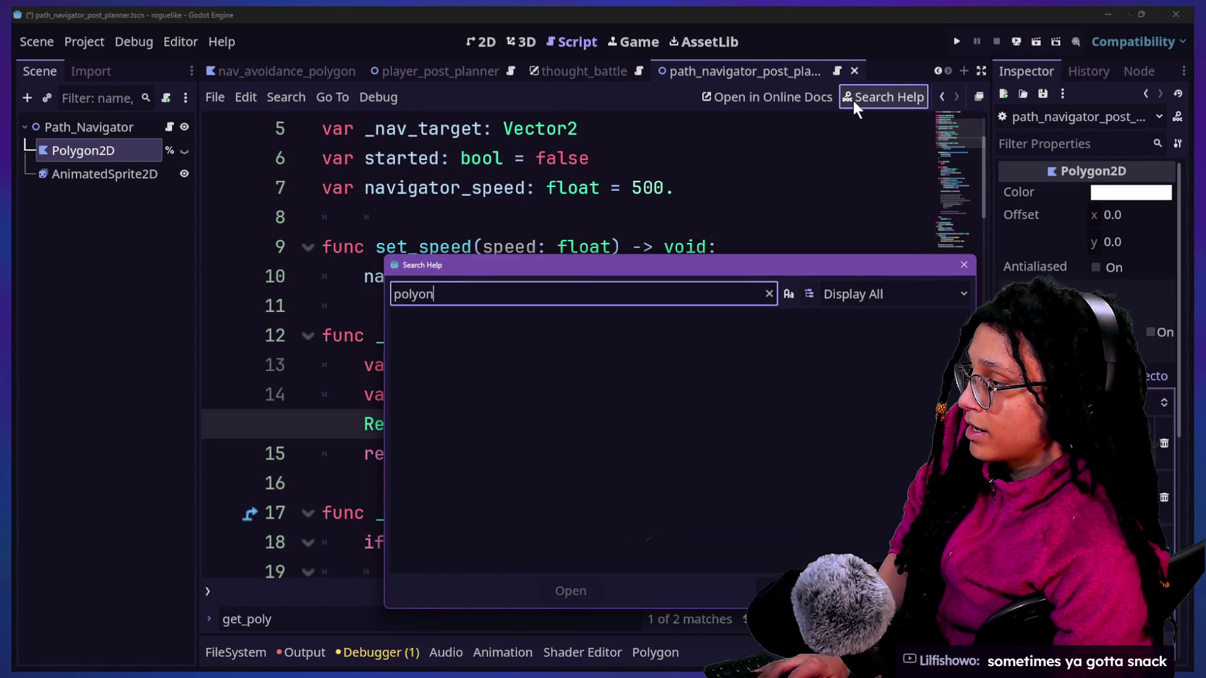
pyautogui.press('BackSpace')
pyautogui.press('BackSpace')
pyautogui.press('BackSpace')
pyautogui.write('gon2d')
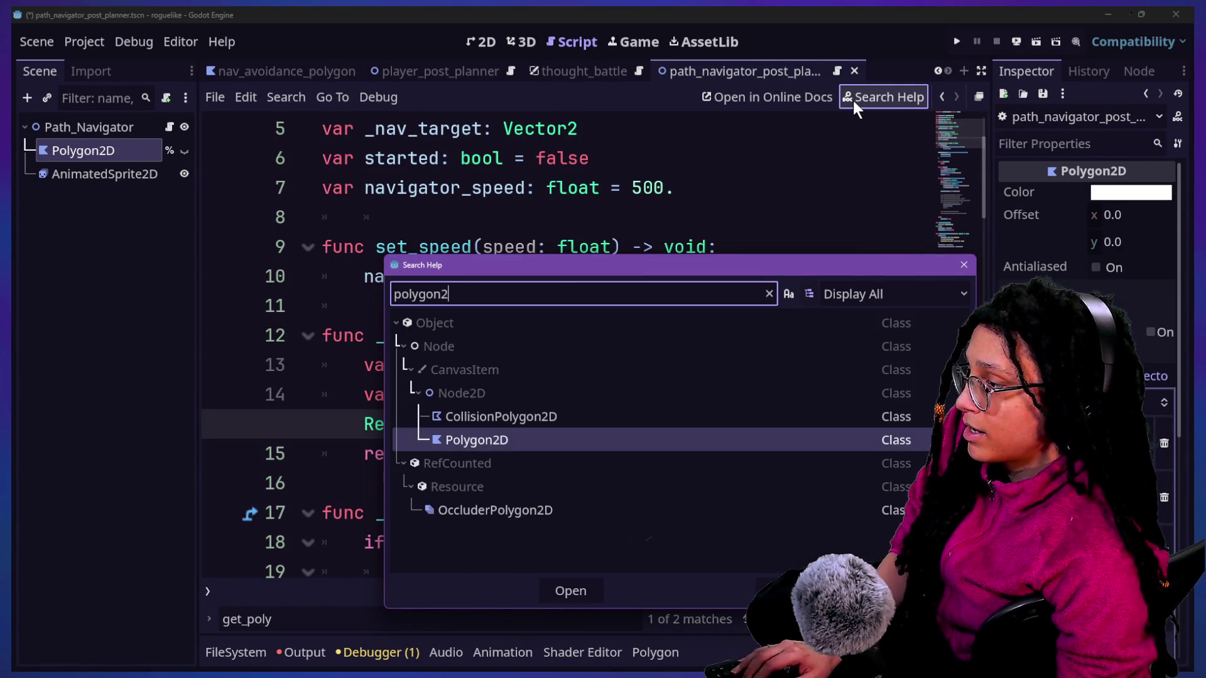
pyautogui.press('Return')
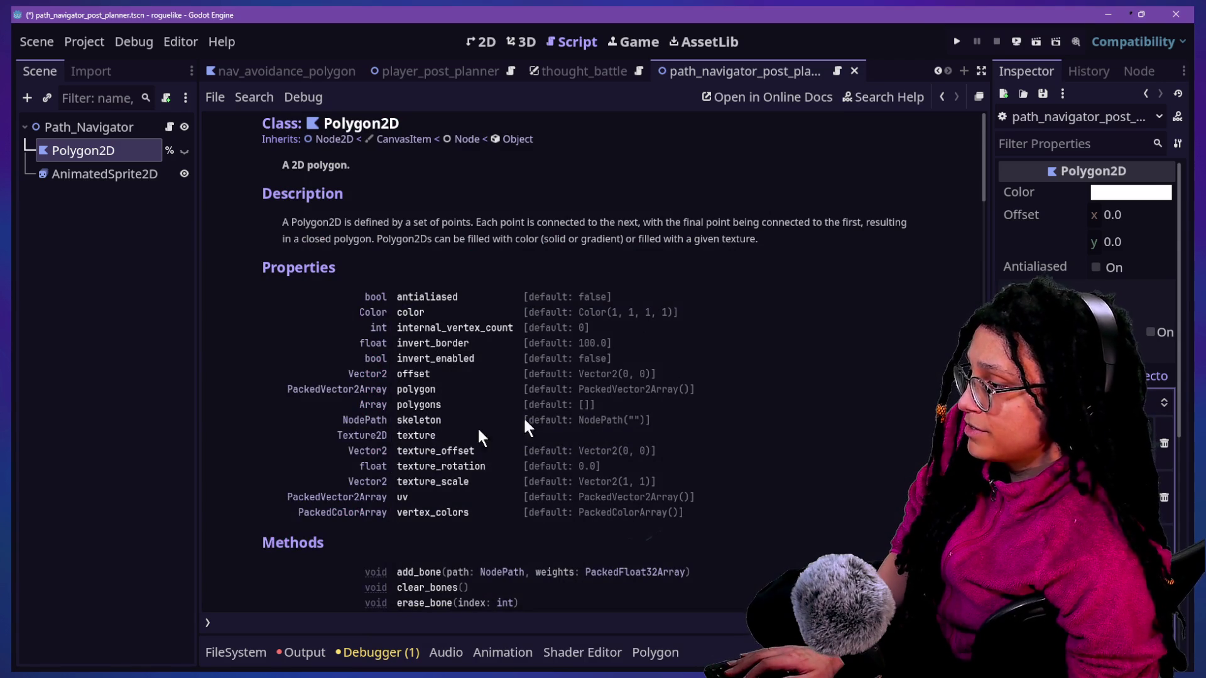
# Step: Scroll through the Polygon2D docs and jump to the texture_scale property description
pyautogui.scroll(-5, 457, 434)
pyautogui.scroll(5, 457, 435)
pyautogui.scroll(-5, 457, 435)
pyautogui.scroll(5, 457, 435)
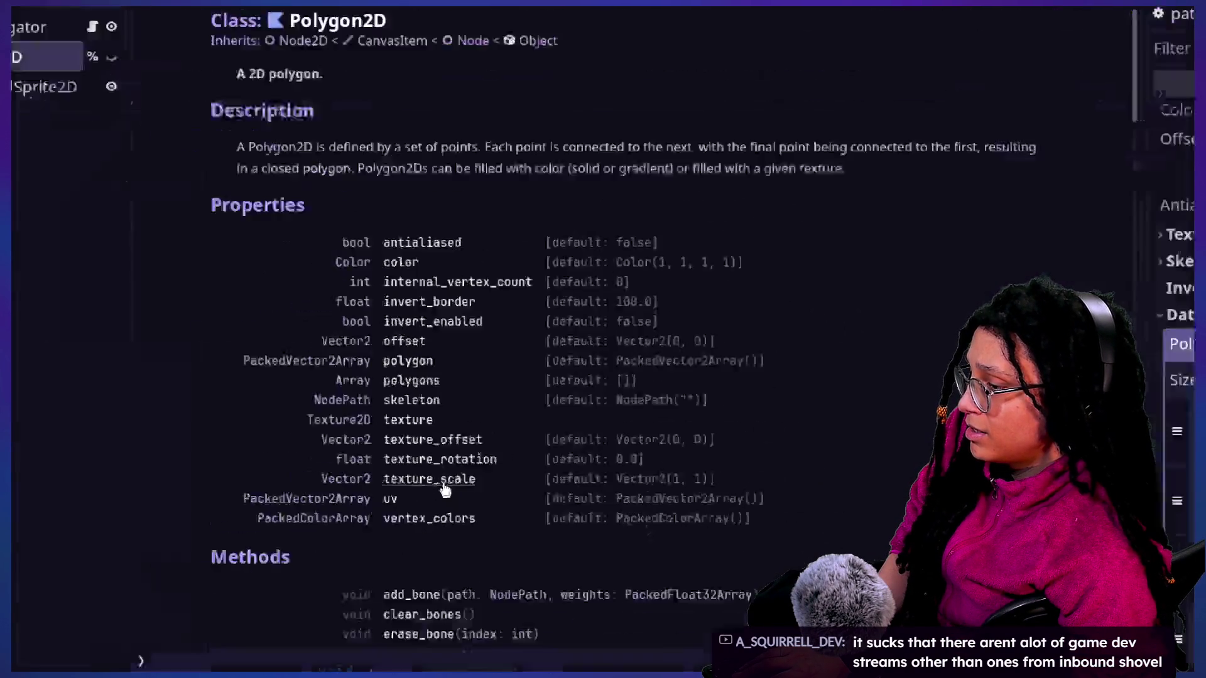
pyautogui.click(459, 489)
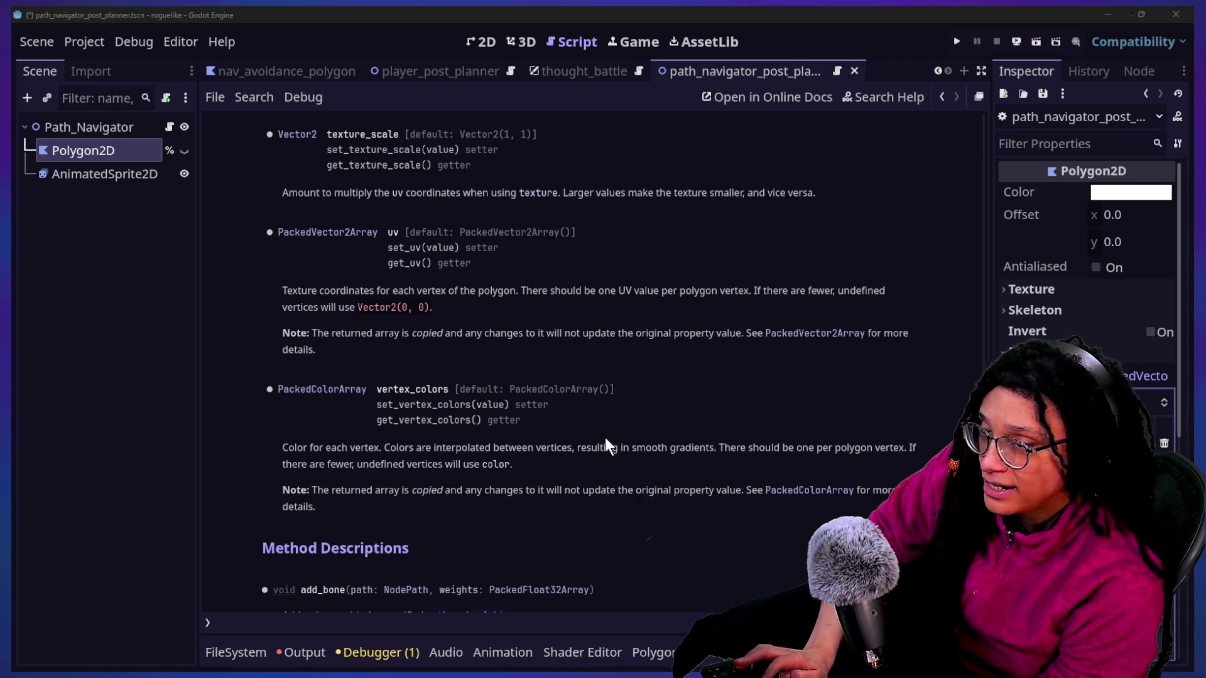
pyautogui.hotkey('alt', 'Tab')
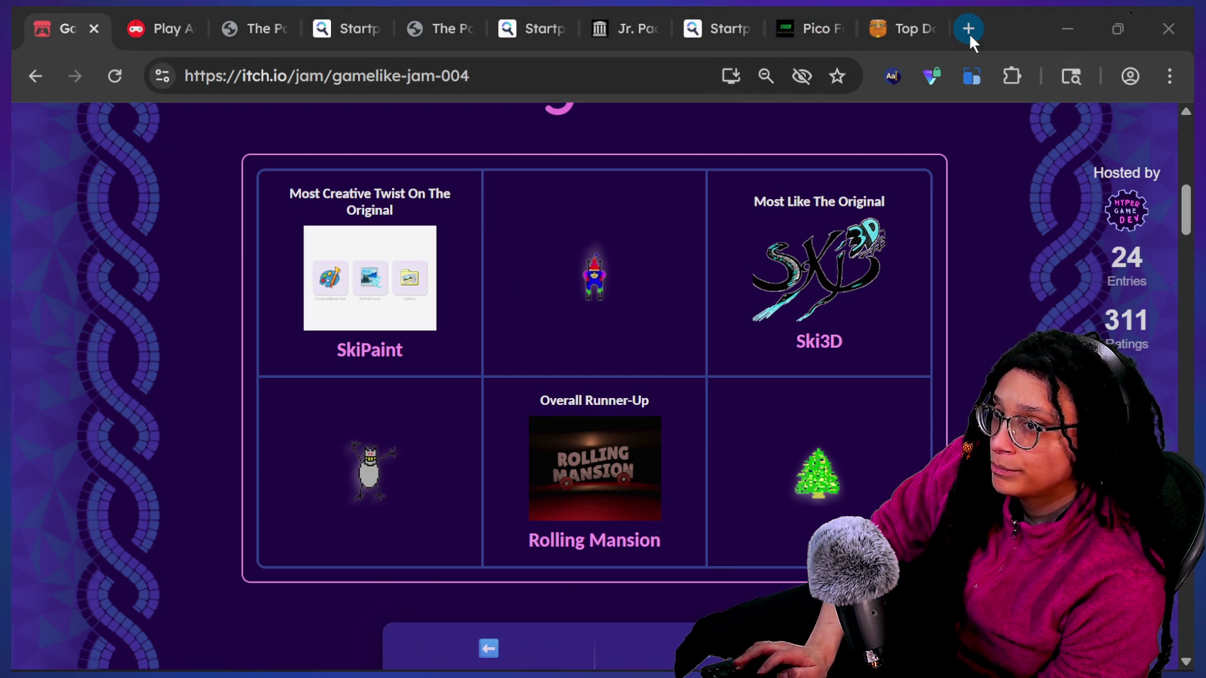
pyautogui.hotkey('alt', 'Tab')
pyautogui.hotkey('ctrl', 't')
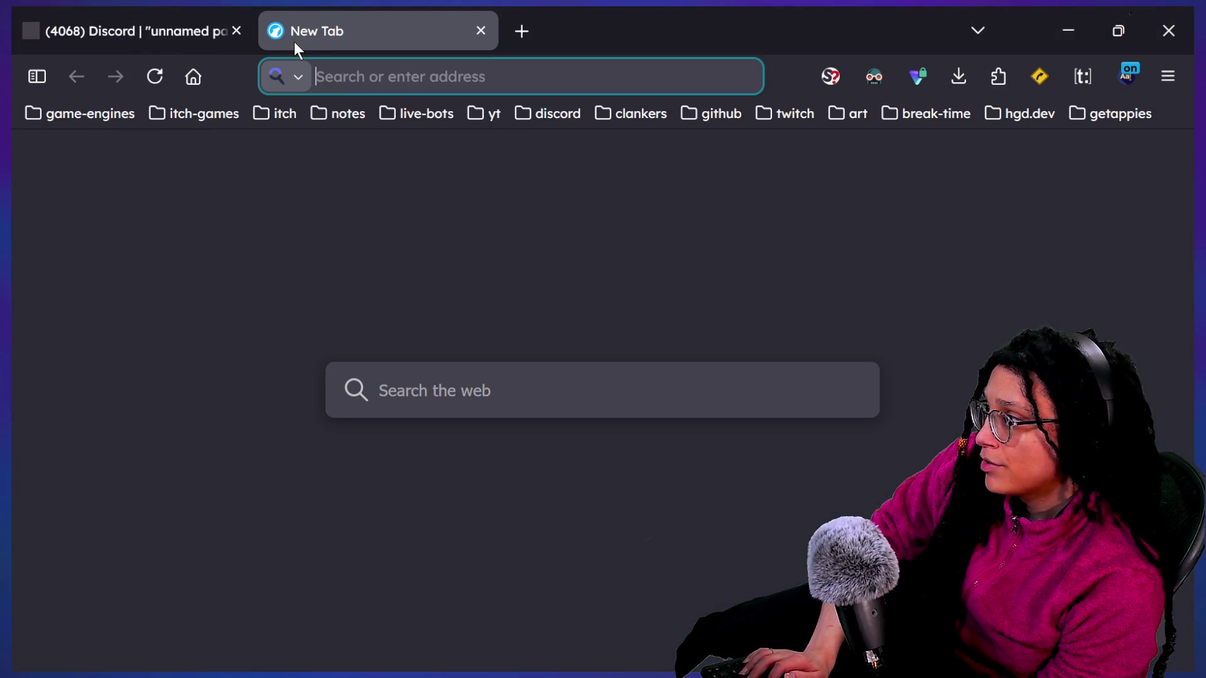
pyautogui.write('y')
pyautogui.press('BackSpace')
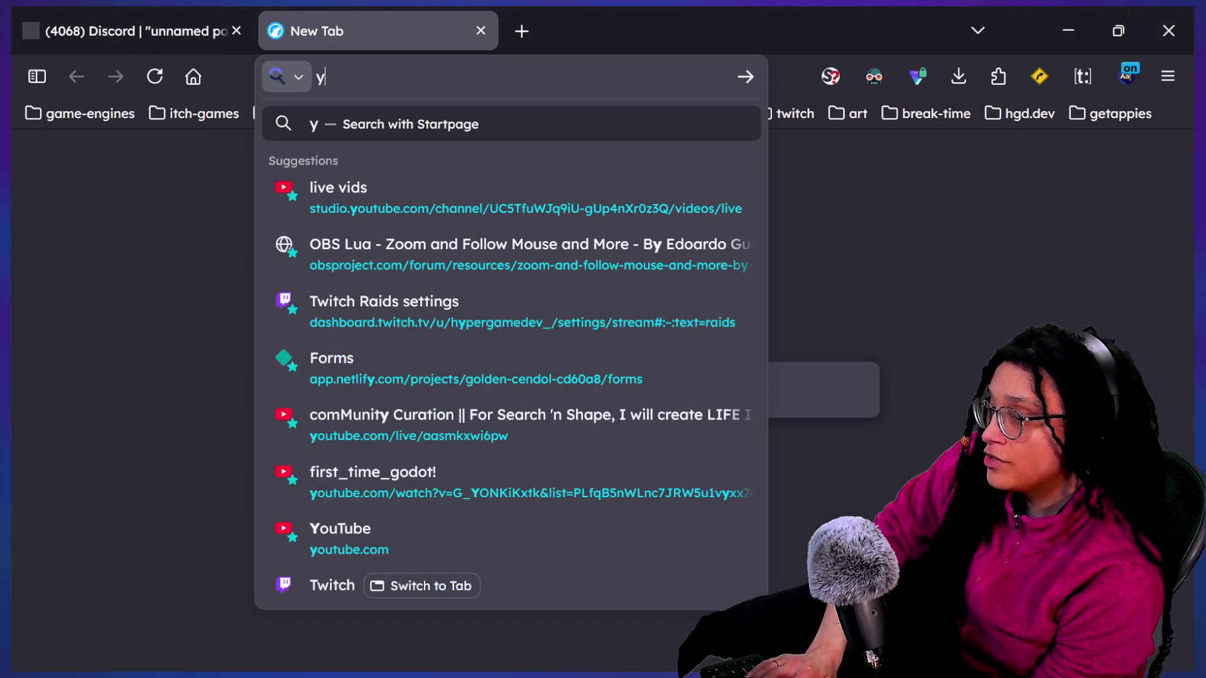
pyautogui.press('BackSpace')
pyautogui.write('sbu')
pyautogui.press('BackSpace')
pyautogui.press('BackSpace')
pyautogui.write('ubs')
pyautogui.press('Down')
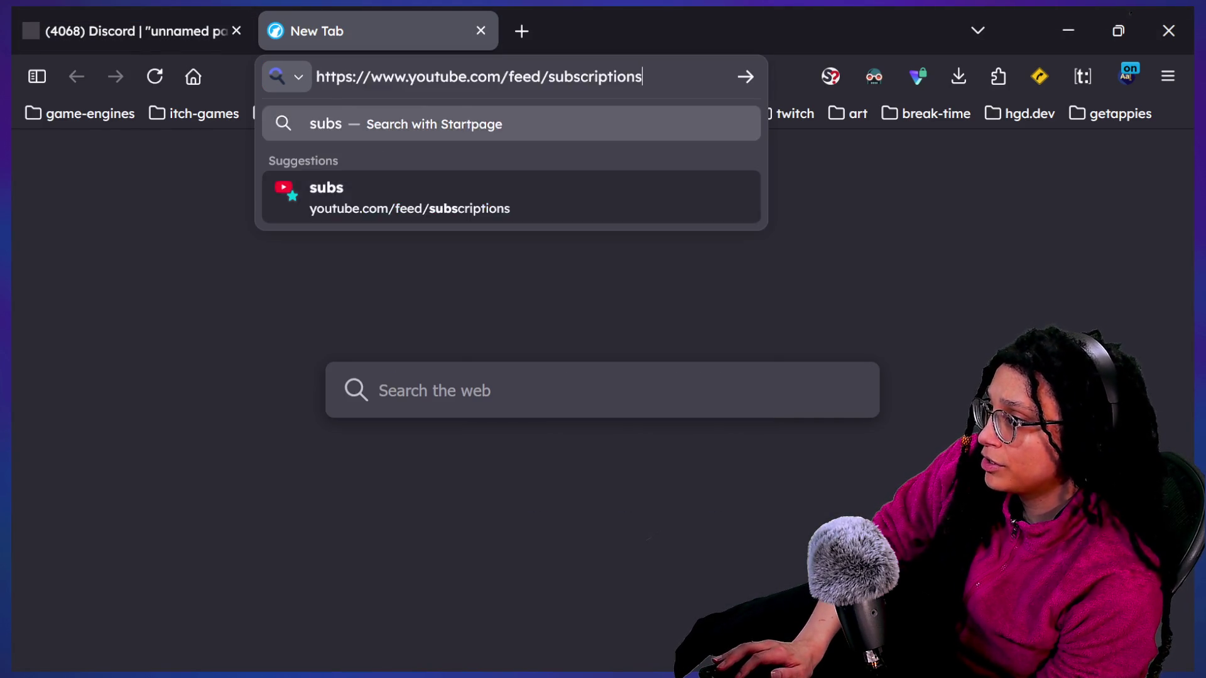
pyautogui.press('Return')
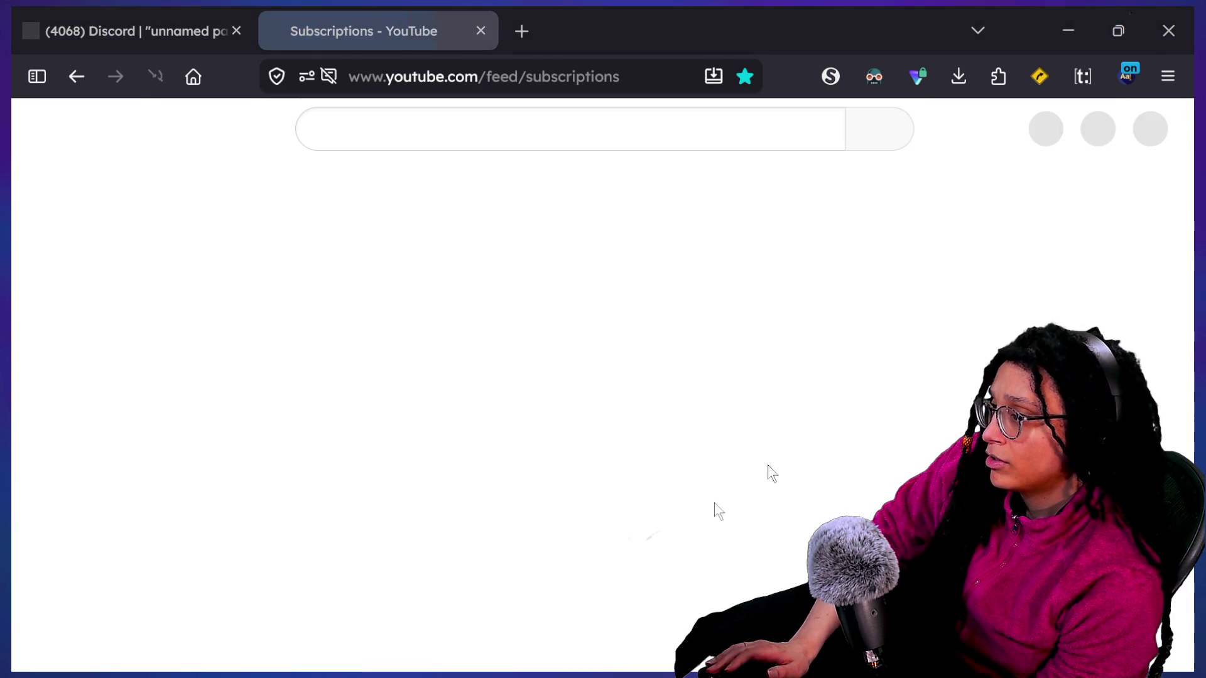
pyautogui.scroll(-5, 466, 501)
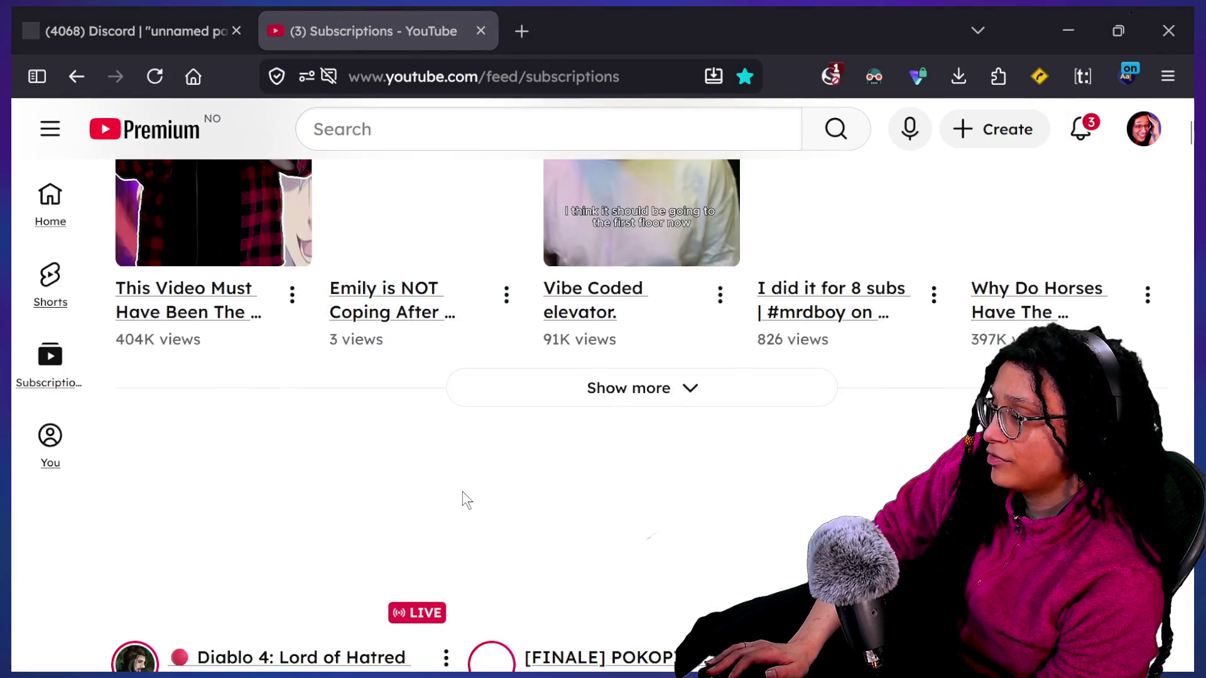
pyautogui.scroll(-3, 466, 501)
pyautogui.scroll(-1, 466, 491)
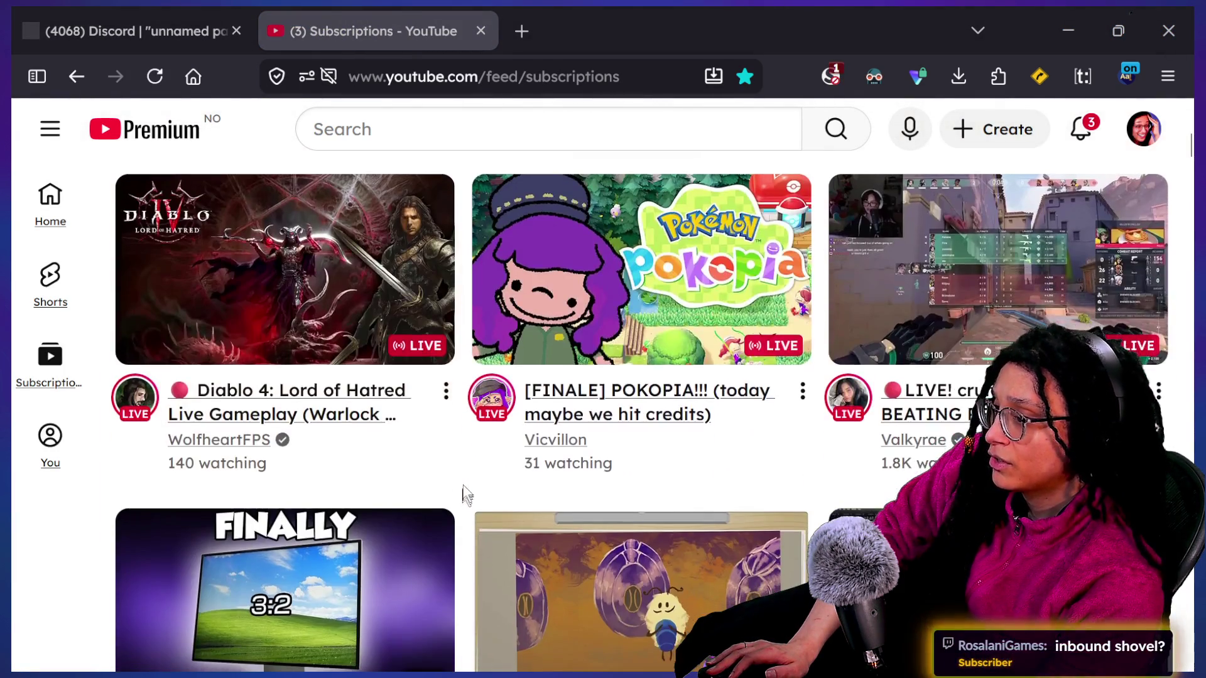
pyautogui.scroll(-5, 466, 491)
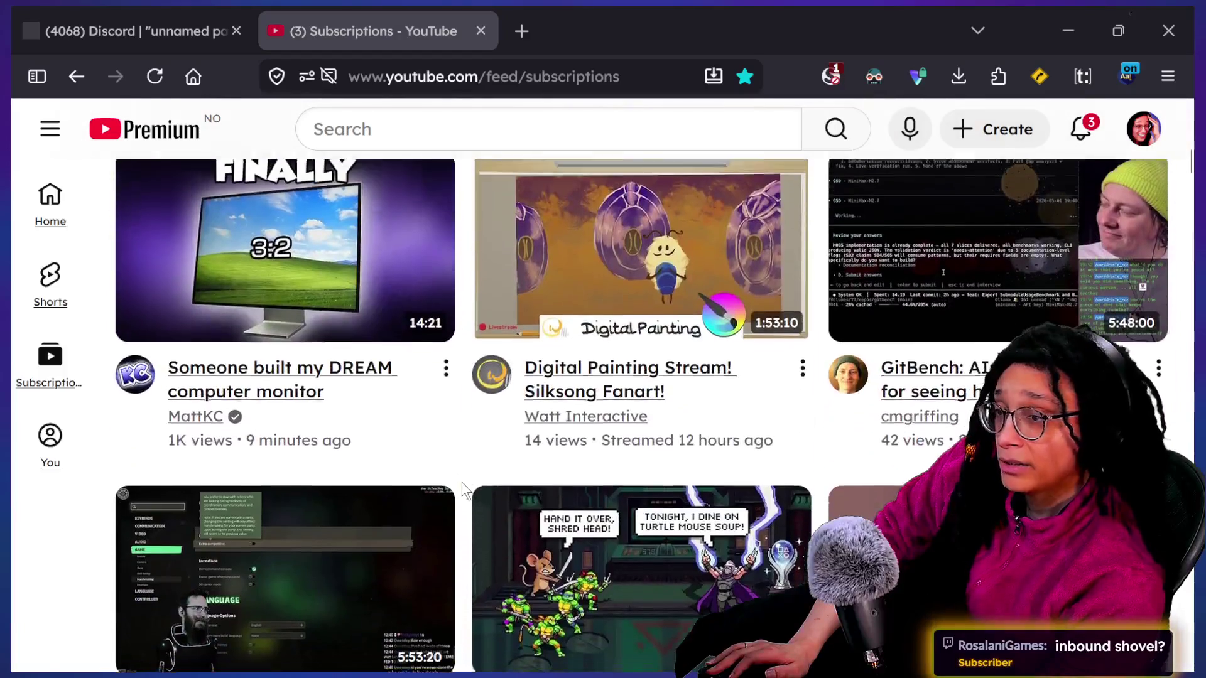
pyautogui.scroll(5, 466, 491)
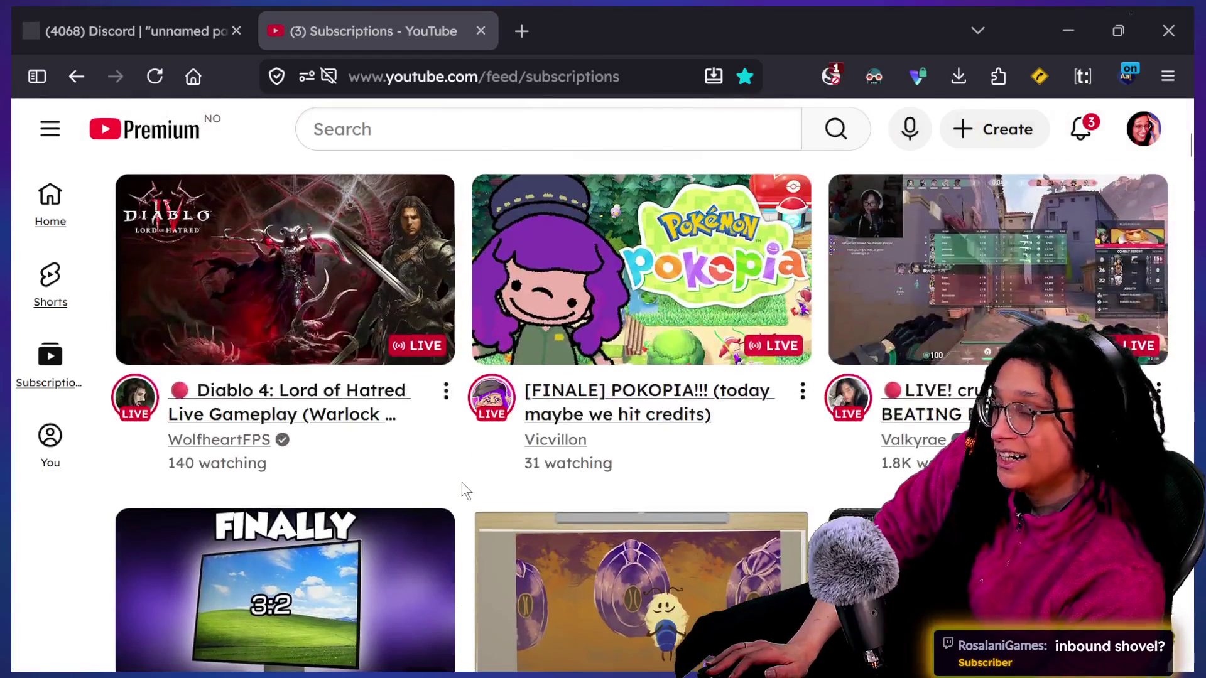
pyautogui.scroll(4, 465, 490)
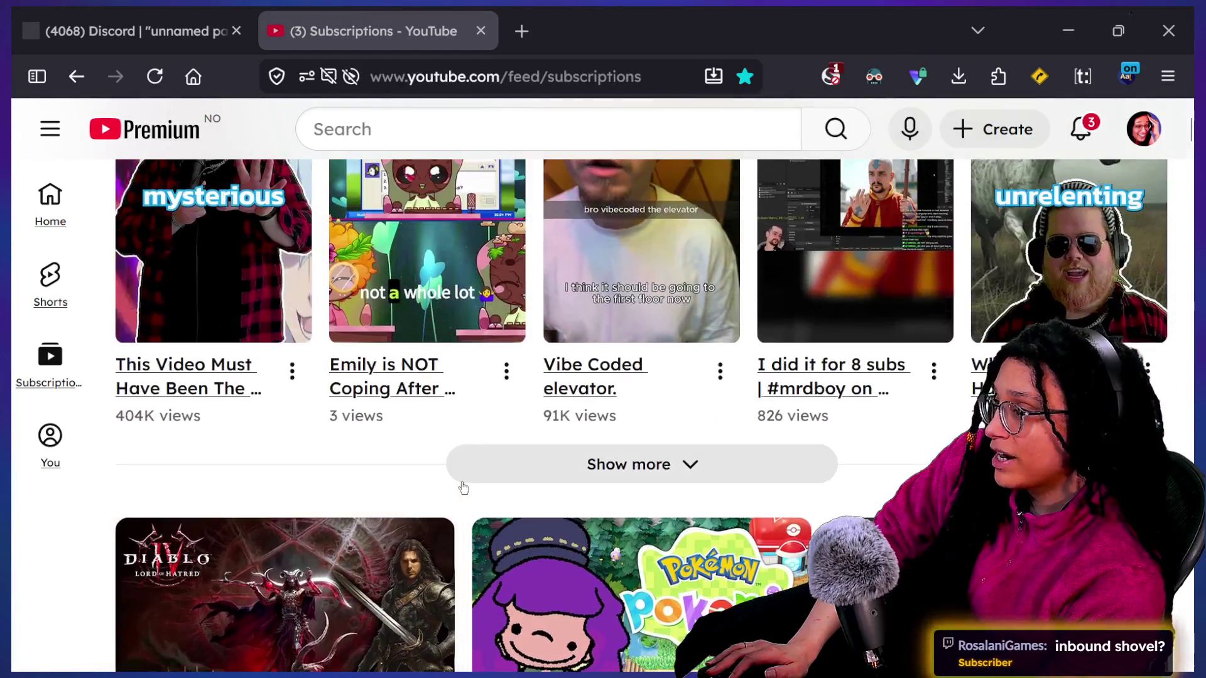
pyautogui.click(481, 30)
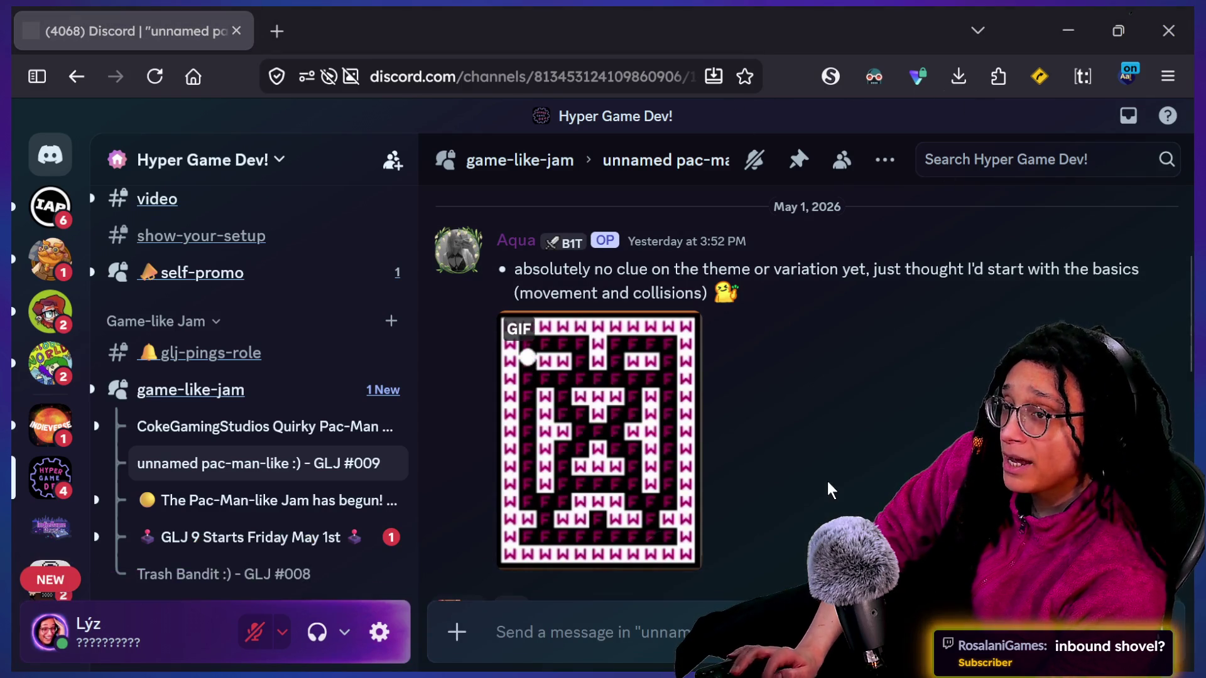
pyautogui.hotkey('alt', 'Tab')
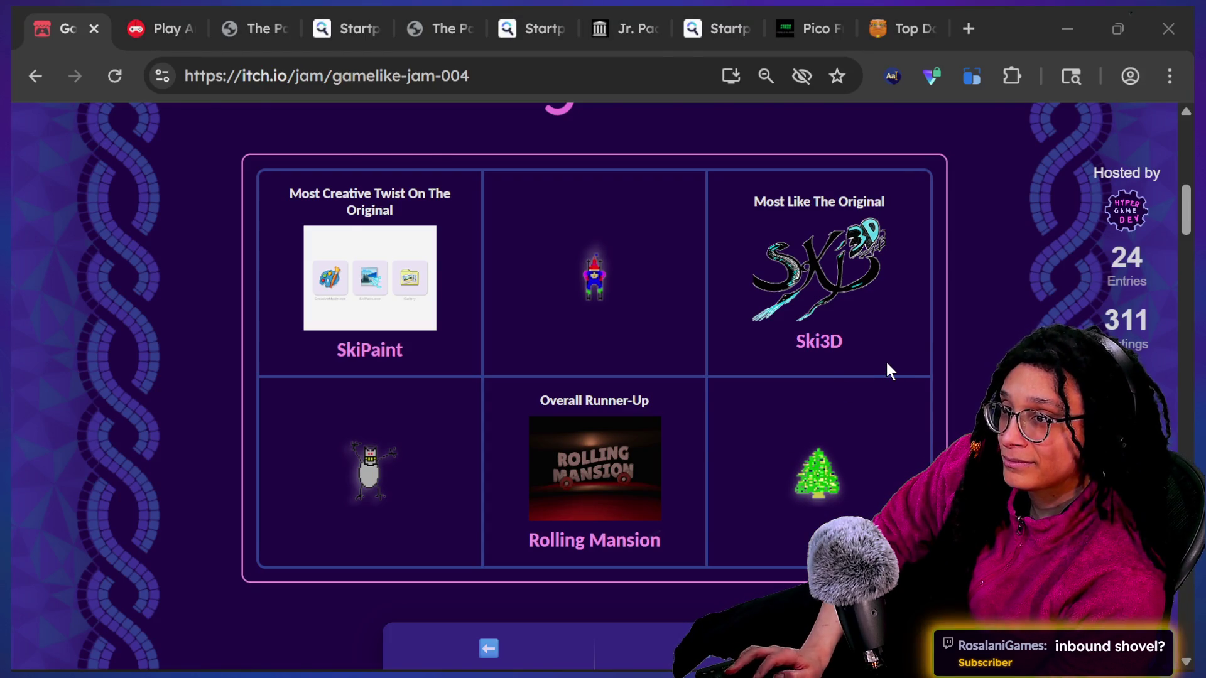
pyautogui.hotkey('alt', 'Tab')
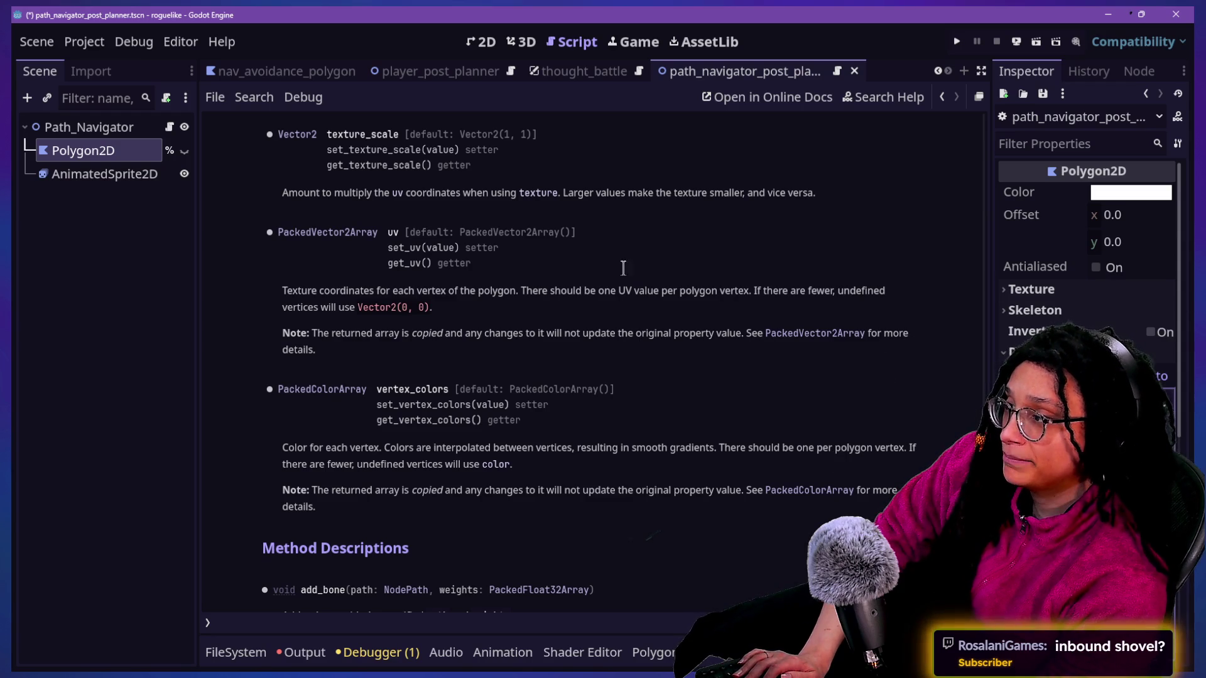